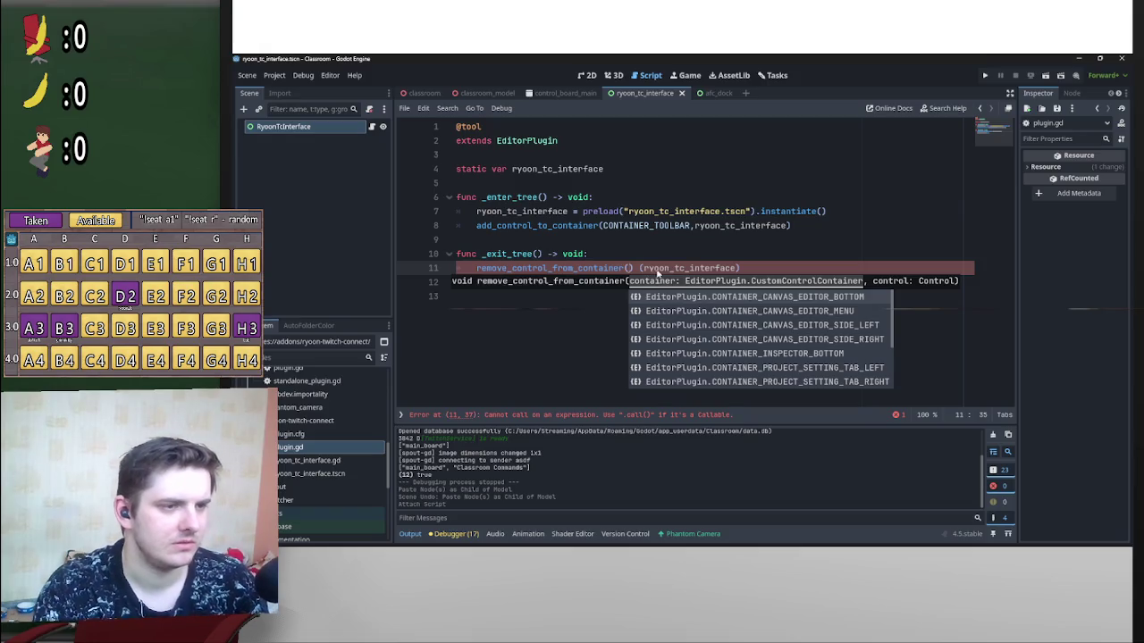
Step: Replace the old argument of remove_control_from_container on line 11 with CONTAINER_TOOLBAR and a comma
{"action": "key", "text": "BackSpace"}
{"action": "key", "text": "Delete"}
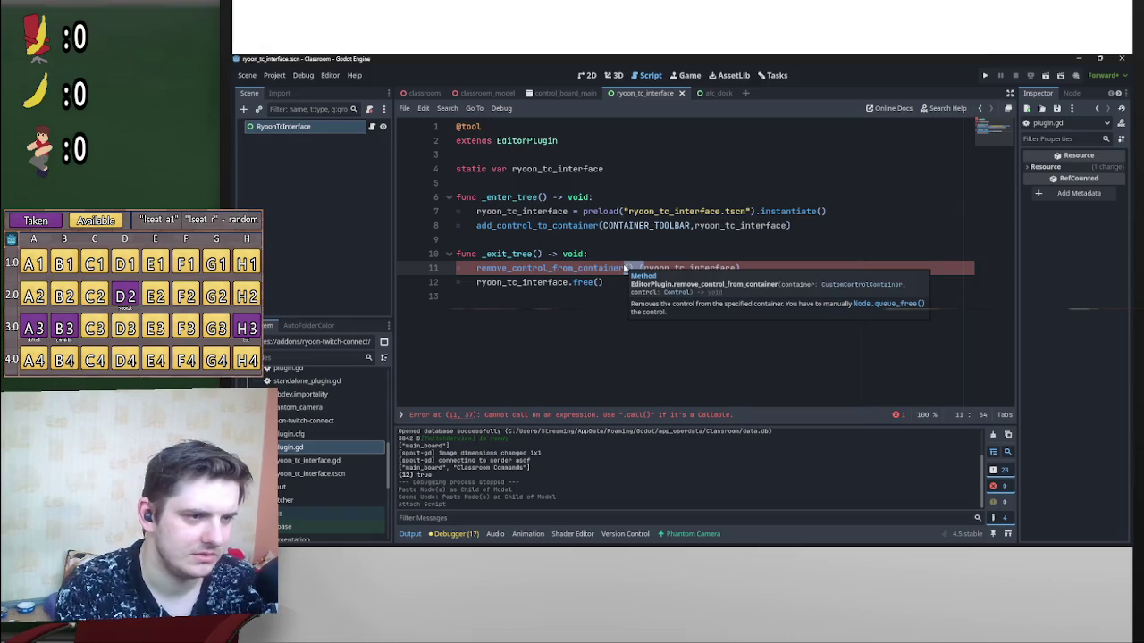
{"action": "type", "text": "("}
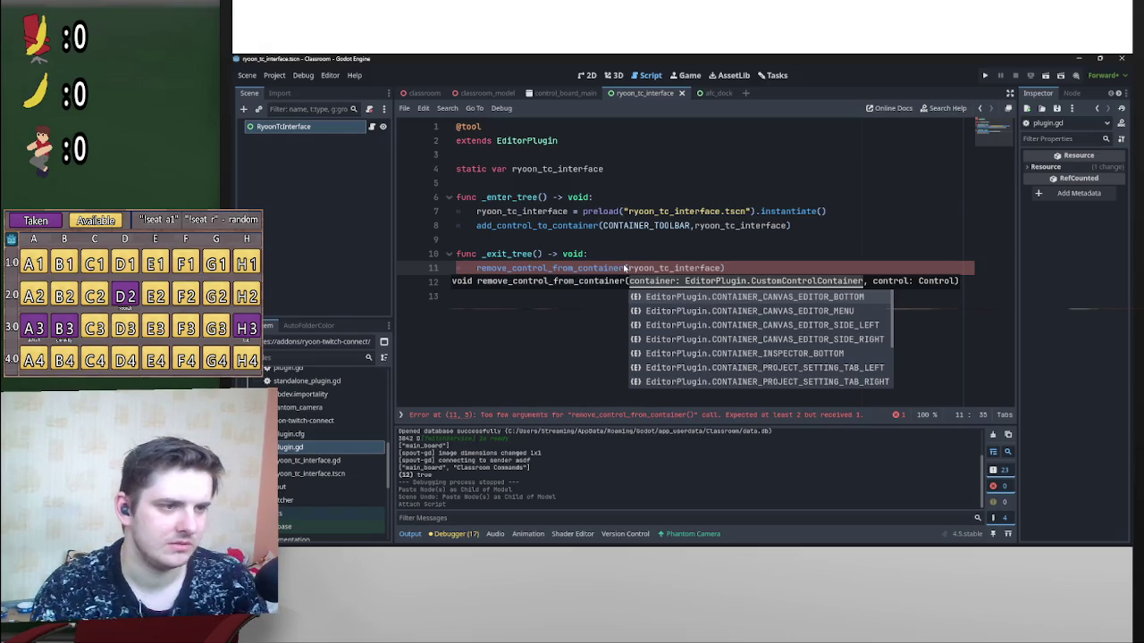
{"action": "left_click", "coordinate": [823, 260]}
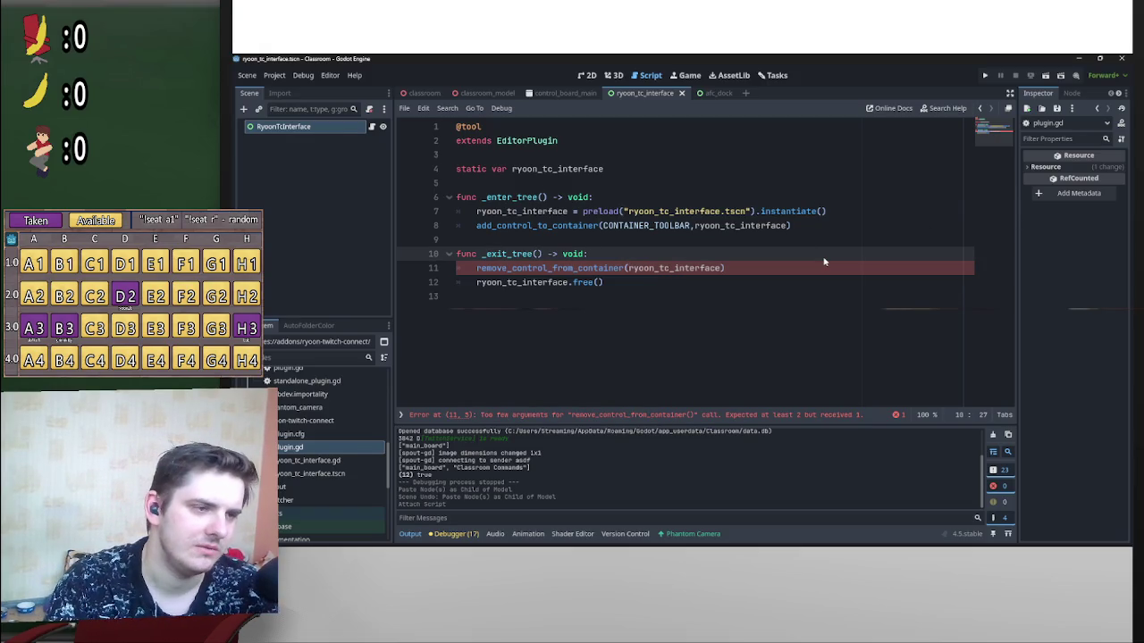
{"action": "left_click", "coordinate": [627, 268]}
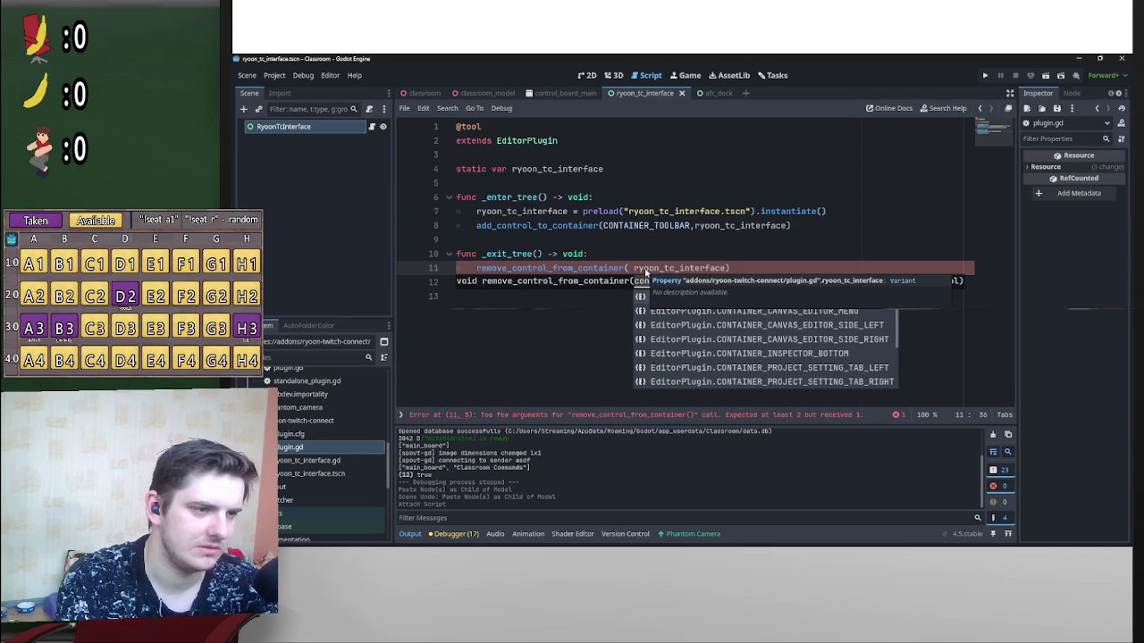
{"action": "key", "text": "BackSpace"}
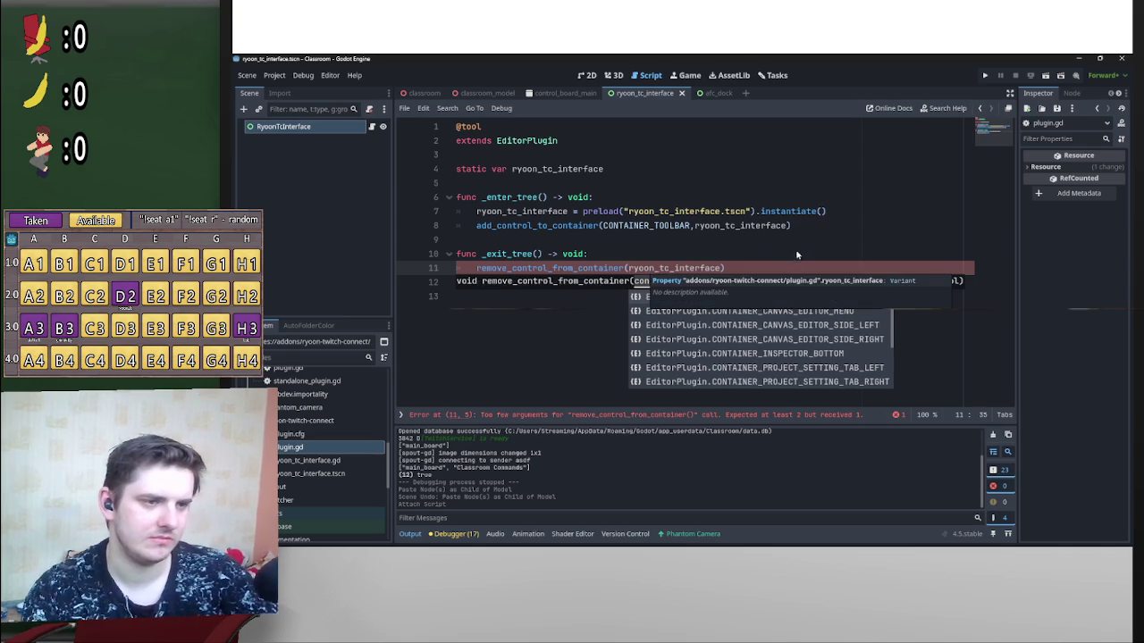
{"action": "left_click_drag", "start_coordinate": [725, 269], "coordinate": [624, 268]}
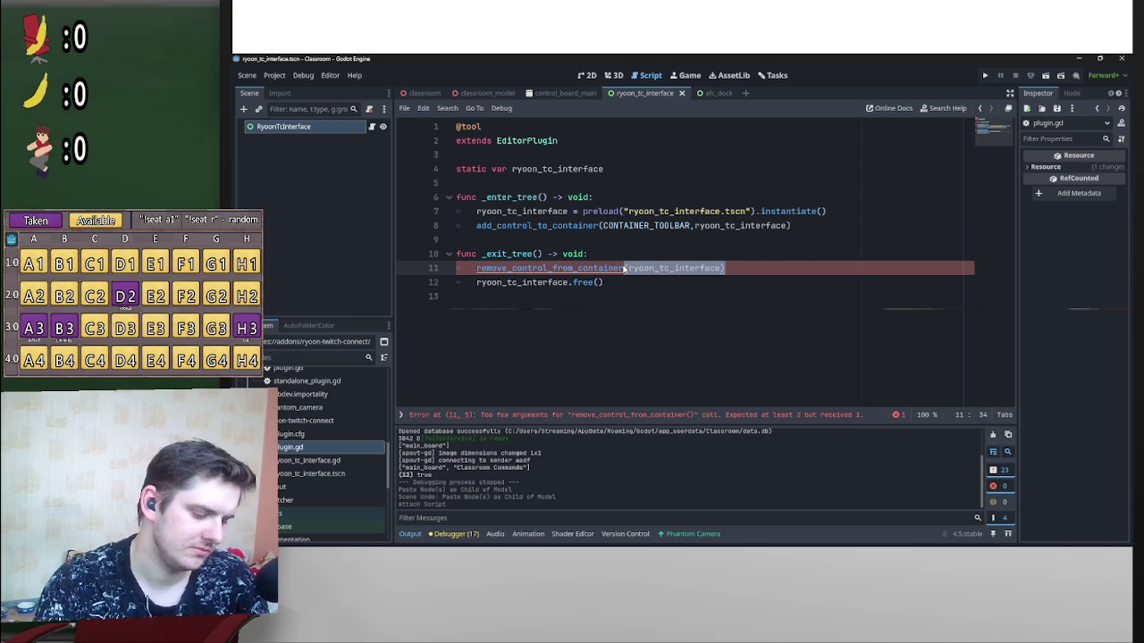
{"action": "key", "text": "BackSpace"}
{"action": "type", "text": "("}
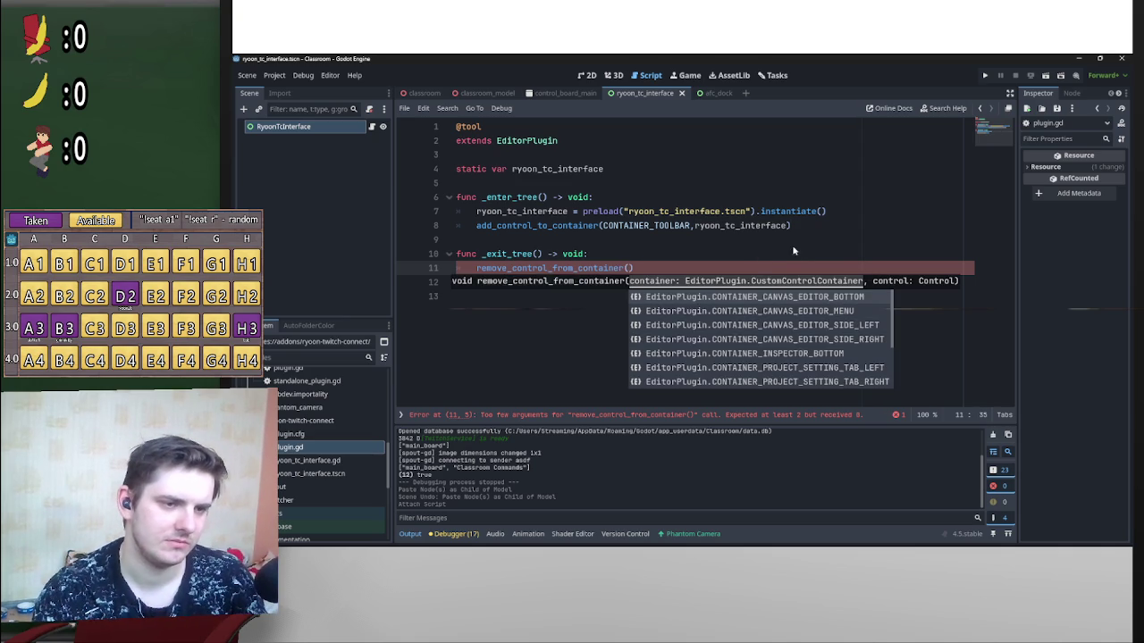
{"action": "type", "text": "container"}
{"action": "key", "text": "super+v"}
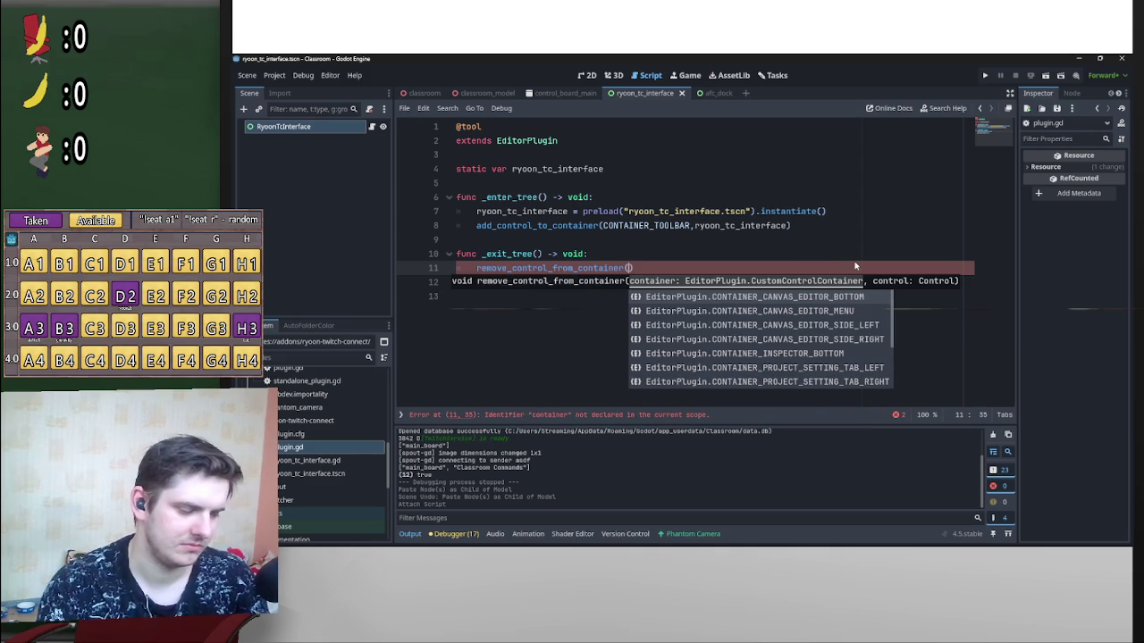
{"action": "left_click", "coordinate": [765, 390]}
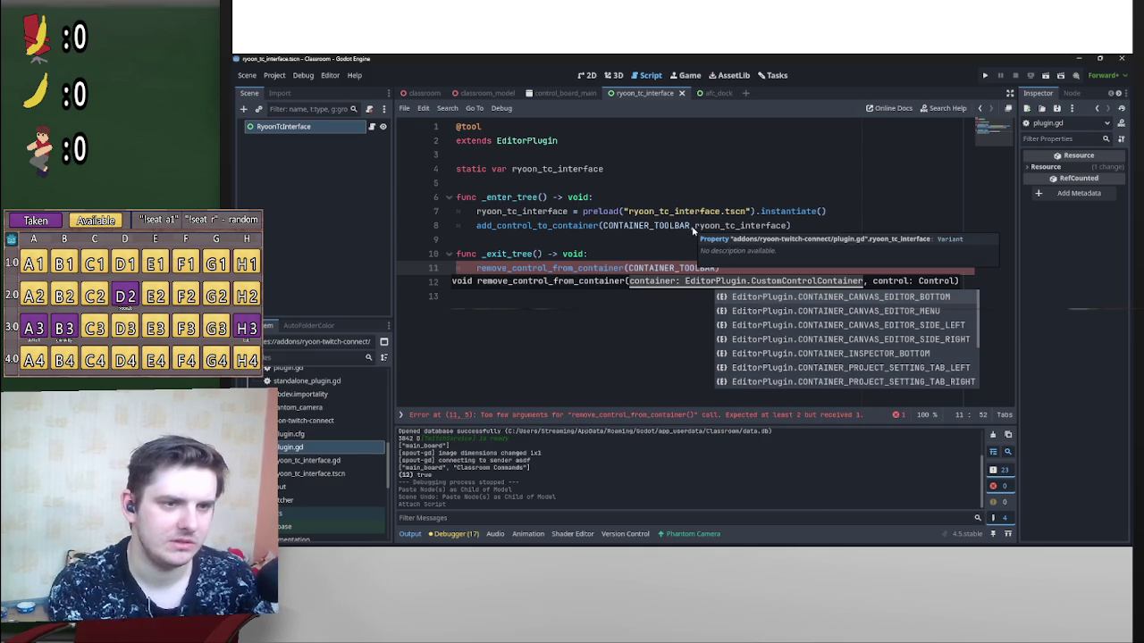
{"action": "type", "text": ","}
Step: Copy ryoon_tc_interface from line 8 and paste it as the call's second argument
{"action": "left_click_drag", "start_coordinate": [792, 226], "coordinate": [697, 228]}
{"action": "key", "text": "ctrl+c"}
{"action": "left_click", "coordinate": [720, 268]}
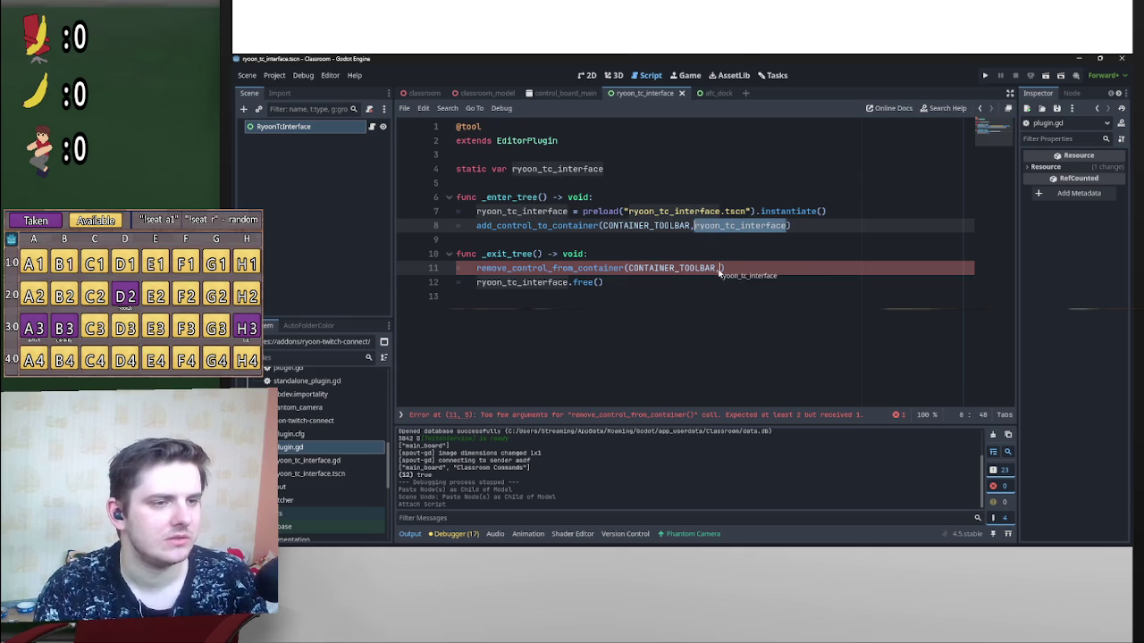
{"action": "key", "text": "ctrl+v"}
{"action": "left_click", "coordinate": [625, 245]}
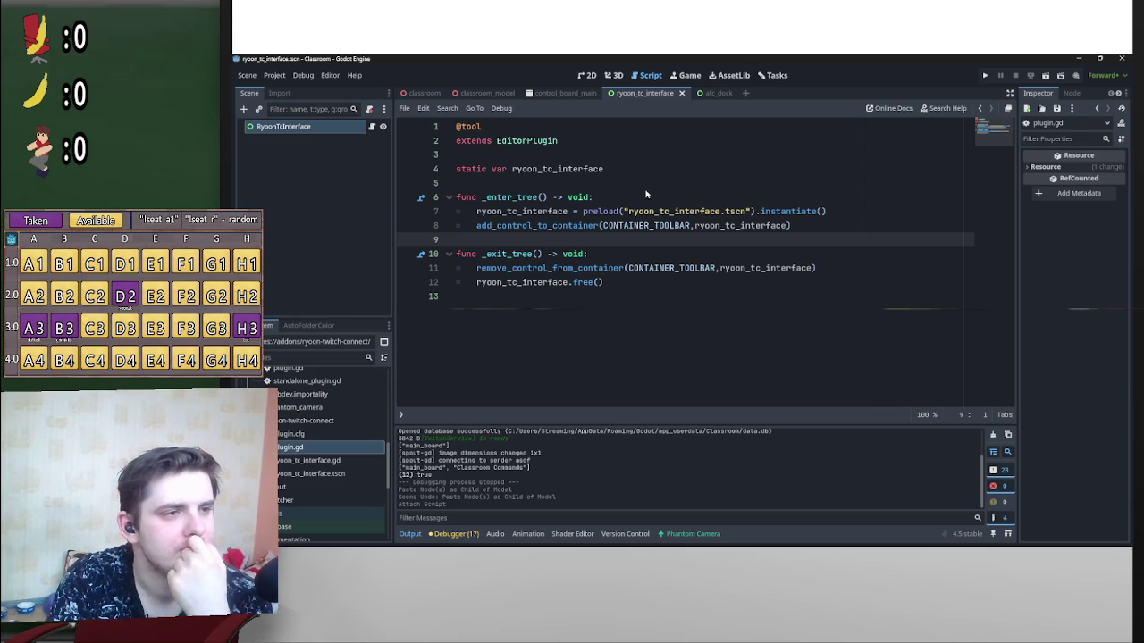
{"action": "left_click", "coordinate": [645, 226]}
Step: Tick RyoonTC's Enabled box under Project Settings > Plugins and dismiss the ryoon_tc.gd load warning
{"action": "left_click", "coordinate": [577, 253]}
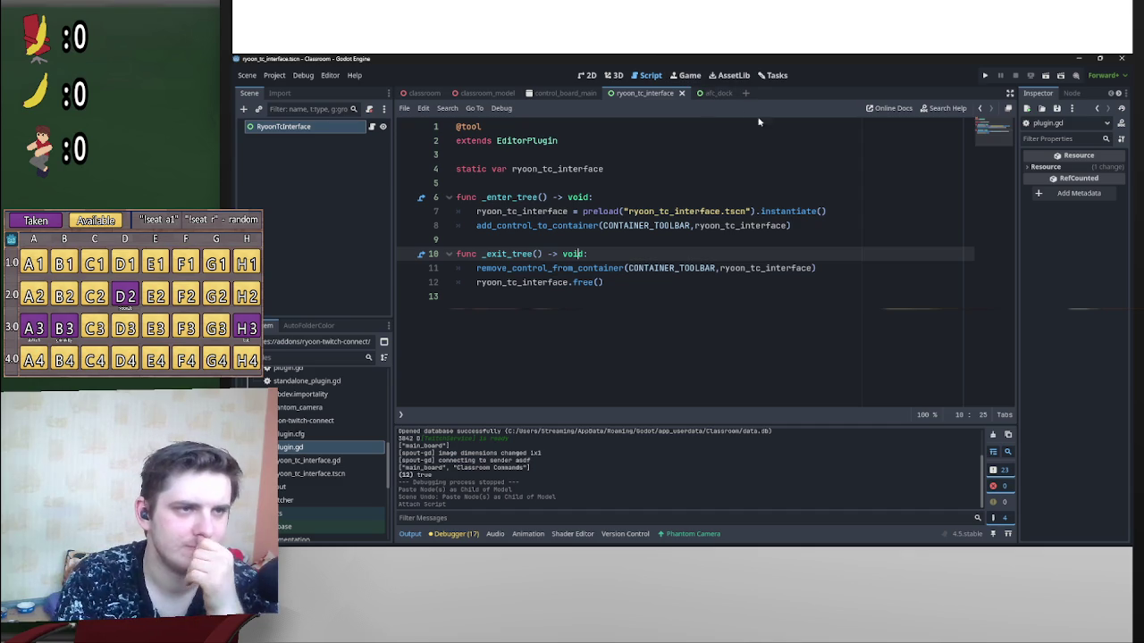
{"action": "left_click", "coordinate": [274, 75]}
{"action": "left_click", "coordinate": [293, 90]}
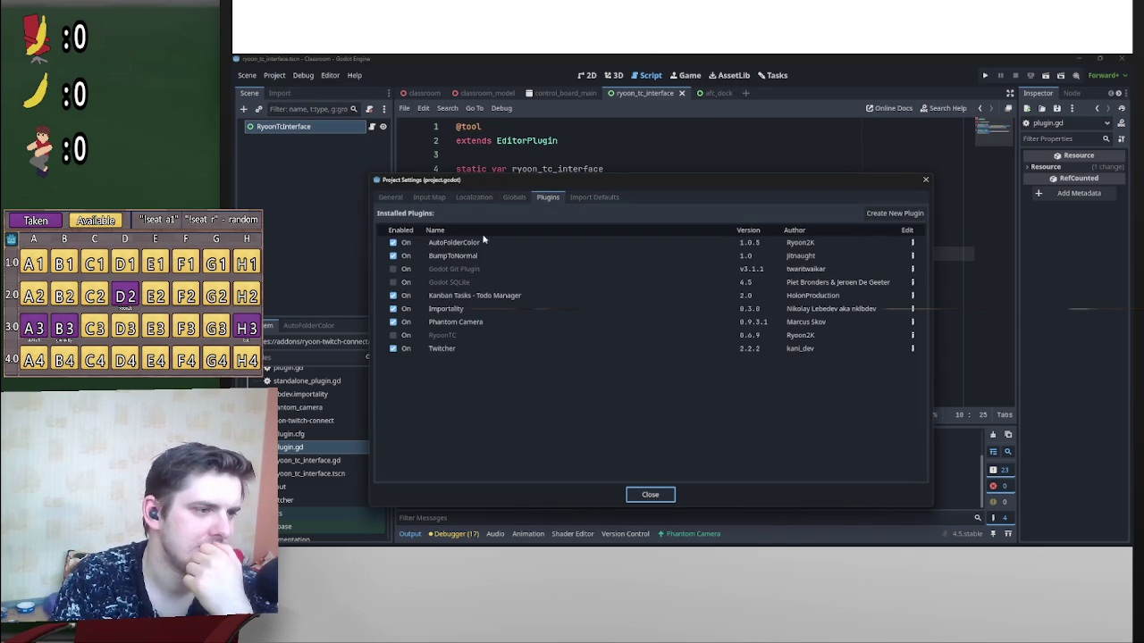
{"action": "left_click", "coordinate": [393, 336]}
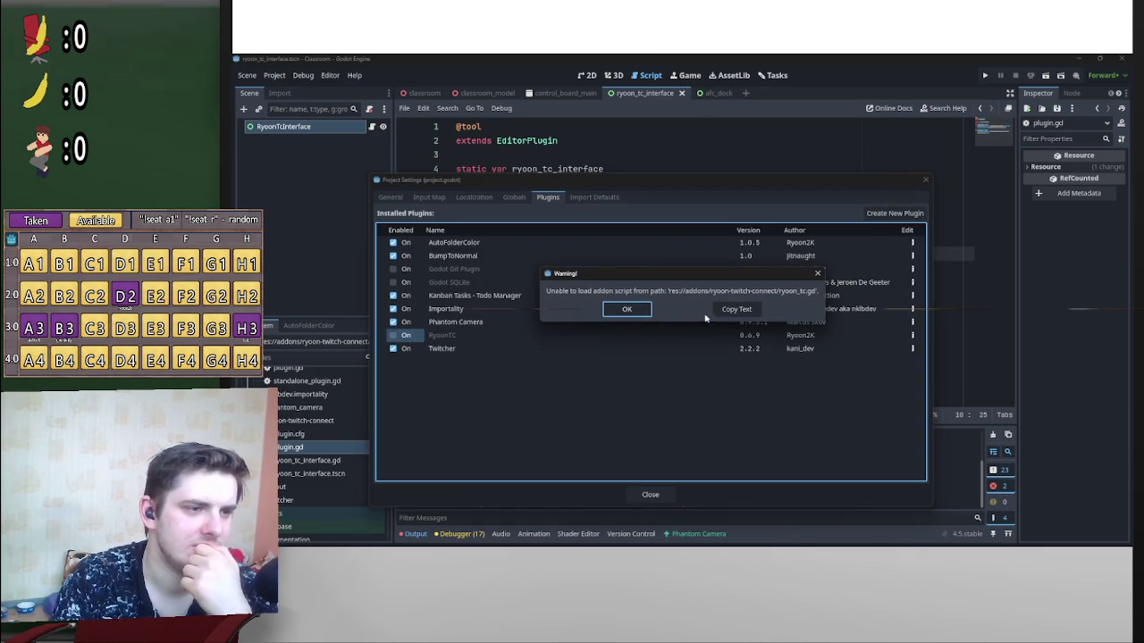
{"action": "left_click", "coordinate": [627, 309]}
{"action": "left_click", "coordinate": [649, 494]}
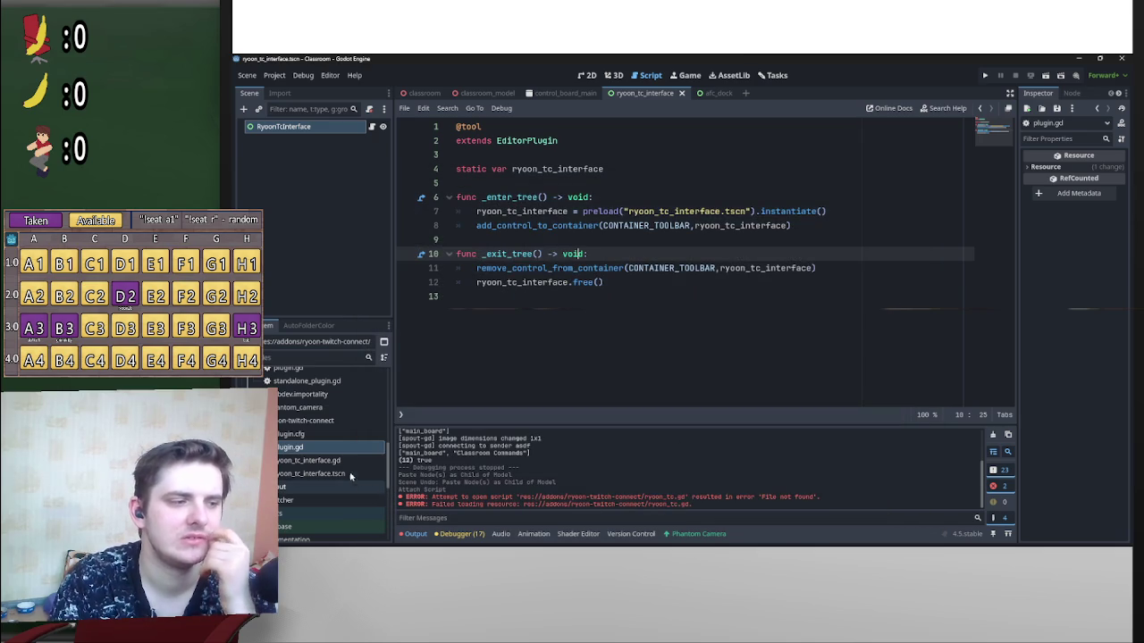
Step: In plugin.cfg, change the script entry from ryoon_tc.gd to plugin.gd
{"action": "double_click", "coordinate": [314, 434]}
{"action": "left_click_drag", "start_coordinate": [518, 211], "coordinate": [476, 215]}
{"action": "type", "text": "plugin"}
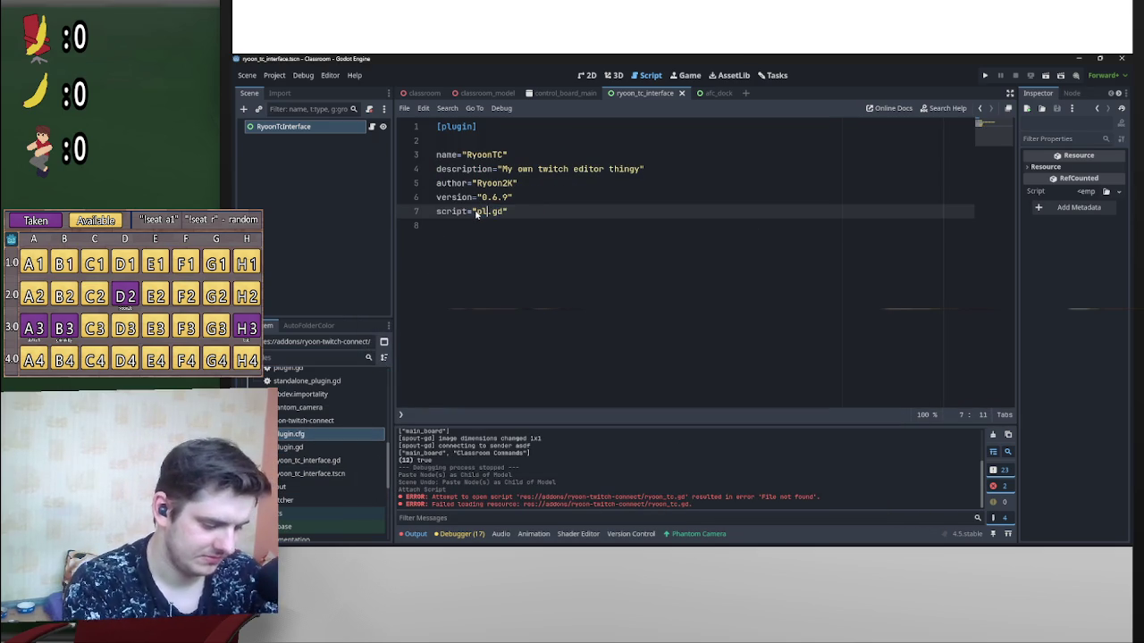
{"action": "key", "text": "Escape"}
Step: Toggle RyoonTC's Enabled box on and off in Project Settings > Plugins, leaving it disabled
{"action": "left_click", "coordinate": [274, 76]}
{"action": "left_click", "coordinate": [295, 90]}
{"action": "left_click", "coordinate": [394, 335]}
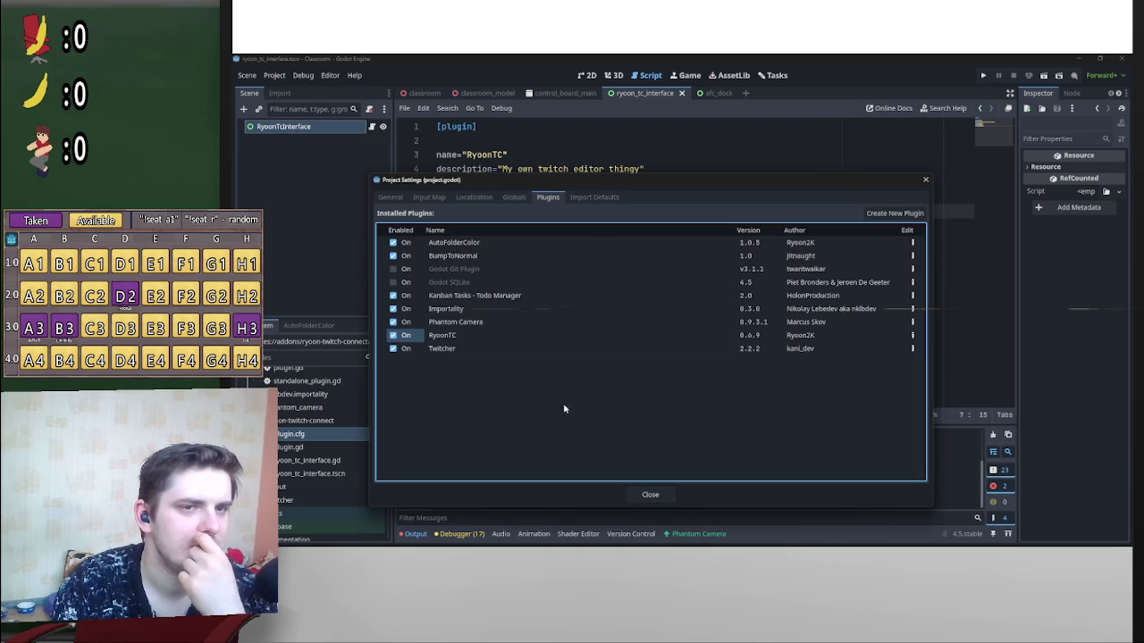
{"action": "left_click", "coordinate": [395, 336]}
{"action": "left_click", "coordinate": [394, 335]}
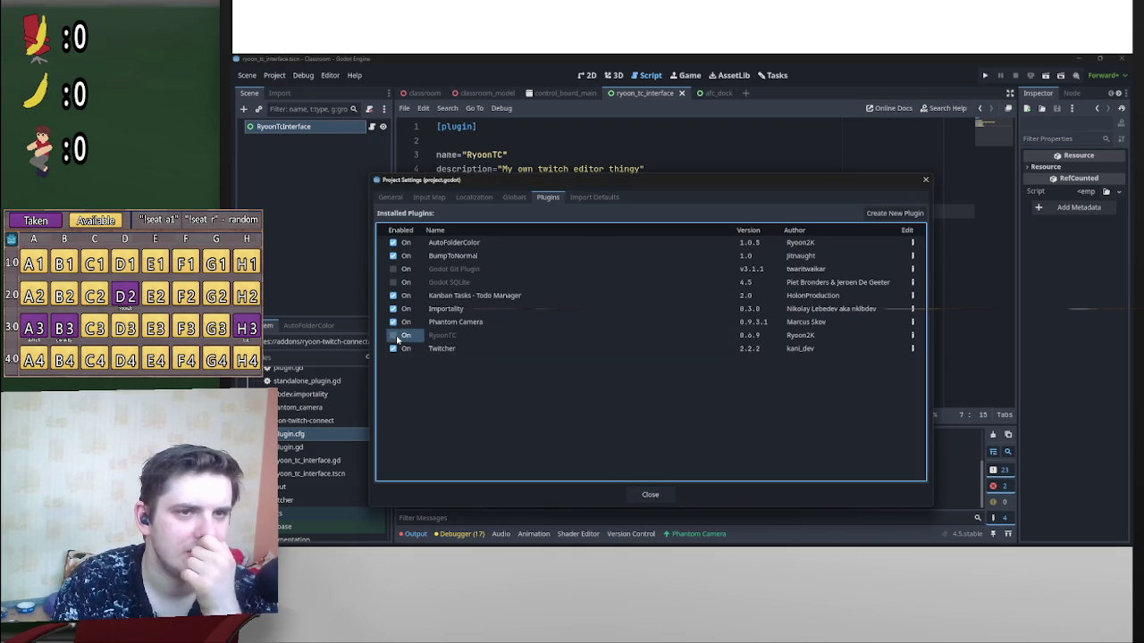
{"action": "left_click", "coordinate": [394, 335]}
{"action": "left_click", "coordinate": [394, 335]}
{"action": "left_click", "coordinate": [394, 335]}
{"action": "left_click", "coordinate": [394, 335]}
{"action": "left_click", "coordinate": [394, 335]}
{"action": "left_click", "coordinate": [394, 335]}
{"action": "left_click", "coordinate": [394, 335]}
{"action": "left_click", "coordinate": [394, 335]}
{"action": "left_click", "coordinate": [394, 335]}
{"action": "left_click", "coordinate": [395, 337]}
{"action": "left_click", "coordinate": [396, 337]}
{"action": "left_click", "coordinate": [396, 337]}
{"action": "left_click", "coordinate": [396, 337]}
{"action": "left_click", "coordinate": [396, 337]}
{"action": "left_click", "coordinate": [396, 337]}
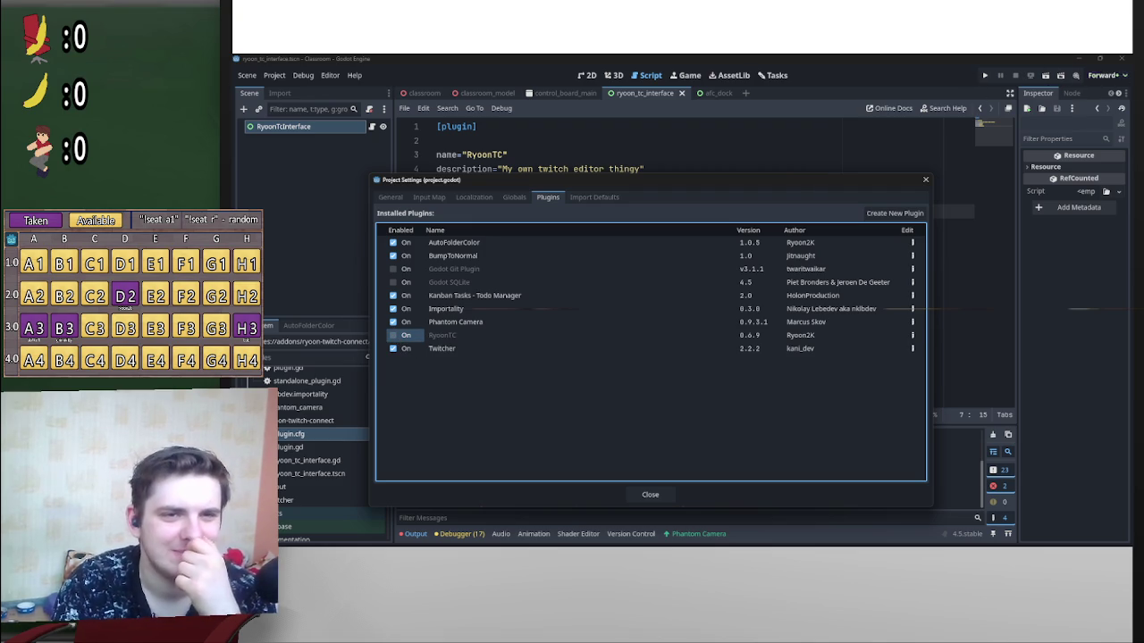
{"action": "left_click", "coordinate": [925, 179]}
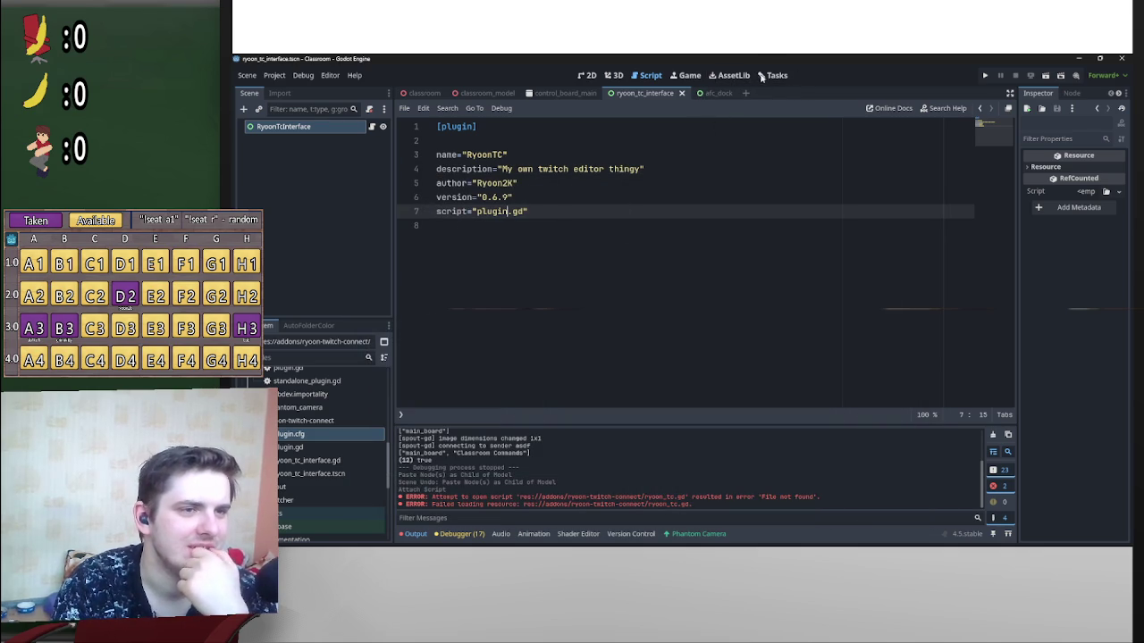
Step: Open the kanban_tasks plugin.gd script and scroll down through its code
{"action": "scroll", "coordinate": [362, 433], "scroll_direction": "up", "scroll_amount": 5}
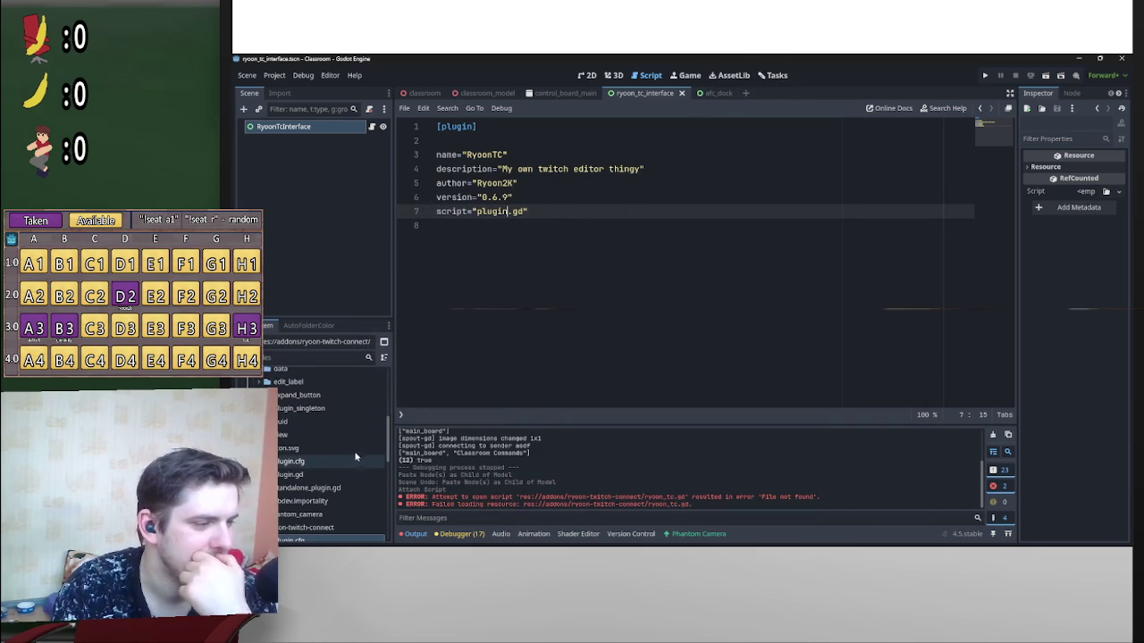
{"action": "scroll", "coordinate": [334, 460], "scroll_direction": "down", "scroll_amount": 1}
{"action": "scroll", "coordinate": [330, 460], "scroll_direction": "down", "scroll_amount": 2}
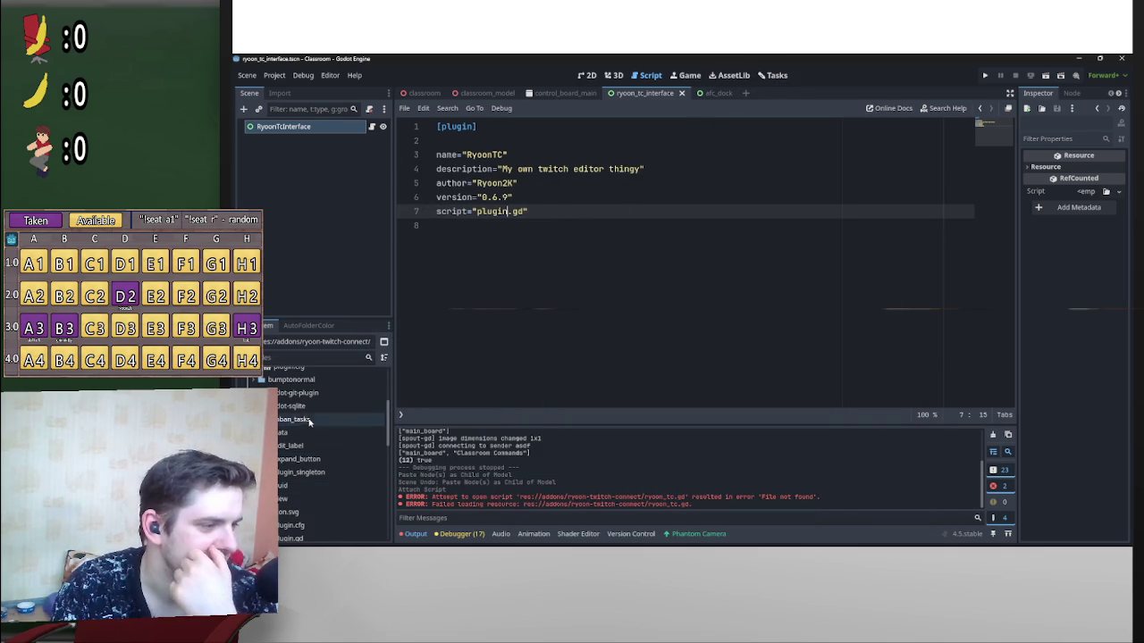
{"action": "double_click", "coordinate": [318, 494]}
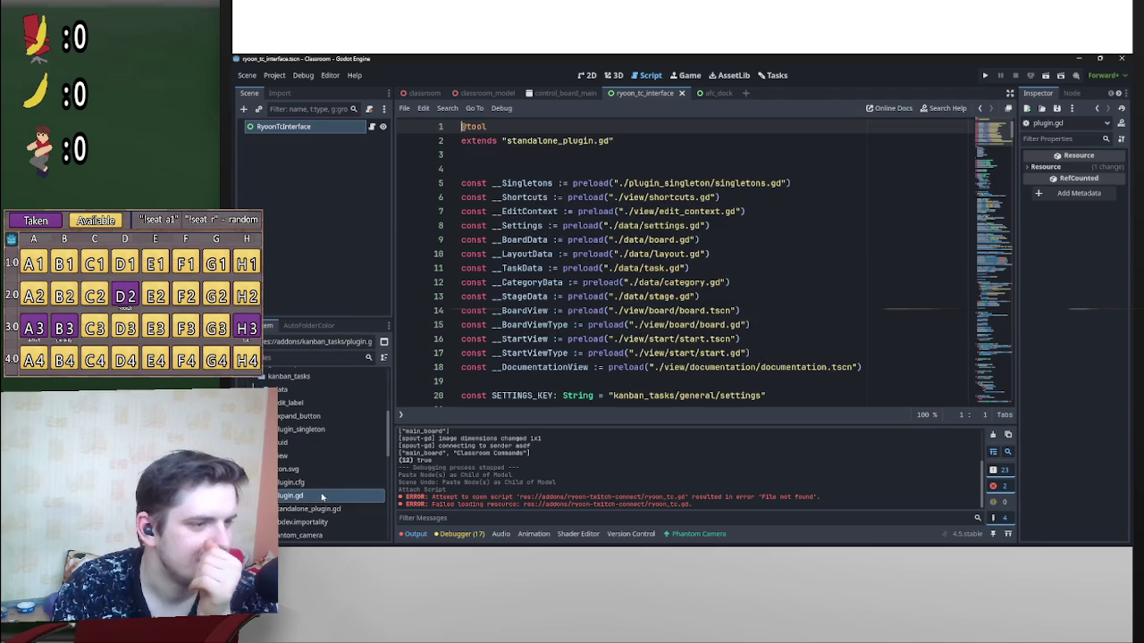
{"action": "scroll", "coordinate": [718, 260], "scroll_direction": "down", "scroll_amount": 9}
{"action": "scroll", "coordinate": [626, 312], "scroll_direction": "down", "scroll_amount": 5}
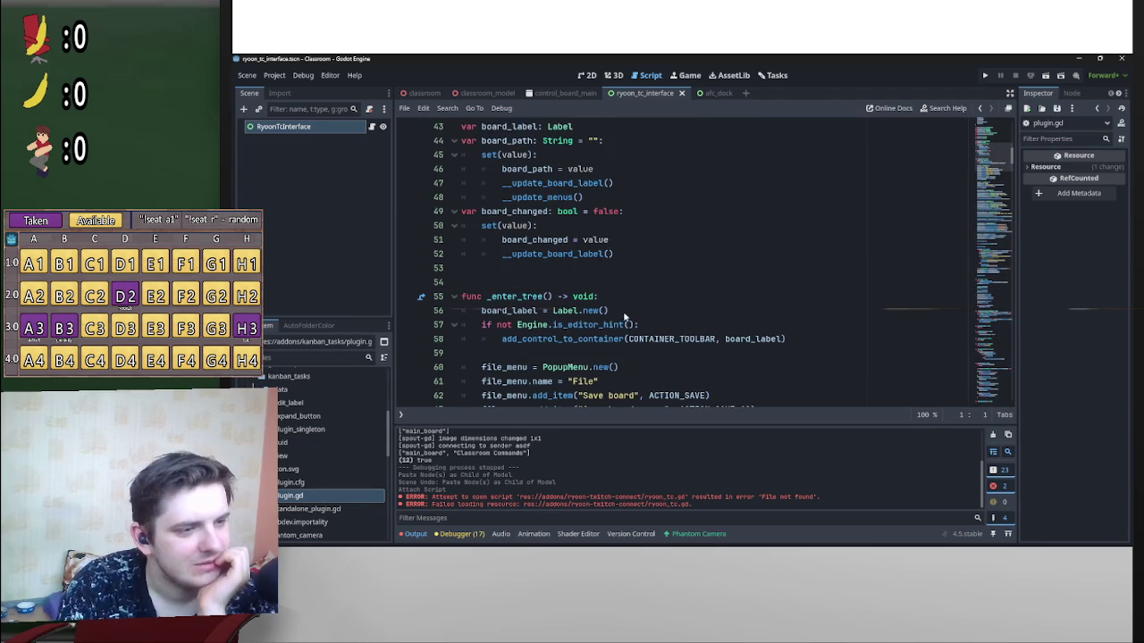
{"action": "scroll", "coordinate": [576, 346], "scroll_direction": "down", "scroll_amount": 1}
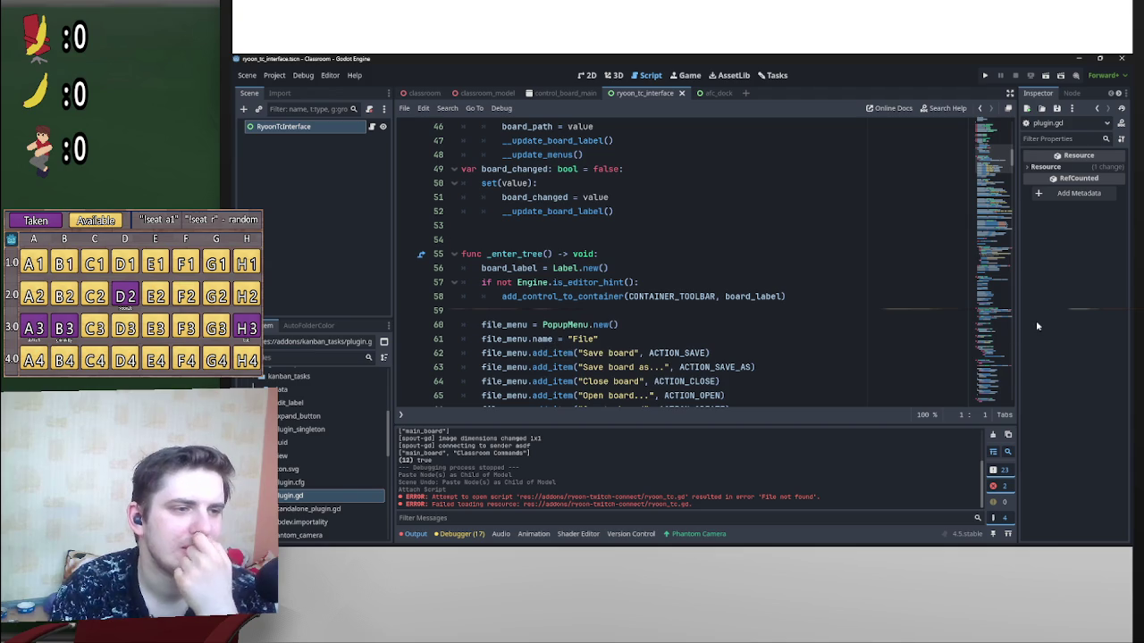
{"action": "scroll", "coordinate": [828, 352], "scroll_direction": "down", "scroll_amount": 2}
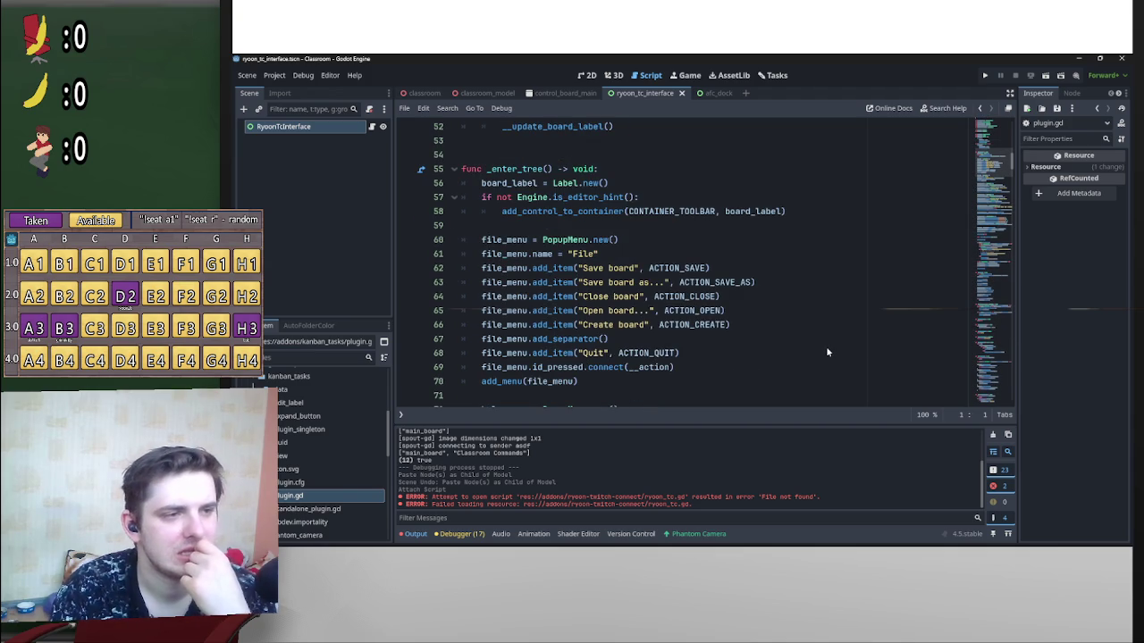
{"action": "scroll", "coordinate": [784, 340], "scroll_direction": "down", "scroll_amount": 10}
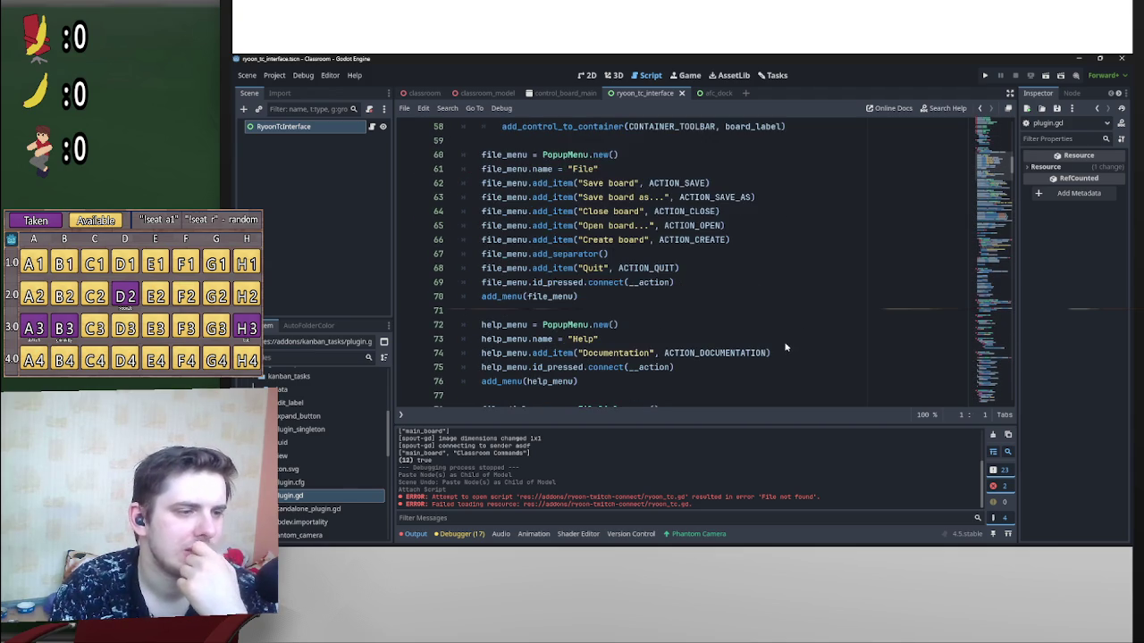
{"action": "scroll", "coordinate": [784, 347], "scroll_direction": "down", "scroll_amount": 5}
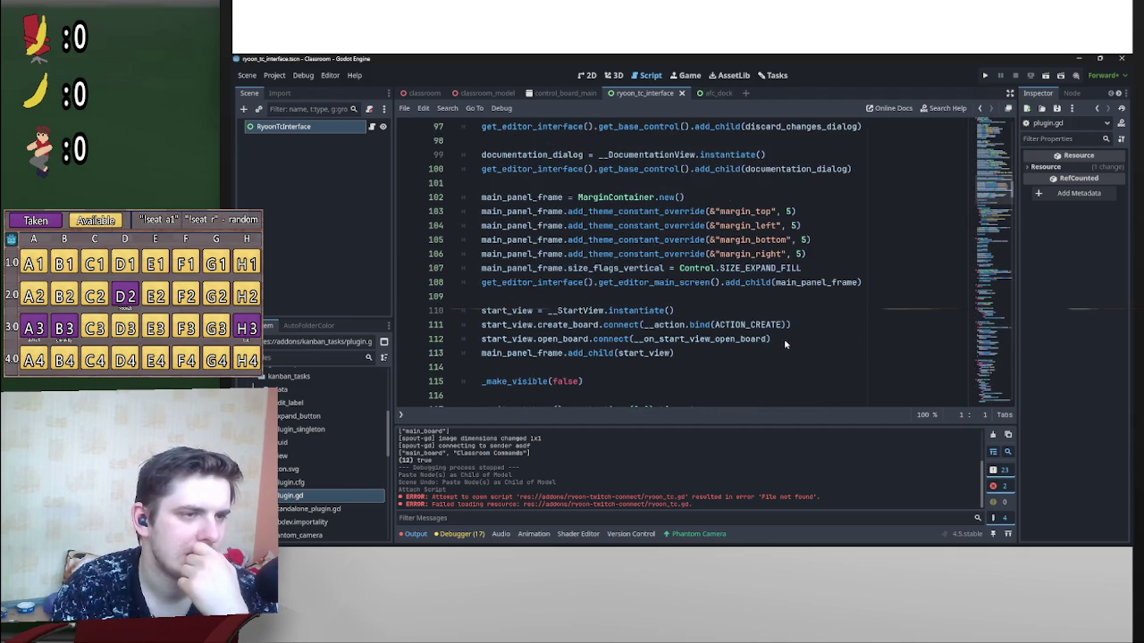
{"action": "scroll", "coordinate": [813, 348], "scroll_direction": "down", "scroll_amount": 3}
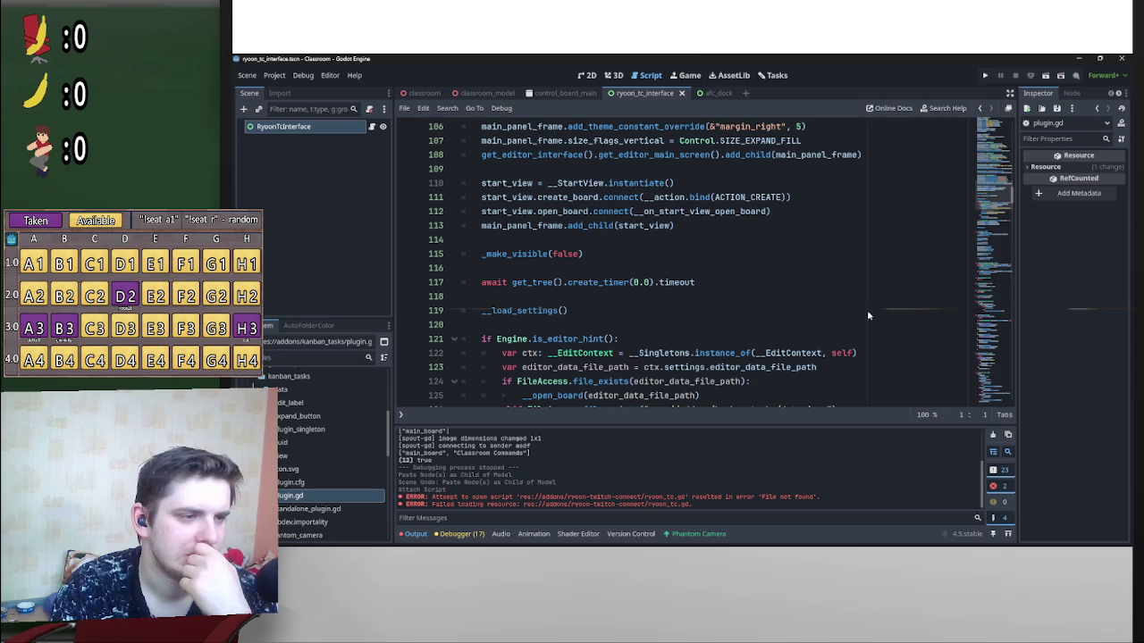
{"action": "scroll", "coordinate": [884, 311], "scroll_direction": "down", "scroll_amount": 2}
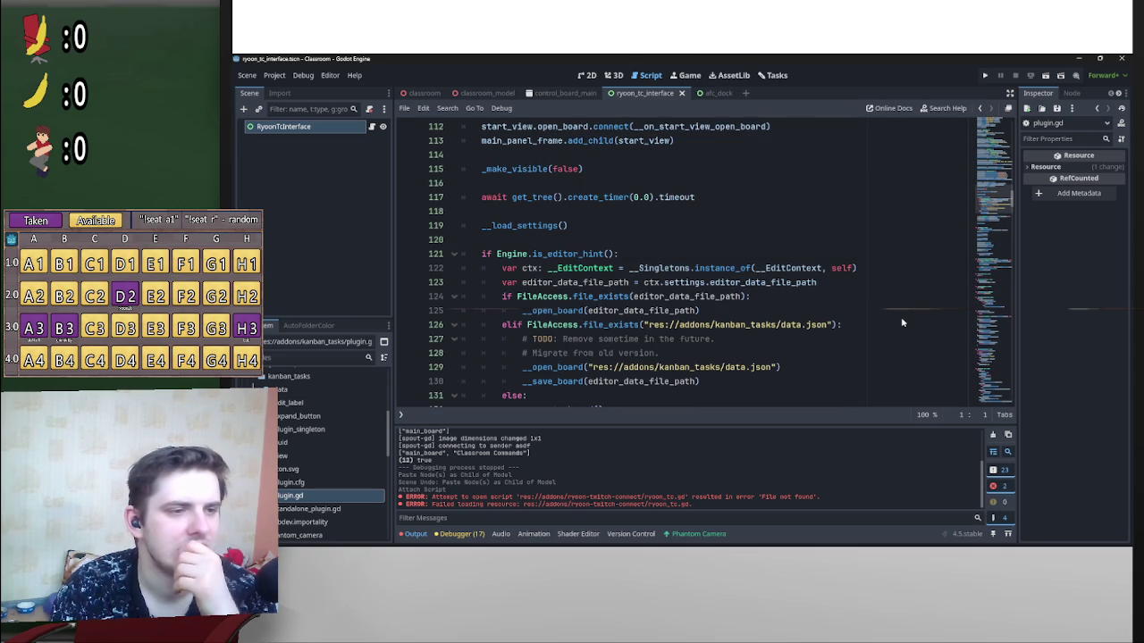
{"action": "scroll", "coordinate": [882, 354], "scroll_direction": "down", "scroll_amount": 4}
{"action": "scroll", "coordinate": [882, 355], "scroll_direction": "up", "scroll_amount": 4}
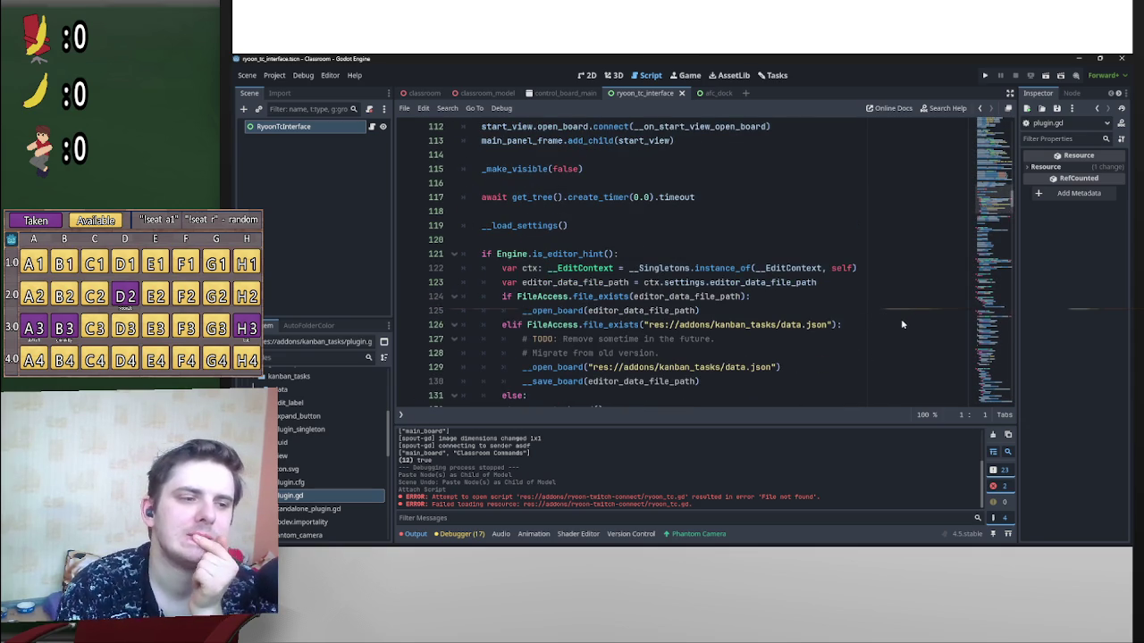
Step: Scroll back up through the script, then bring up the Tasks kanban board
{"action": "scroll", "coordinate": [900, 320], "scroll_direction": "down", "scroll_amount": 2}
{"action": "scroll", "coordinate": [894, 335], "scroll_direction": "down", "scroll_amount": 3}
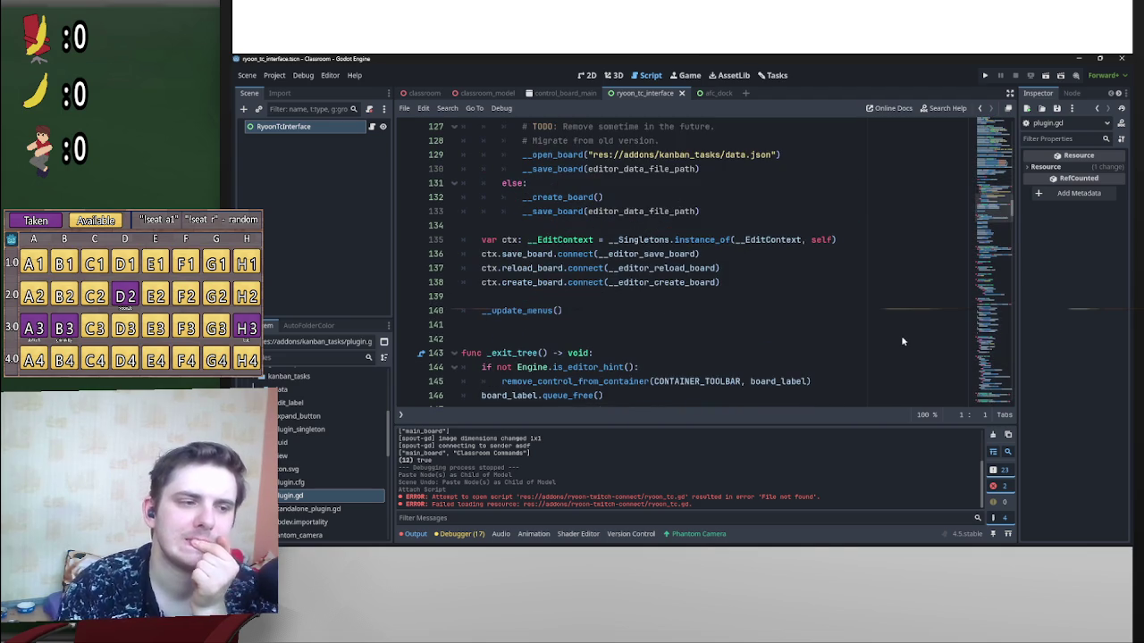
{"action": "scroll", "coordinate": [901, 335], "scroll_direction": "up", "scroll_amount": 20}
{"action": "scroll", "coordinate": [873, 336], "scroll_direction": "up", "scroll_amount": 2}
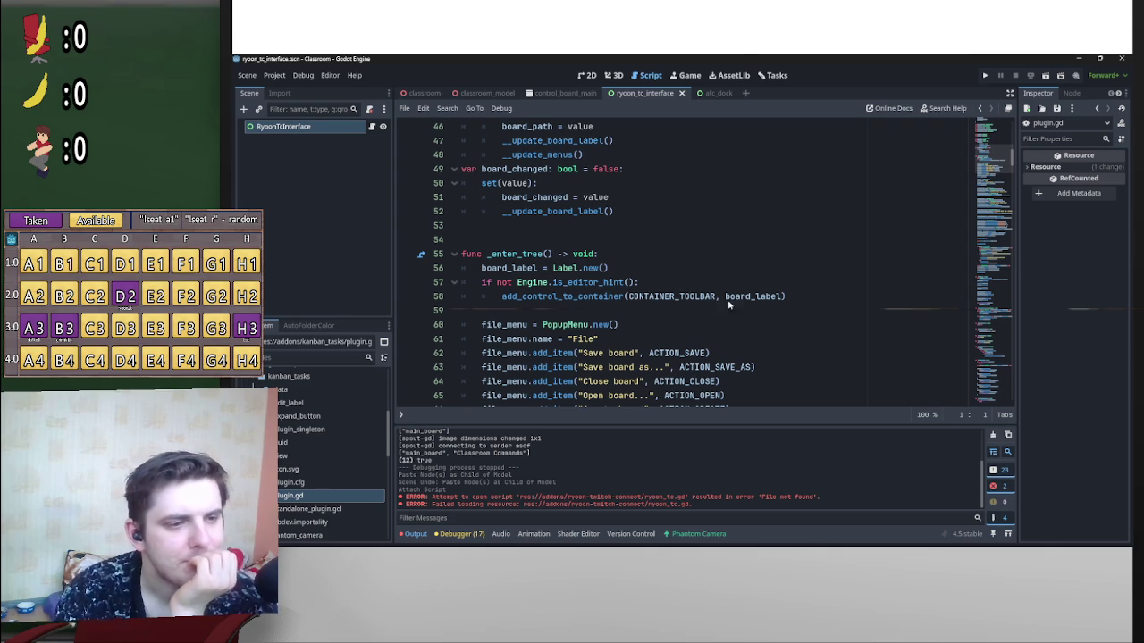
{"action": "left_click", "coordinate": [774, 77]}
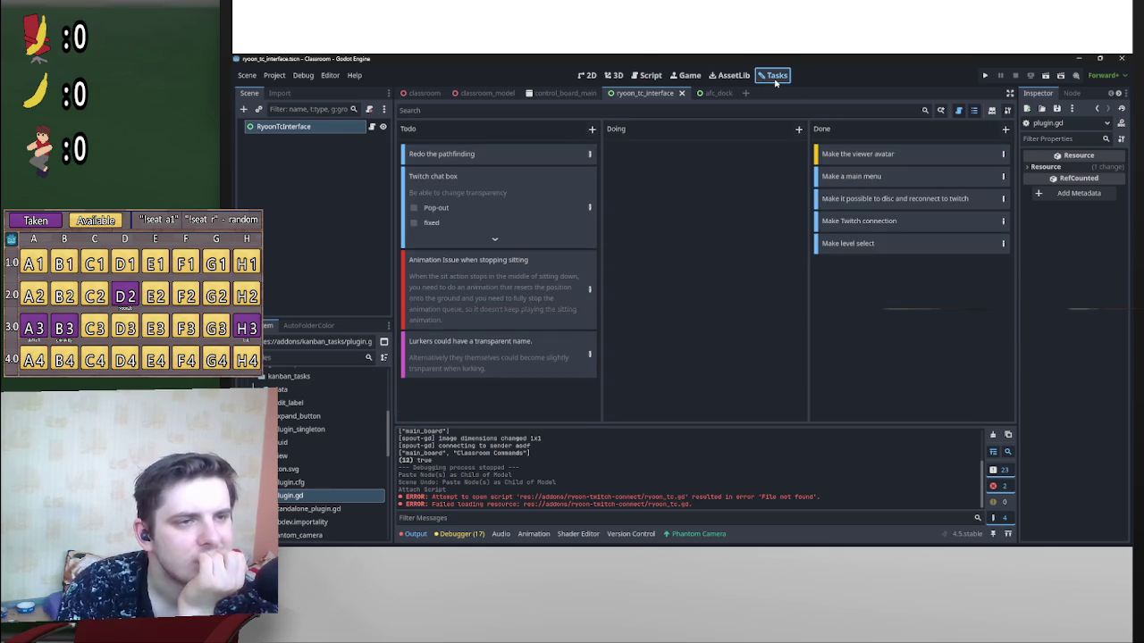
{"action": "left_click", "coordinate": [612, 77]}
{"action": "left_click", "coordinate": [586, 76]}
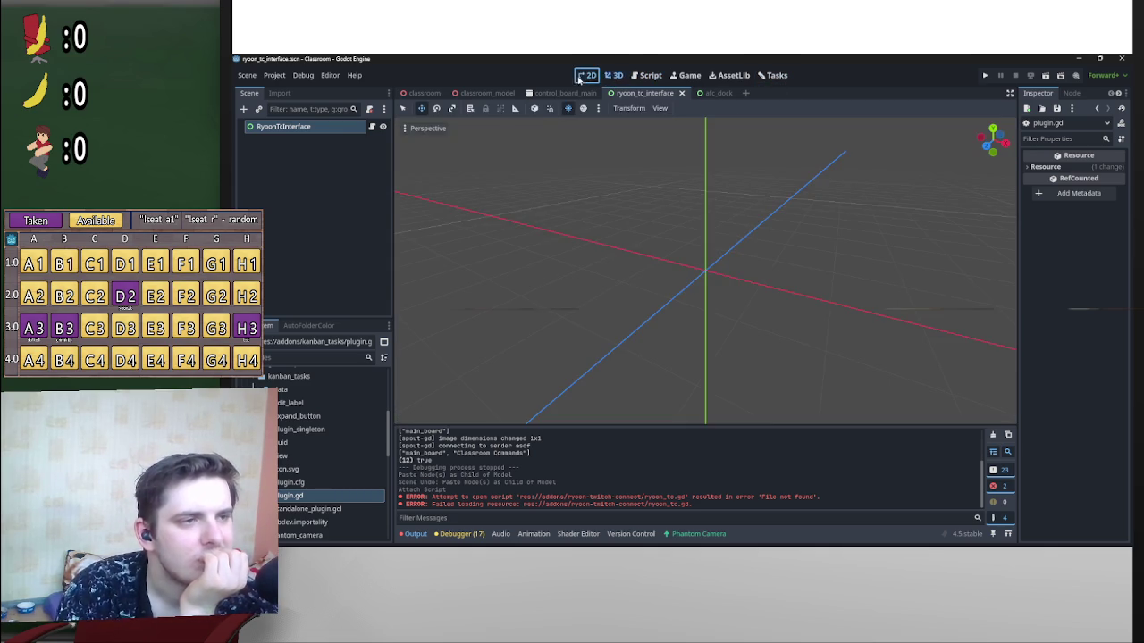
{"action": "left_click", "coordinate": [655, 77]}
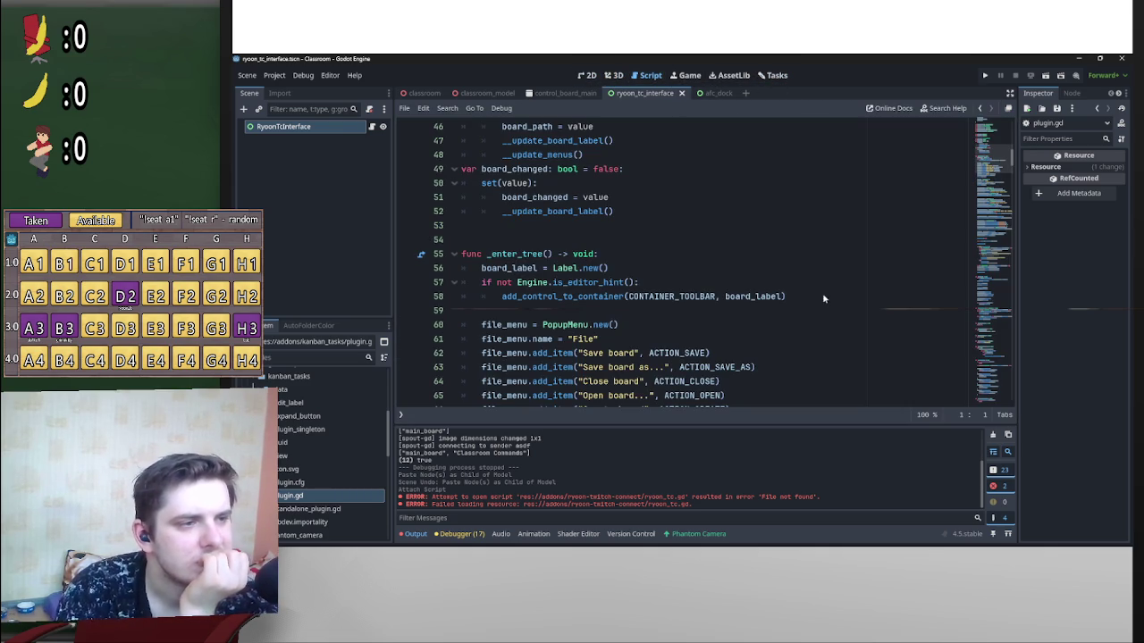
{"action": "scroll", "coordinate": [831, 317], "scroll_direction": "up", "scroll_amount": 4}
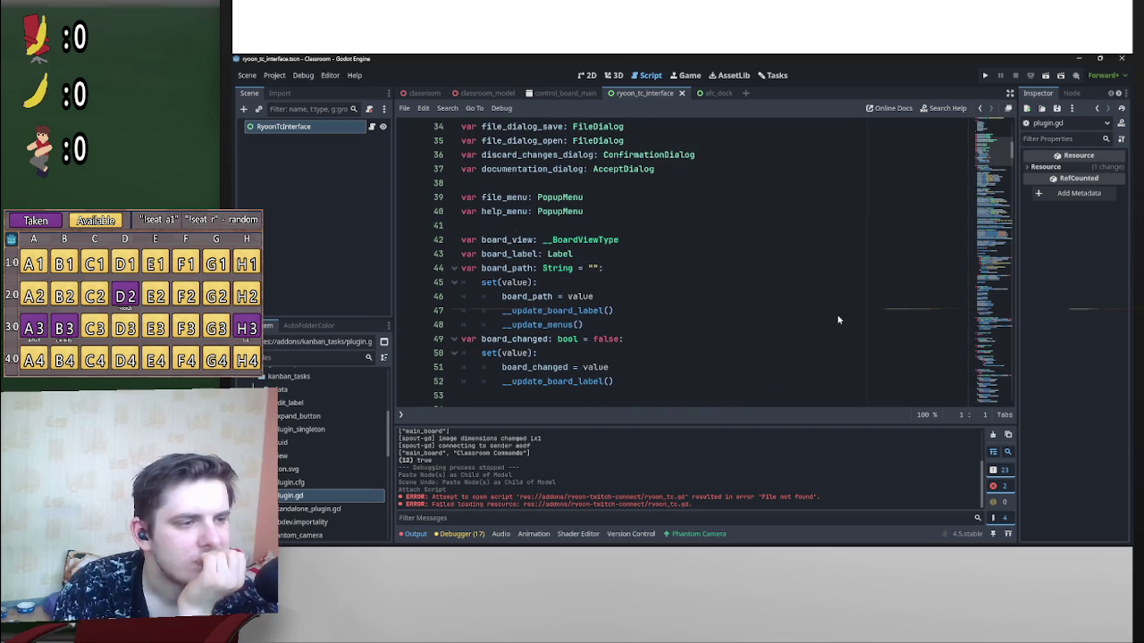
{"action": "scroll", "coordinate": [838, 319], "scroll_direction": "up", "scroll_amount": 7}
{"action": "scroll", "coordinate": [838, 319], "scroll_direction": "down", "scroll_amount": 5}
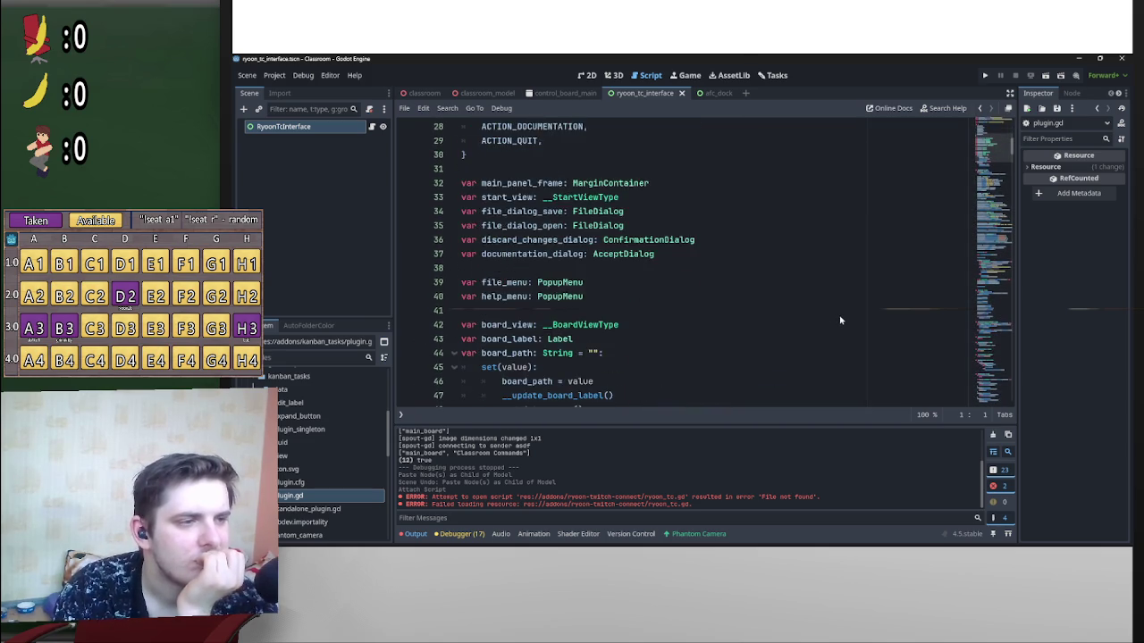
{"action": "scroll", "coordinate": [524, 202], "scroll_direction": "up", "scroll_amount": 3}
{"action": "scroll", "coordinate": [527, 228], "scroll_direction": "down", "scroll_amount": 5}
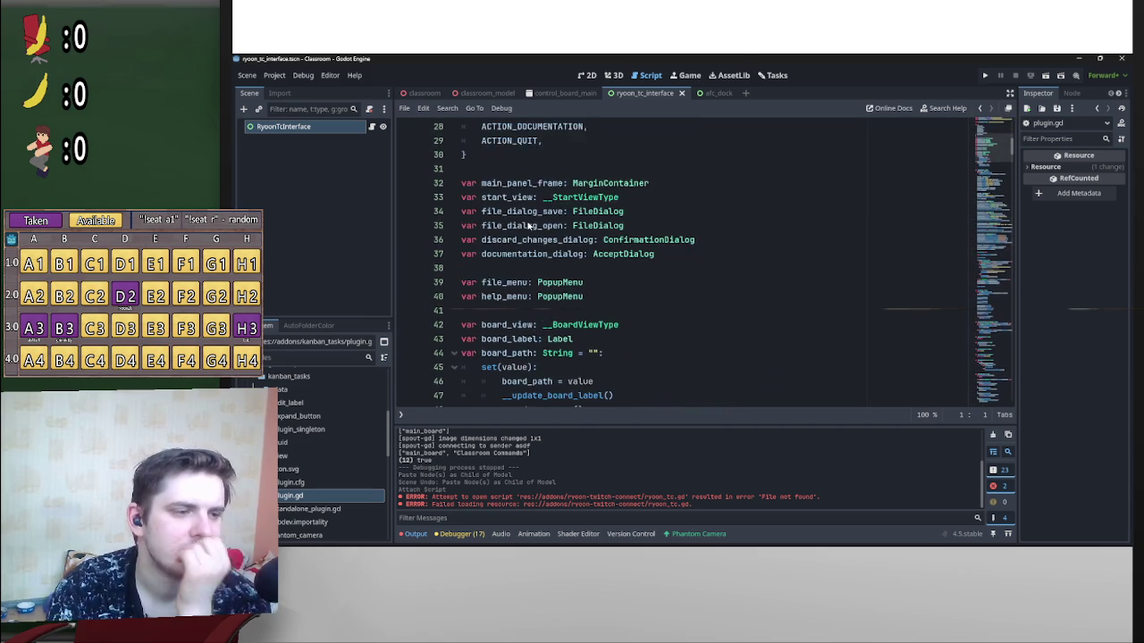
{"action": "scroll", "coordinate": [710, 264], "scroll_direction": "down", "scroll_amount": 3}
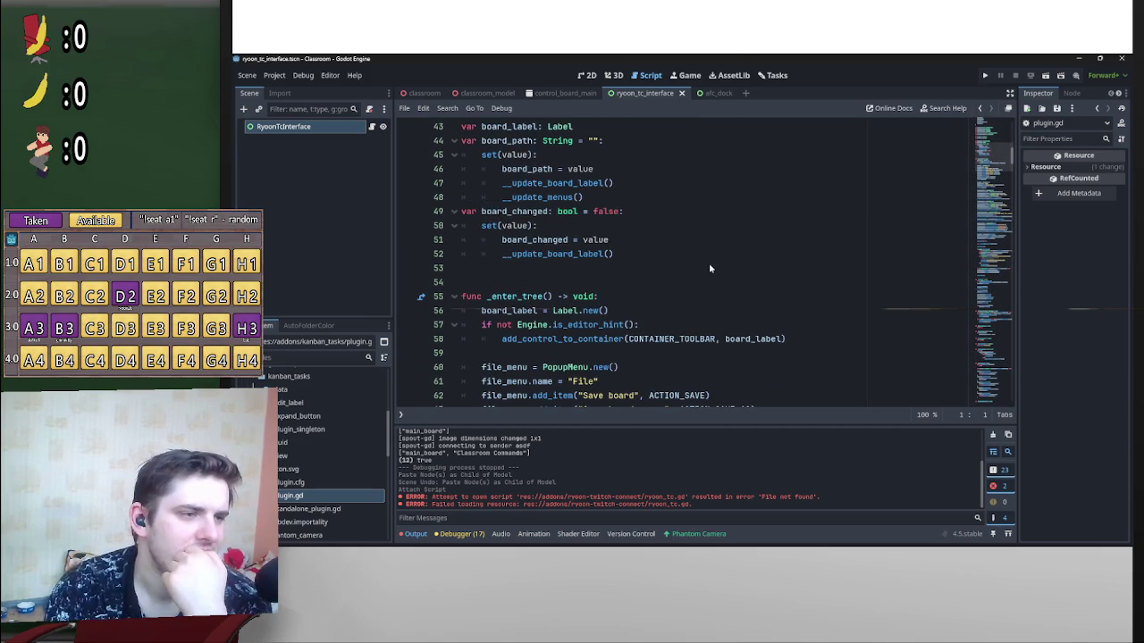
{"action": "scroll", "coordinate": [710, 263], "scroll_direction": "down", "scroll_amount": 2}
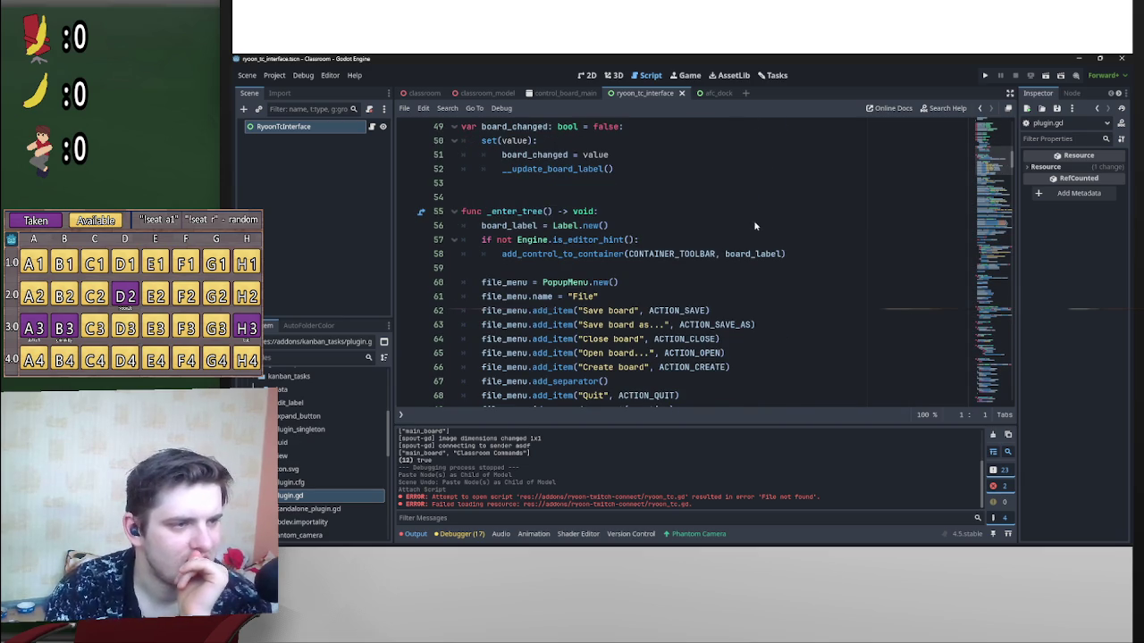
{"action": "scroll", "coordinate": [759, 231], "scroll_direction": "down", "scroll_amount": 14}
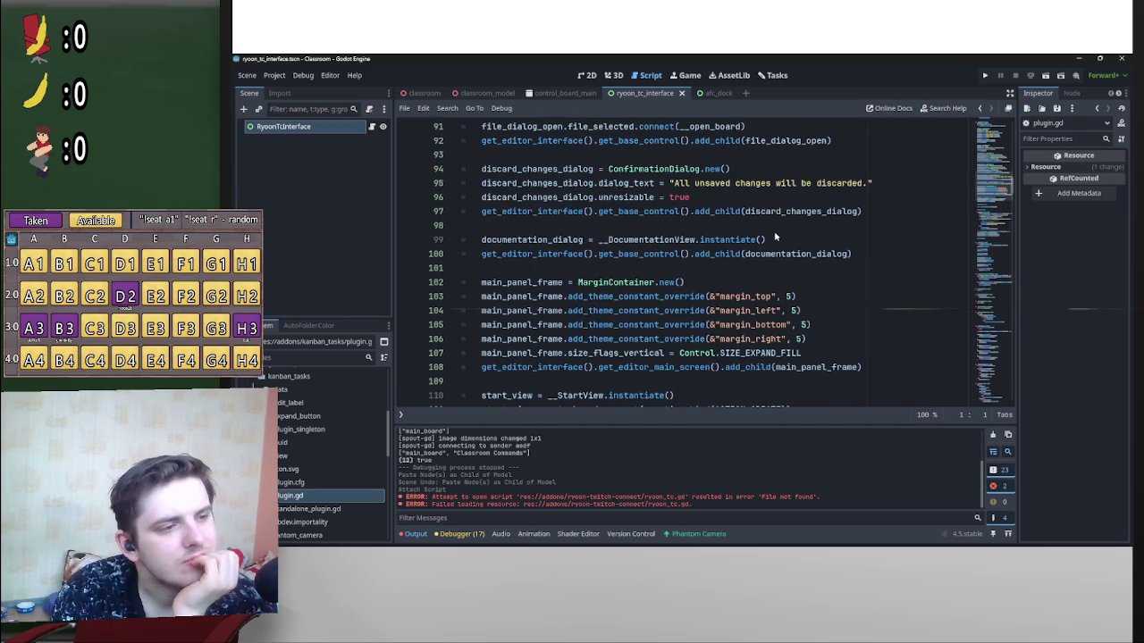
{"action": "scroll", "coordinate": [774, 234], "scroll_direction": "down", "scroll_amount": 4}
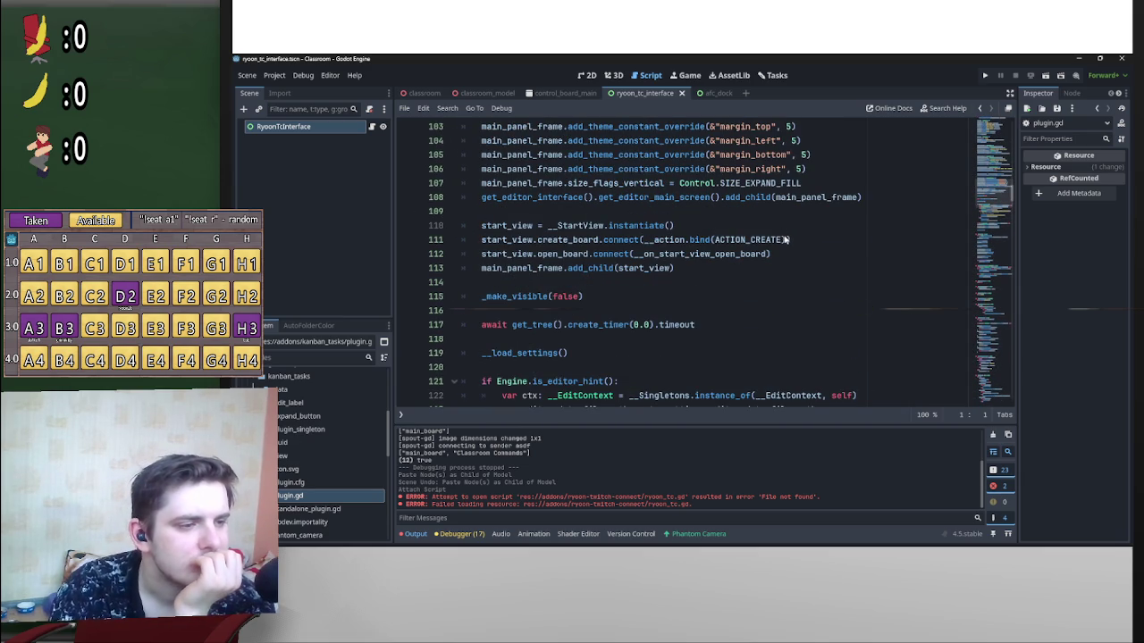
{"action": "scroll", "coordinate": [785, 239], "scroll_direction": "down", "scroll_amount": 2}
{"action": "scroll", "coordinate": [816, 242], "scroll_direction": "down", "scroll_amount": 3}
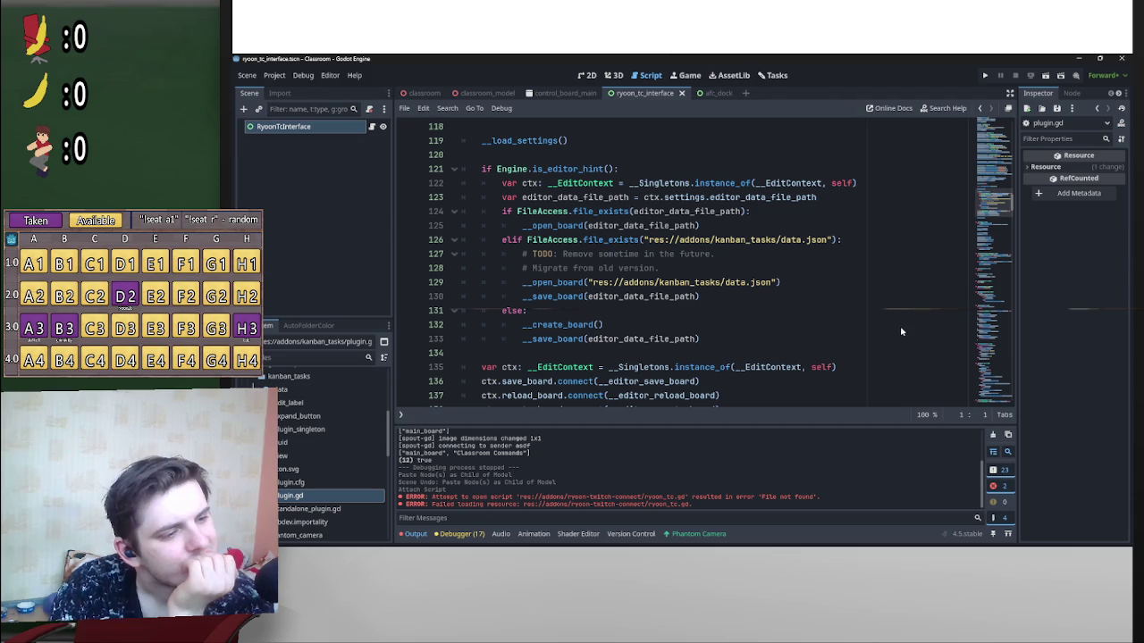
{"action": "scroll", "coordinate": [904, 335], "scroll_direction": "up", "scroll_amount": 15}
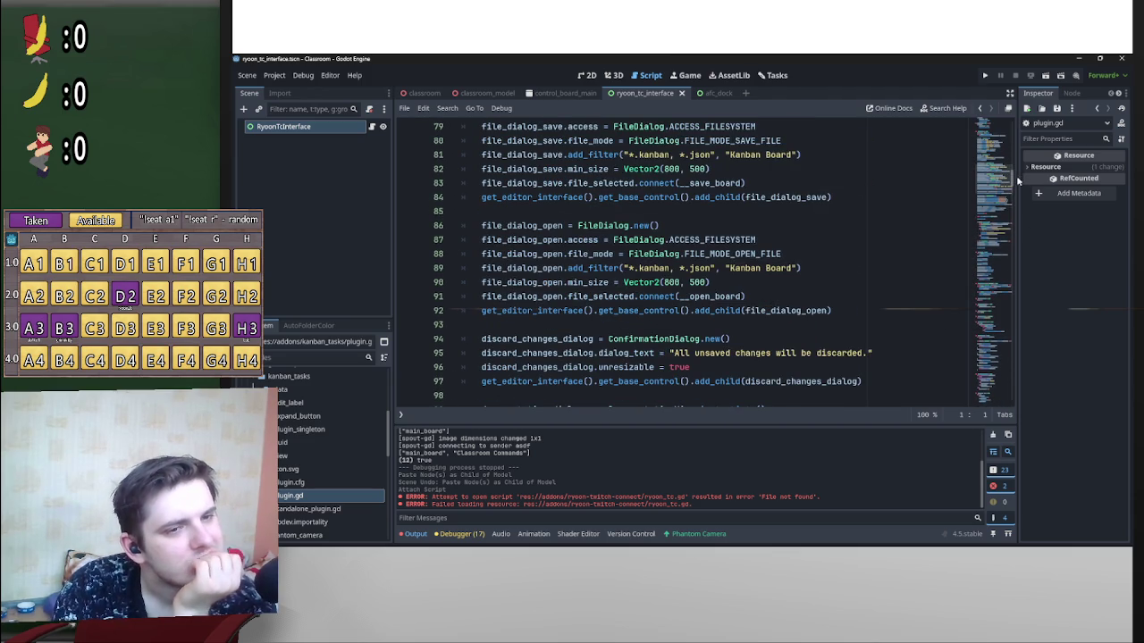
{"action": "scroll", "coordinate": [1015, 122], "scroll_direction": "up", "scroll_amount": 20}
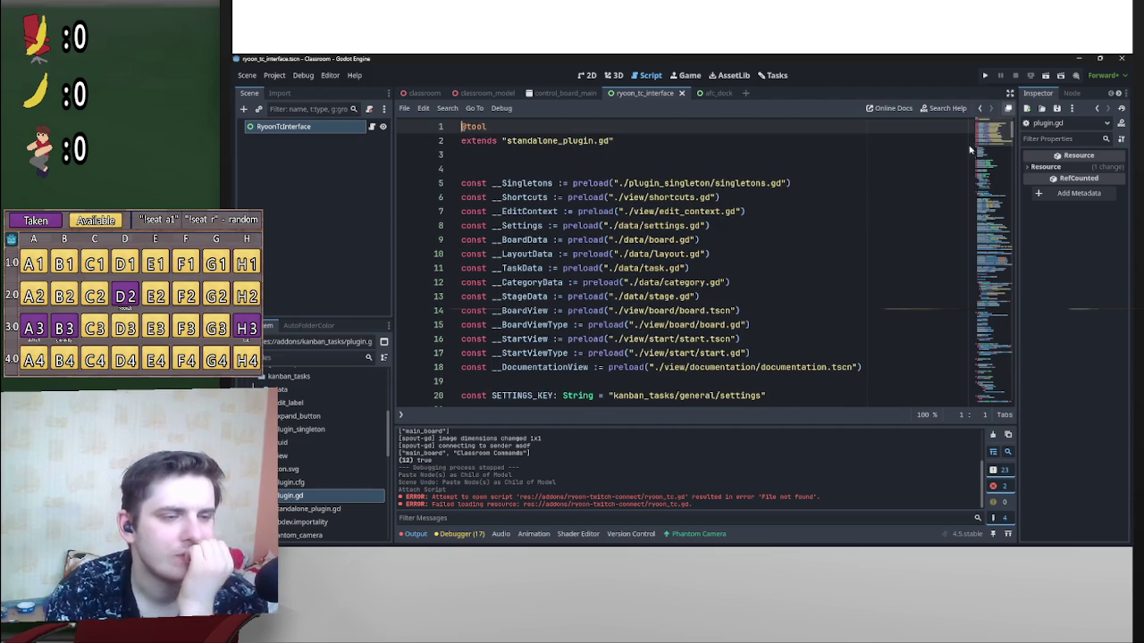
{"action": "scroll", "coordinate": [764, 384], "scroll_direction": "down", "scroll_amount": 3}
{"action": "scroll", "coordinate": [773, 357], "scroll_direction": "down", "scroll_amount": 10}
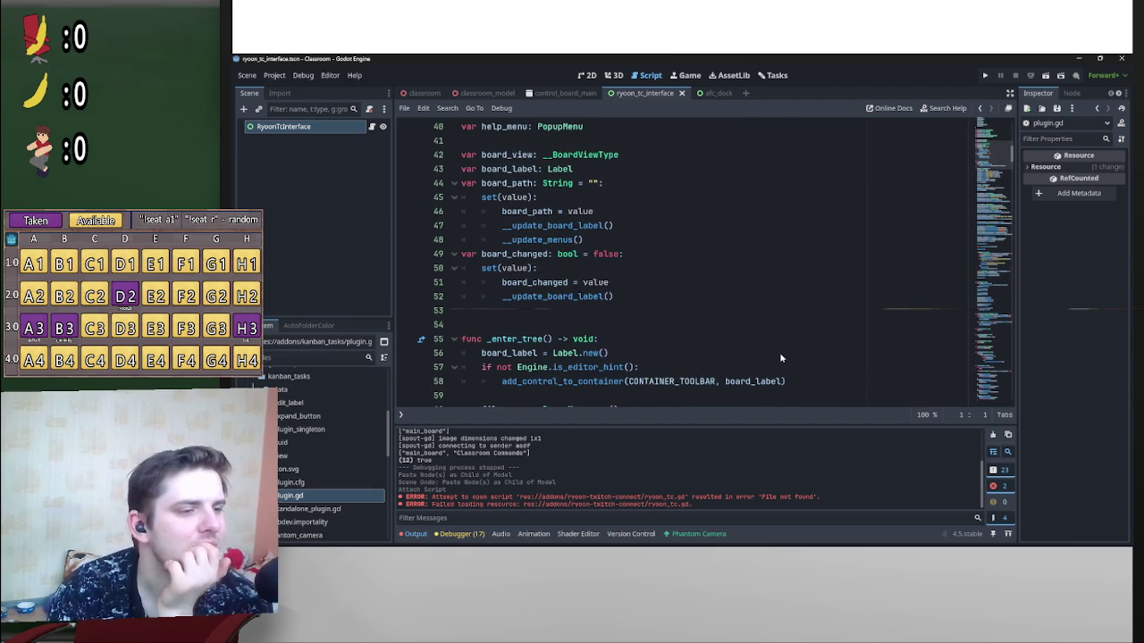
{"action": "scroll", "coordinate": [779, 354], "scroll_direction": "down", "scroll_amount": 3}
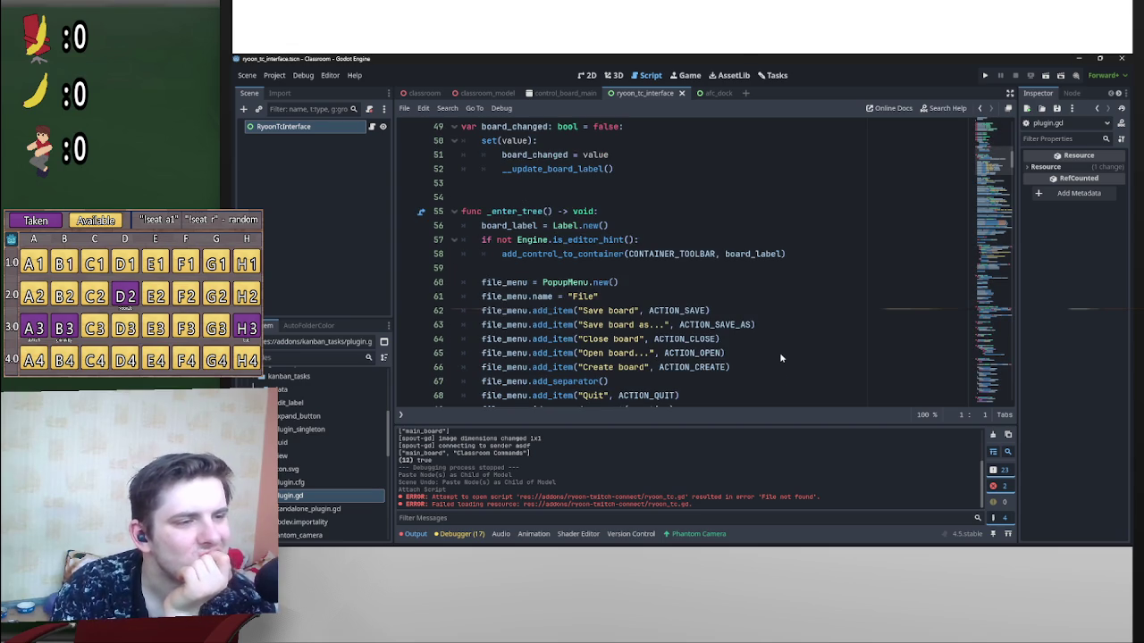
{"action": "left_click", "coordinate": [774, 76]}
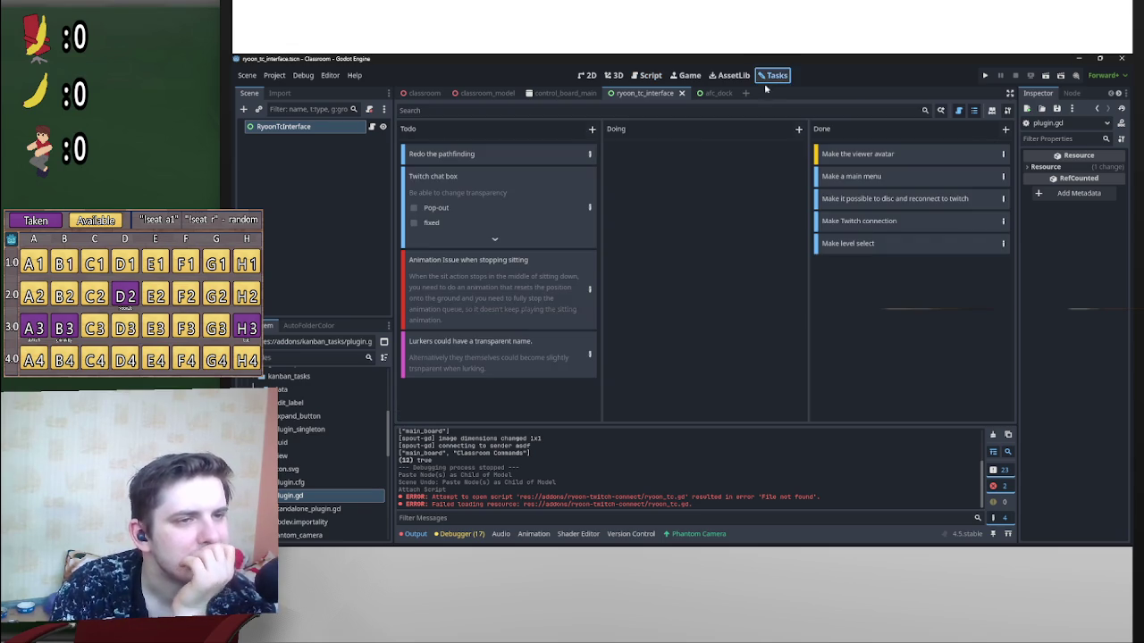
{"action": "left_click", "coordinate": [648, 75]}
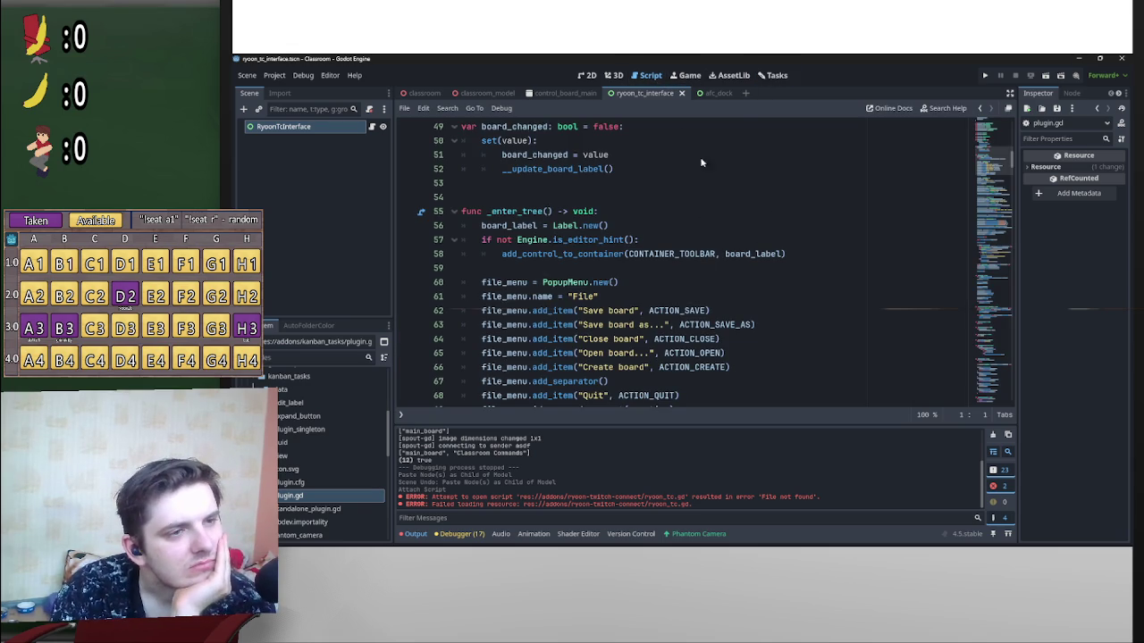
{"action": "left_click", "coordinate": [773, 75]}
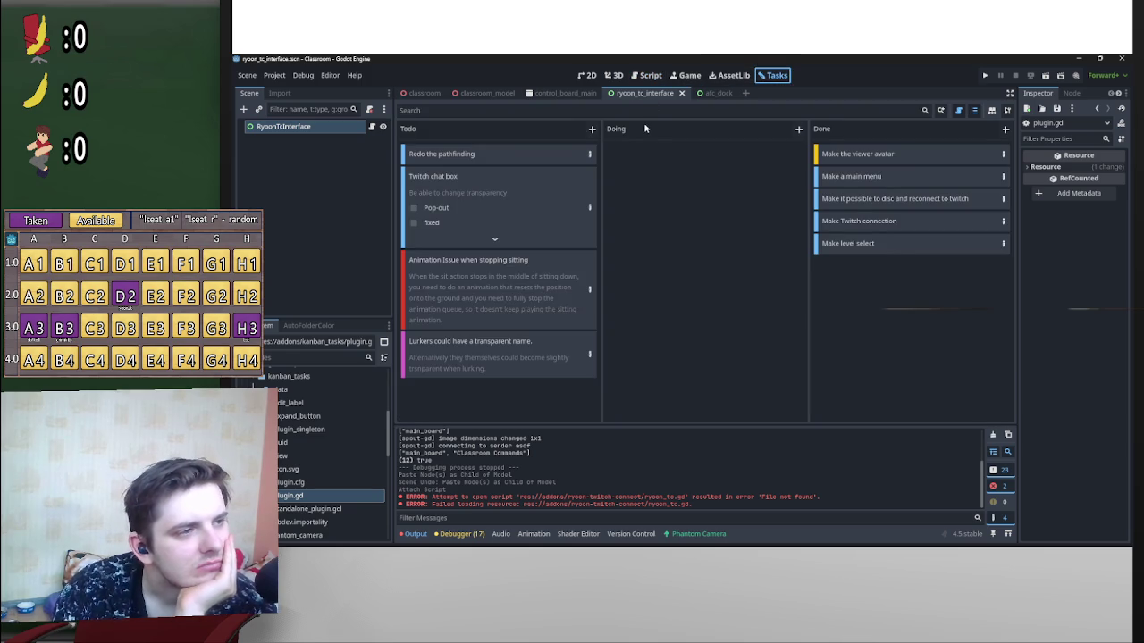
{"action": "left_click", "coordinate": [648, 75]}
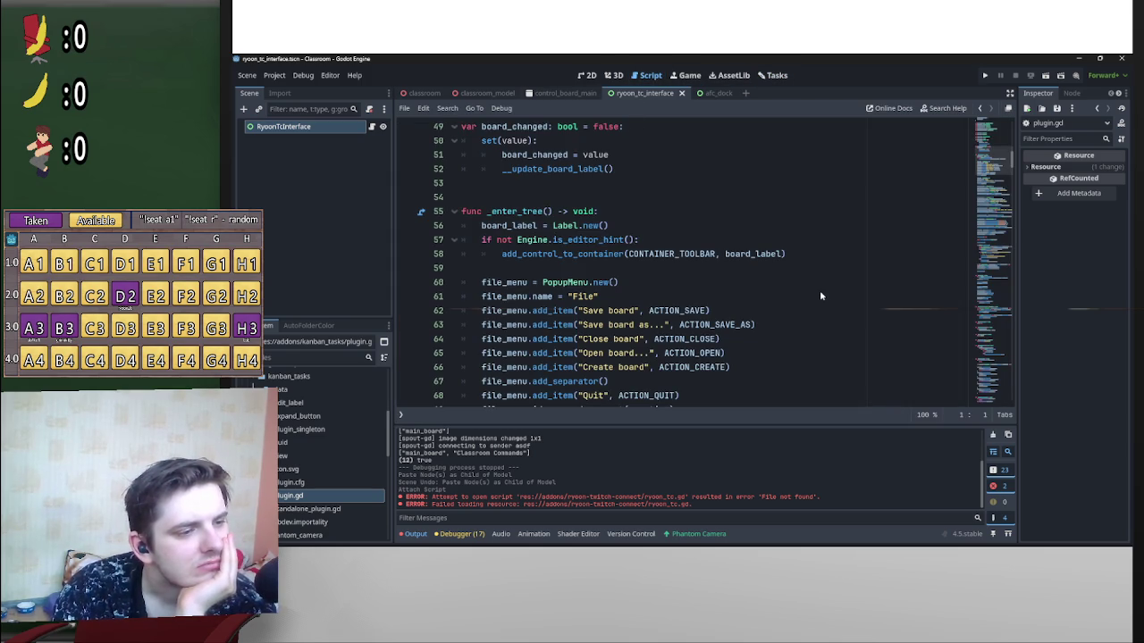
{"action": "scroll", "coordinate": [820, 294], "scroll_direction": "down", "scroll_amount": 1}
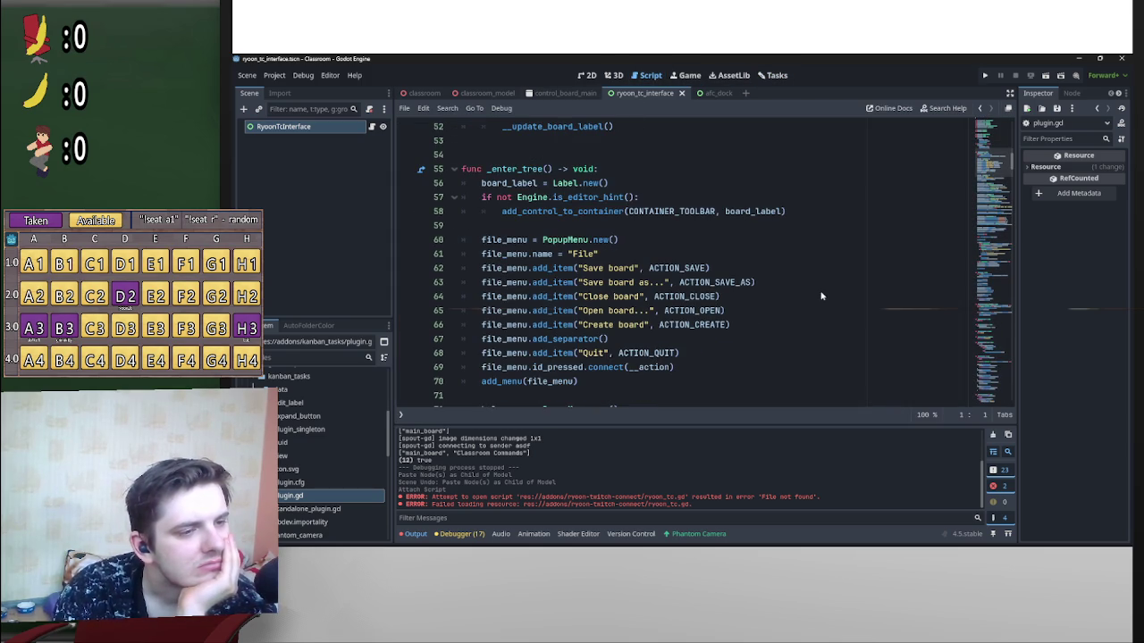
{"action": "left_click", "coordinate": [774, 75]}
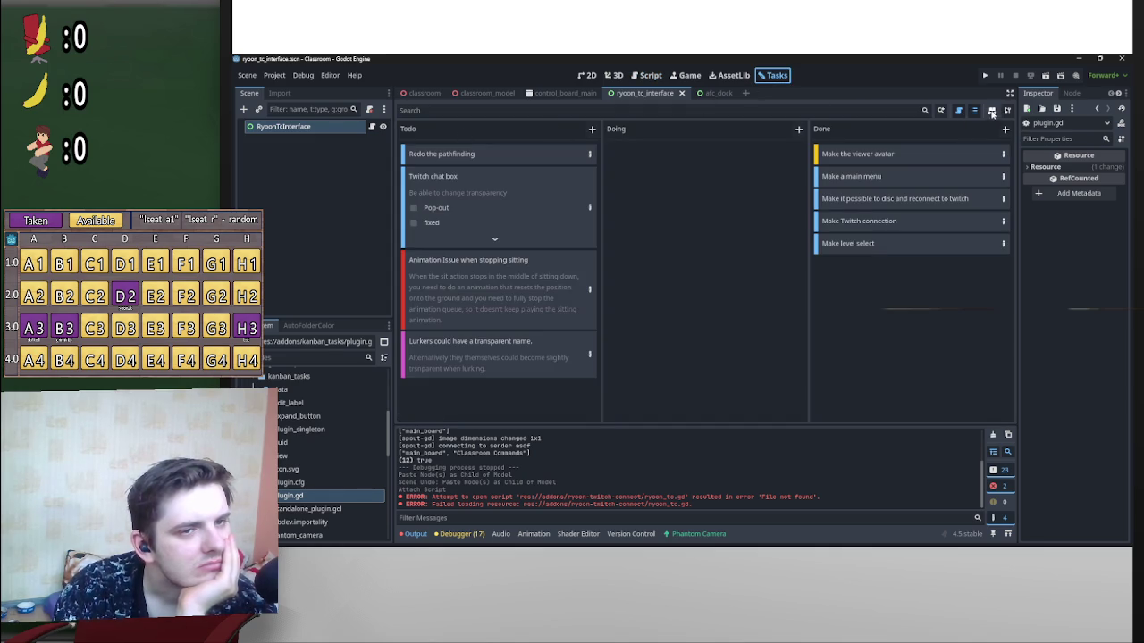
Step: Try the board's header buttons: settings, collapsing card descriptions, and documentation
{"action": "left_click", "coordinate": [1006, 111]}
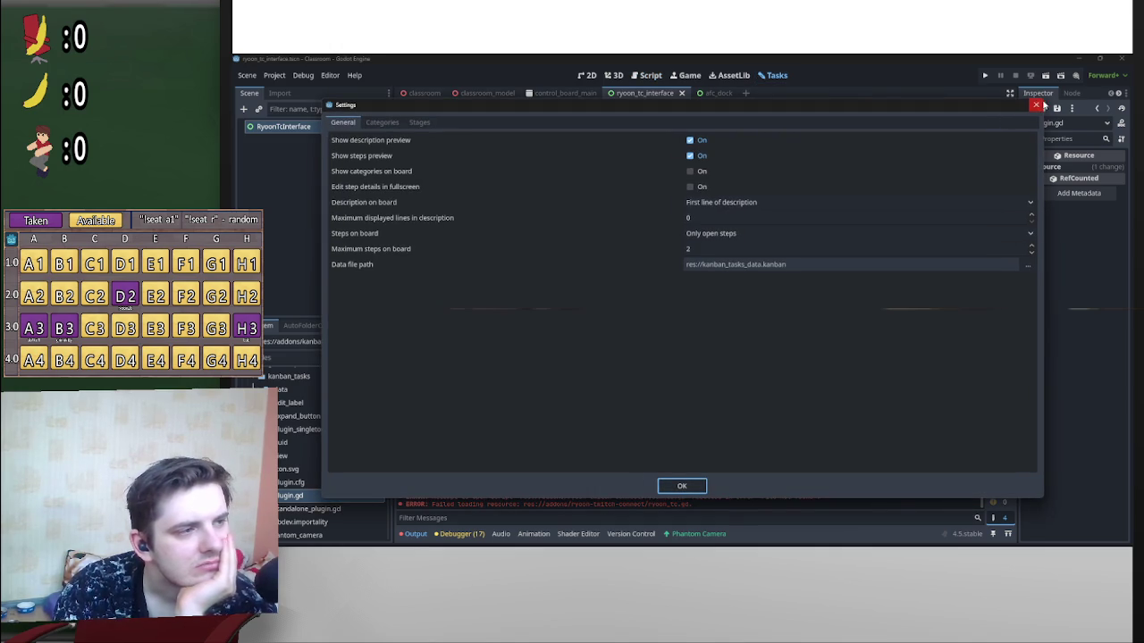
{"action": "left_click", "coordinate": [1035, 105]}
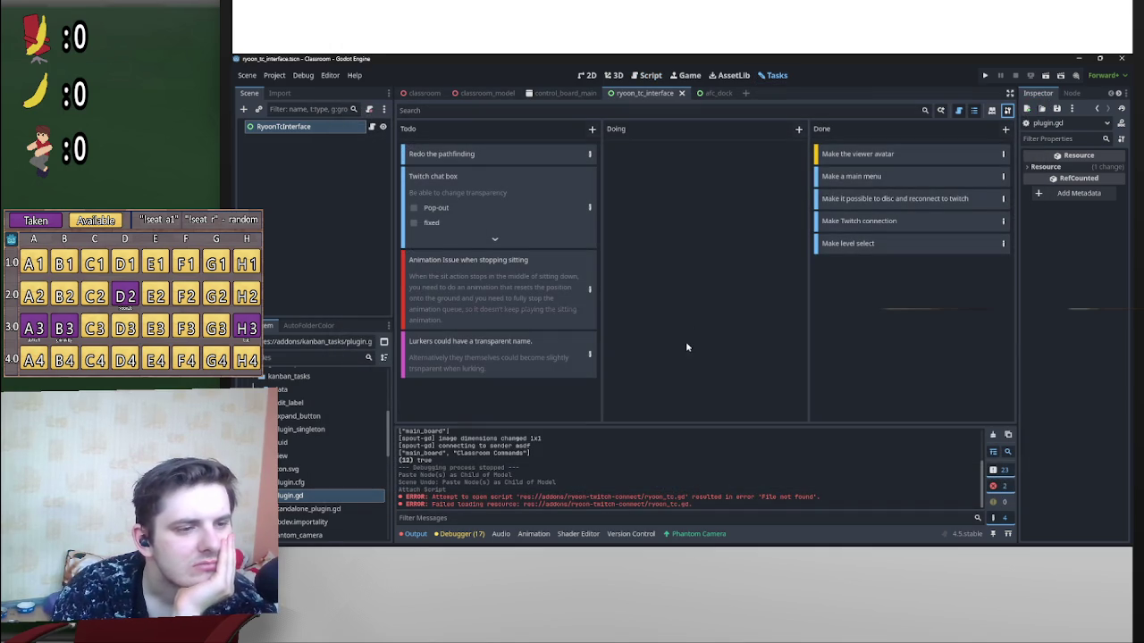
{"action": "left_click", "coordinate": [957, 111]}
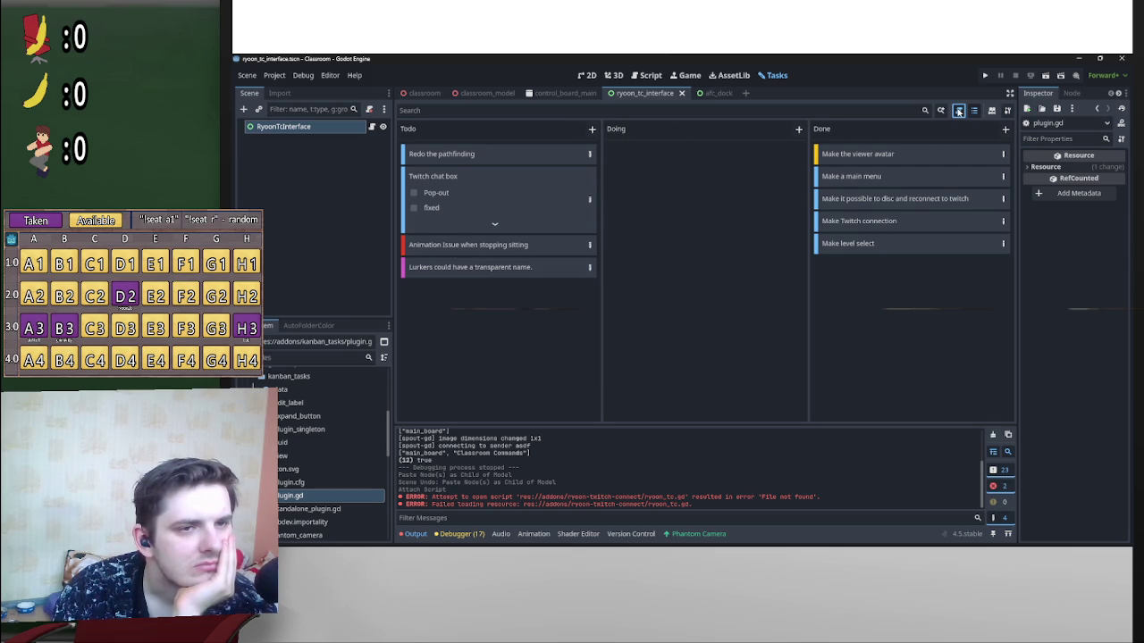
{"action": "left_click", "coordinate": [957, 110]}
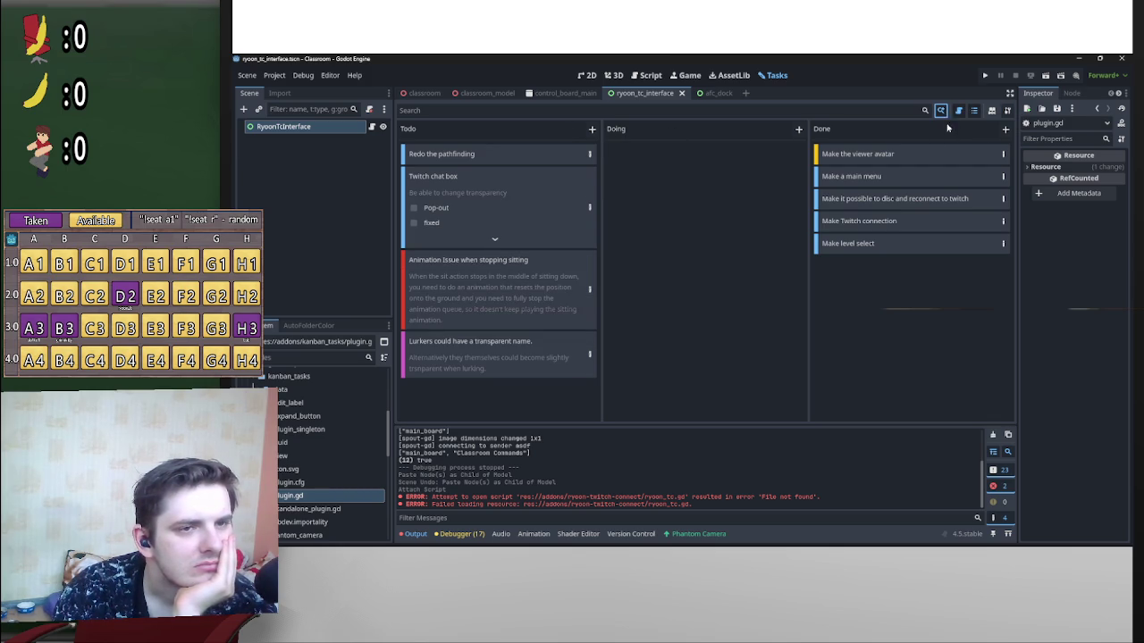
{"action": "left_click", "coordinate": [992, 111]}
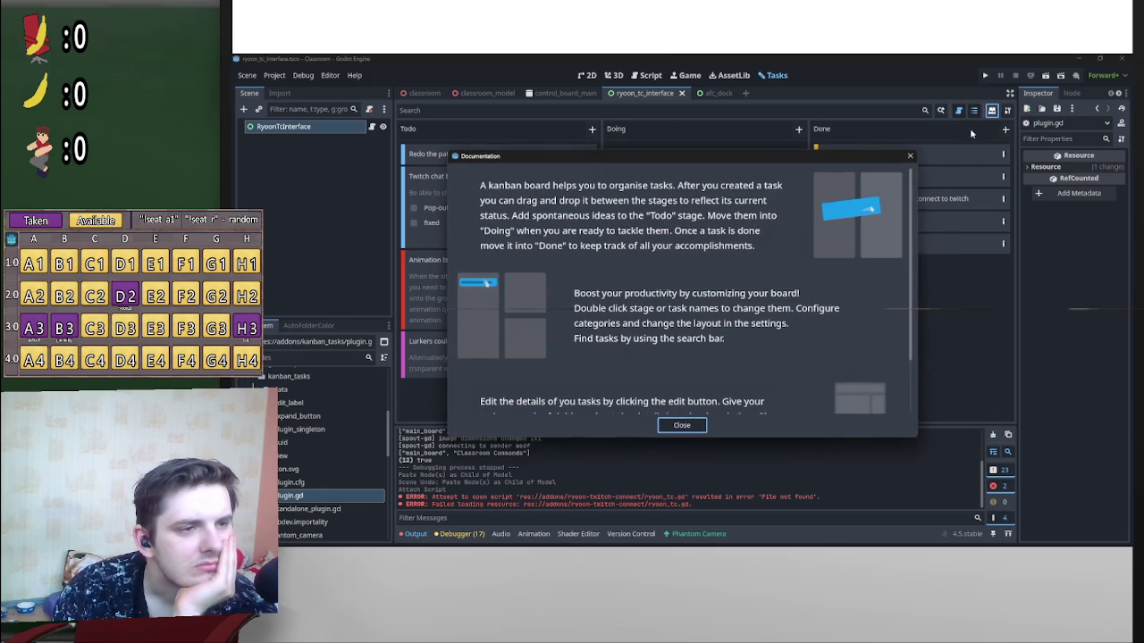
{"action": "left_click", "coordinate": [909, 156]}
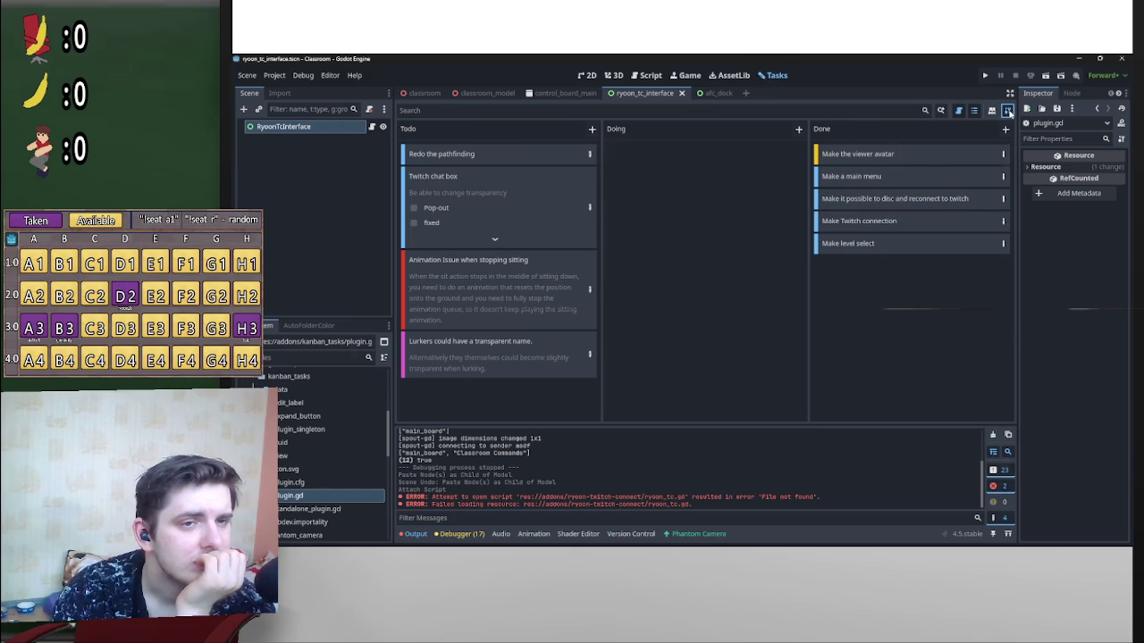
Step: Browse the Stages, Categories and General settings tabs, then return to the plugin.gd script
{"action": "left_click", "coordinate": [1008, 110]}
{"action": "left_click", "coordinate": [419, 123]}
{"action": "left_click", "coordinate": [382, 123]}
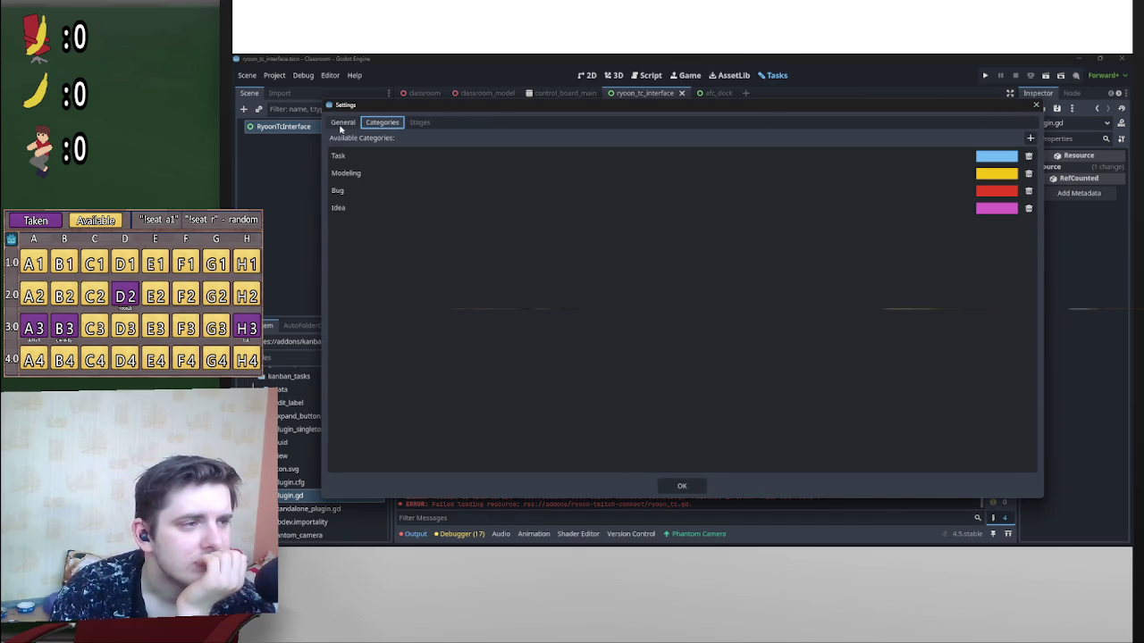
{"action": "left_click", "coordinate": [342, 122]}
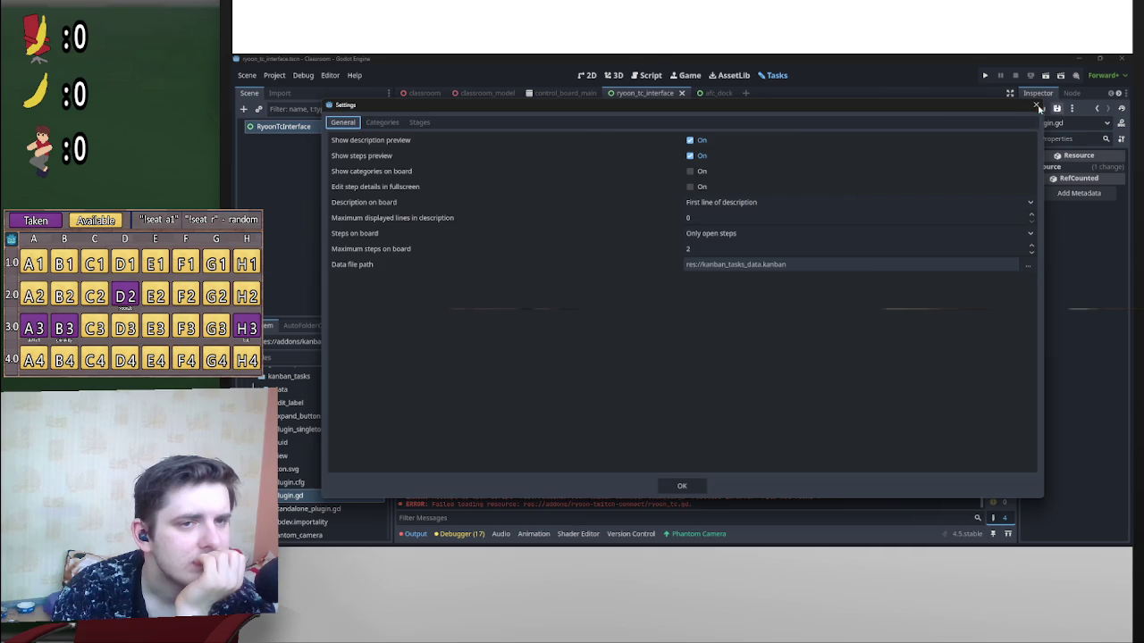
{"action": "left_click", "coordinate": [1036, 105]}
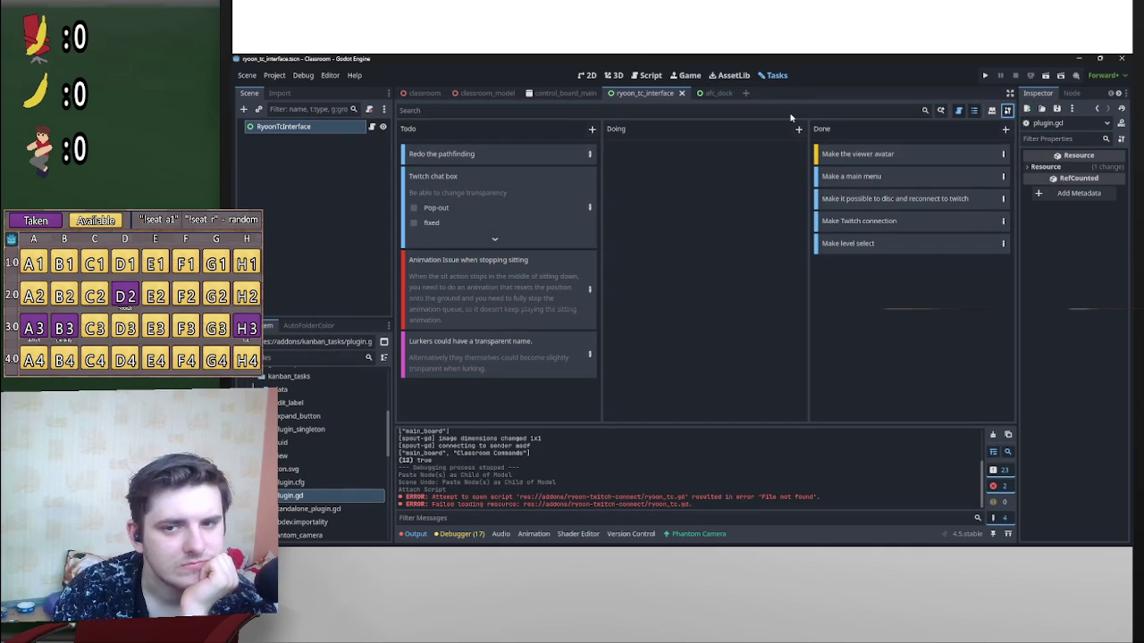
{"action": "left_click", "coordinate": [686, 75]}
{"action": "left_click", "coordinate": [638, 78]}
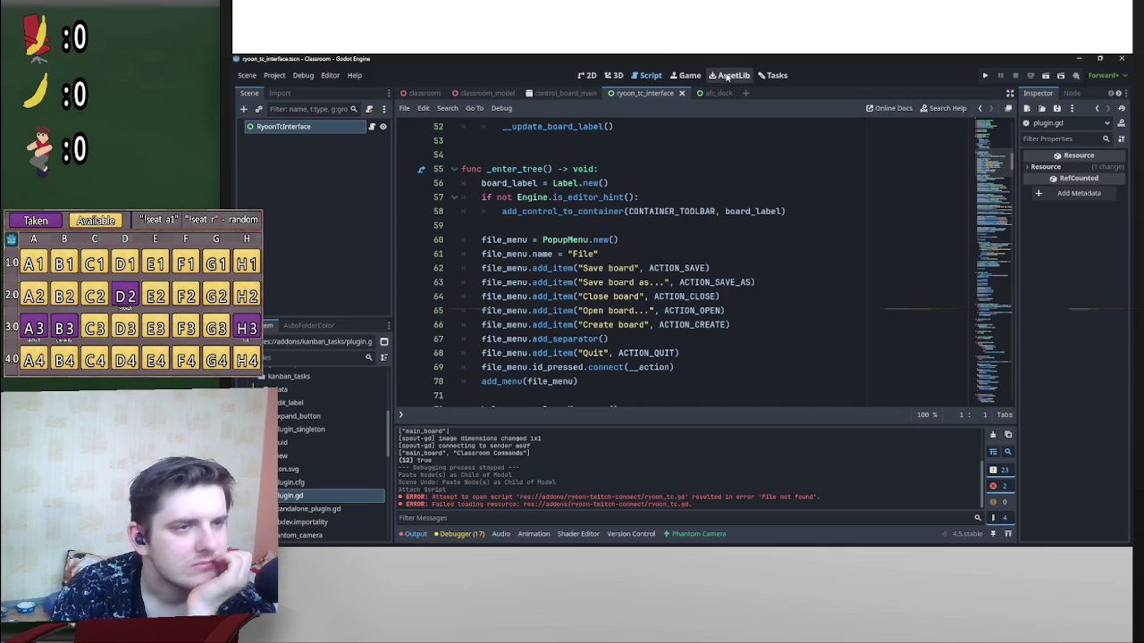
{"action": "scroll", "coordinate": [693, 321], "scroll_direction": "down", "scroll_amount": 2}
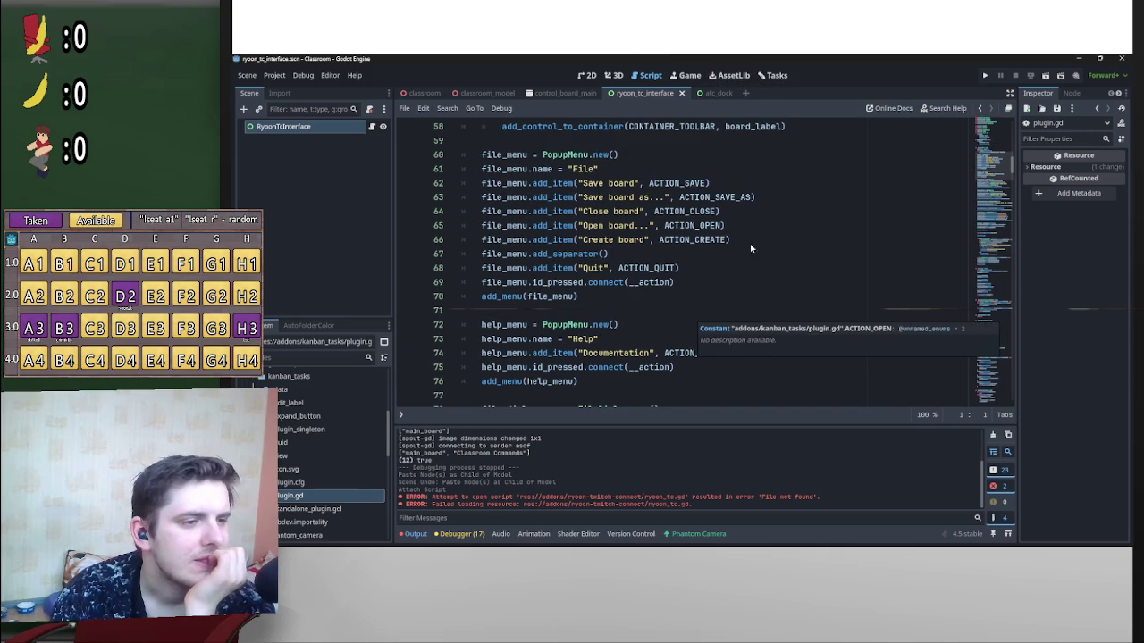
{"action": "scroll", "coordinate": [715, 234], "scroll_direction": "down", "scroll_amount": 2}
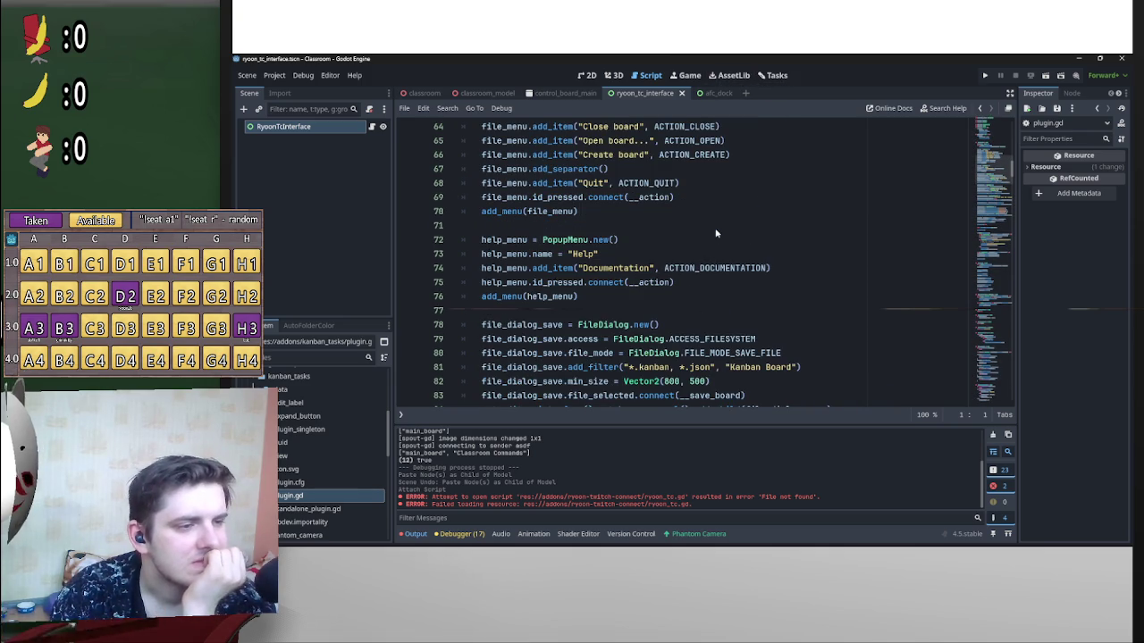
{"action": "scroll", "coordinate": [715, 233], "scroll_direction": "down", "scroll_amount": 2}
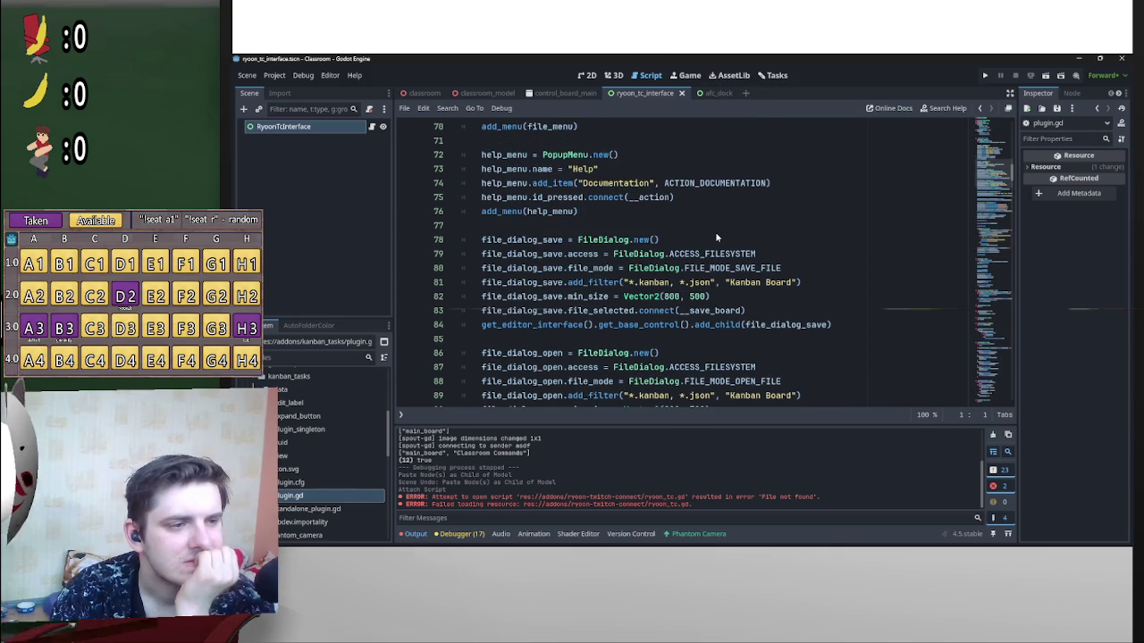
{"action": "scroll", "coordinate": [713, 239], "scroll_direction": "down", "scroll_amount": 4}
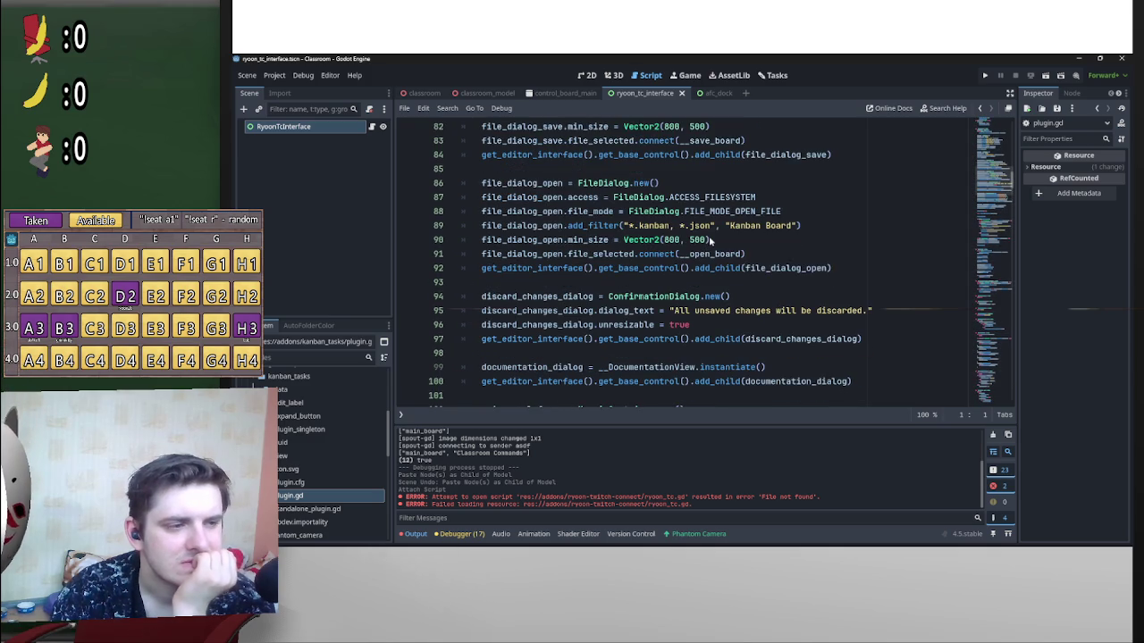
{"action": "scroll", "coordinate": [776, 231], "scroll_direction": "down", "scroll_amount": 3}
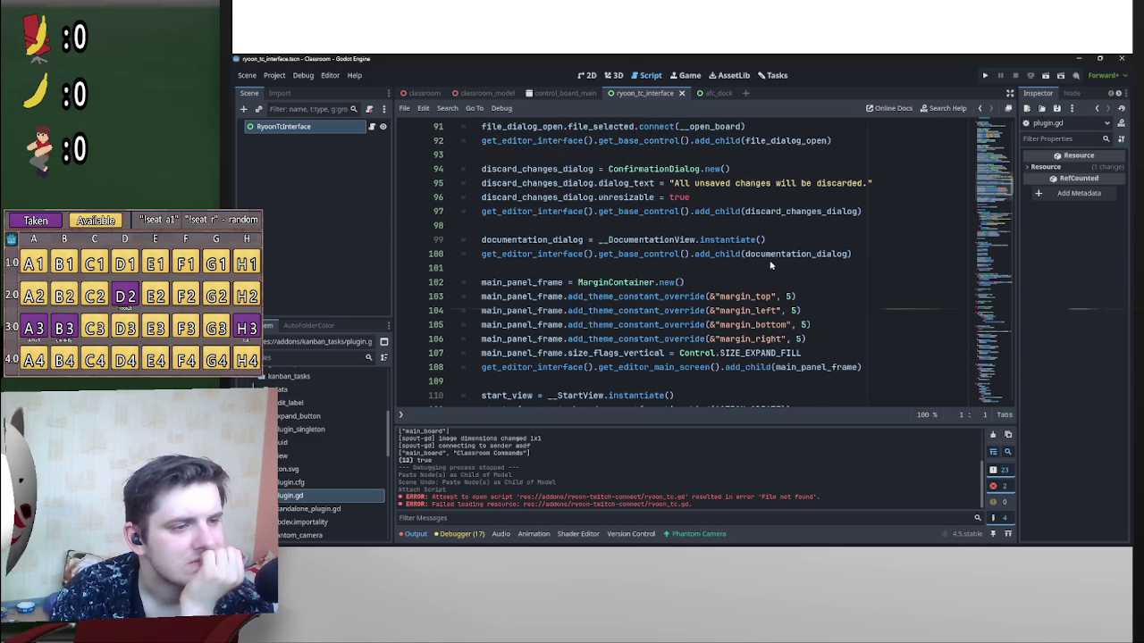
{"action": "scroll", "coordinate": [786, 255], "scroll_direction": "down", "scroll_amount": 2}
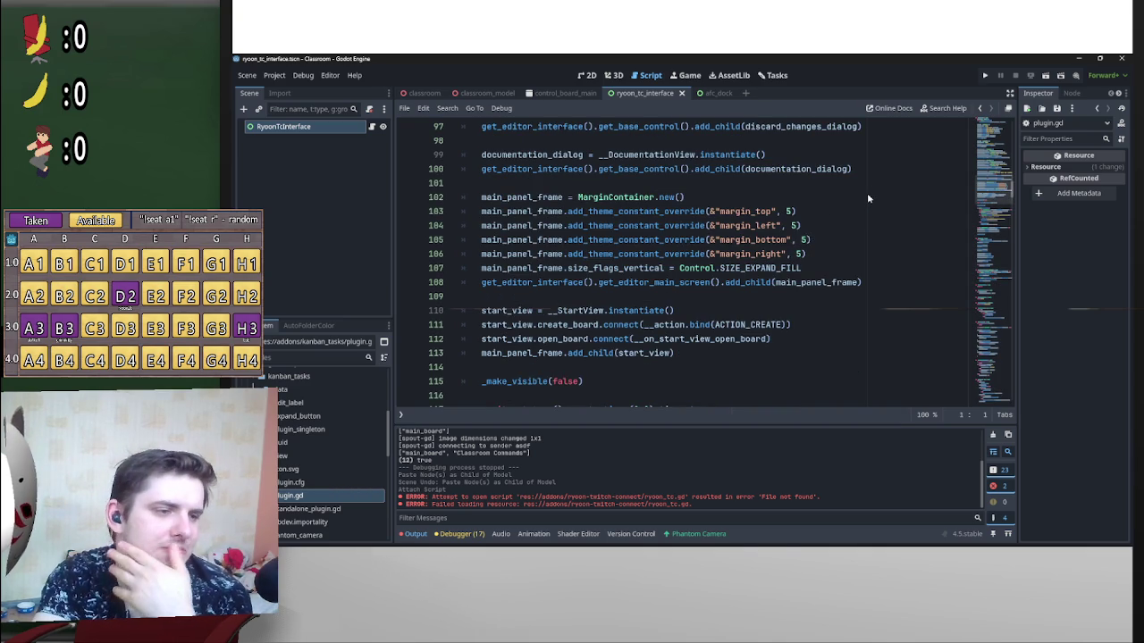
{"action": "scroll", "coordinate": [865, 201], "scroll_direction": "down", "scroll_amount": 1}
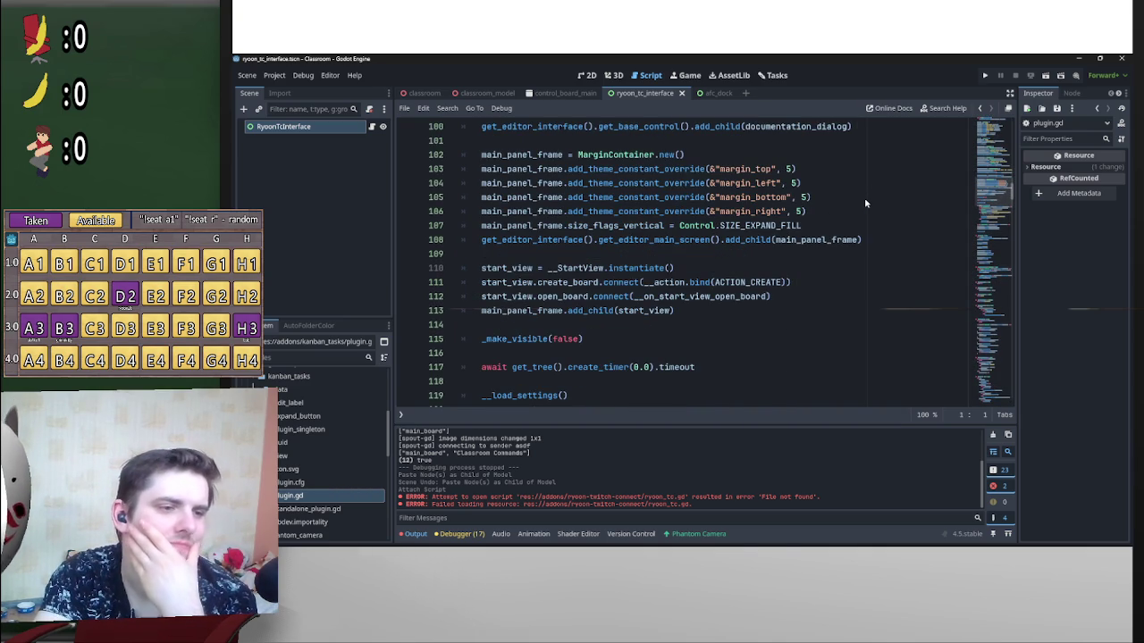
{"action": "scroll", "coordinate": [864, 203], "scroll_direction": "down", "scroll_amount": 2}
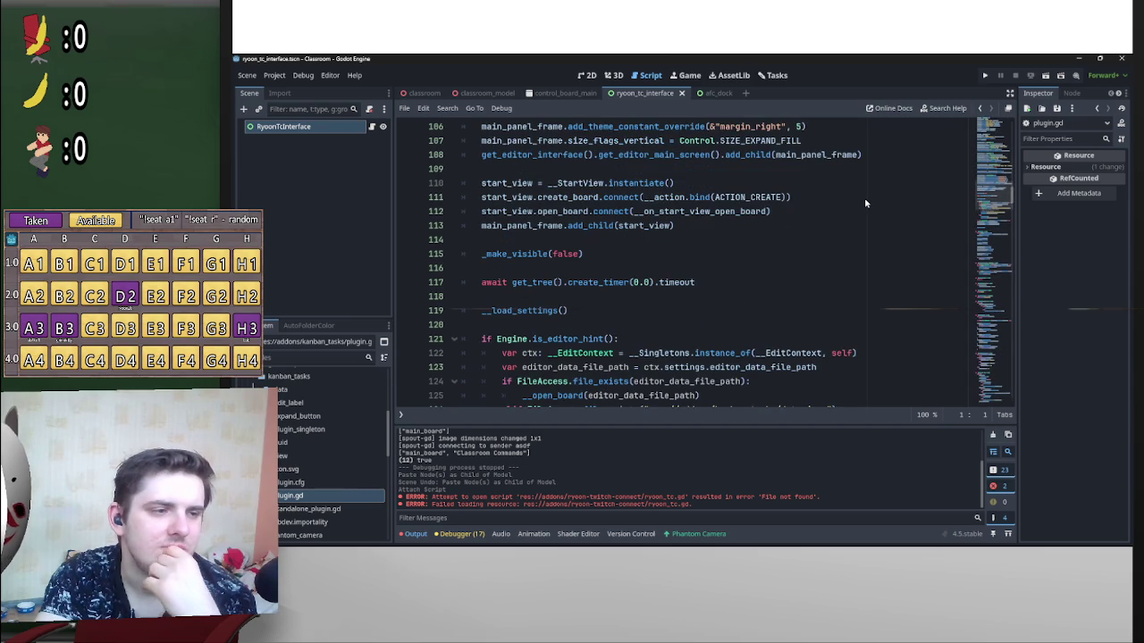
{"action": "scroll", "coordinate": [864, 198], "scroll_direction": "down", "scroll_amount": 1}
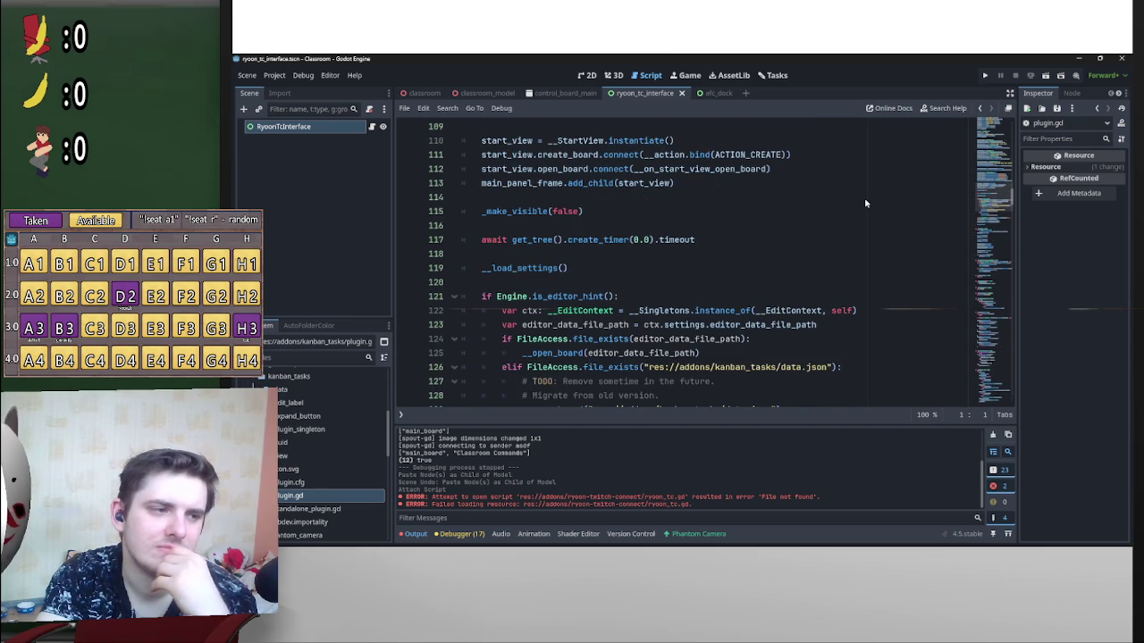
{"action": "scroll", "coordinate": [864, 197], "scroll_direction": "down", "scroll_amount": 2}
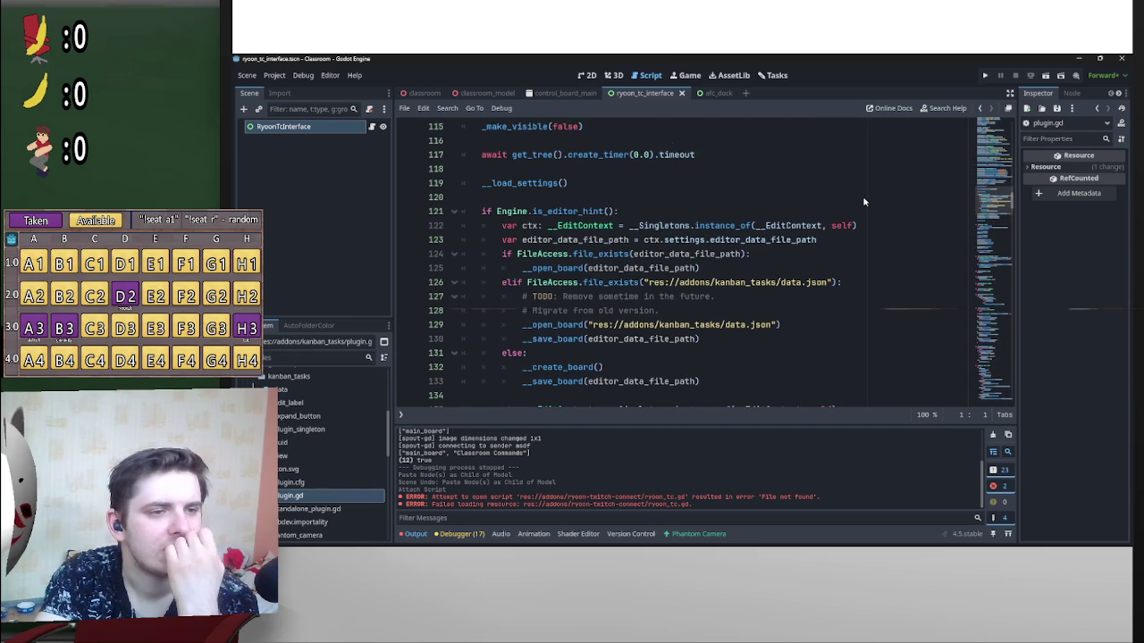
{"action": "scroll", "coordinate": [863, 200], "scroll_direction": "down", "scroll_amount": 2}
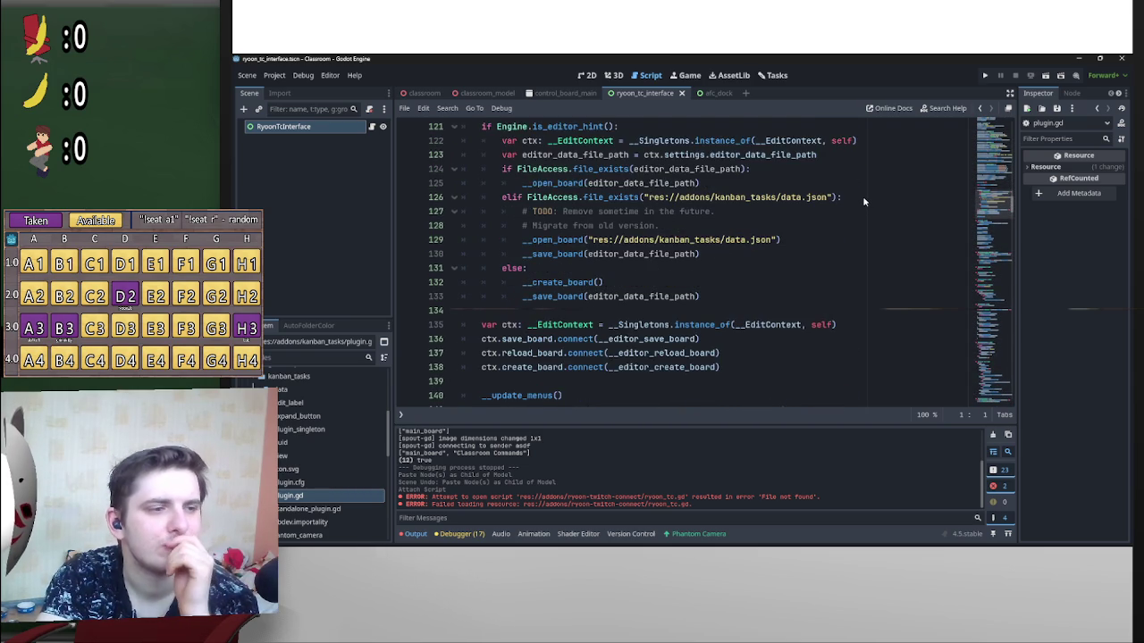
{"action": "scroll", "coordinate": [863, 200], "scroll_direction": "up", "scroll_amount": 1}
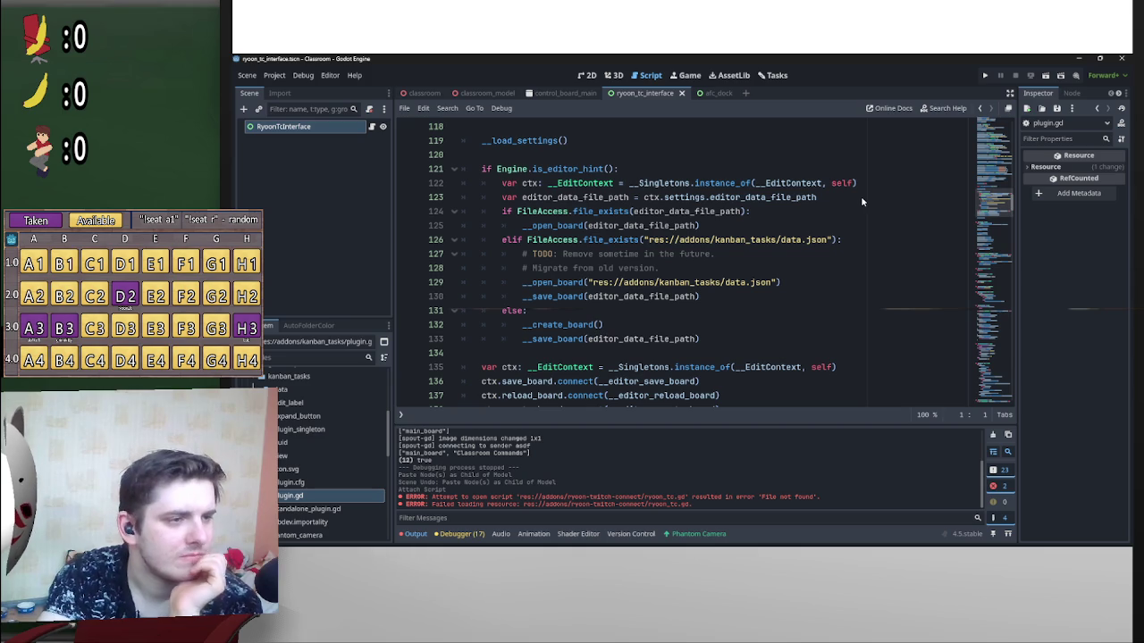
{"action": "scroll", "coordinate": [858, 202], "scroll_direction": "down", "scroll_amount": 2}
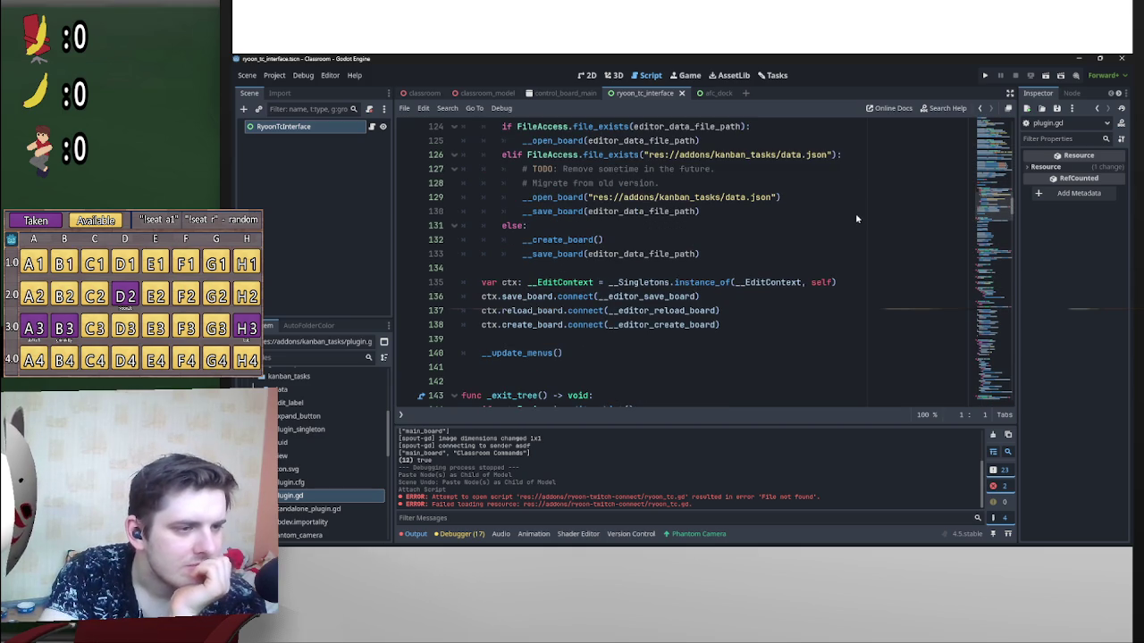
{"action": "scroll", "coordinate": [804, 281], "scroll_direction": "down", "scroll_amount": 2}
{"action": "scroll", "coordinate": [806, 284], "scroll_direction": "down", "scroll_amount": 1}
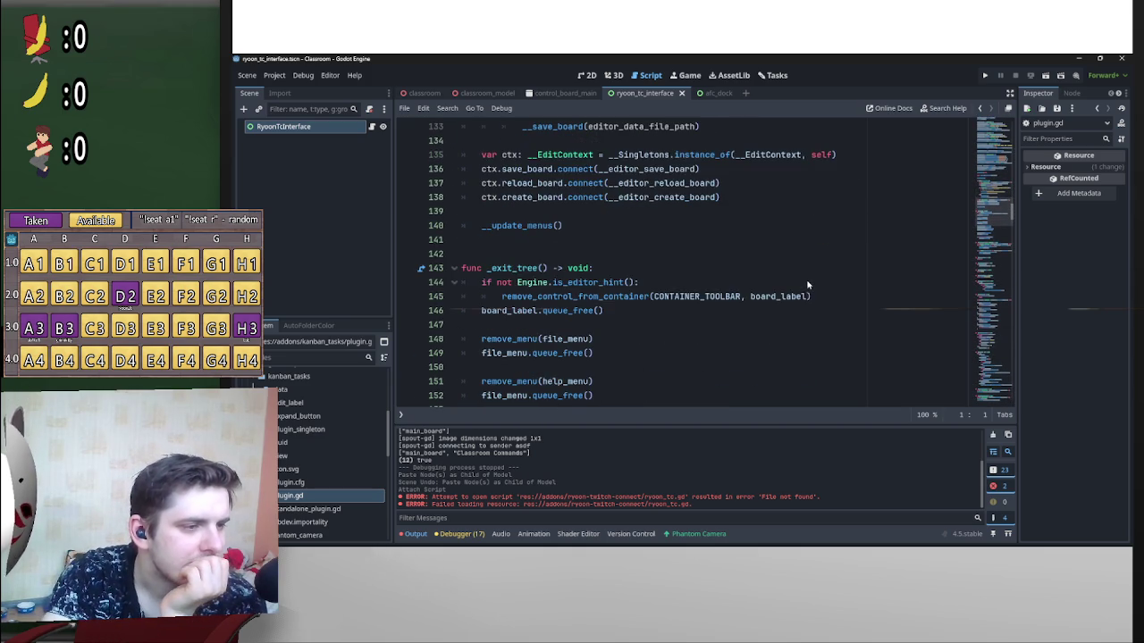
{"action": "scroll", "coordinate": [800, 290], "scroll_direction": "down", "scroll_amount": 2}
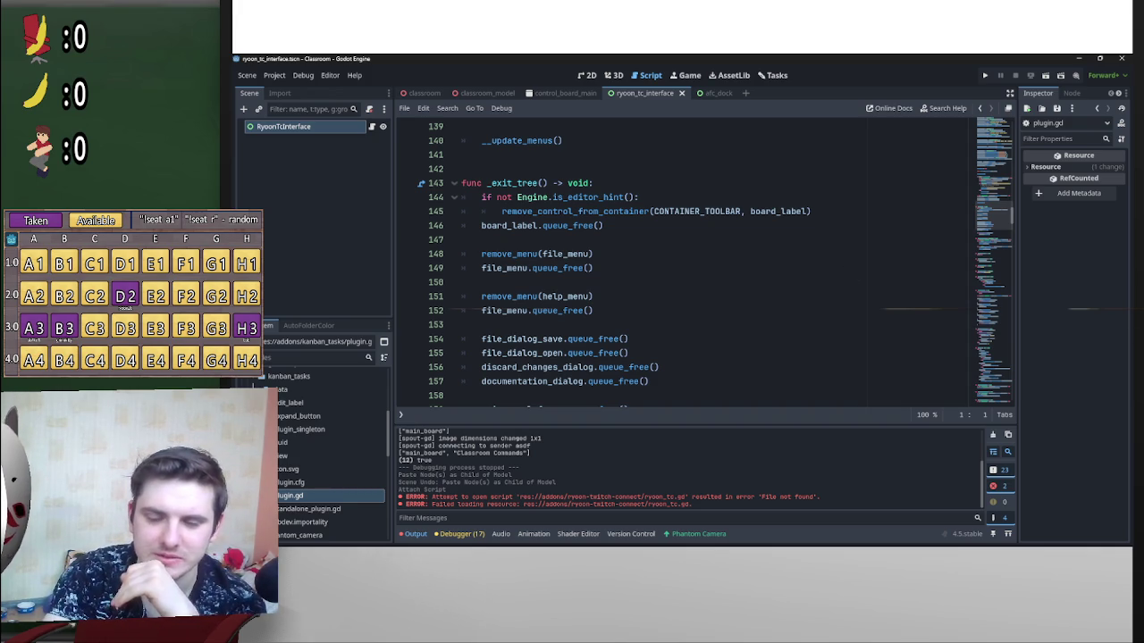
{"action": "mouse_move", "coordinate": [572, 547]}
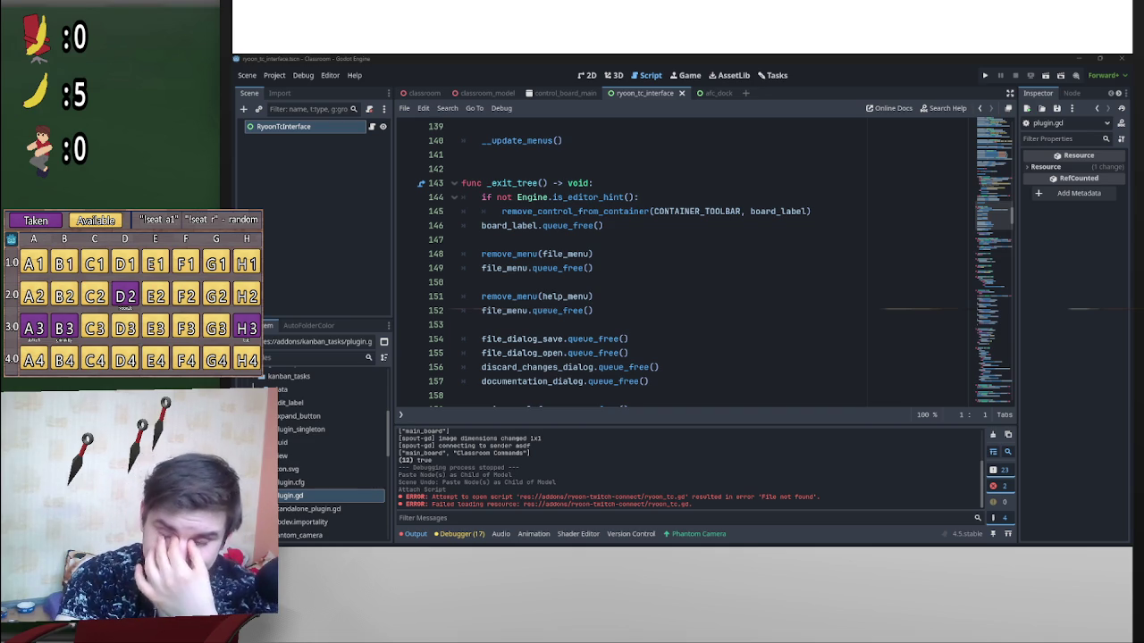
Step: Scroll the kanban plugin.gd to _enter_tree and select the board_label argument on line 58
{"action": "left_click", "coordinate": [853, 283]}
{"action": "scroll", "coordinate": [853, 280], "scroll_direction": "down", "scroll_amount": 3}
{"action": "scroll", "coordinate": [854, 281], "scroll_direction": "up", "scroll_amount": 11}
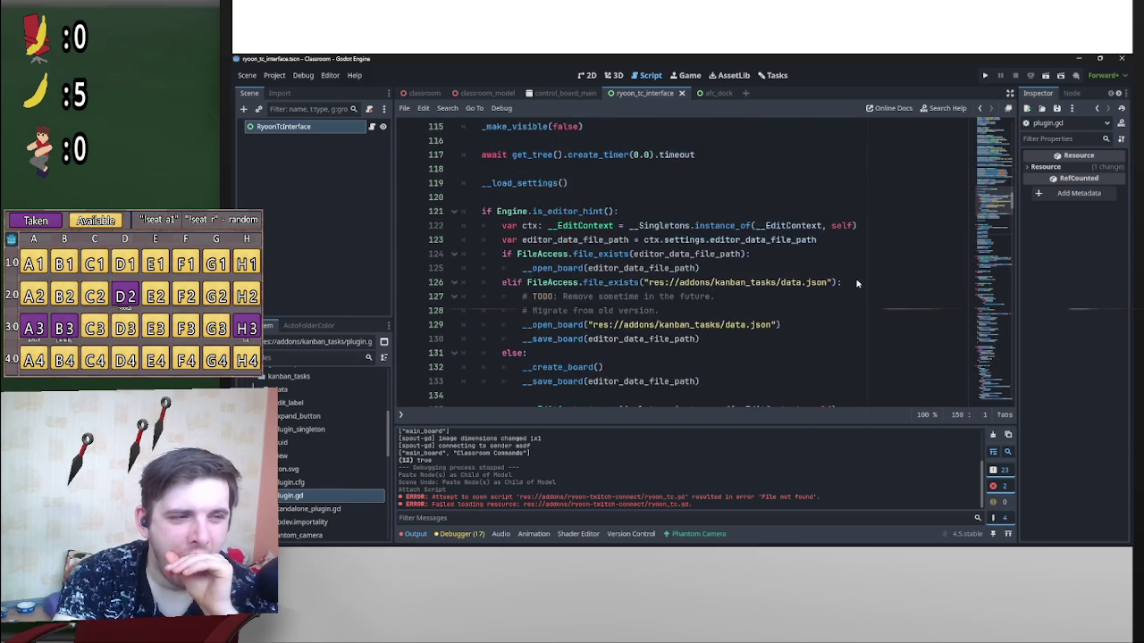
{"action": "scroll", "coordinate": [855, 281], "scroll_direction": "up", "scroll_amount": 4}
{"action": "scroll", "coordinate": [824, 259], "scroll_direction": "up", "scroll_amount": 3}
{"action": "scroll", "coordinate": [814, 246], "scroll_direction": "up", "scroll_amount": 20}
{"action": "scroll", "coordinate": [702, 232], "scroll_direction": "up", "scroll_amount": 9}
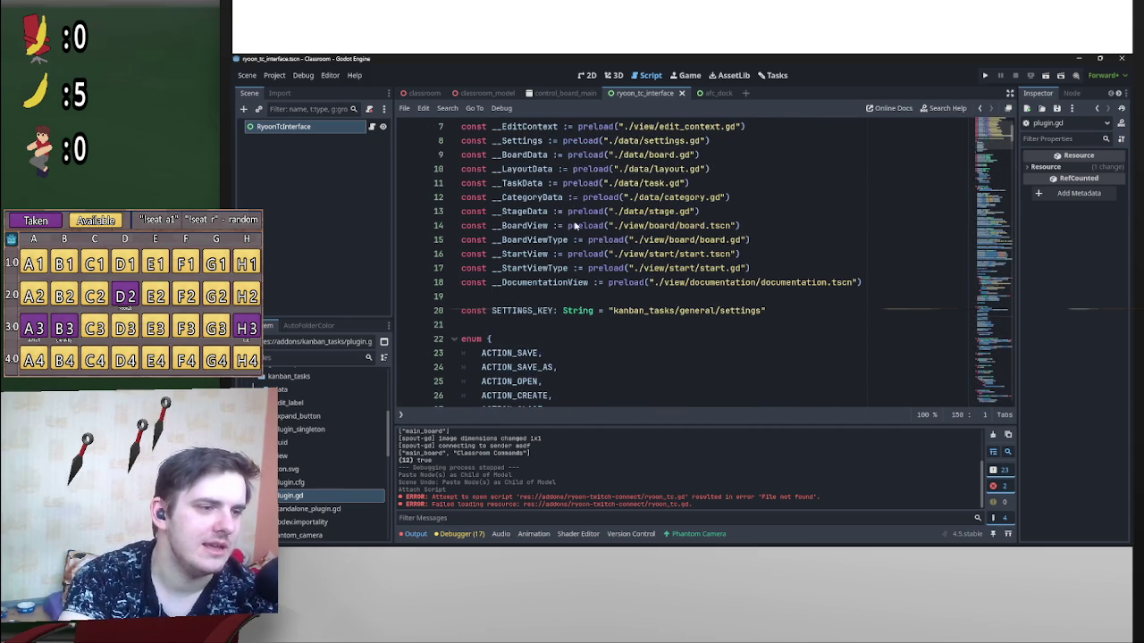
{"action": "scroll", "coordinate": [576, 226], "scroll_direction": "up", "scroll_amount": 2}
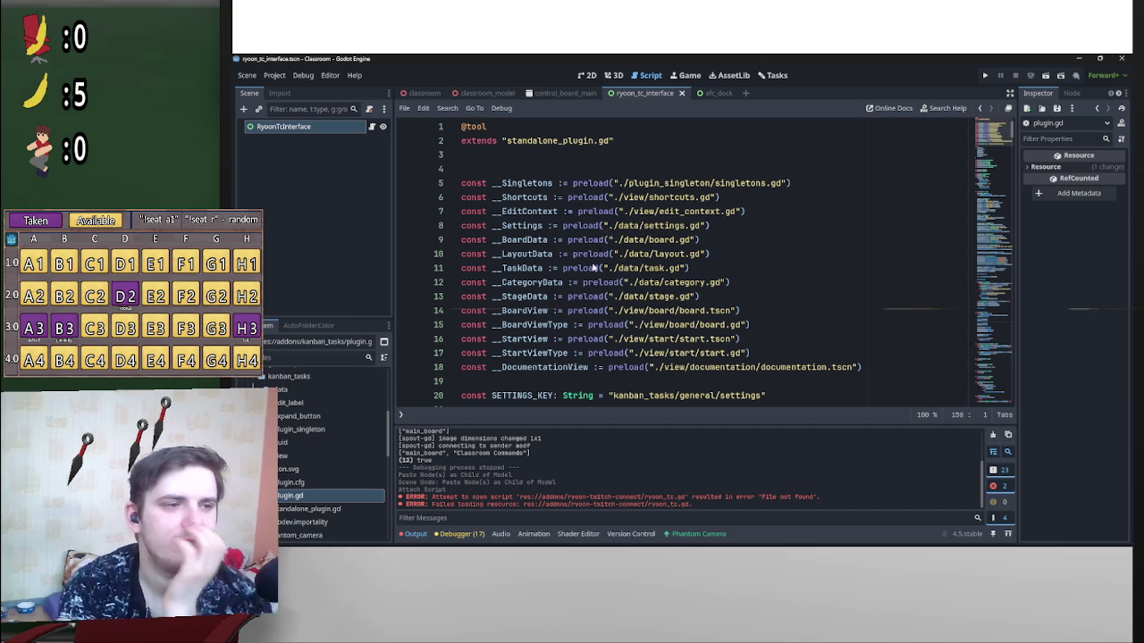
{"action": "scroll", "coordinate": [616, 268], "scroll_direction": "down", "scroll_amount": 20}
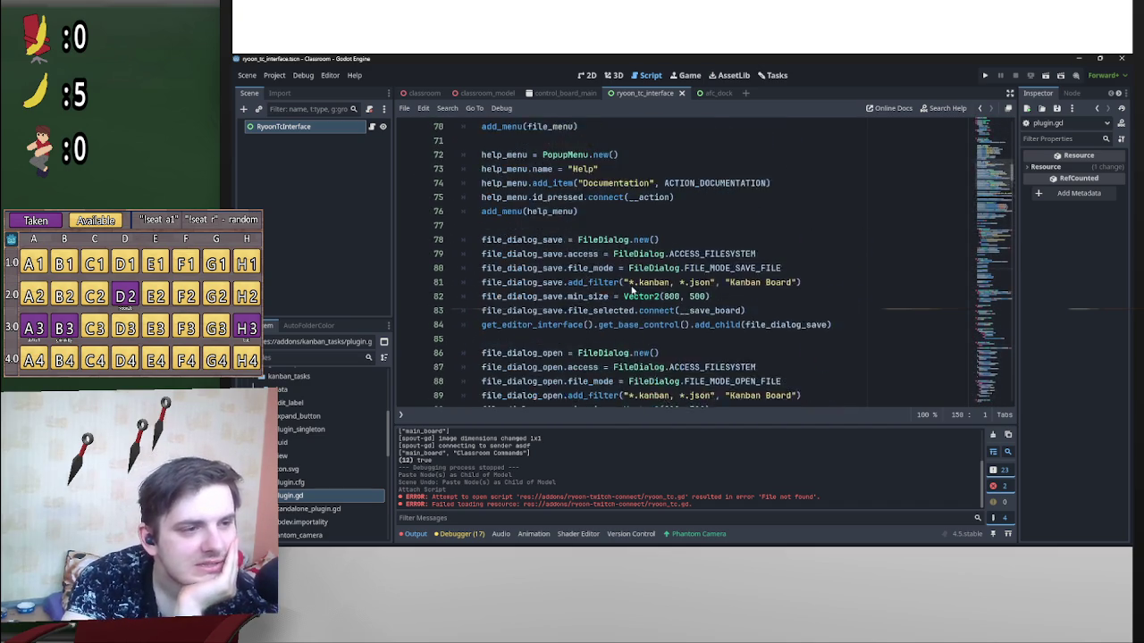
{"action": "scroll", "coordinate": [632, 287], "scroll_direction": "up", "scroll_amount": 8}
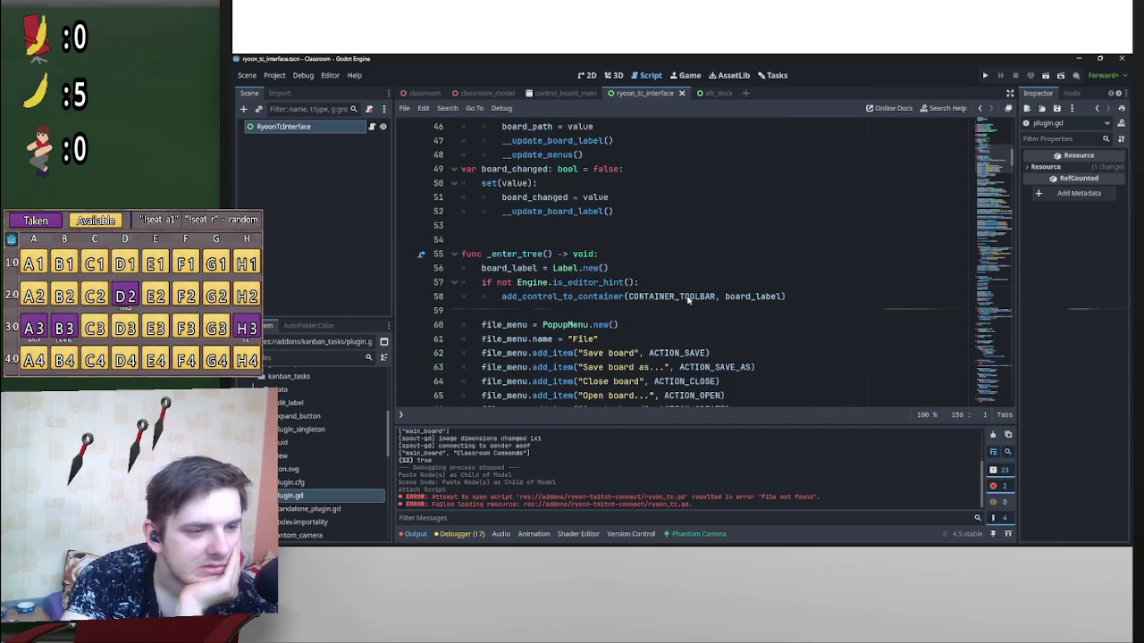
{"action": "left_click_drag", "start_coordinate": [724, 299], "coordinate": [779, 301]}
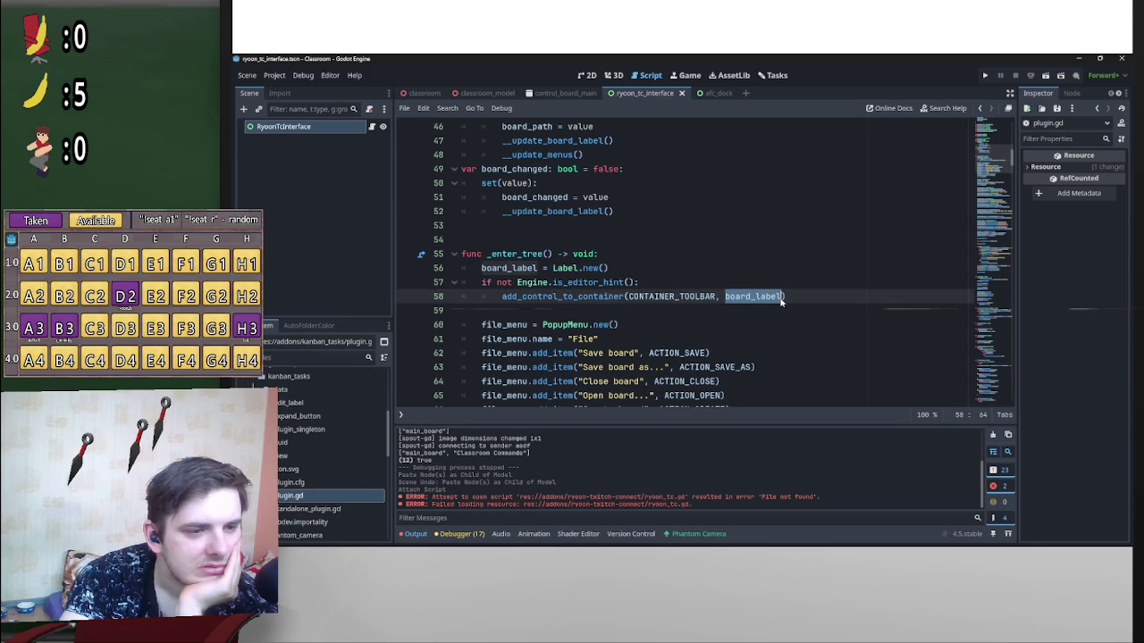
{"action": "left_click", "coordinate": [552, 269]}
Step: Reread the board_label setup from near the script's start, then scroll the FileSystem dock to ryoon-twitch-connect
{"action": "scroll", "coordinate": [649, 259], "scroll_direction": "up", "scroll_amount": 5}
{"action": "scroll", "coordinate": [704, 291], "scroll_direction": "down", "scroll_amount": 5}
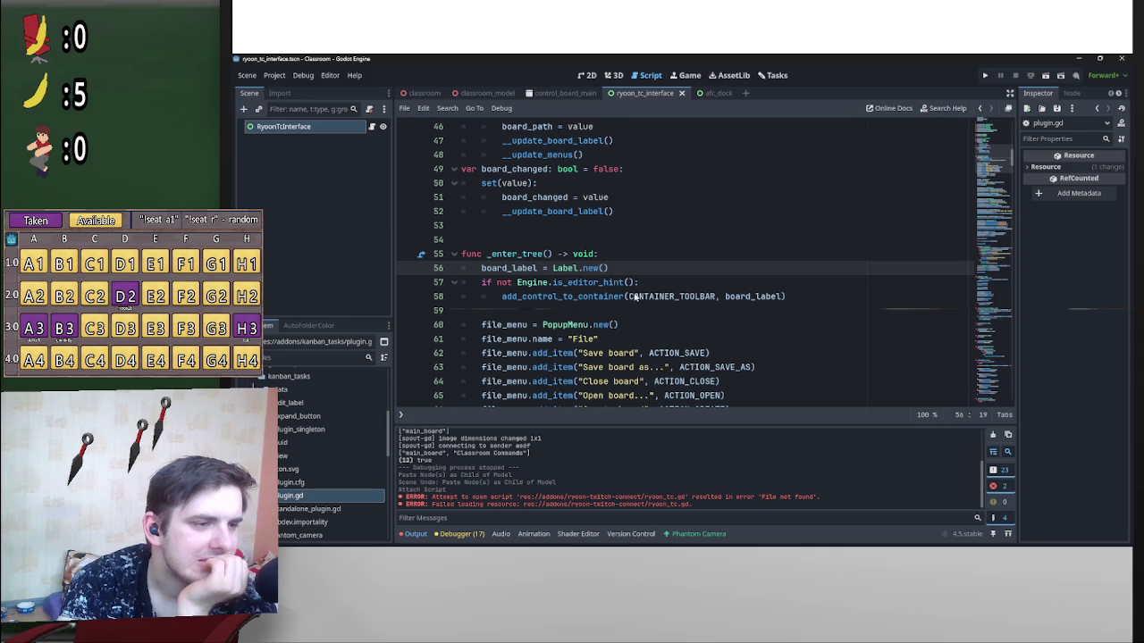
{"action": "scroll", "coordinate": [676, 294], "scroll_direction": "down", "scroll_amount": 8}
{"action": "scroll", "coordinate": [724, 299], "scroll_direction": "down", "scroll_amount": 11}
{"action": "scroll", "coordinate": [750, 302], "scroll_direction": "down", "scroll_amount": 3}
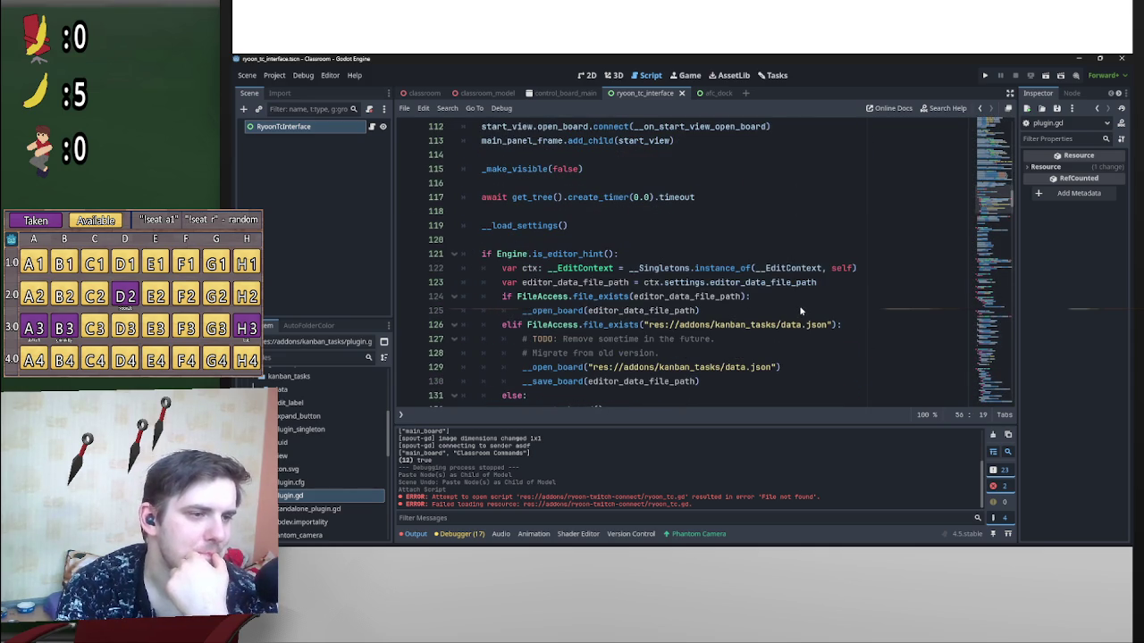
{"action": "scroll", "coordinate": [818, 314], "scroll_direction": "down", "scroll_amount": 3}
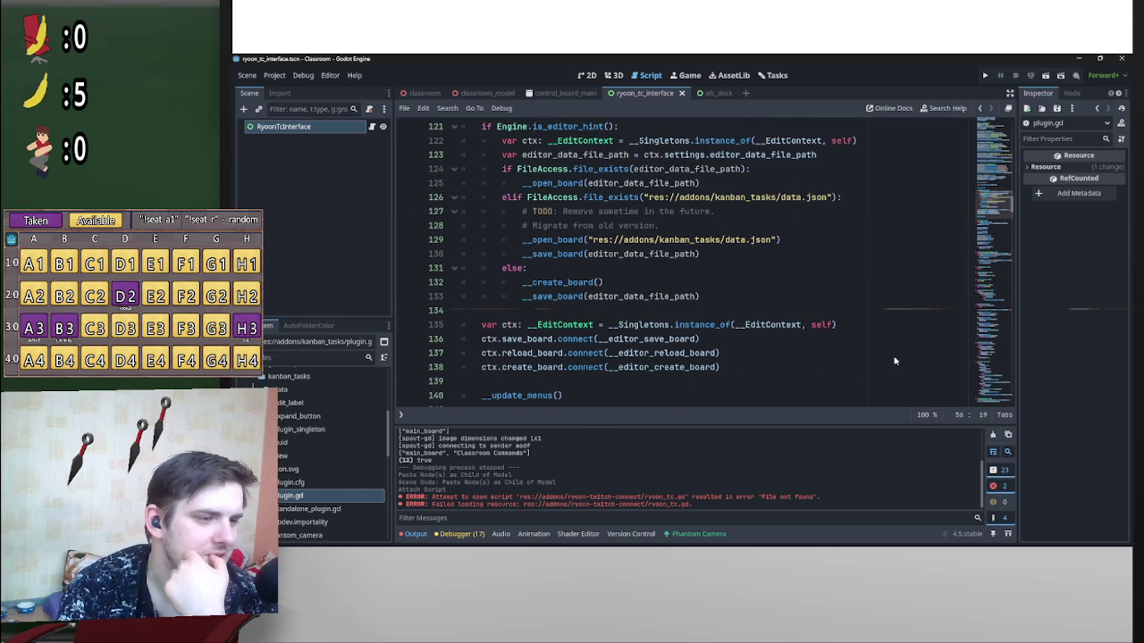
{"action": "scroll", "coordinate": [894, 361], "scroll_direction": "down", "scroll_amount": 2}
{"action": "scroll", "coordinate": [911, 354], "scroll_direction": "up", "scroll_amount": 2}
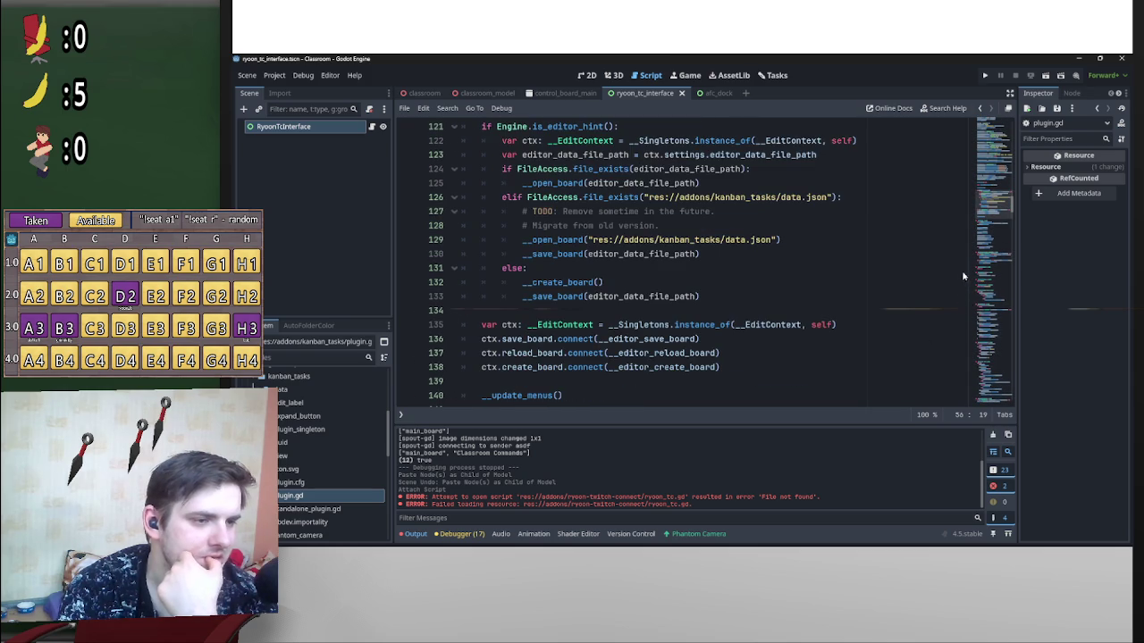
{"action": "scroll", "coordinate": [1019, 206], "scroll_direction": "up", "scroll_amount": 8}
{"action": "left_click", "coordinate": [1014, 143]}
{"action": "scroll", "coordinate": [754, 309], "scroll_direction": "down", "scroll_amount": 5}
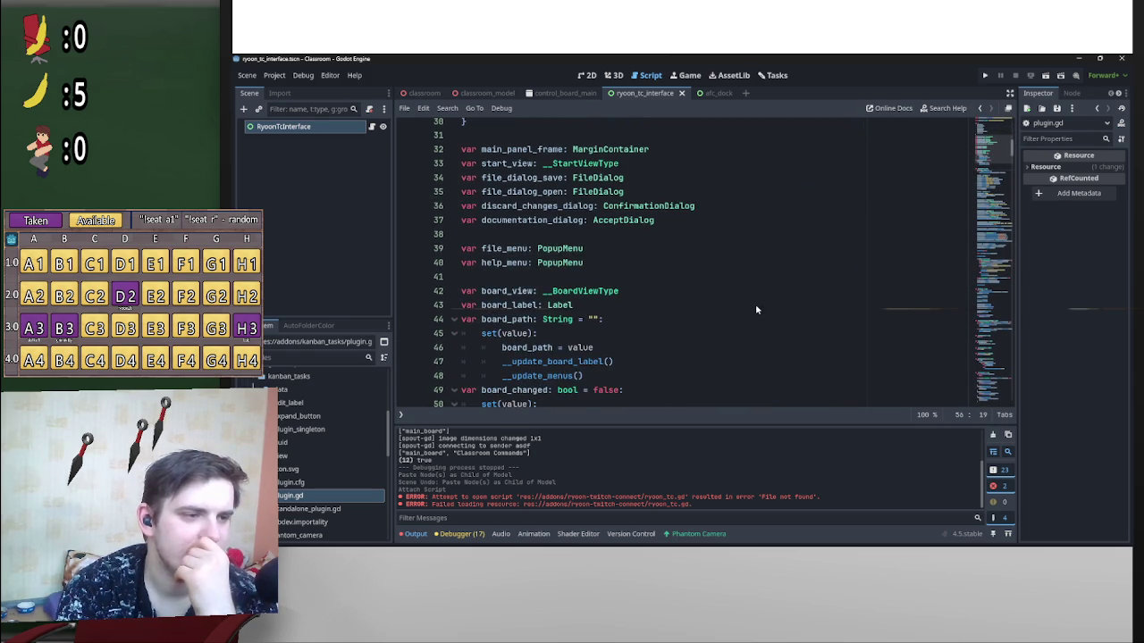
{"action": "scroll", "coordinate": [701, 318], "scroll_direction": "down", "scroll_amount": 3}
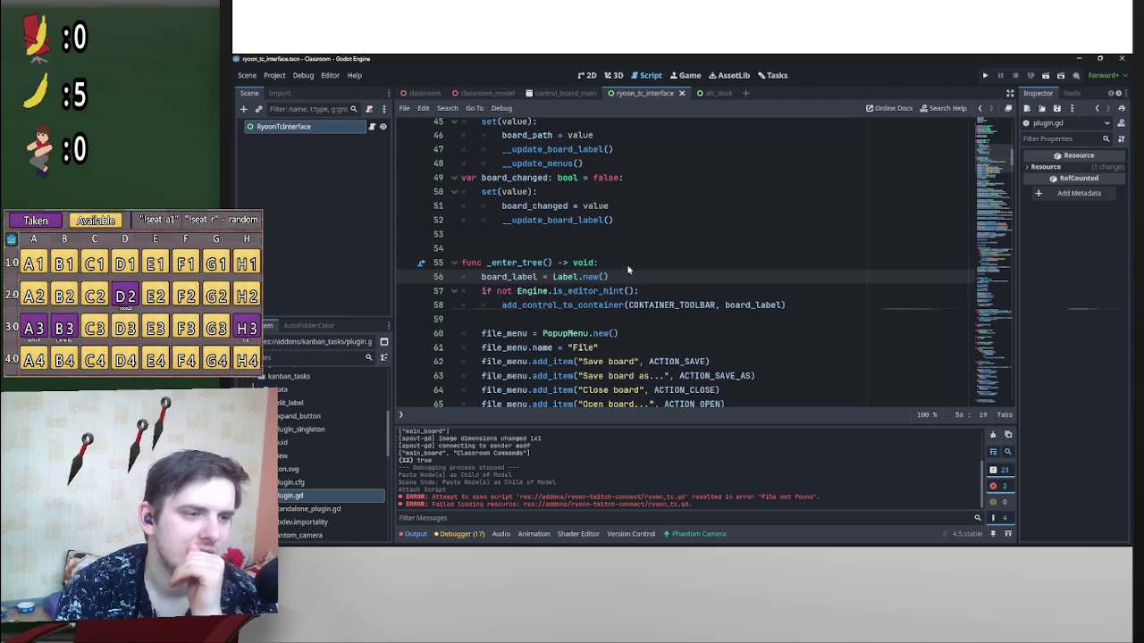
{"action": "mouse_move", "coordinate": [759, 309]}
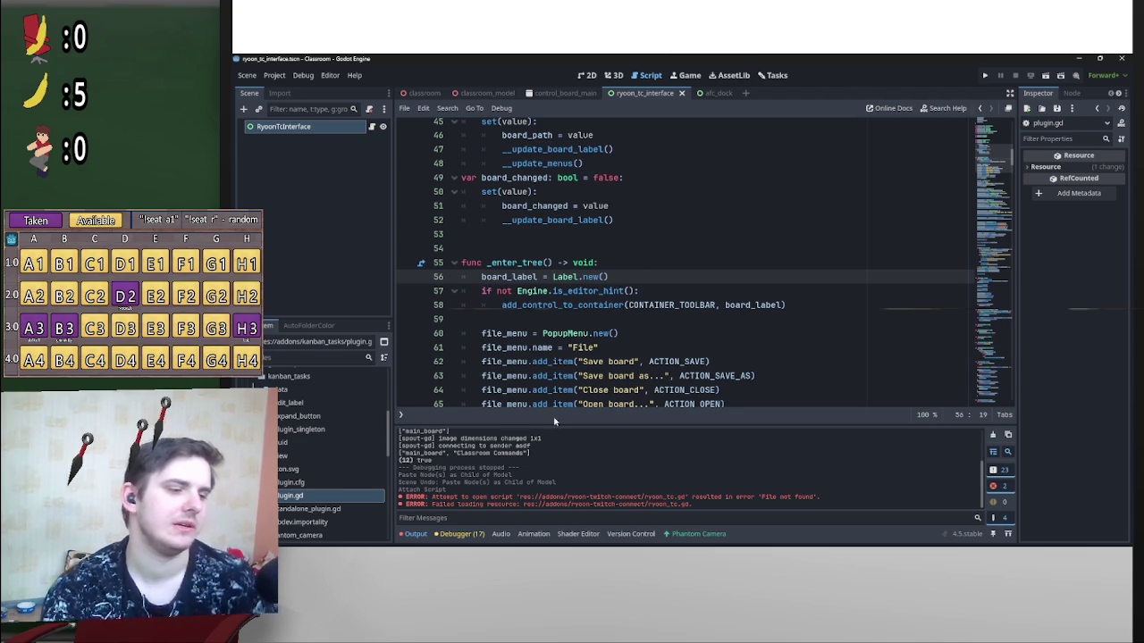
{"action": "scroll", "coordinate": [309, 500], "scroll_direction": "down", "scroll_amount": 5}
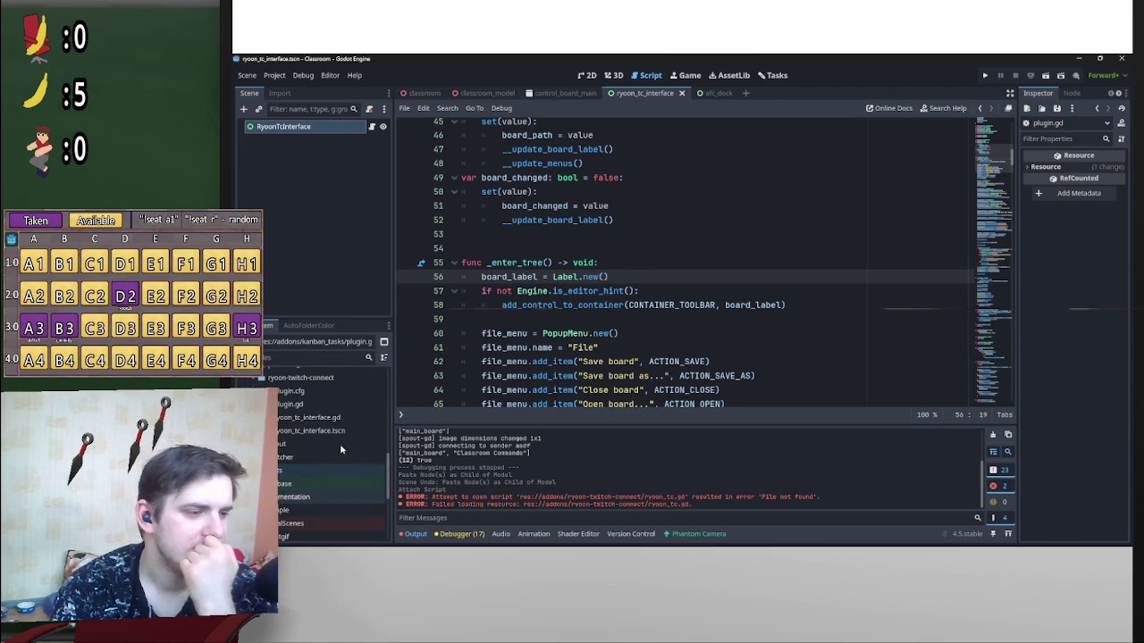
Step: Open the RyoonTC plugin.gd and add a blank line after the instantiate call
{"action": "left_click", "coordinate": [328, 404]}
{"action": "double_click", "coordinate": [328, 407]}
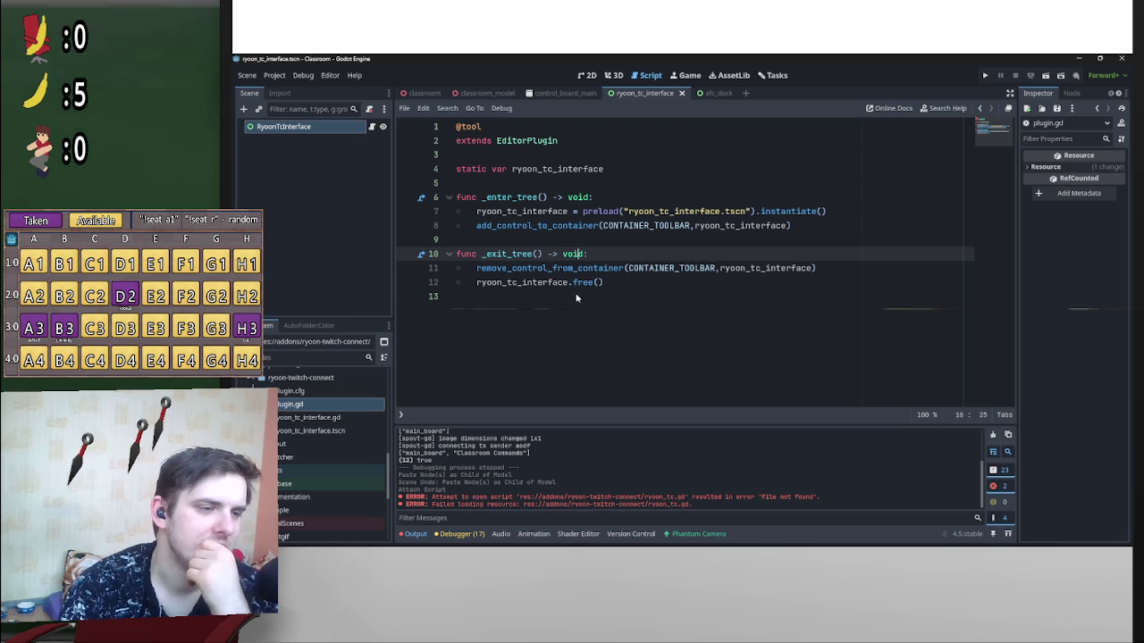
{"action": "left_click", "coordinate": [849, 210]}
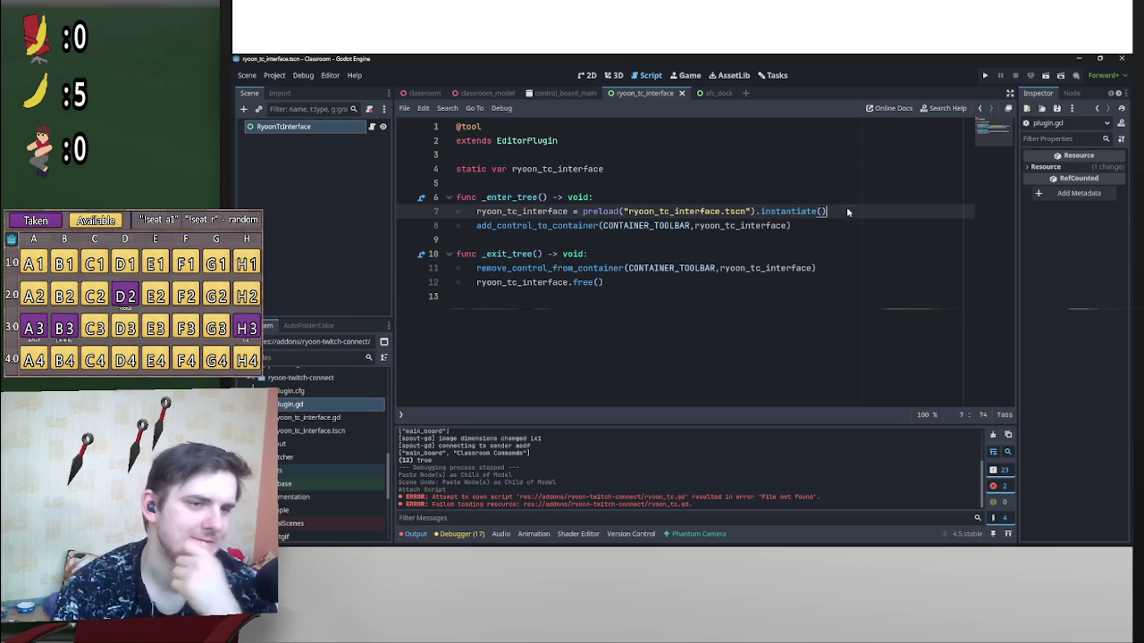
{"action": "key", "text": "Return"}
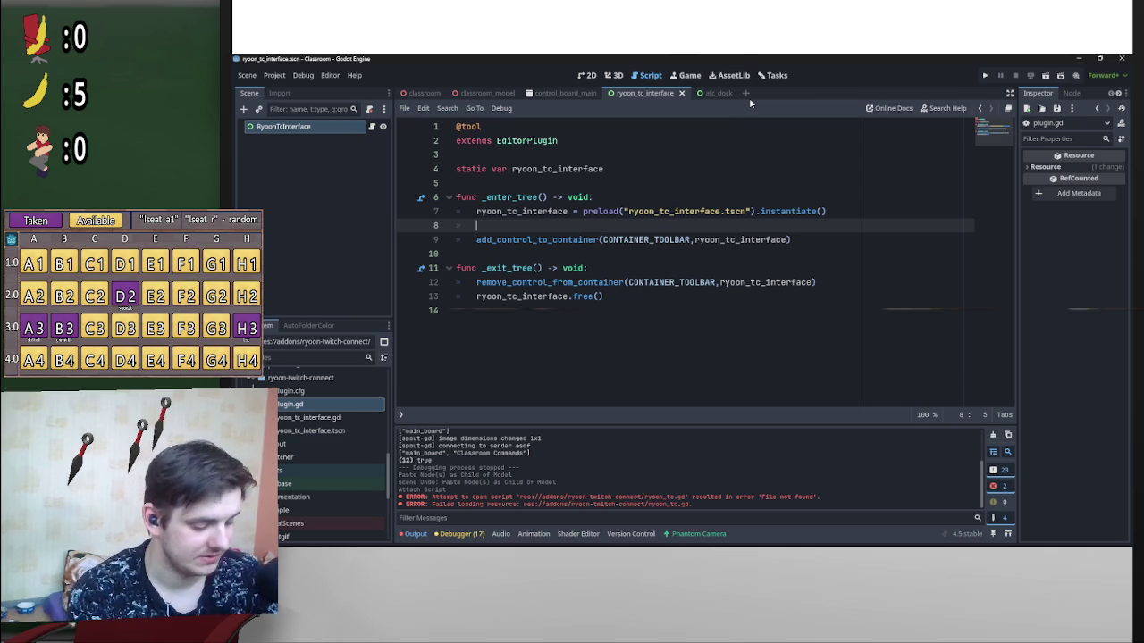
{"action": "type", "text": "var"}
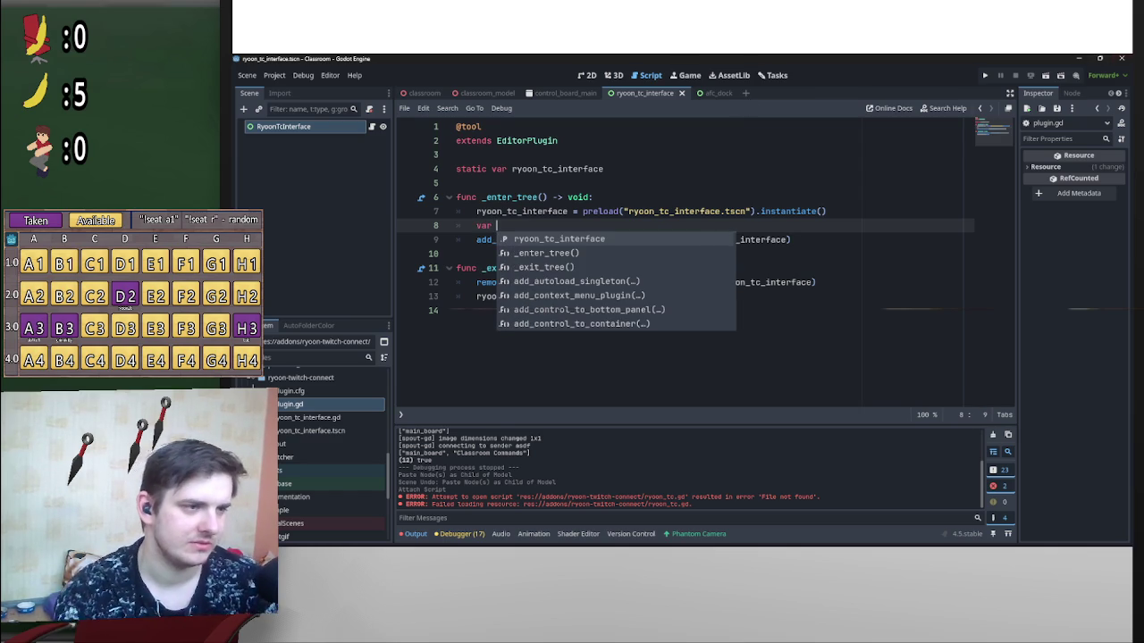
{"action": "key", "text": "BackSpace"}
{"action": "key", "text": "BackSpace"}
{"action": "key", "text": "BackSpace"}
Step: Declare 'static var label:Label' by duplicating the existing static var line
{"action": "left_click", "coordinate": [436, 167]}
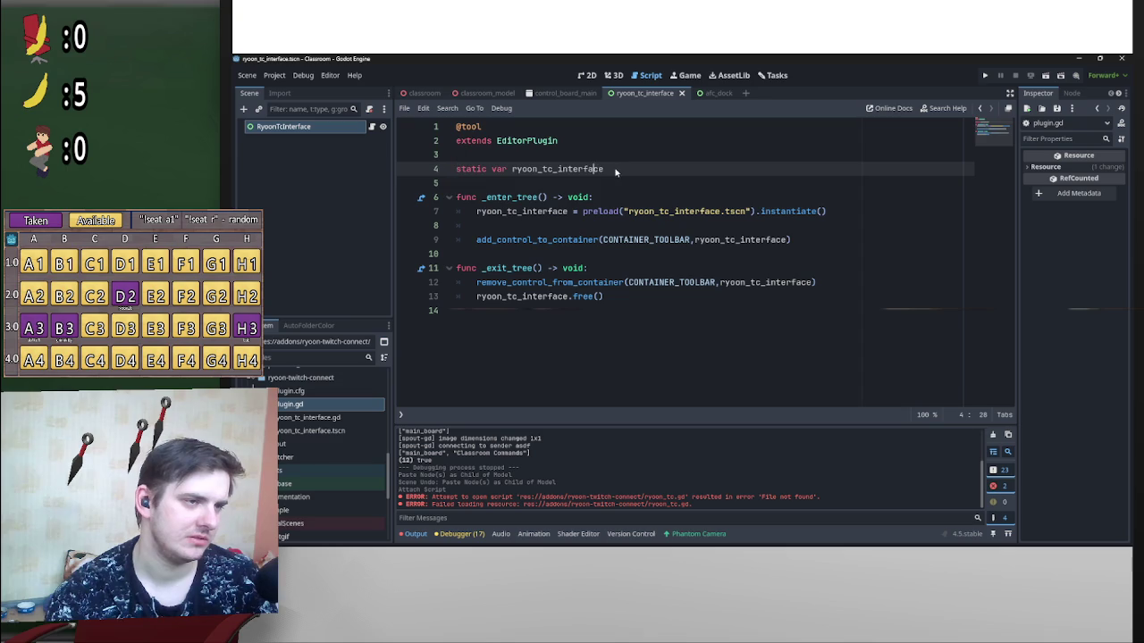
{"action": "triple_click", "coordinate": [443, 175]}
{"action": "key", "text": "ctrl+c"}
{"action": "left_click", "coordinate": [572, 177]}
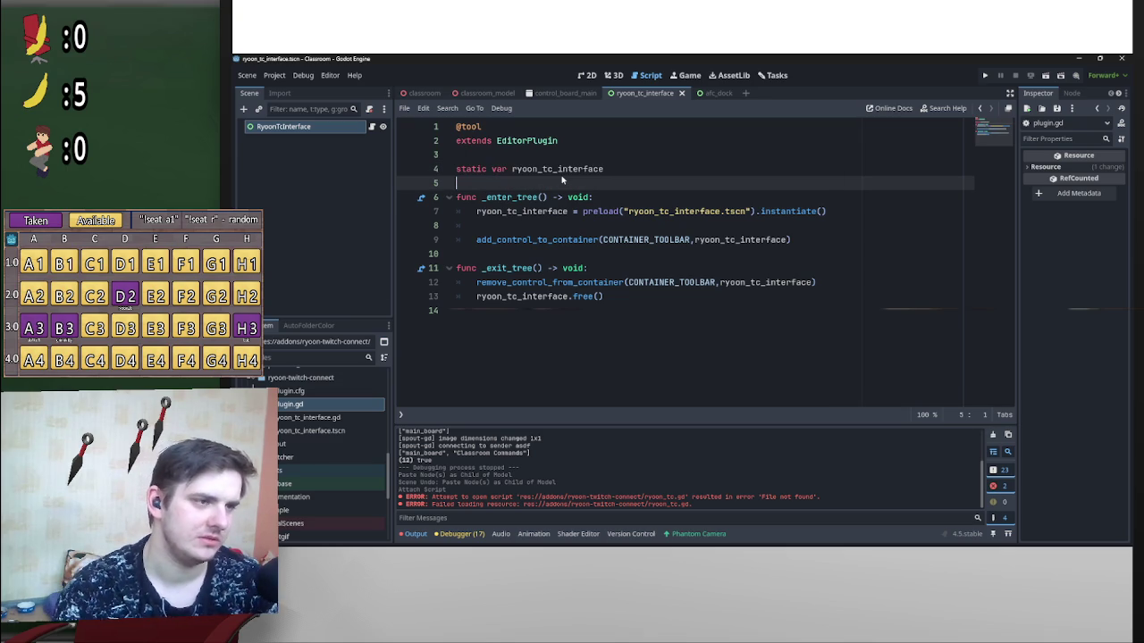
{"action": "key", "text": "Return"}
{"action": "key", "text": "ctrl+v"}
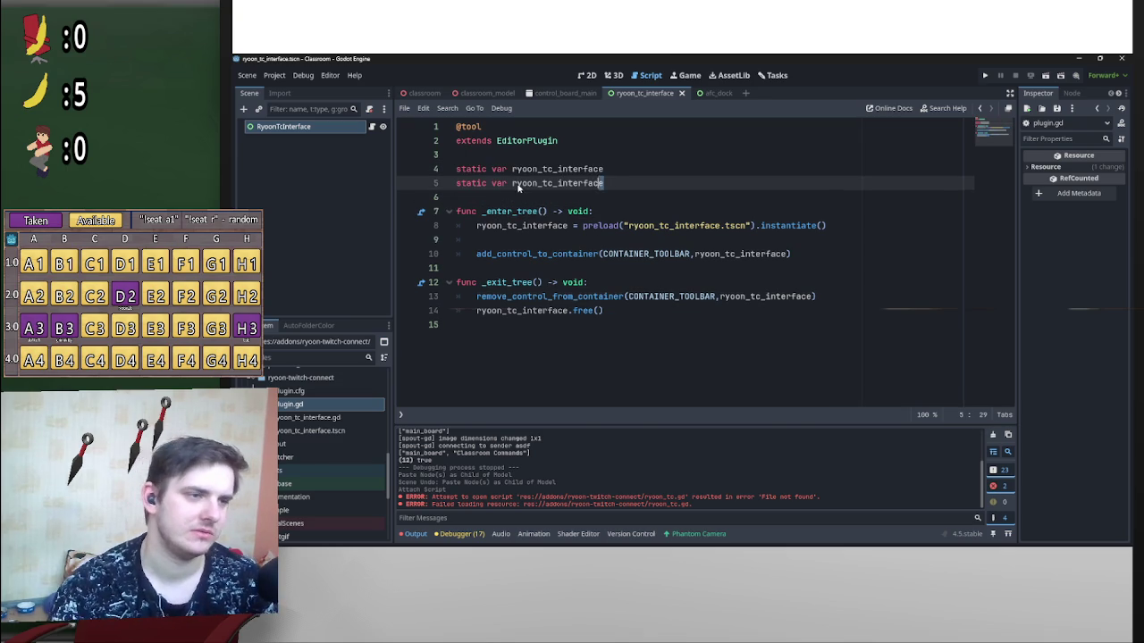
{"action": "double_click", "coordinate": [512, 184]}
{"action": "type", "text": "lab"}
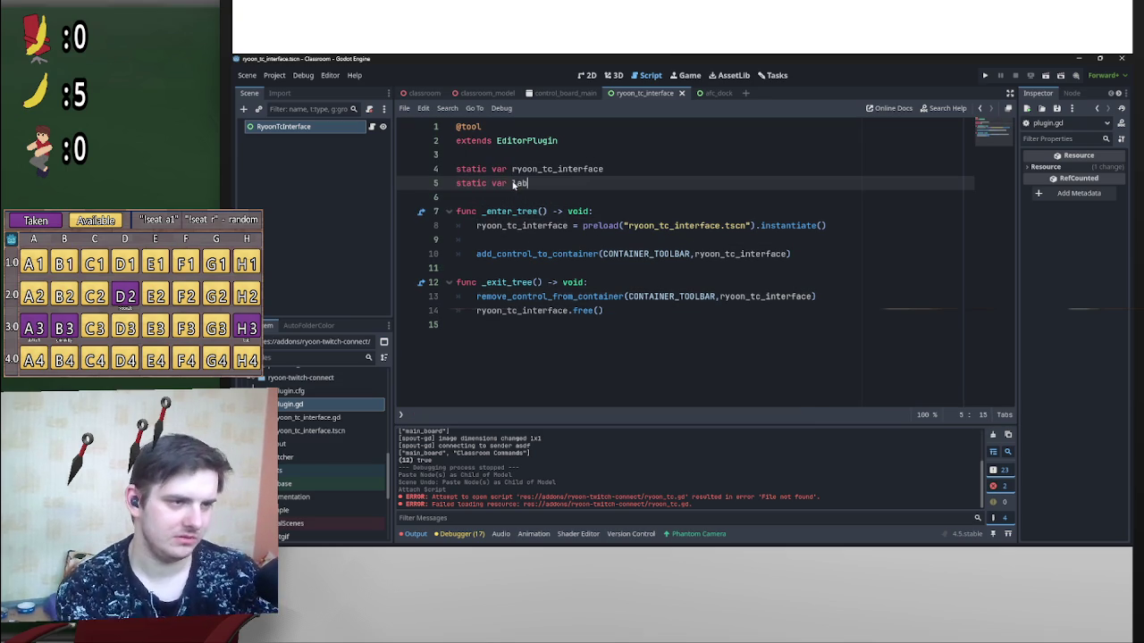
{"action": "type", "text": "el:Label;"}
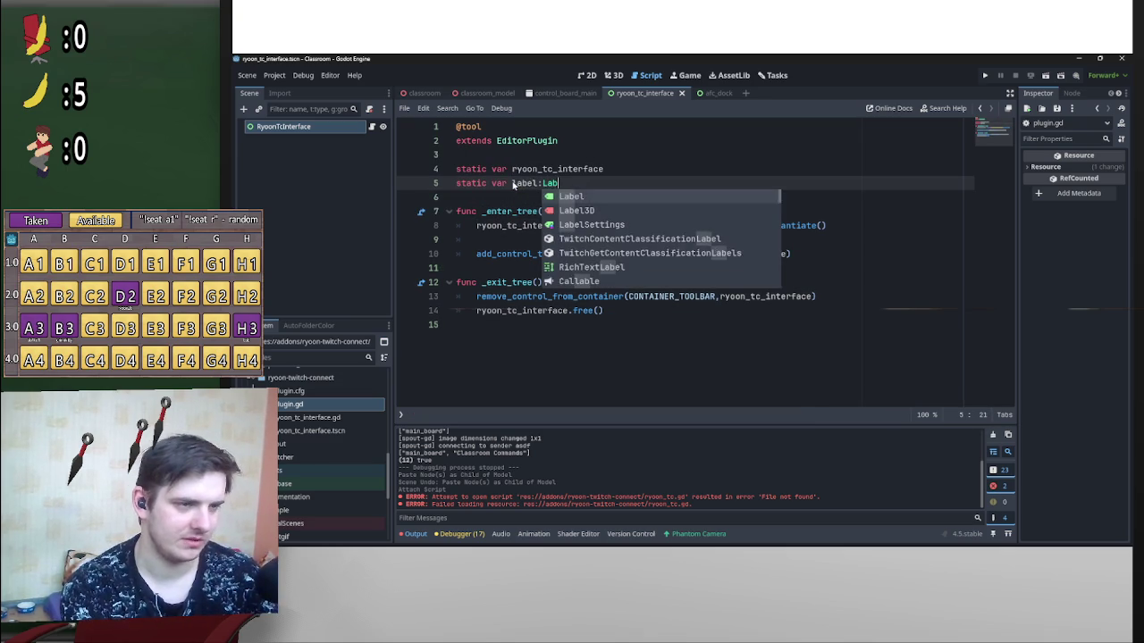
{"action": "key", "text": "BackSpace"}
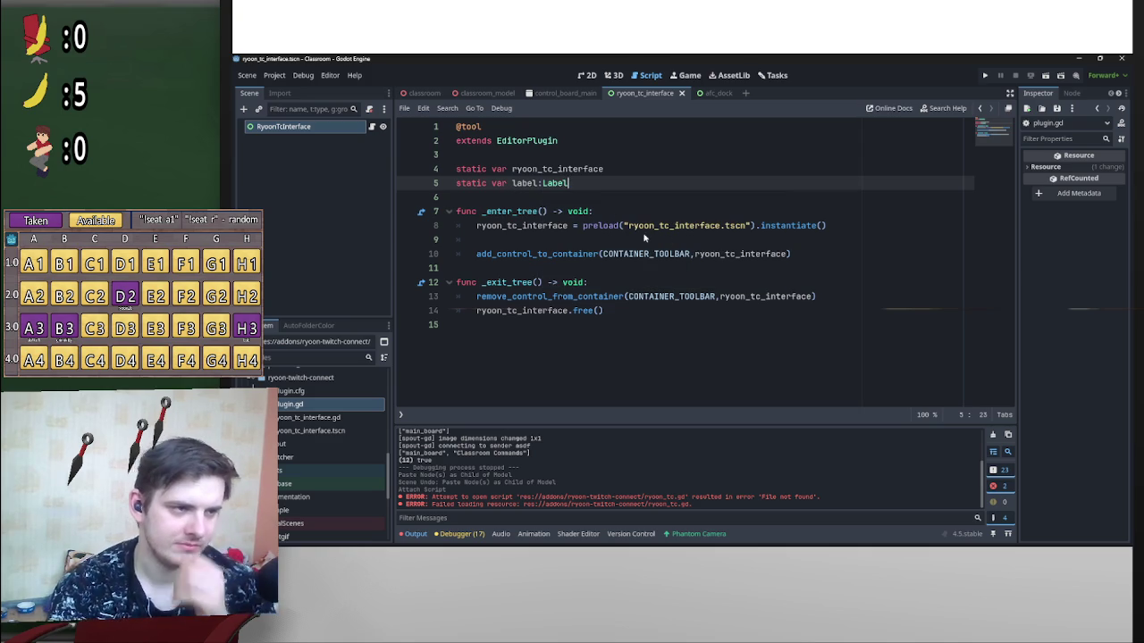
Step: Assign label = Label.new() in _enter_tree and pass label to add_control_to_container
{"action": "left_click", "coordinate": [635, 239]}
{"action": "type", "text": "label"}
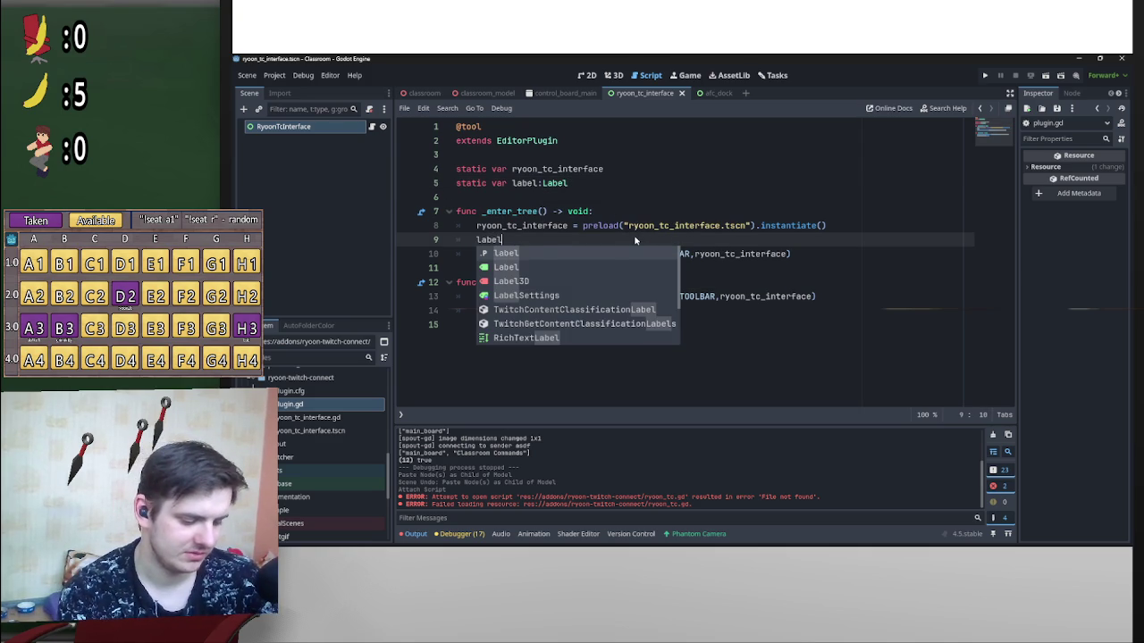
{"action": "type", "text": " = "}
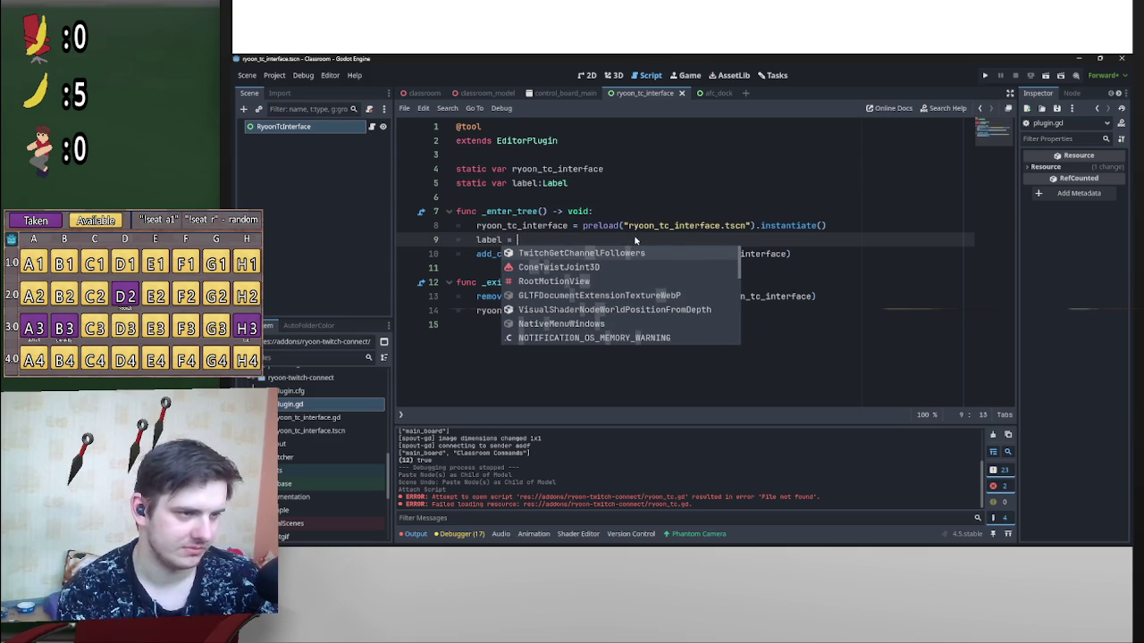
{"action": "type", "text": "Labe"}
{"action": "key", "text": "Delete"}
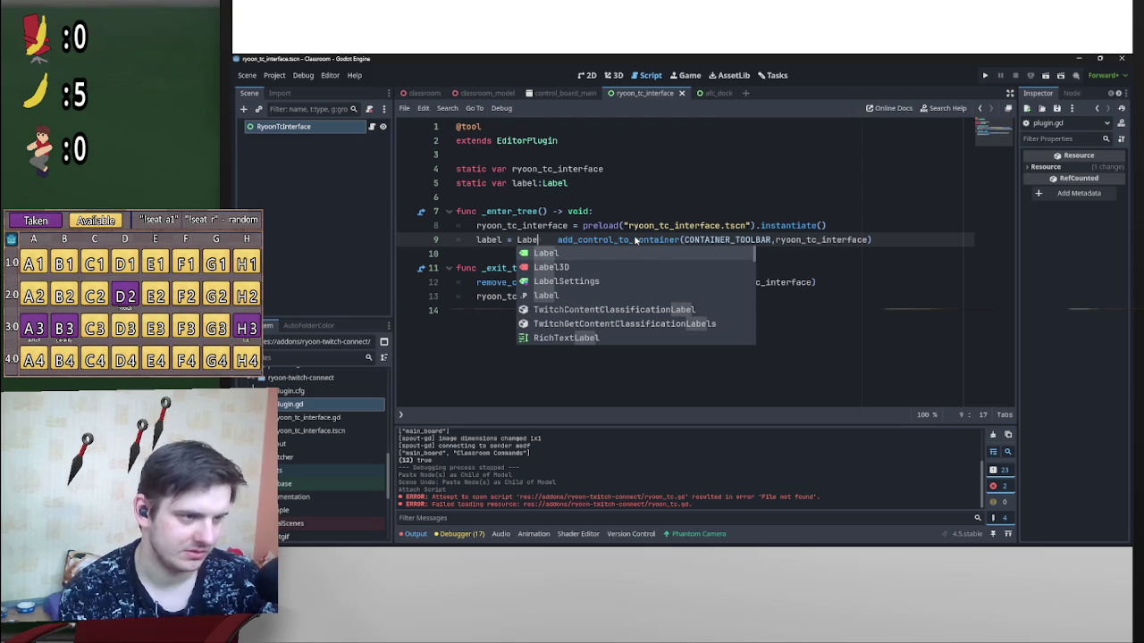
{"action": "key", "text": "ctrl+z"}
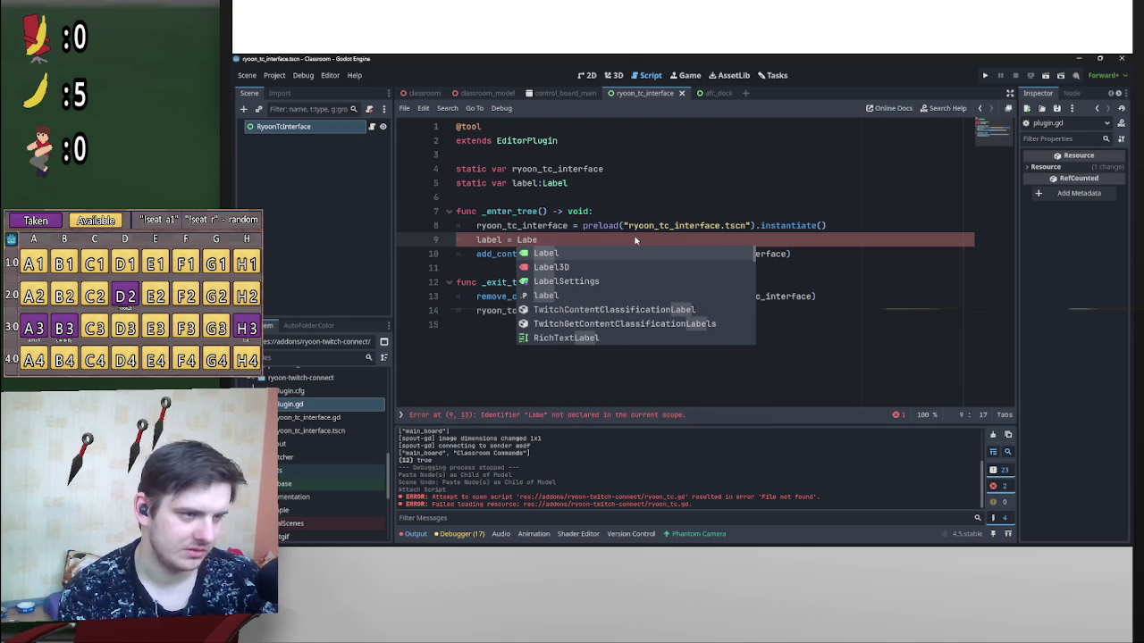
{"action": "key", "text": "Return"}
{"action": "type", "text": ".new("}
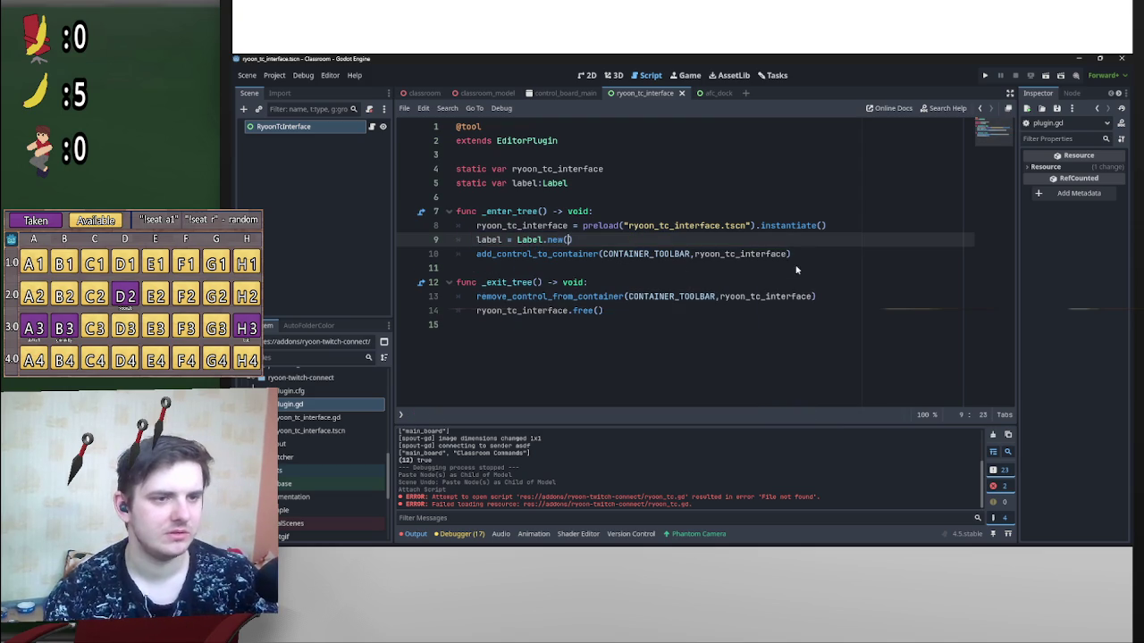
{"action": "left_click_drag", "start_coordinate": [786, 255], "coordinate": [707, 255]}
{"action": "double_click", "coordinate": [696, 254]}
{"action": "type", "text": "label"}
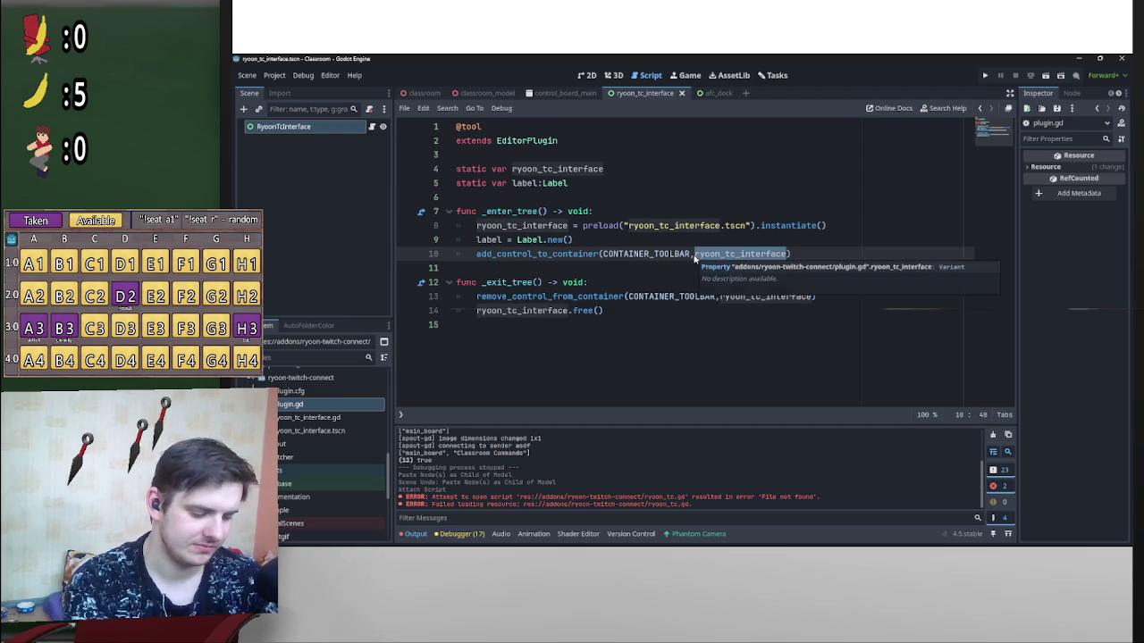
Step: Add label.text = "ASDF" below Label.new() and save the script
{"action": "left_click", "coordinate": [745, 237]}
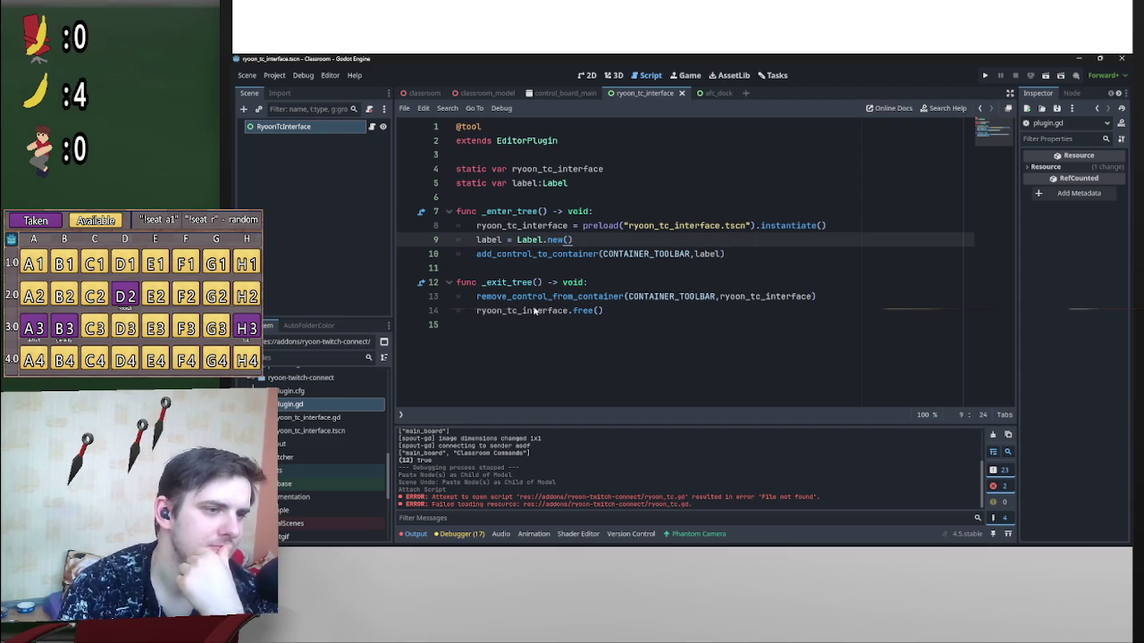
{"action": "key", "text": "Return"}
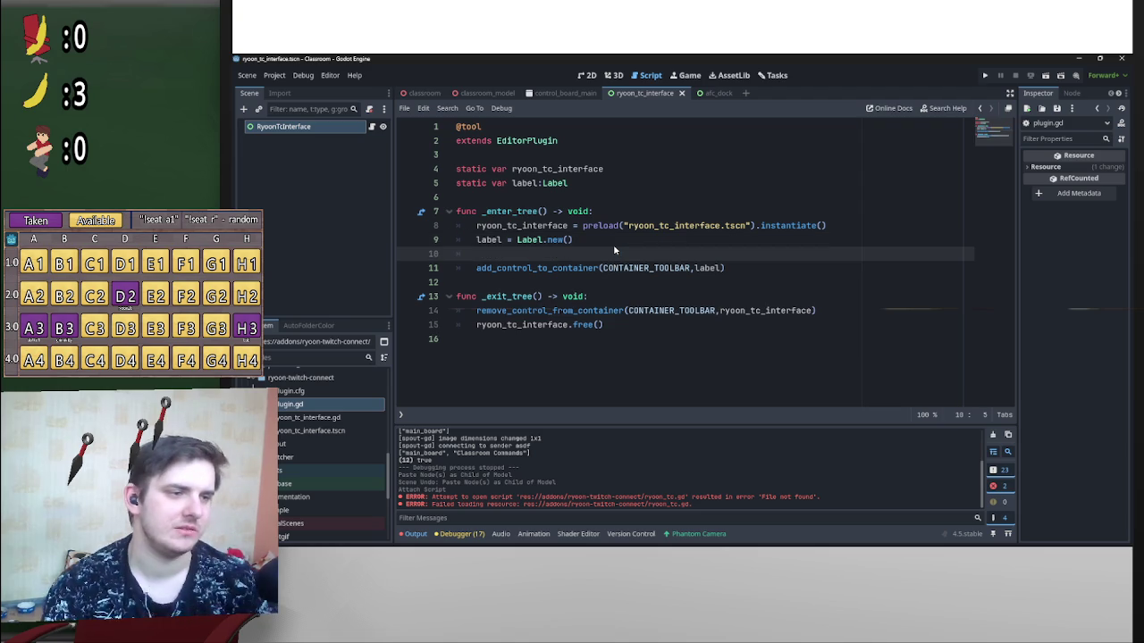
{"action": "type", "text": "label.text"}
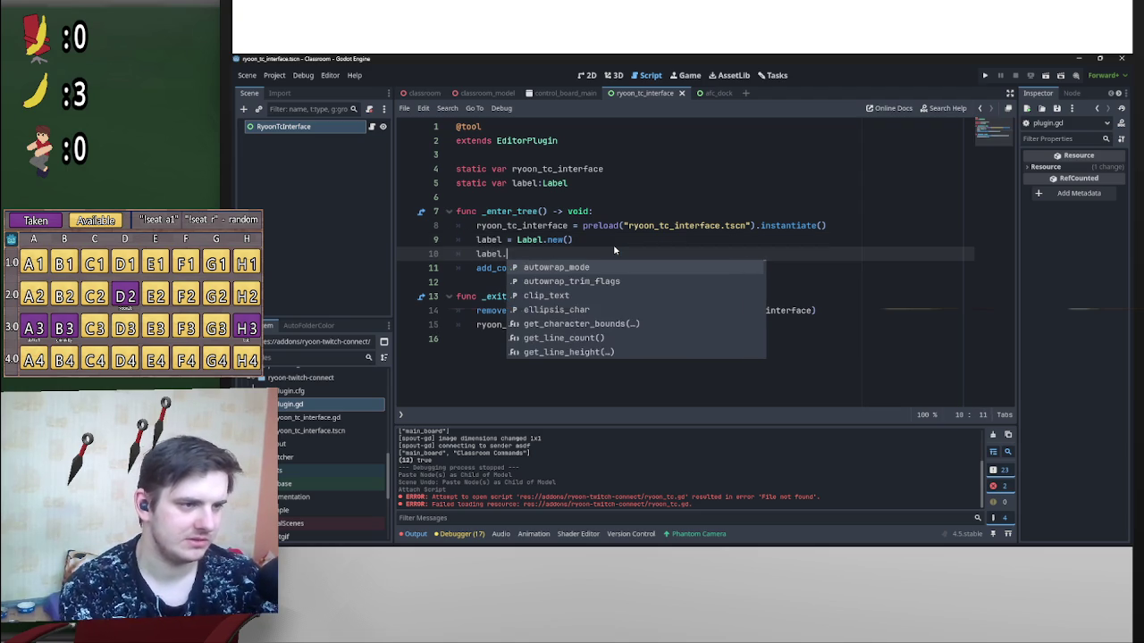
{"action": "type", "text": " = \"\""}
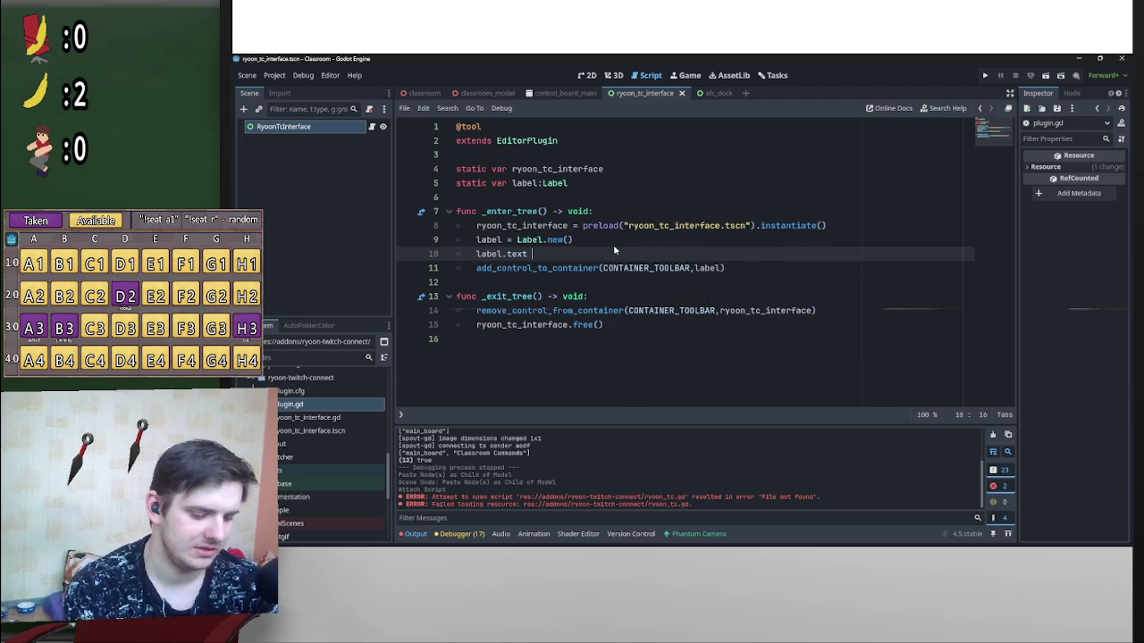
{"action": "type", "text": "ASDF"}
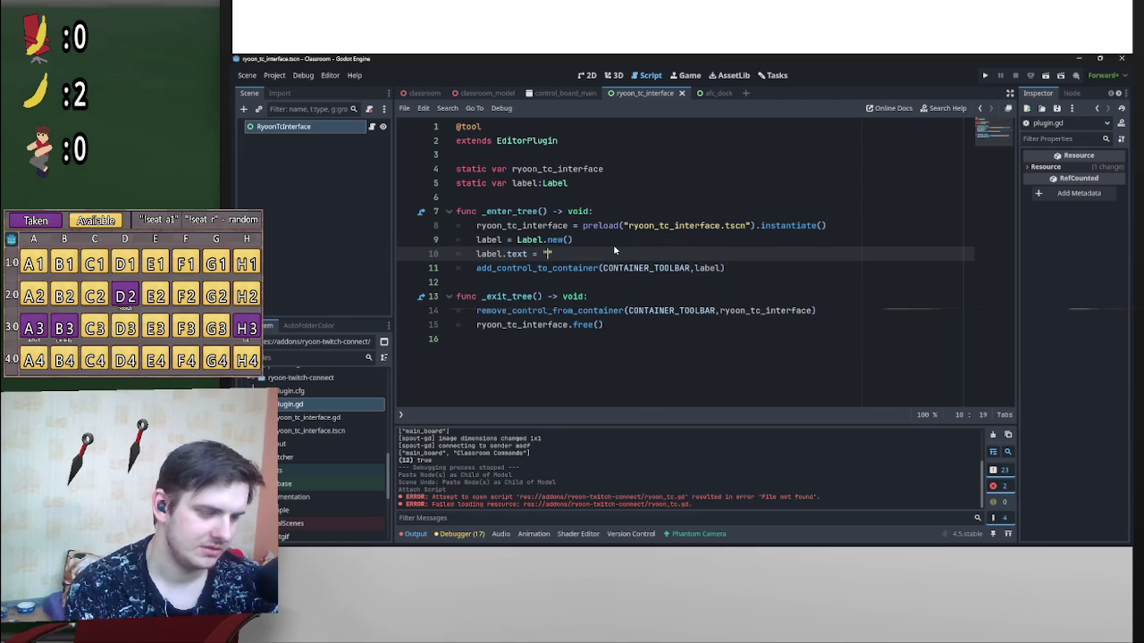
{"action": "key", "text": "ctrl+s"}
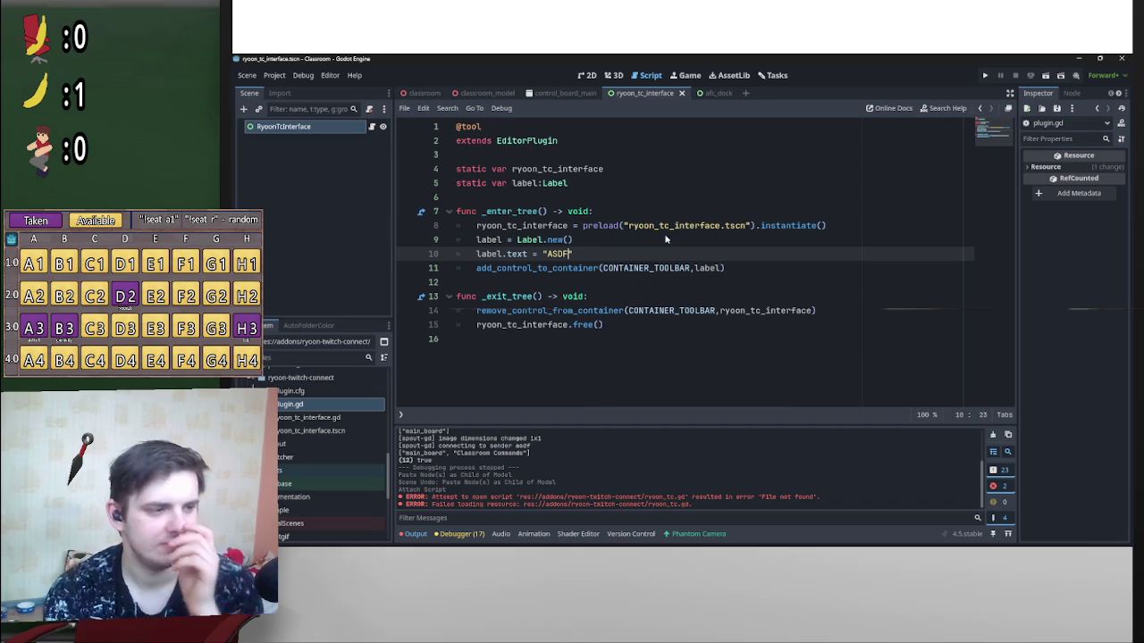
Step: Toggle RyoonTC off and on in Project Settings > Plugins so the ASDF label shows
{"action": "left_click", "coordinate": [274, 76]}
{"action": "left_click", "coordinate": [289, 88]}
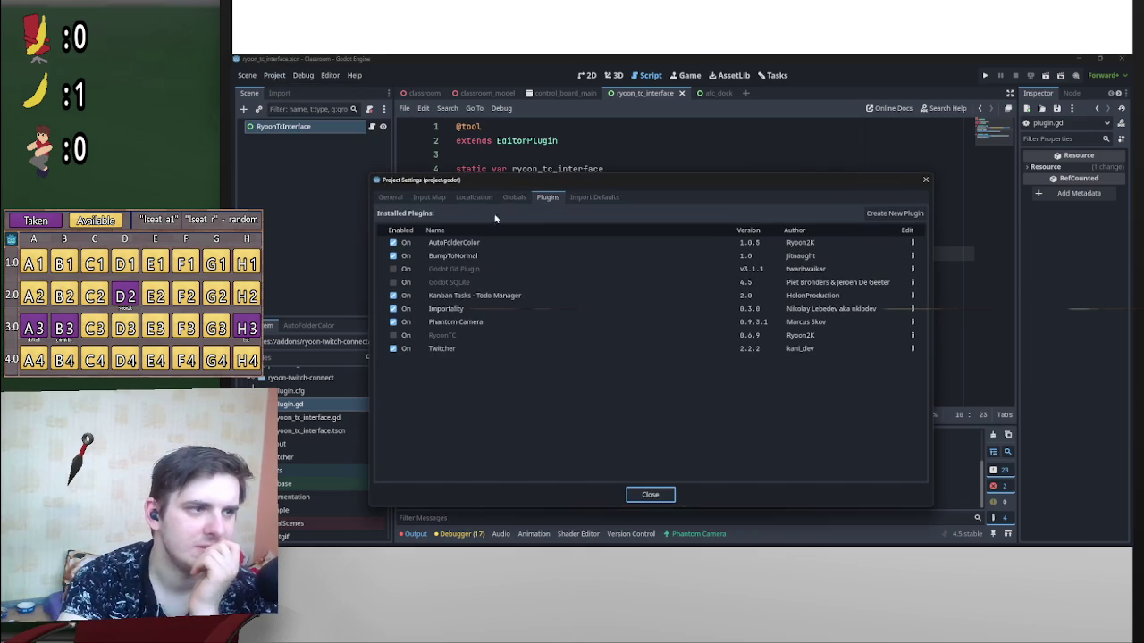
{"action": "left_click", "coordinate": [393, 336]}
{"action": "left_click", "coordinate": [393, 336]}
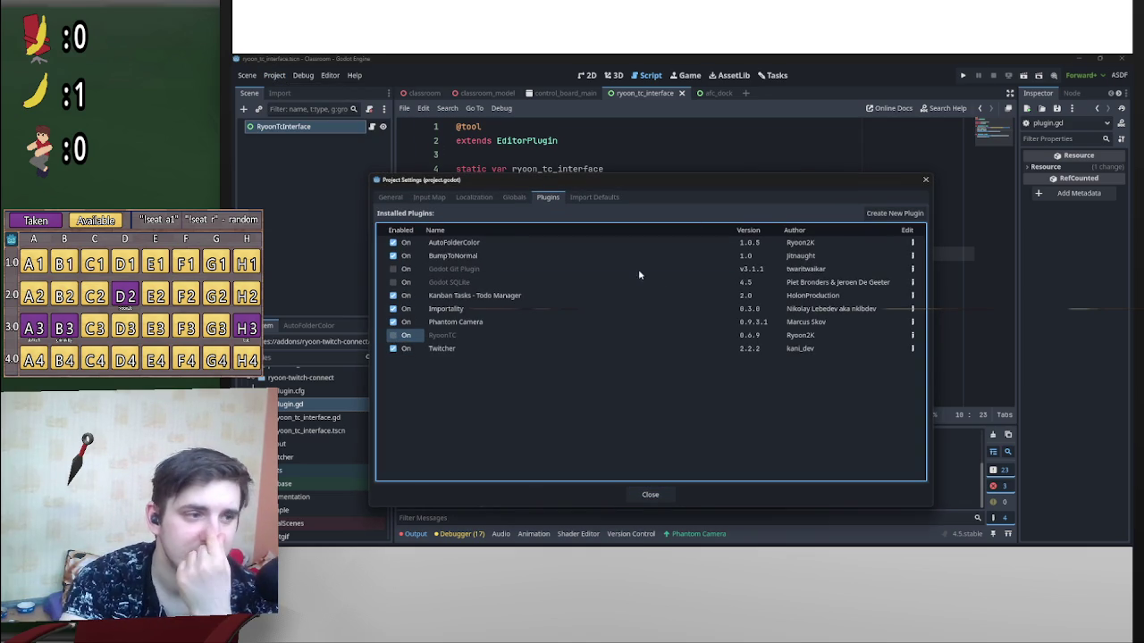
{"action": "left_click", "coordinate": [394, 335]}
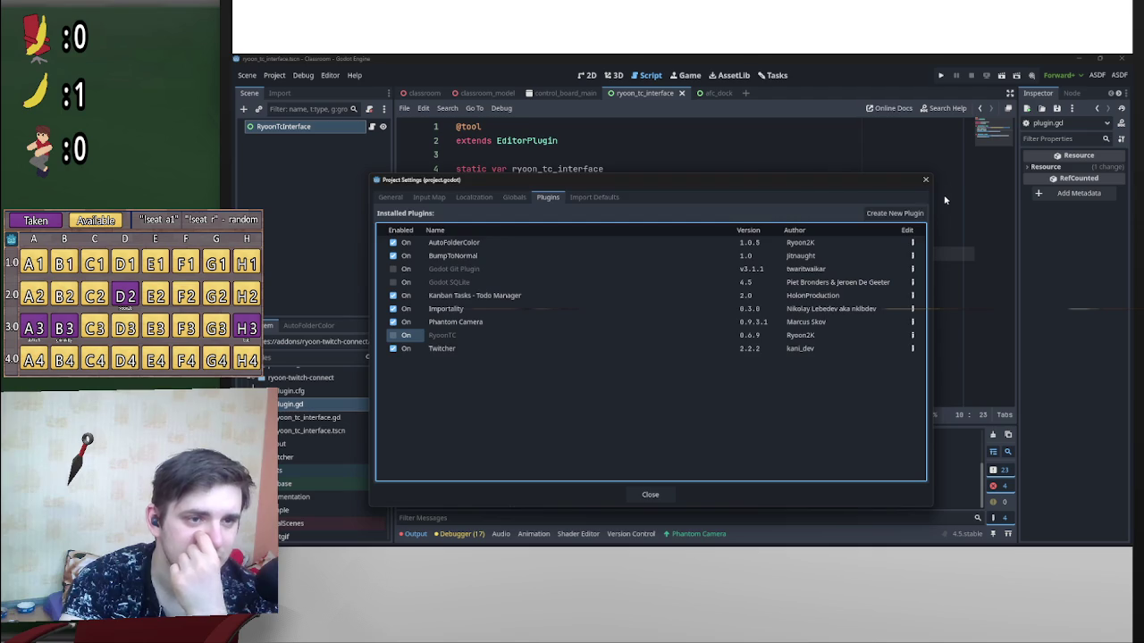
{"action": "left_click", "coordinate": [926, 180]}
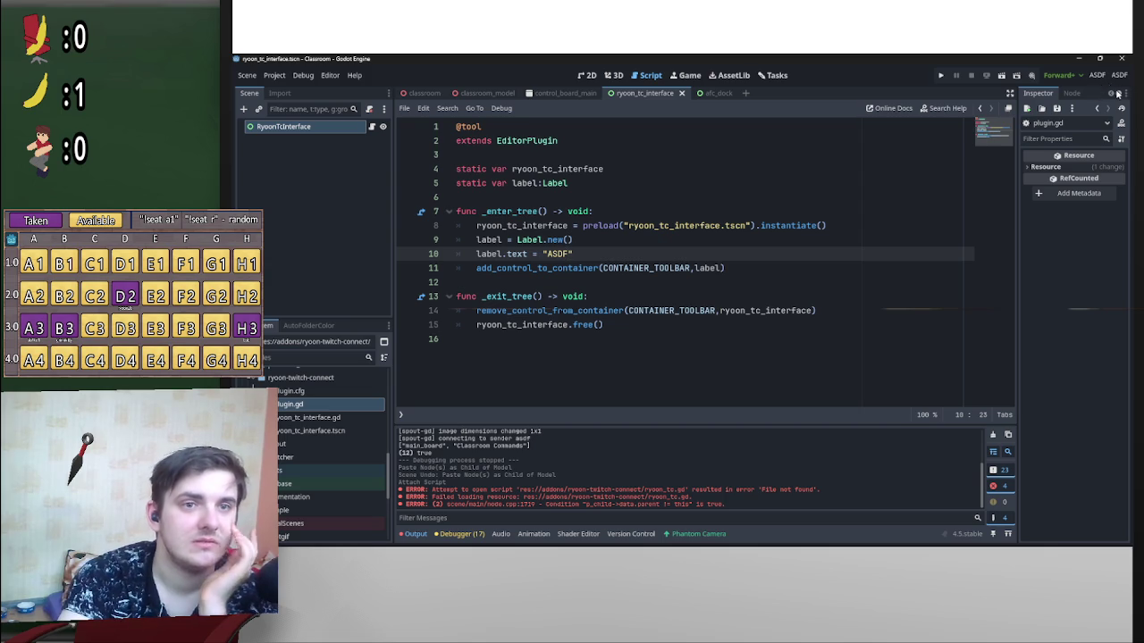
Step: Change line 14's remove argument from ryoon_tc_interface to label and duplicate the statement onto line 15
{"action": "left_click", "coordinate": [851, 316]}
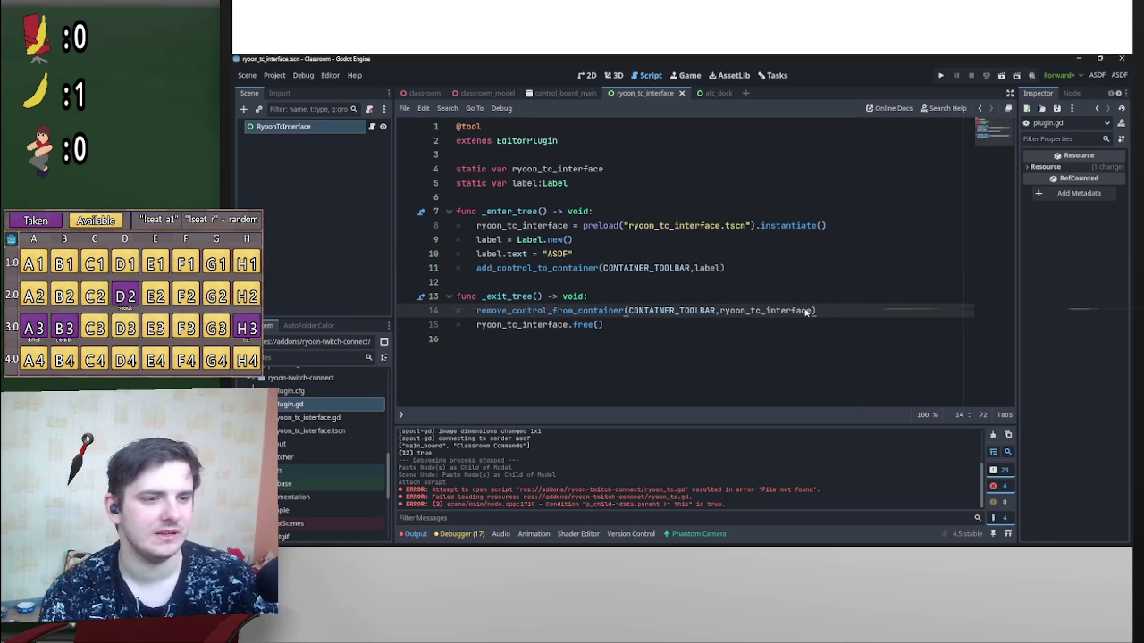
{"action": "left_click_drag", "start_coordinate": [812, 311], "coordinate": [720, 311]}
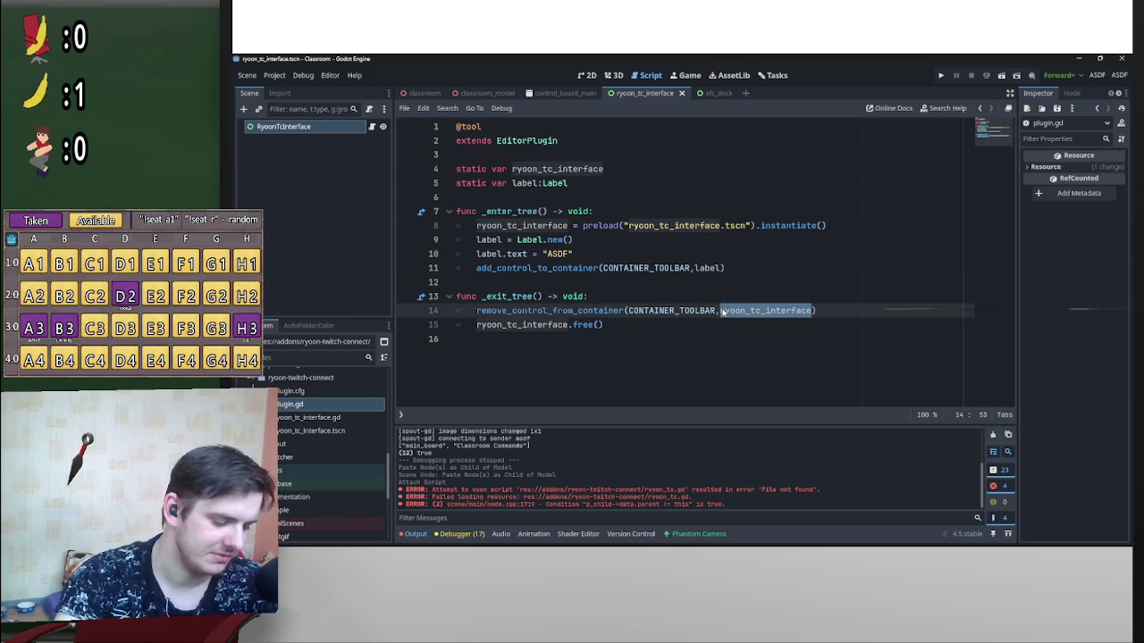
{"action": "type", "text": "label"}
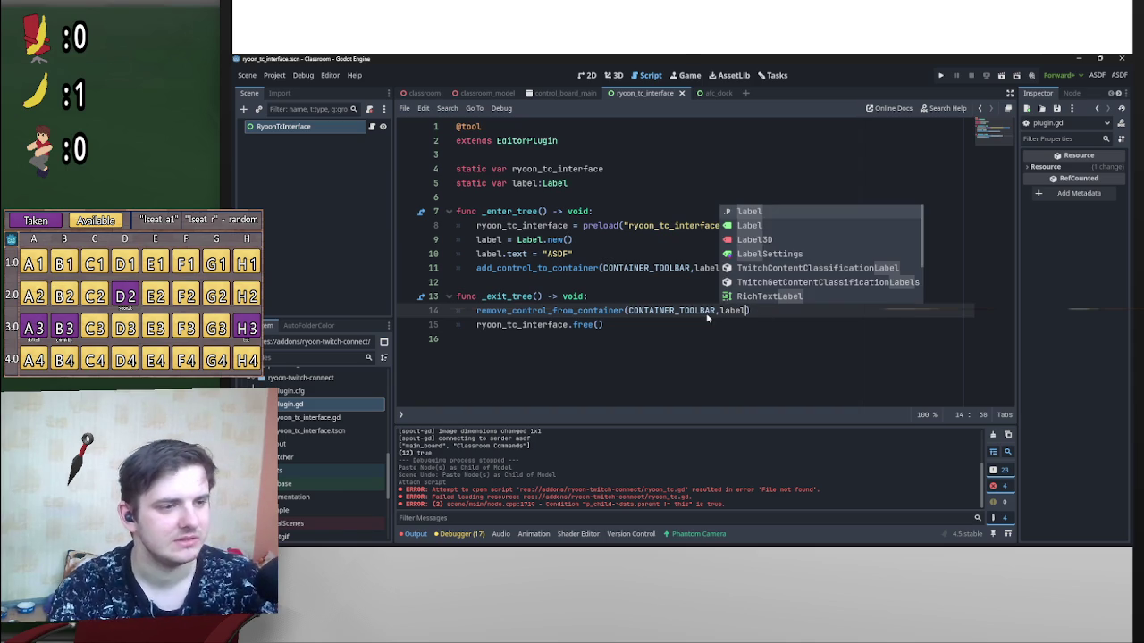
{"action": "left_click", "coordinate": [747, 310]}
{"action": "key", "text": "shift+Home"}
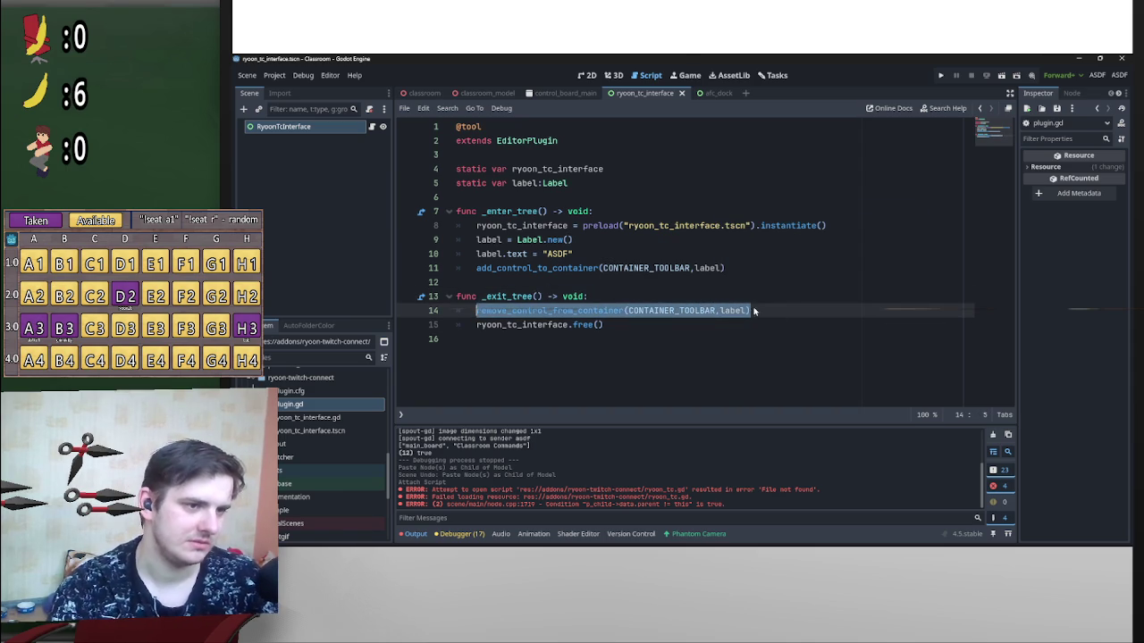
{"action": "key", "text": "ctrl+c"}
{"action": "key", "text": "End"}
{"action": "key", "text": "Return"}
{"action": "key", "text": "ctrl+v"}
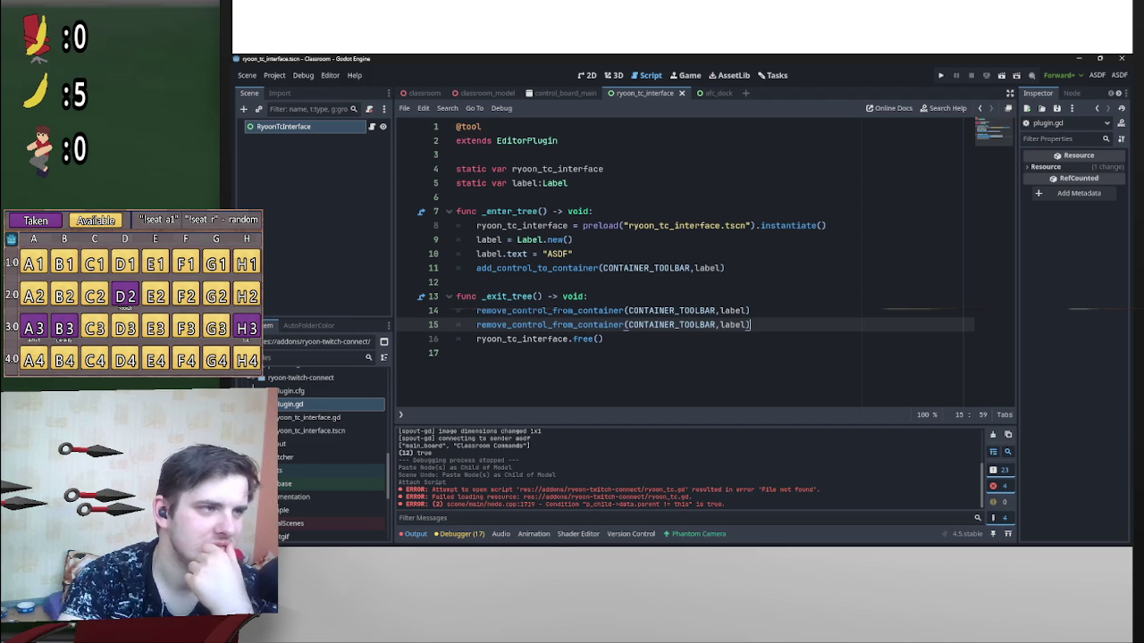
Step: Add label.free() on a new line 16 below the remove calls
{"action": "mouse_move", "coordinate": [770, 334]}
{"action": "left_mouse_down"}
{"action": "mouse_move", "coordinate": [361, 302]}
{"action": "mouse_move", "coordinate": [338, 310]}
{"action": "left_mouse_up"}
{"action": "left_click", "coordinate": [541, 324]}
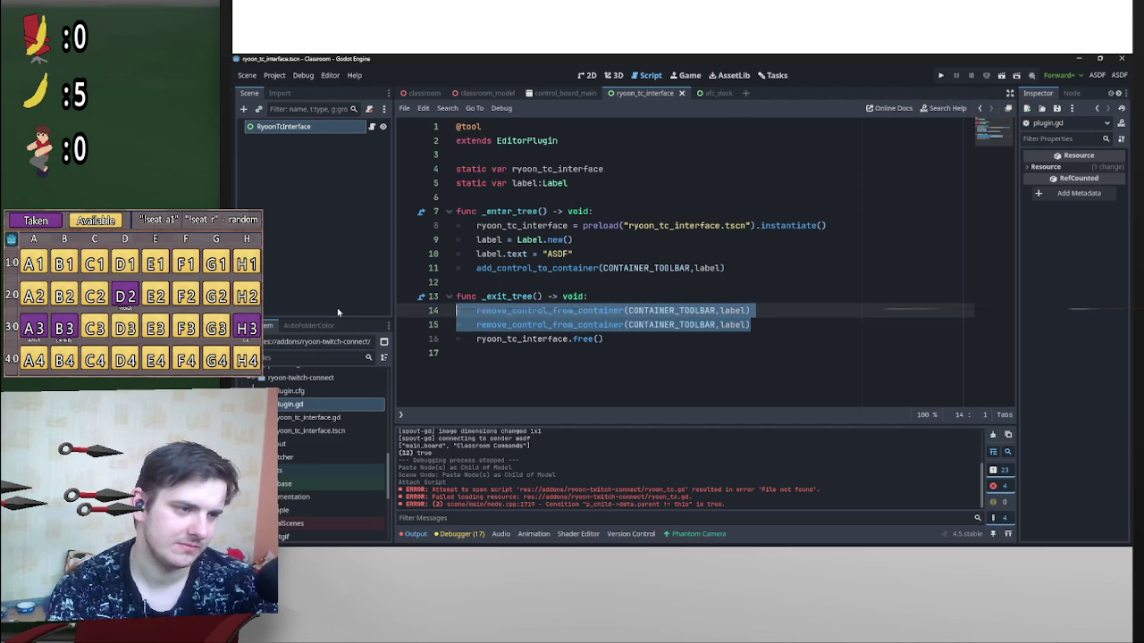
{"action": "left_click", "coordinate": [576, 327]}
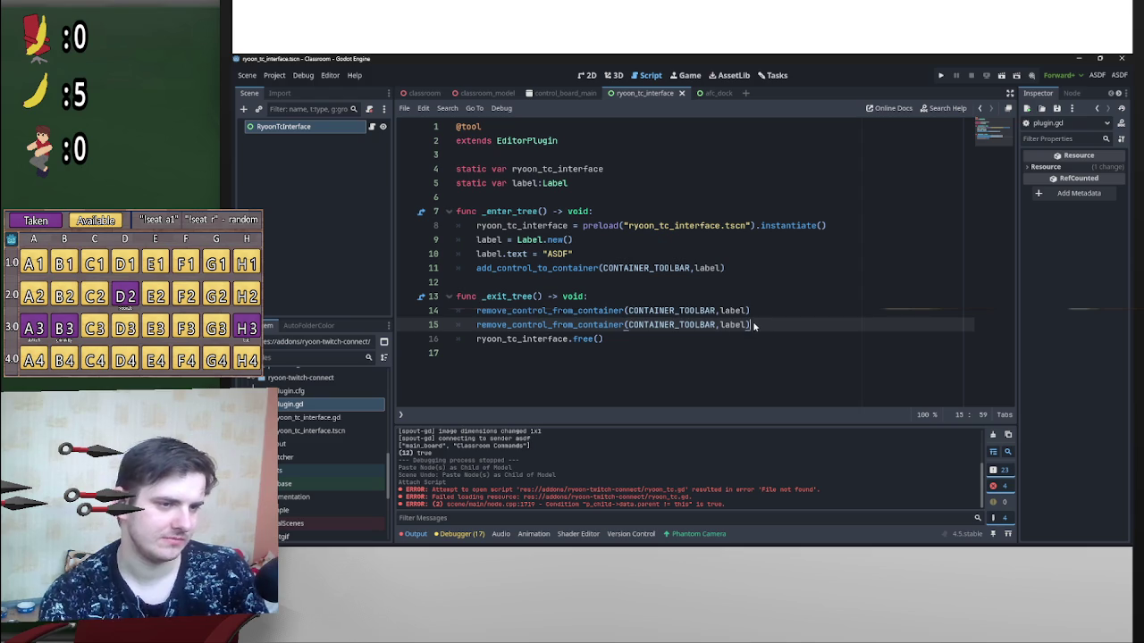
{"action": "key", "text": "Return"}
{"action": "type", "text": "label"}
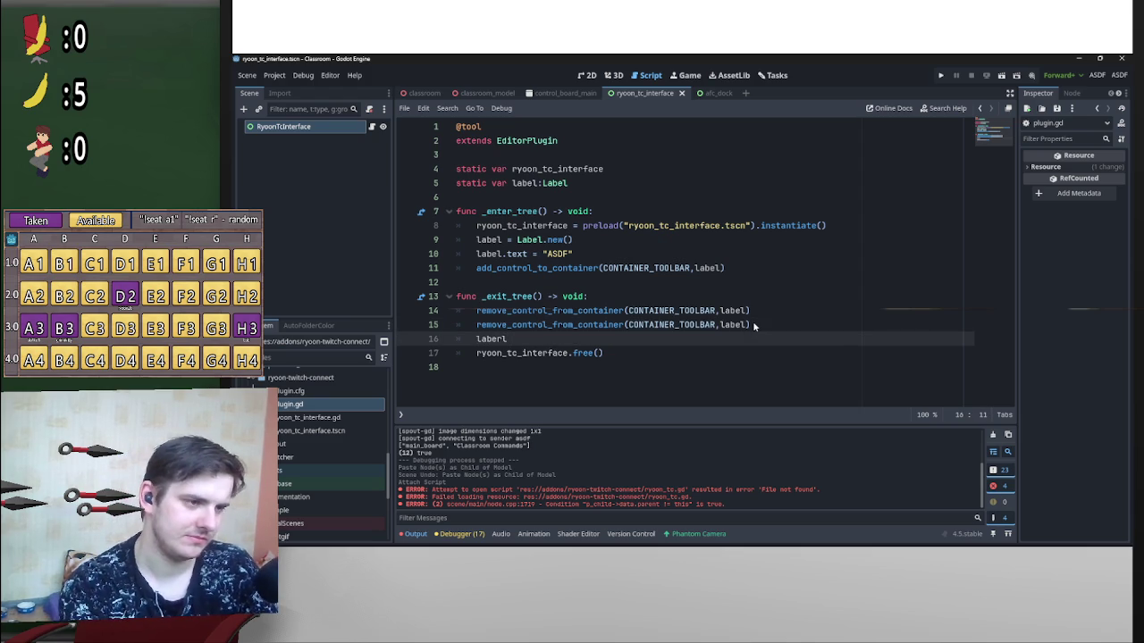
{"action": "type", "text": "l.fre"}
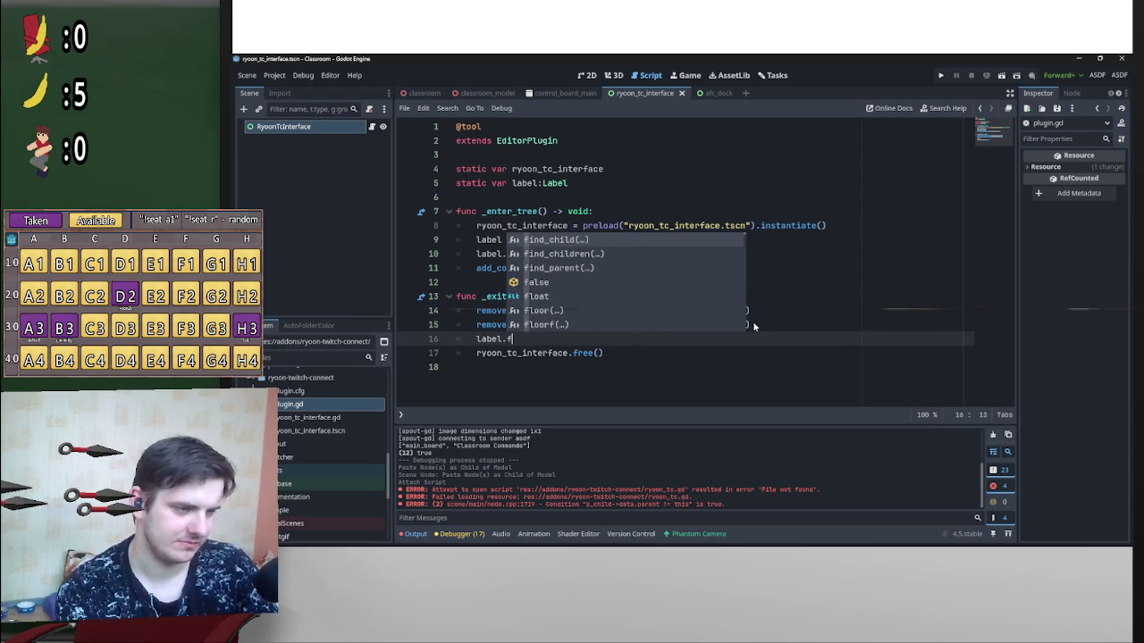
{"action": "key", "text": "Return"}
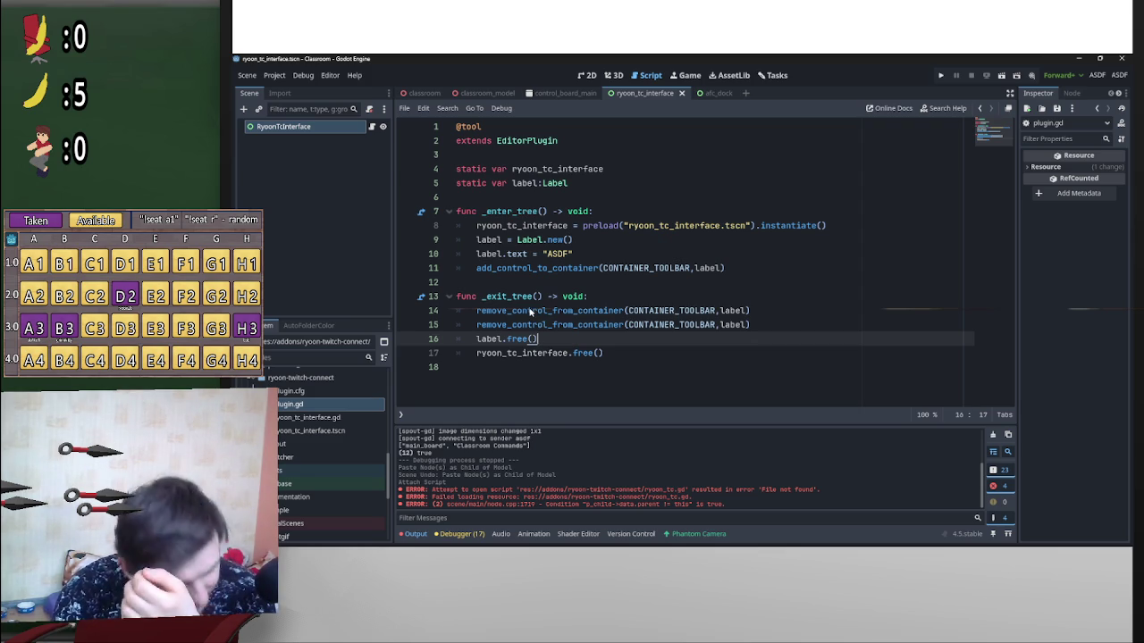
Step: Restore the browser, open on a cdn.discordapp.com attachments tab, over Godot and select its address
{"action": "mouse_move", "coordinate": [530, 312]}
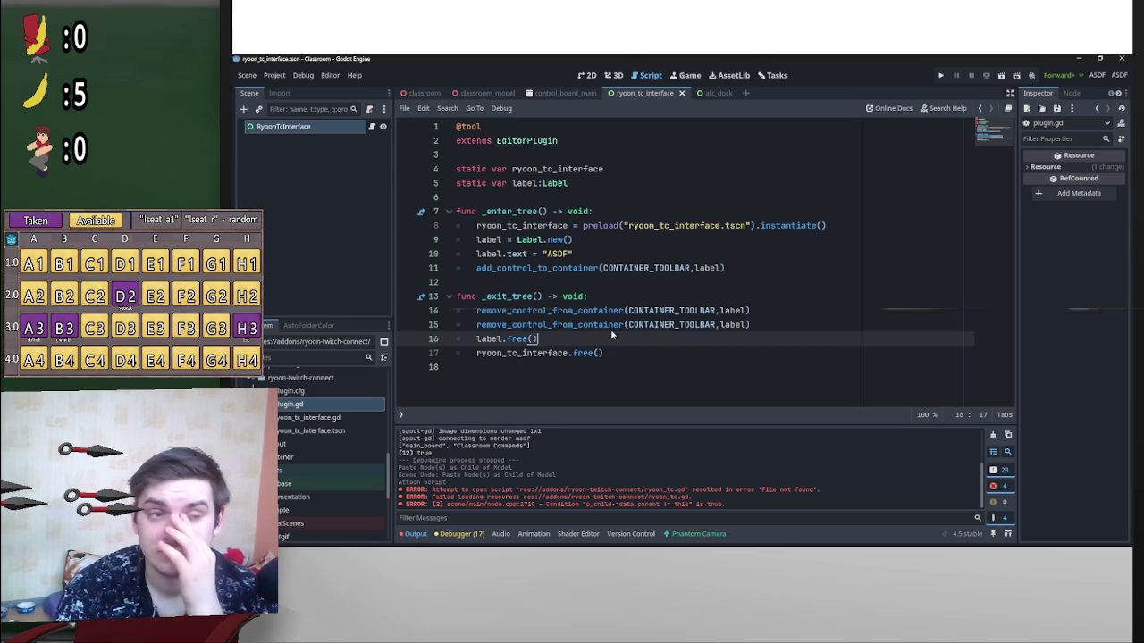
{"action": "mouse_move", "coordinate": [722, 543]}
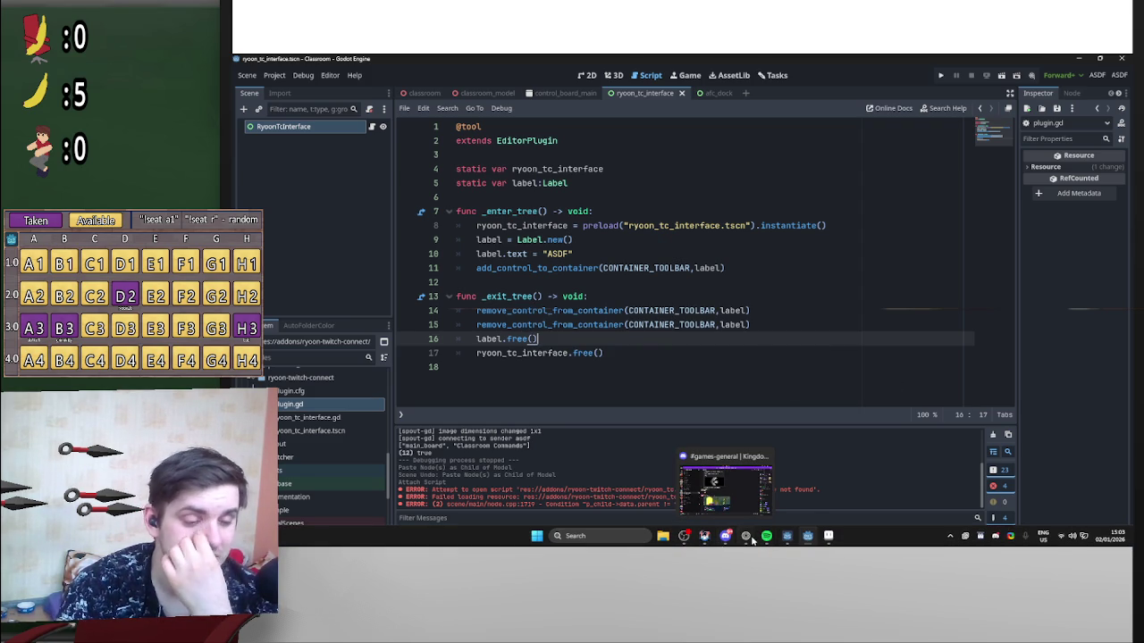
{"action": "left_click", "coordinate": [748, 541]}
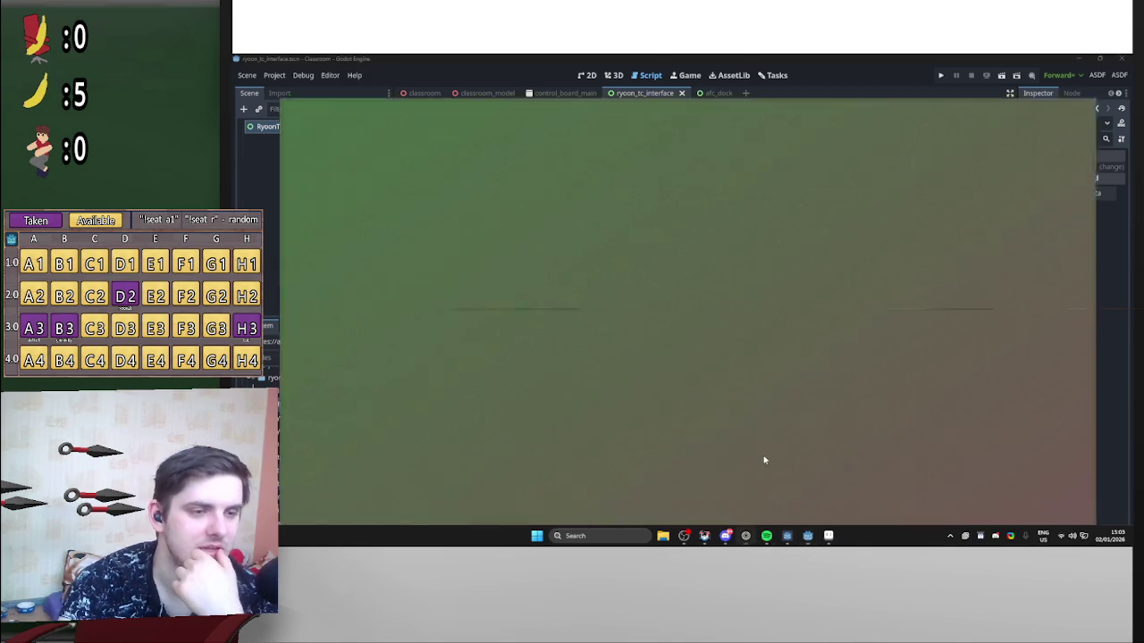
{"action": "mouse_move", "coordinate": [1081, 277]}
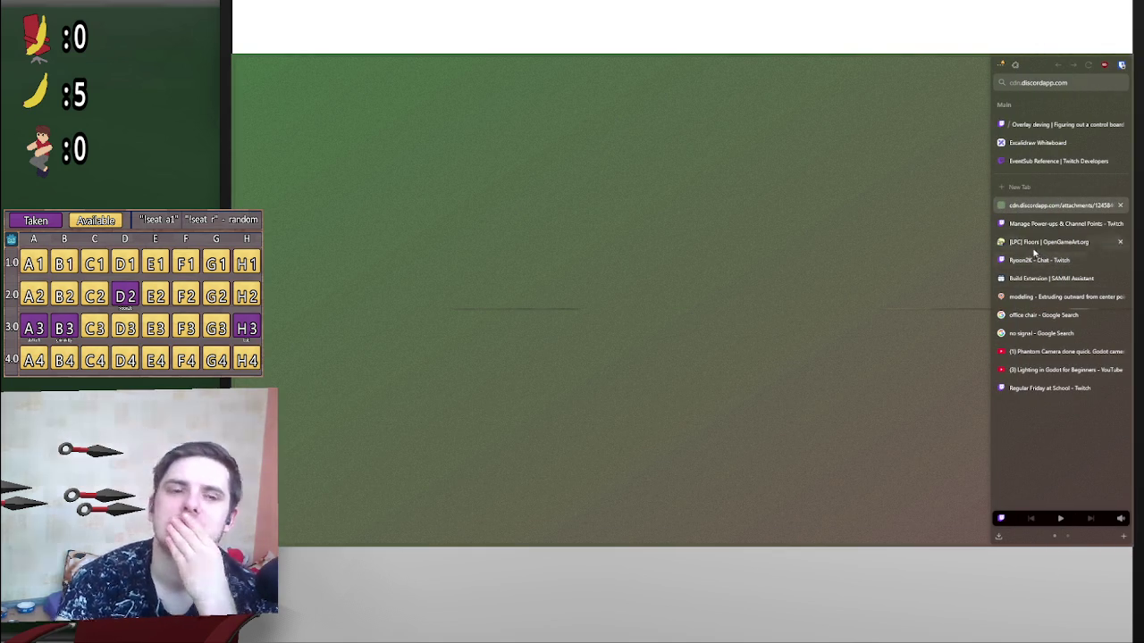
{"action": "key", "text": "super+Down"}
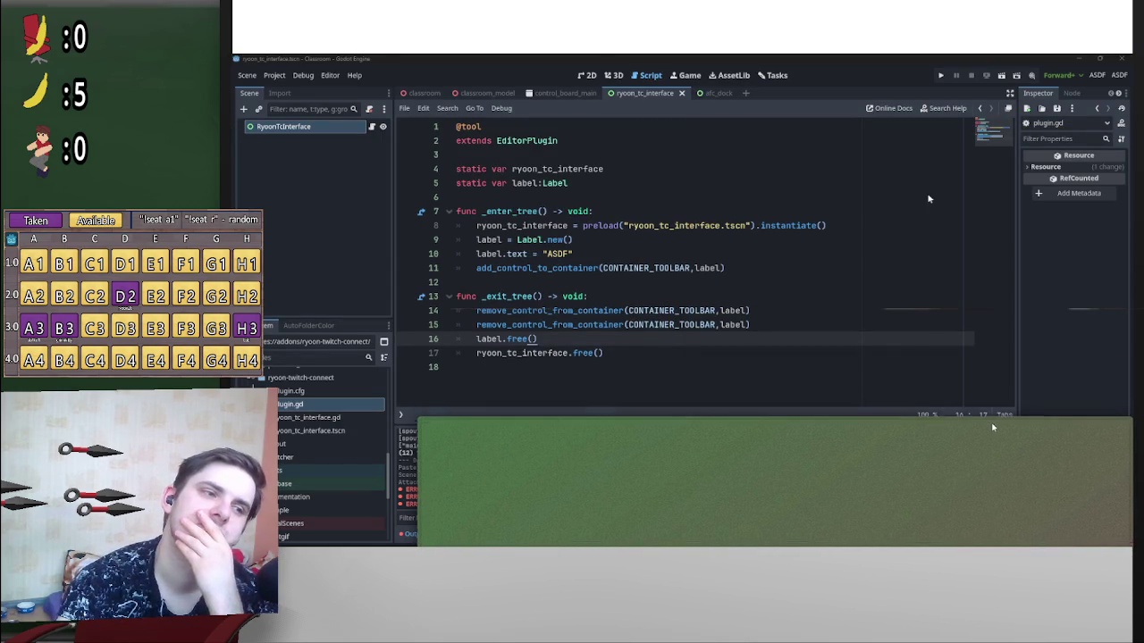
{"action": "left_click_drag", "start_coordinate": [991, 432], "coordinate": [924, 67]}
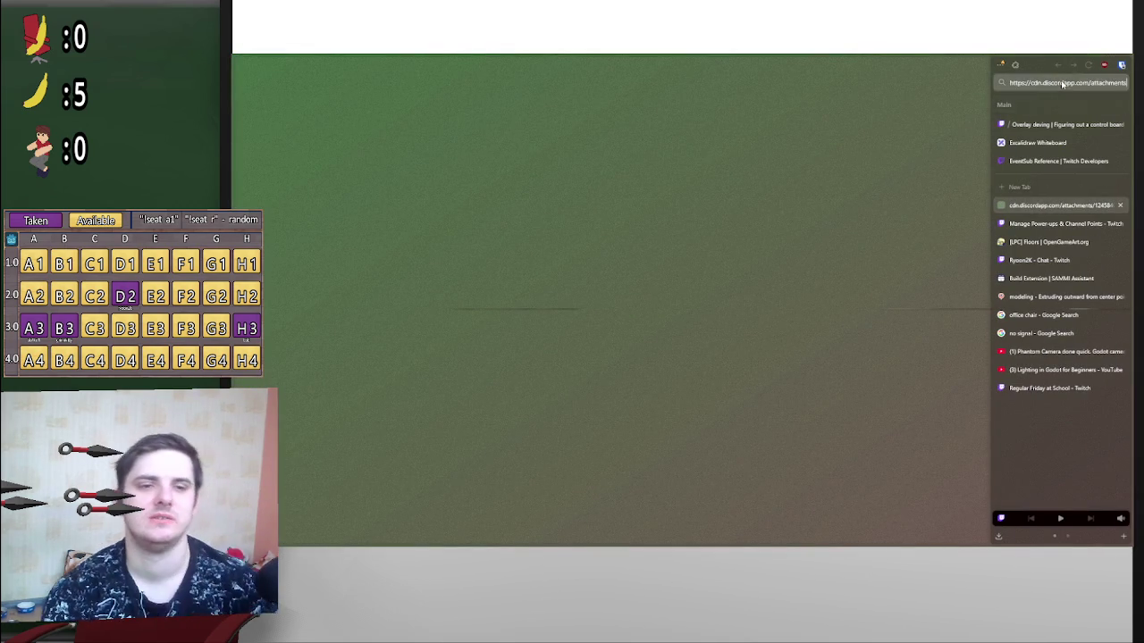
{"action": "left_click", "coordinate": [1062, 83]}
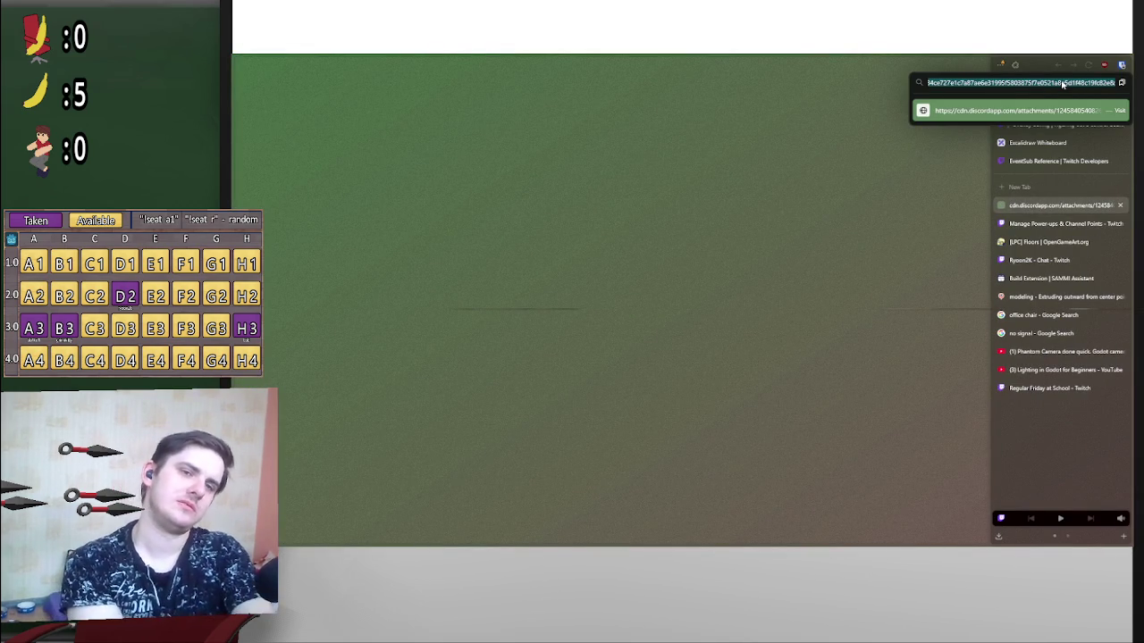
Step: Search Google for 'godot addon making' and open the Godot Docs Making plugins page
{"action": "type", "text": "godot "}
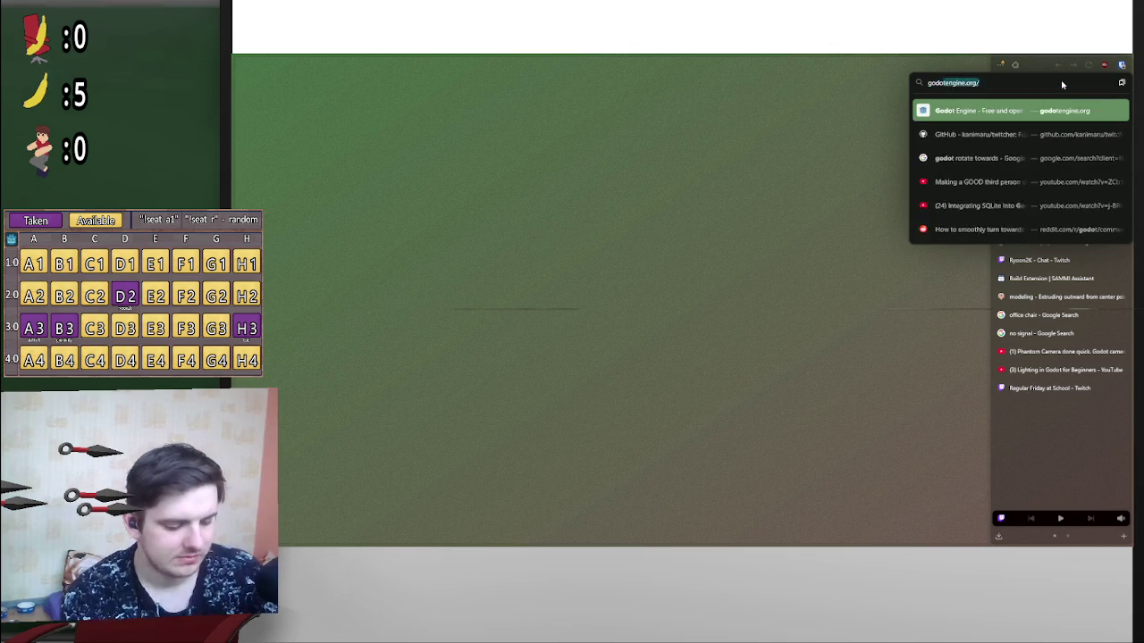
{"action": "type", "text": "addon"}
{"action": "key", "text": "Return"}
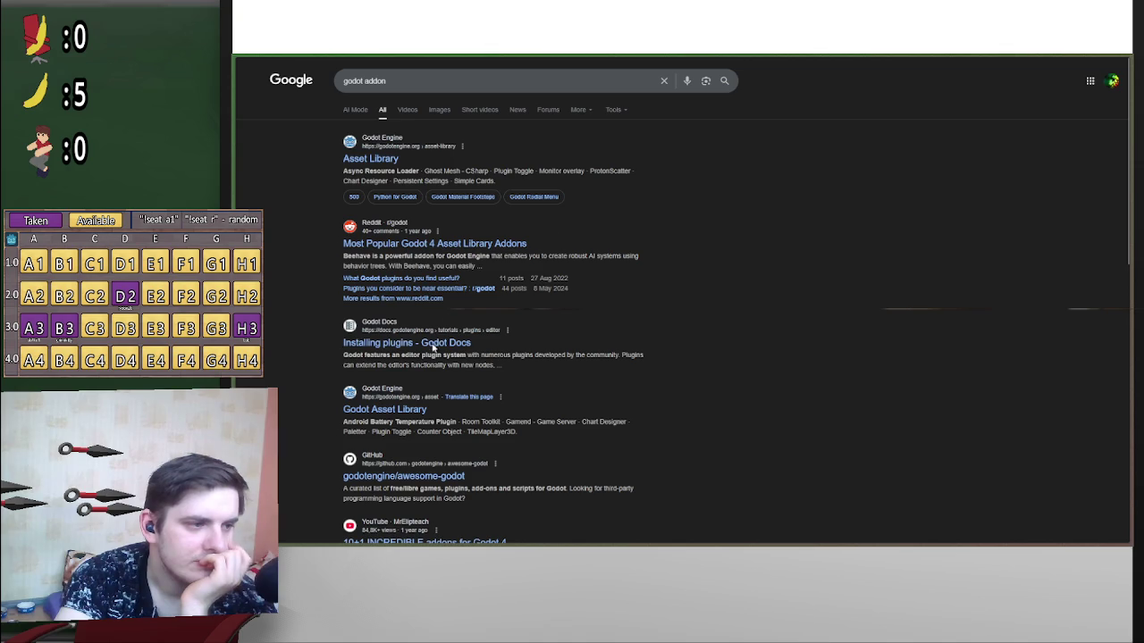
{"action": "left_click", "coordinate": [492, 89]}
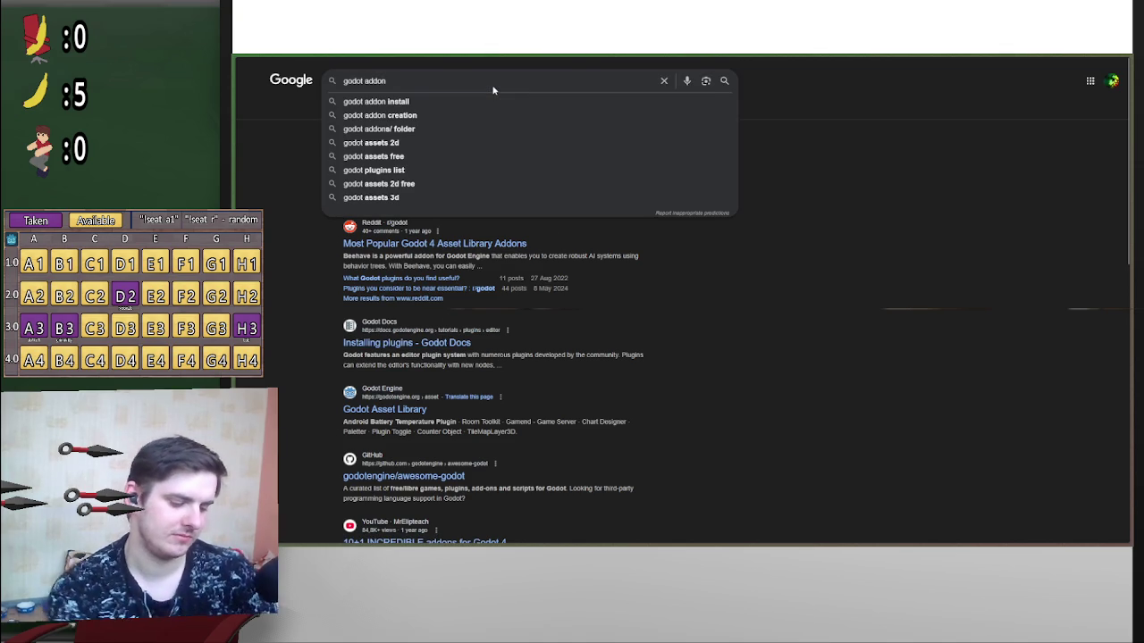
{"action": "type", "text": " making"}
{"action": "key", "text": "Return"}
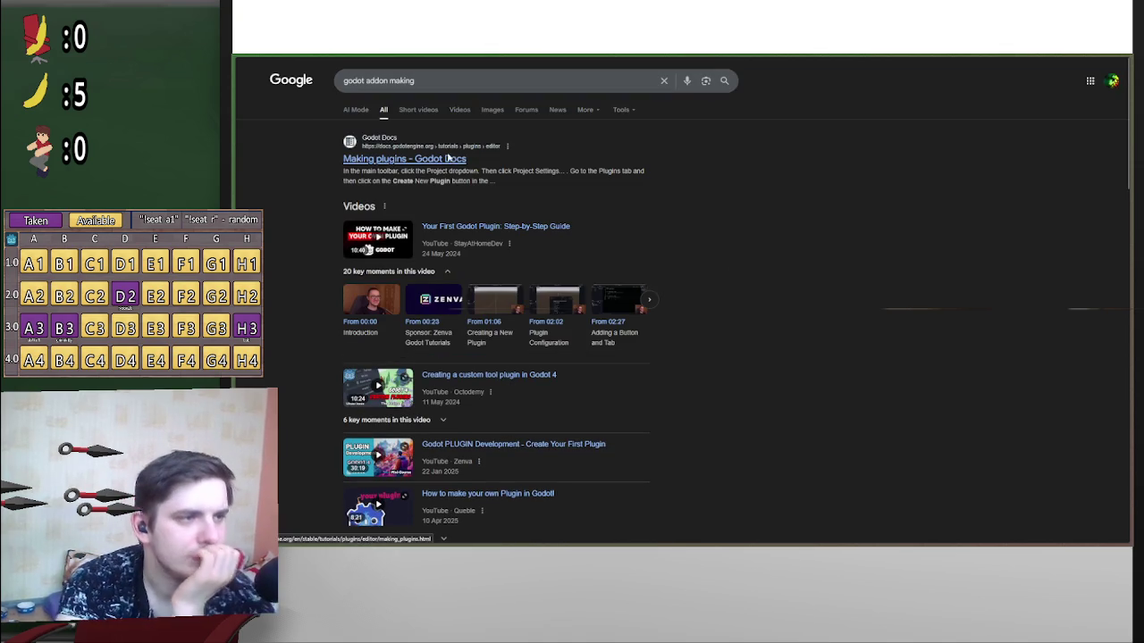
{"action": "left_click", "coordinate": [607, 152]}
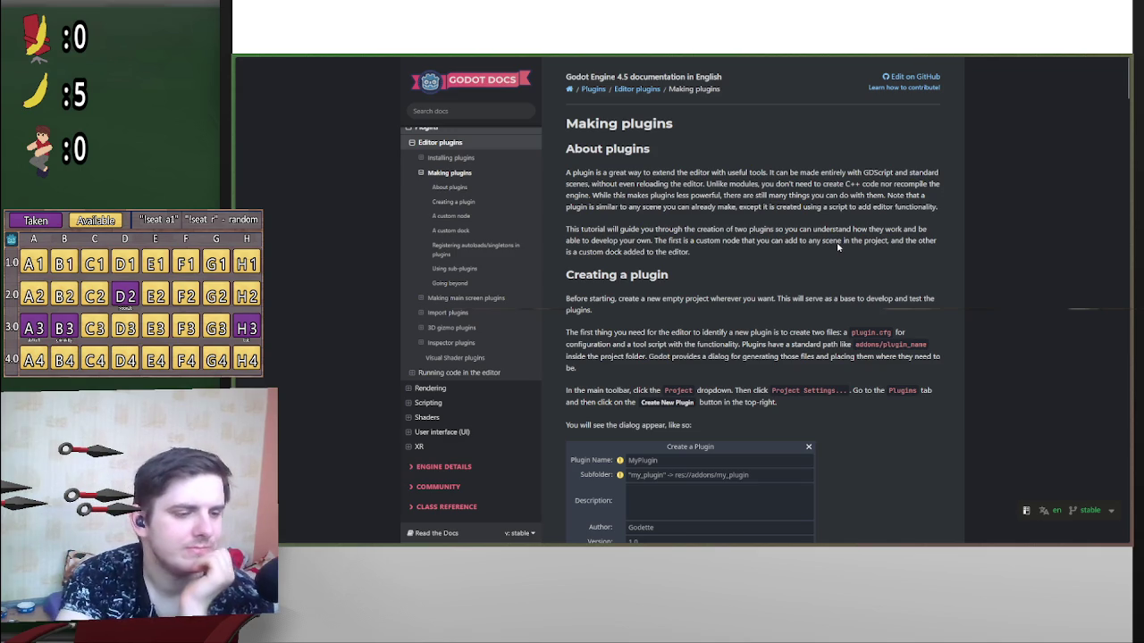
Step: Read down the Making plugins guide, then move back up to the custom dock setup and plugin creation steps
{"action": "scroll", "coordinate": [838, 247], "scroll_direction": "down", "scroll_amount": 6}
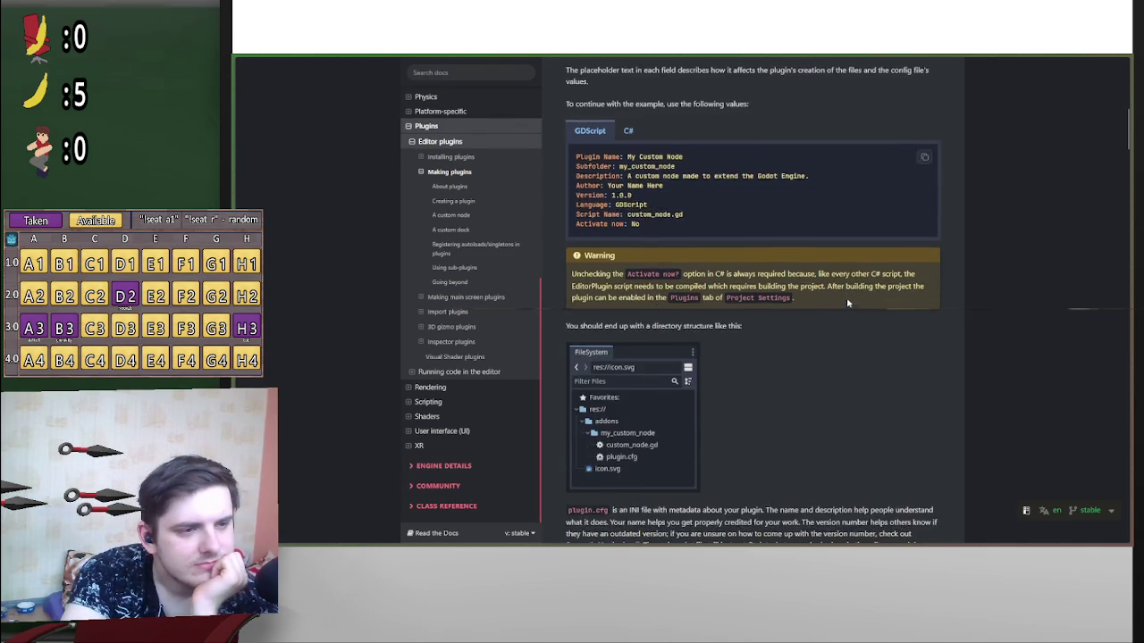
{"action": "scroll", "coordinate": [847, 311], "scroll_direction": "down", "scroll_amount": 5}
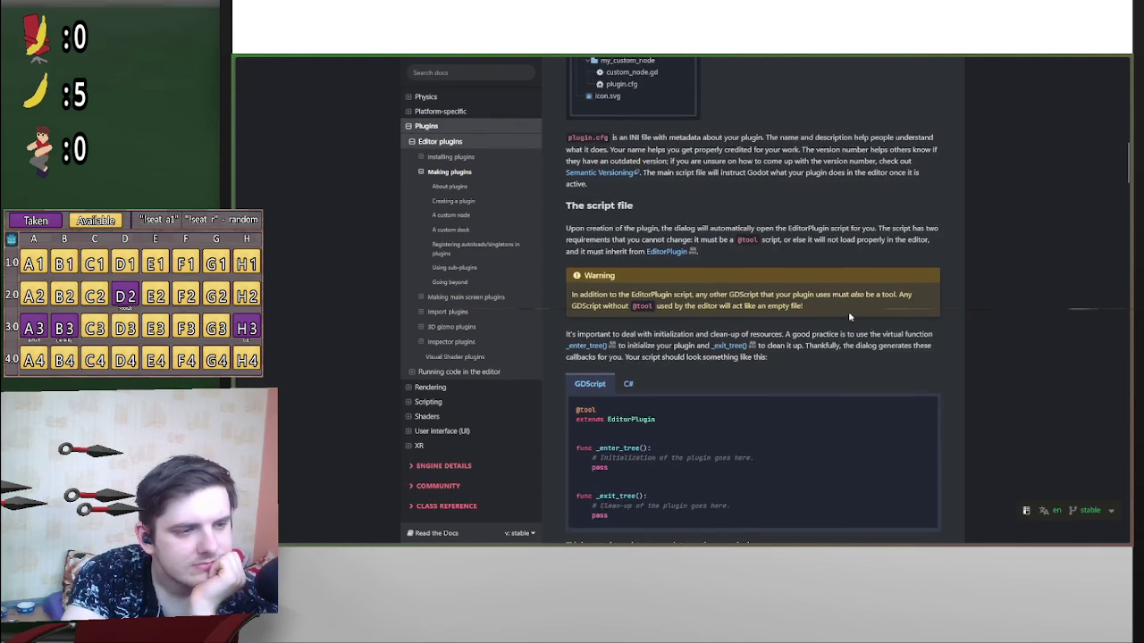
{"action": "scroll", "coordinate": [850, 317], "scroll_direction": "down", "scroll_amount": 4}
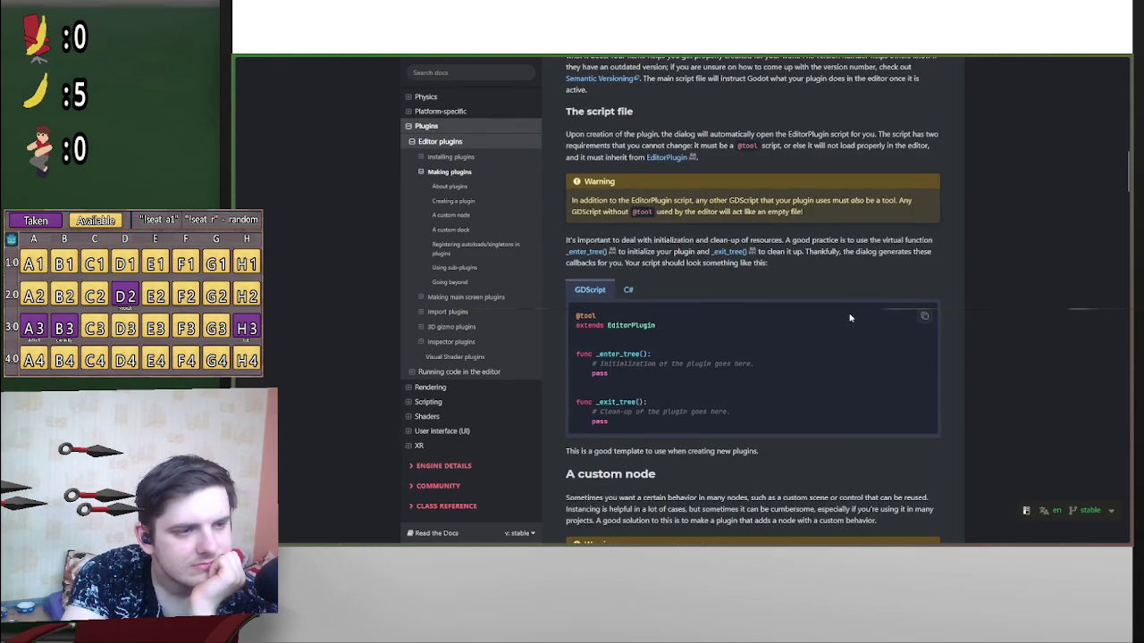
{"action": "scroll", "coordinate": [840, 322], "scroll_direction": "down", "scroll_amount": 5}
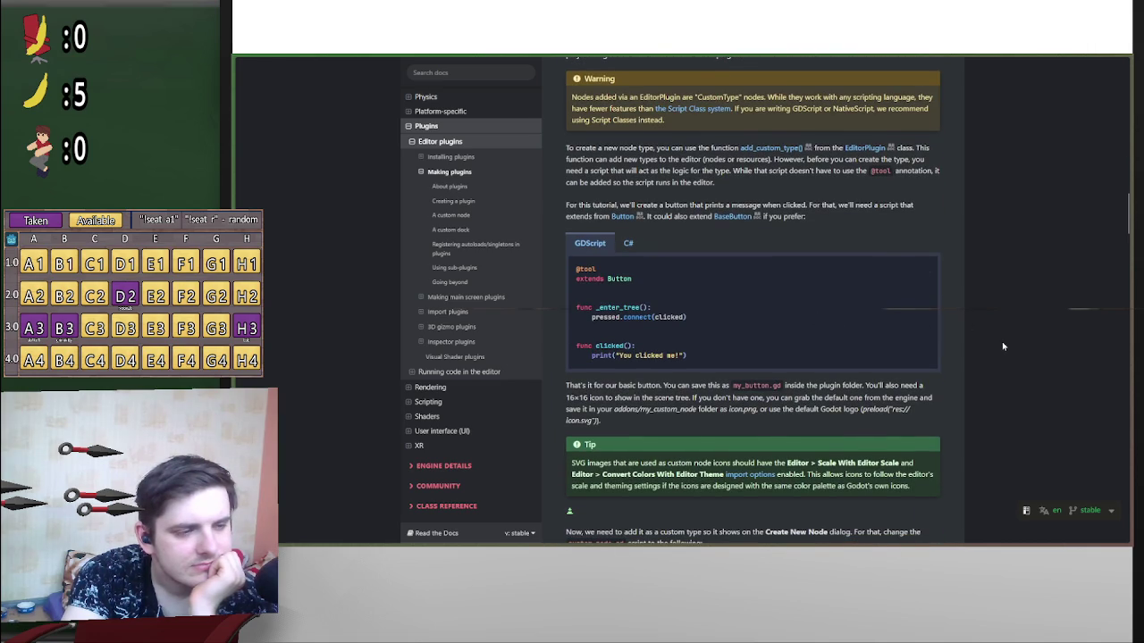
{"action": "scroll", "coordinate": [1001, 341], "scroll_direction": "down", "scroll_amount": 2}
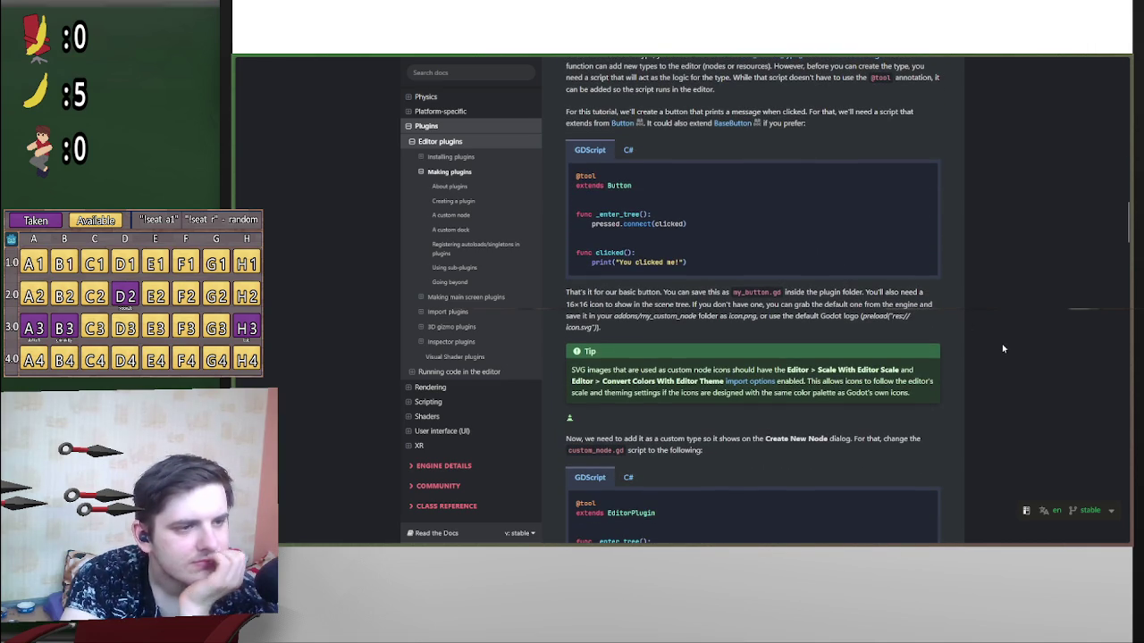
{"action": "scroll", "coordinate": [993, 342], "scroll_direction": "down", "scroll_amount": 1}
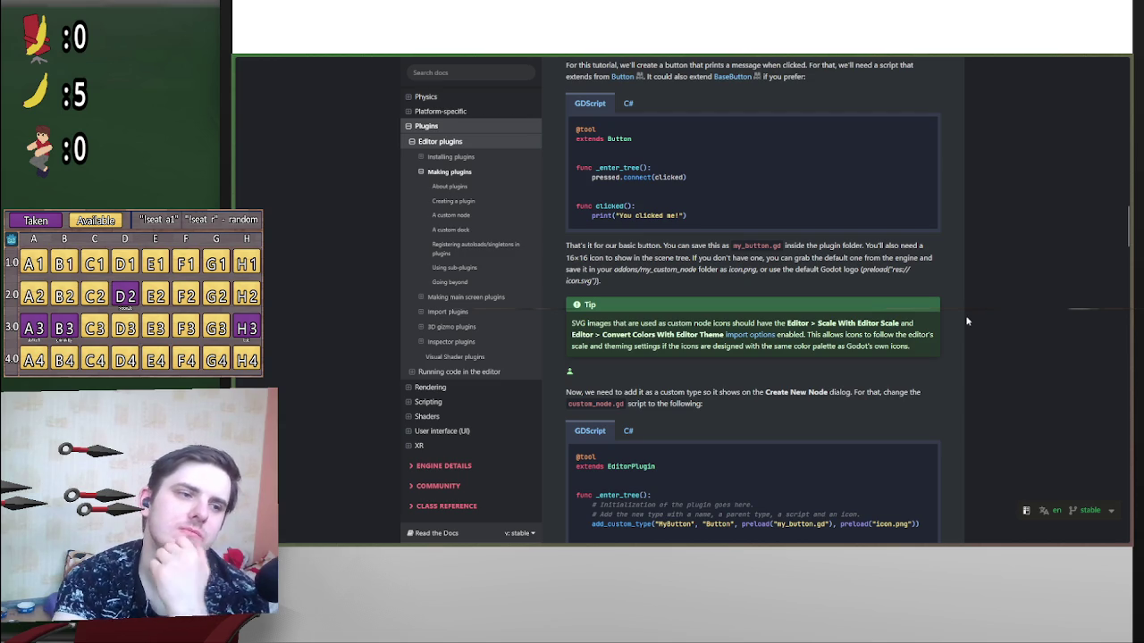
{"action": "scroll", "coordinate": [967, 314], "scroll_direction": "down", "scroll_amount": 4}
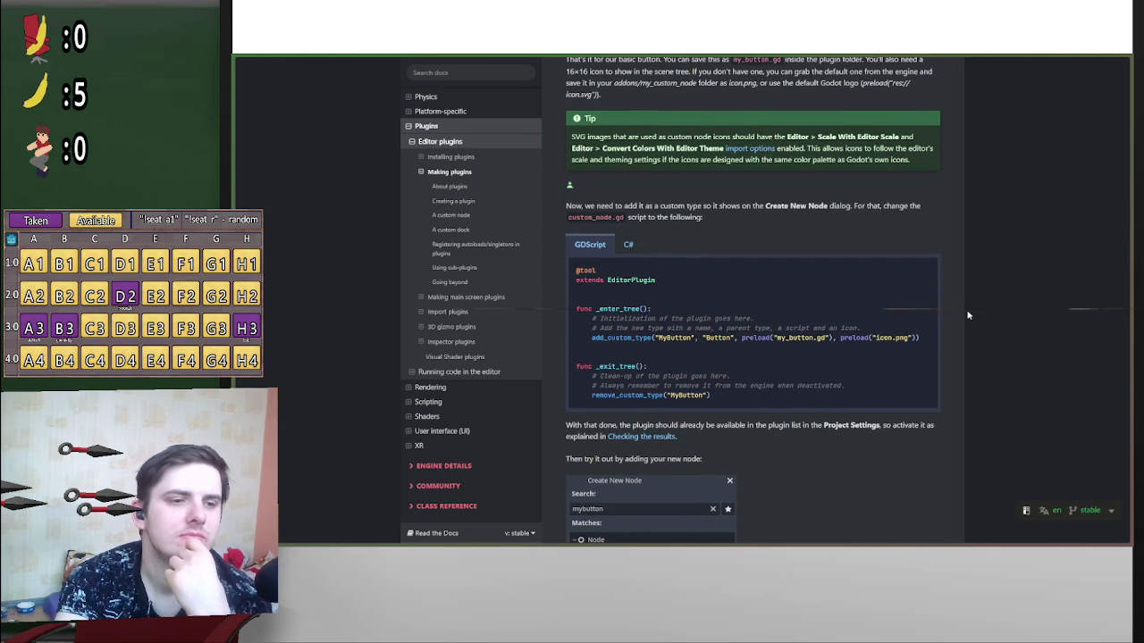
{"action": "scroll", "coordinate": [1001, 308], "scroll_direction": "down", "scroll_amount": 2}
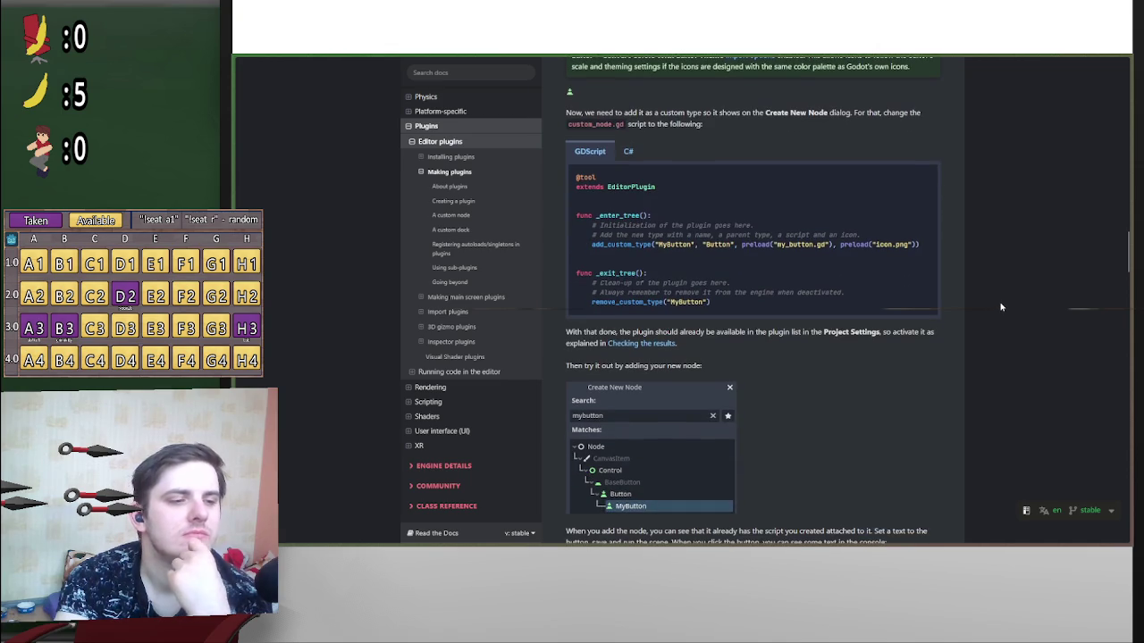
{"action": "scroll", "coordinate": [1000, 307], "scroll_direction": "down", "scroll_amount": 4}
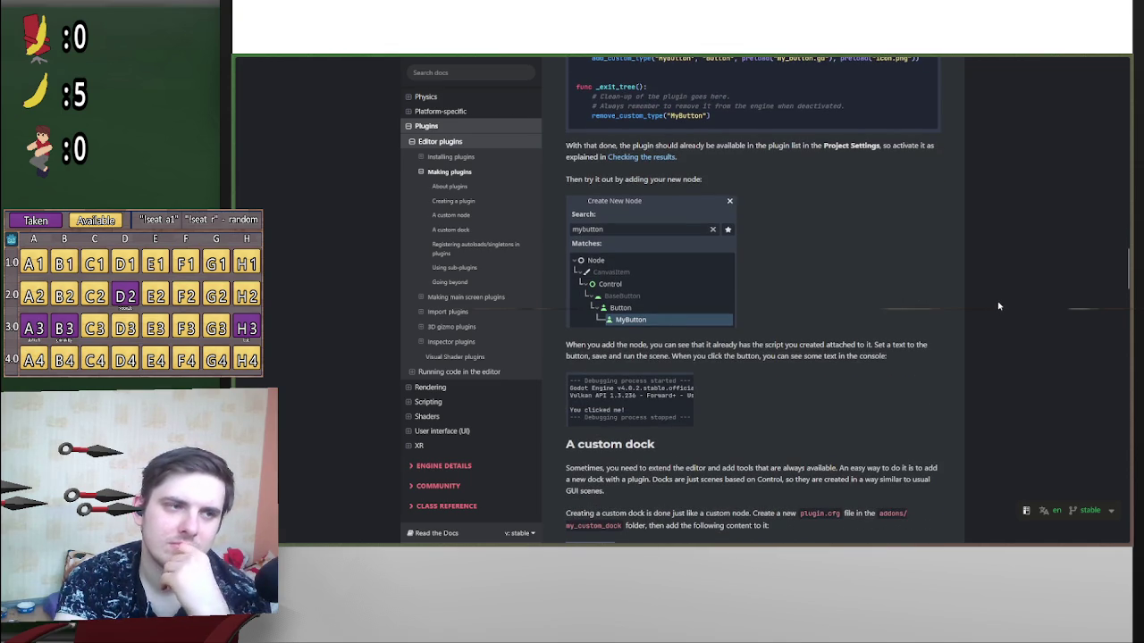
{"action": "scroll", "coordinate": [1000, 306], "scroll_direction": "down", "scroll_amount": 15}
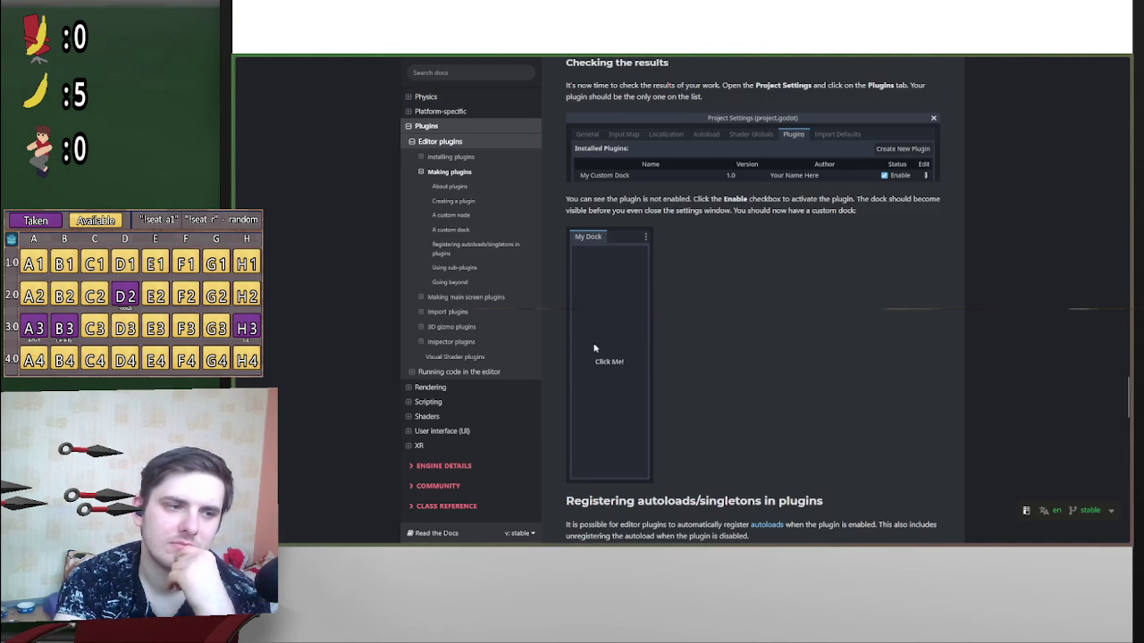
{"action": "scroll", "coordinate": [813, 348], "scroll_direction": "up", "scroll_amount": 2}
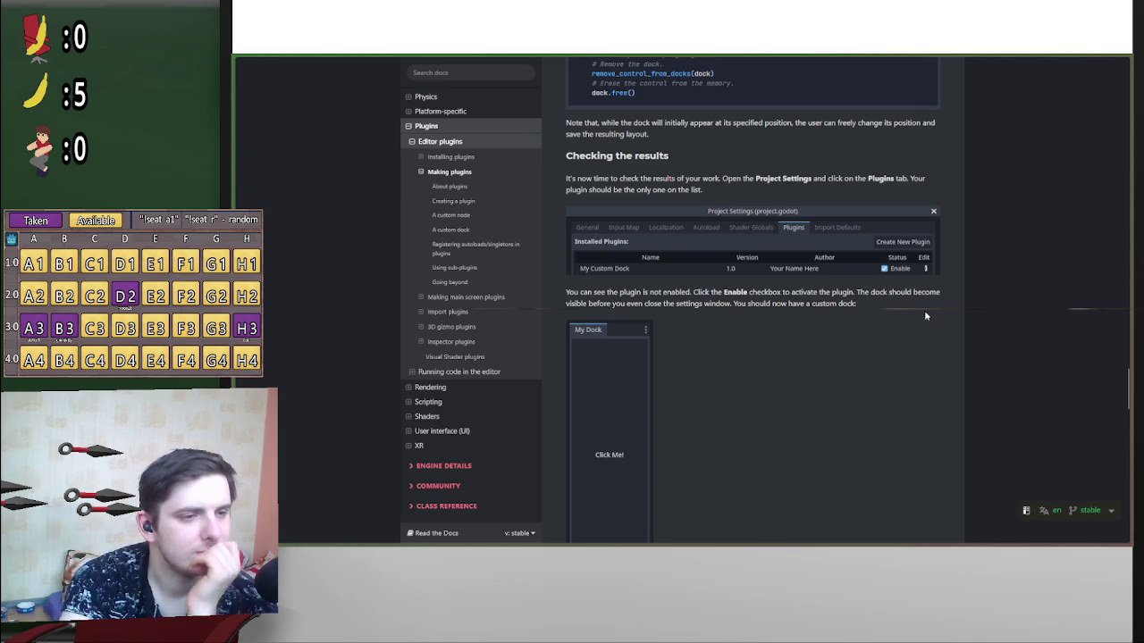
{"action": "middle_click", "coordinate": [1018, 316]}
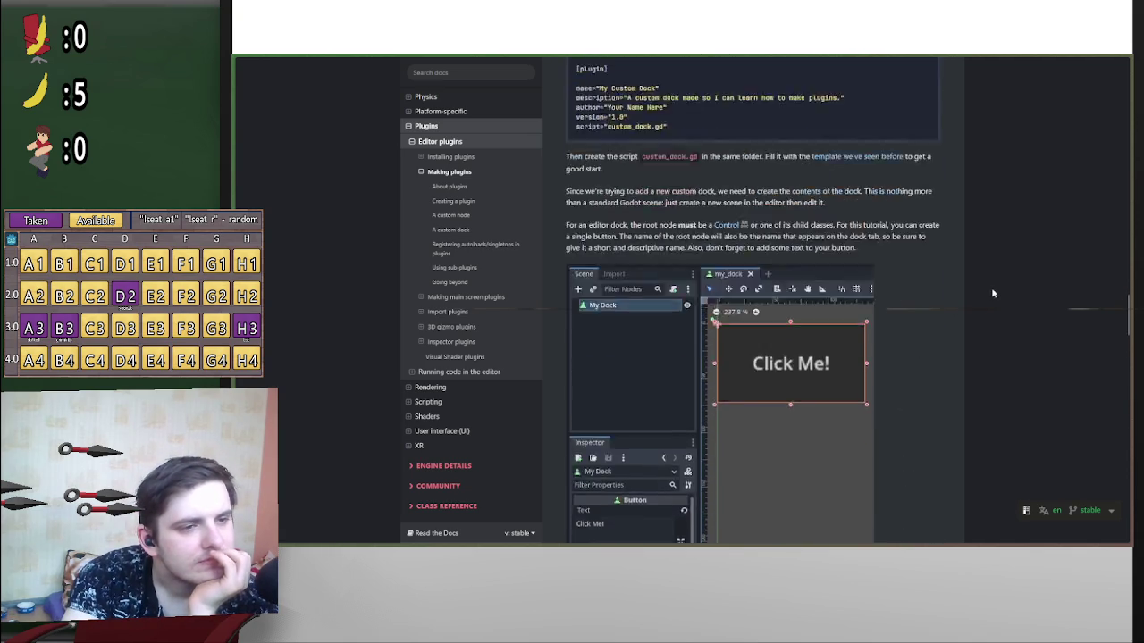
{"action": "scroll", "coordinate": [1036, 320], "scroll_direction": "up", "scroll_amount": 5}
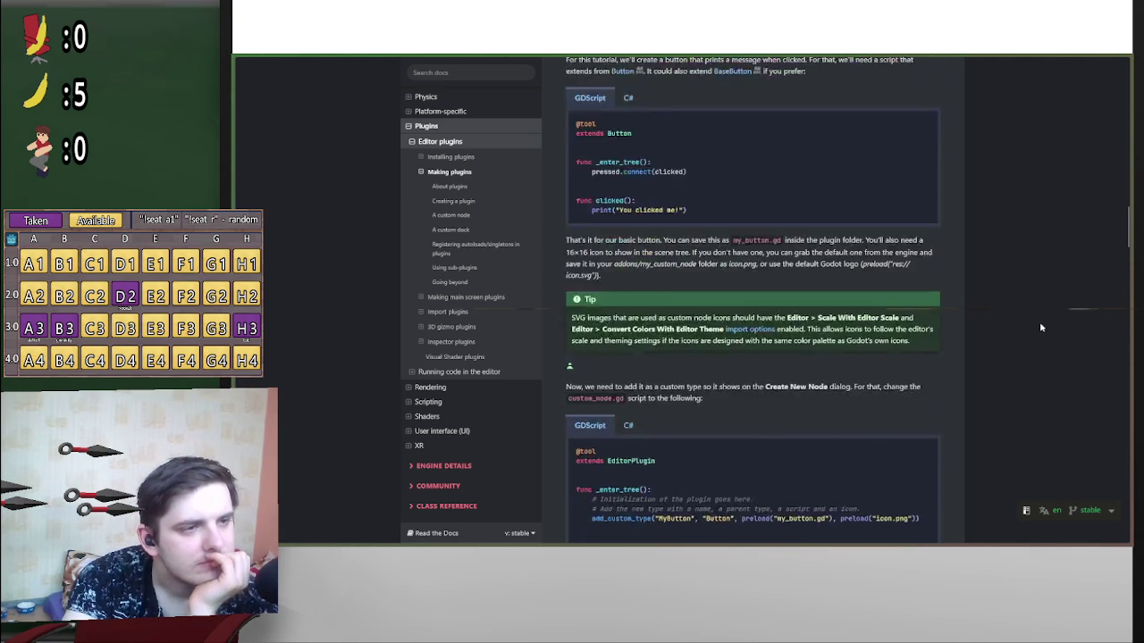
{"action": "scroll", "coordinate": [1035, 320], "scroll_direction": "up", "scroll_amount": 10}
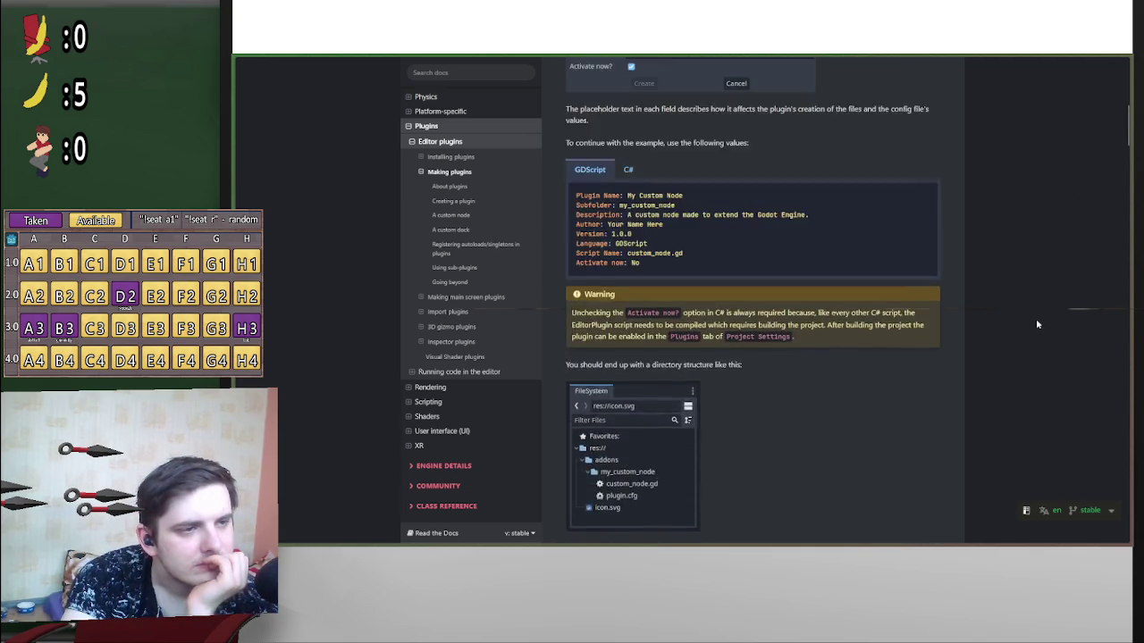
{"action": "scroll", "coordinate": [1041, 318], "scroll_direction": "up", "scroll_amount": 4}
{"action": "middle_click", "coordinate": [1046, 316]}
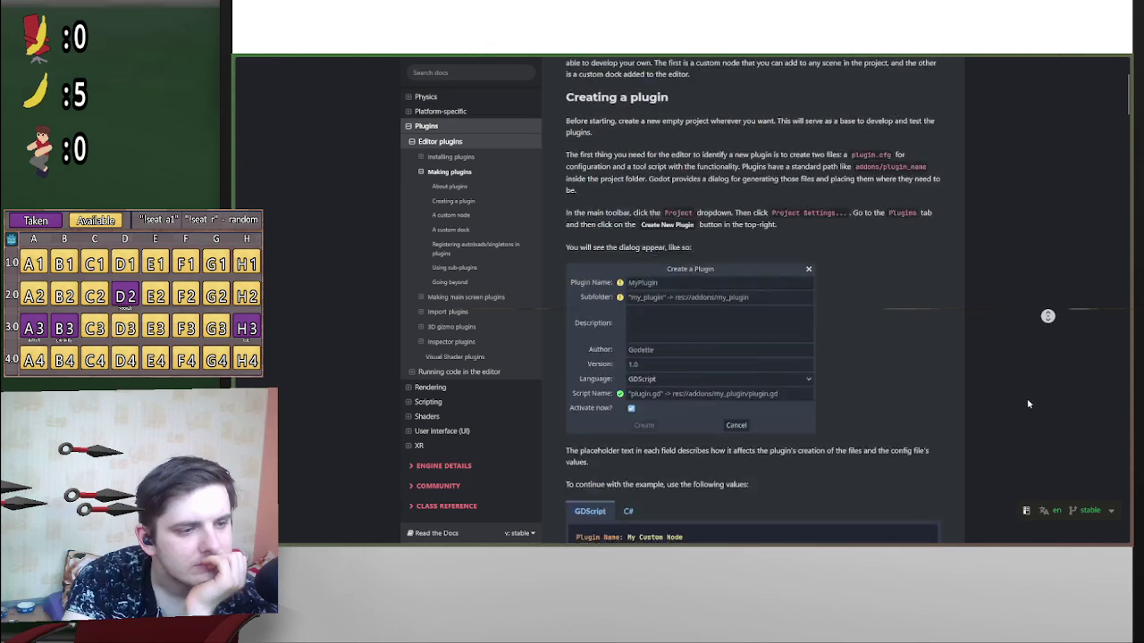
Step: Read down to the custom dock code, then return up through the custom node example to the guide's top
{"action": "scroll", "coordinate": [1021, 341], "scroll_direction": "down", "scroll_amount": 3}
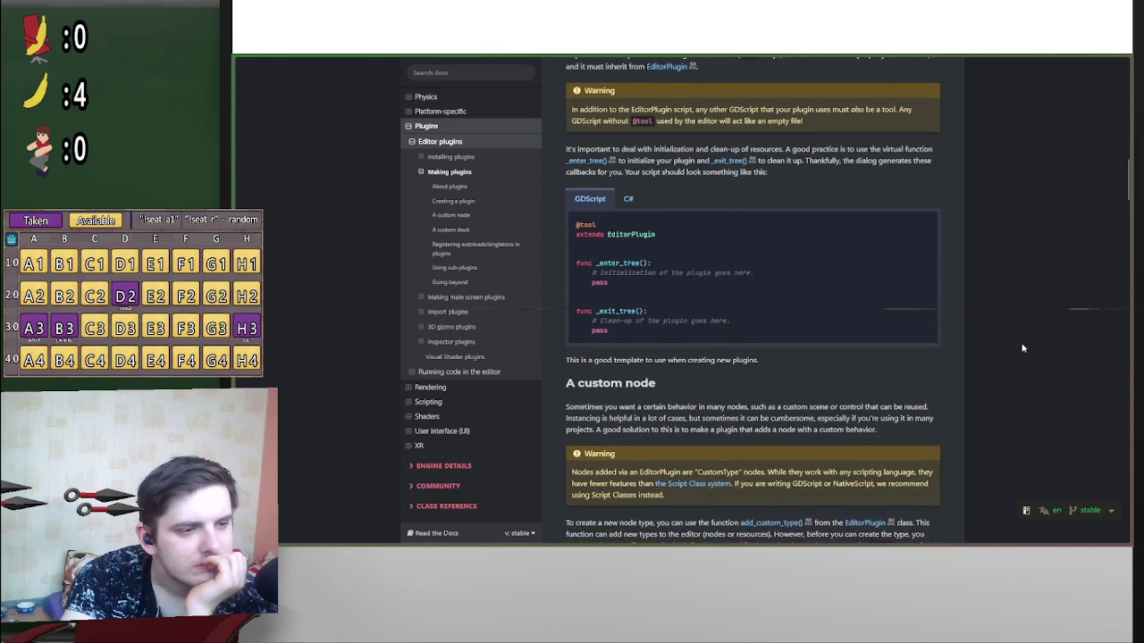
{"action": "scroll", "coordinate": [1023, 348], "scroll_direction": "down", "scroll_amount": 3}
{"action": "scroll", "coordinate": [1023, 348], "scroll_direction": "down", "scroll_amount": 3}
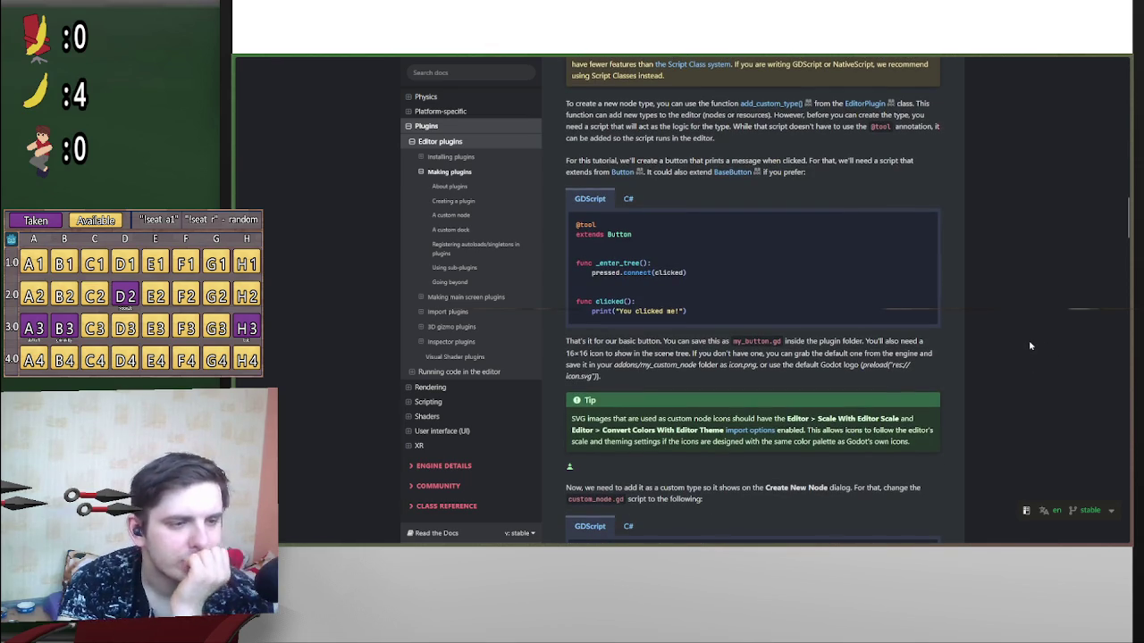
{"action": "scroll", "coordinate": [1030, 347], "scroll_direction": "down", "scroll_amount": 3}
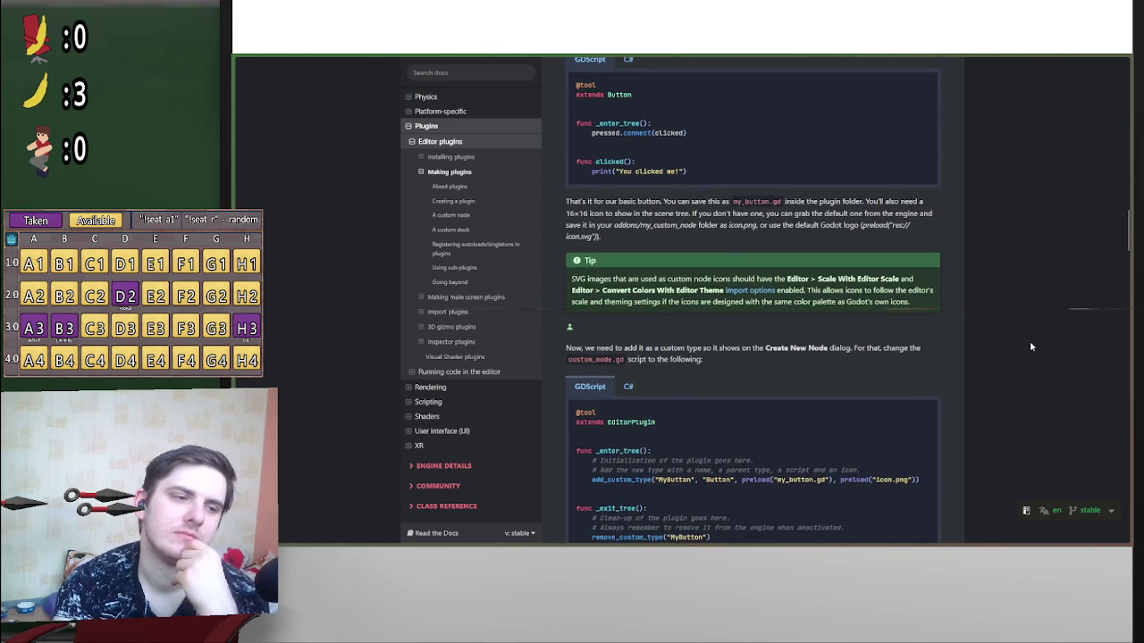
{"action": "scroll", "coordinate": [1030, 347], "scroll_direction": "down", "scroll_amount": 3}
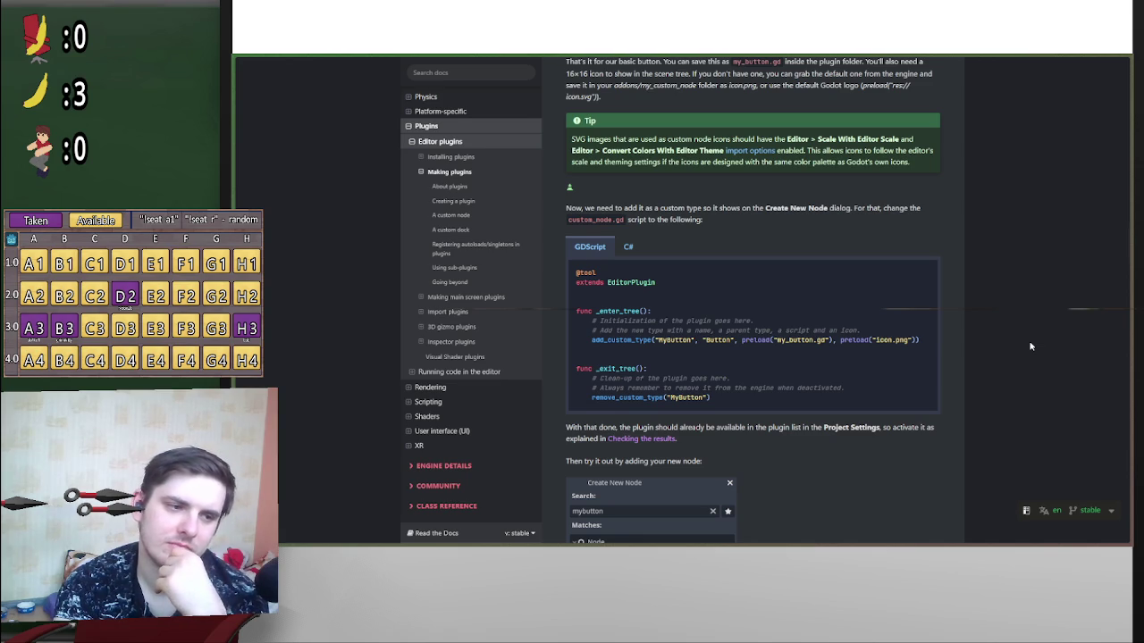
{"action": "scroll", "coordinate": [1030, 346], "scroll_direction": "down", "scroll_amount": 2}
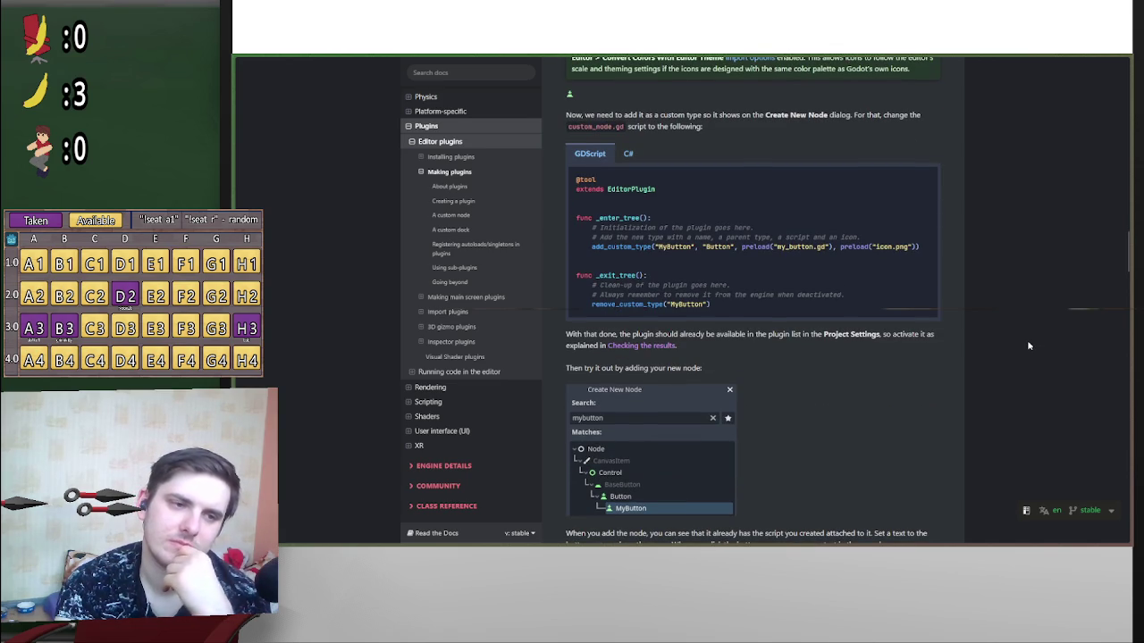
{"action": "scroll", "coordinate": [1029, 346], "scroll_direction": "down", "scroll_amount": 6}
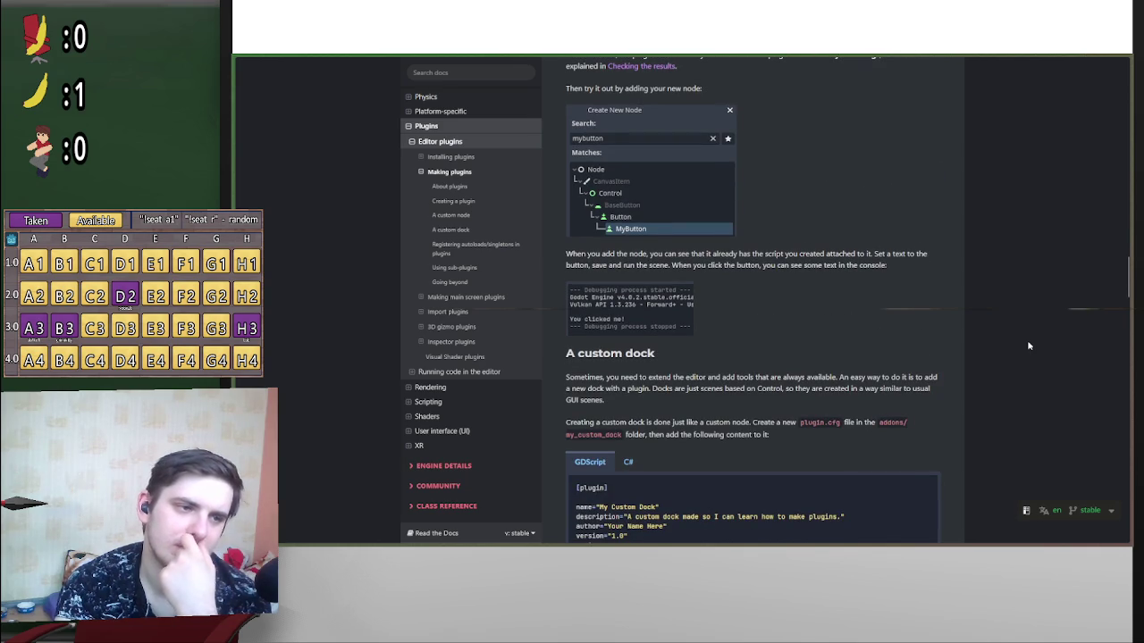
{"action": "scroll", "coordinate": [1029, 345], "scroll_direction": "down", "scroll_amount": 2}
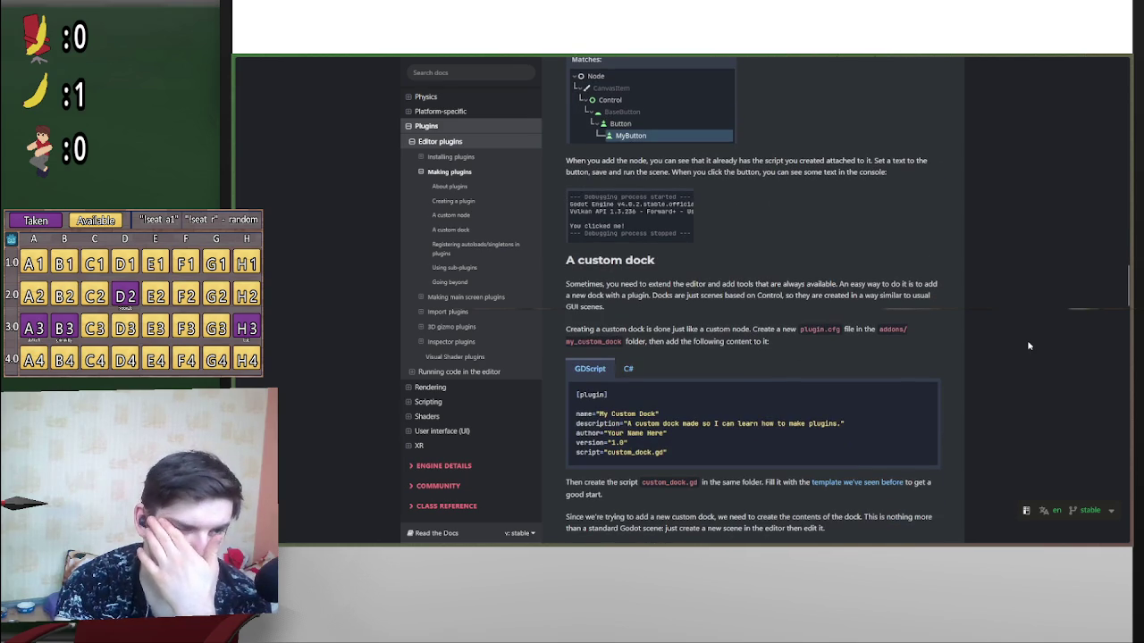
{"action": "scroll", "coordinate": [1024, 344], "scroll_direction": "down", "scroll_amount": 2}
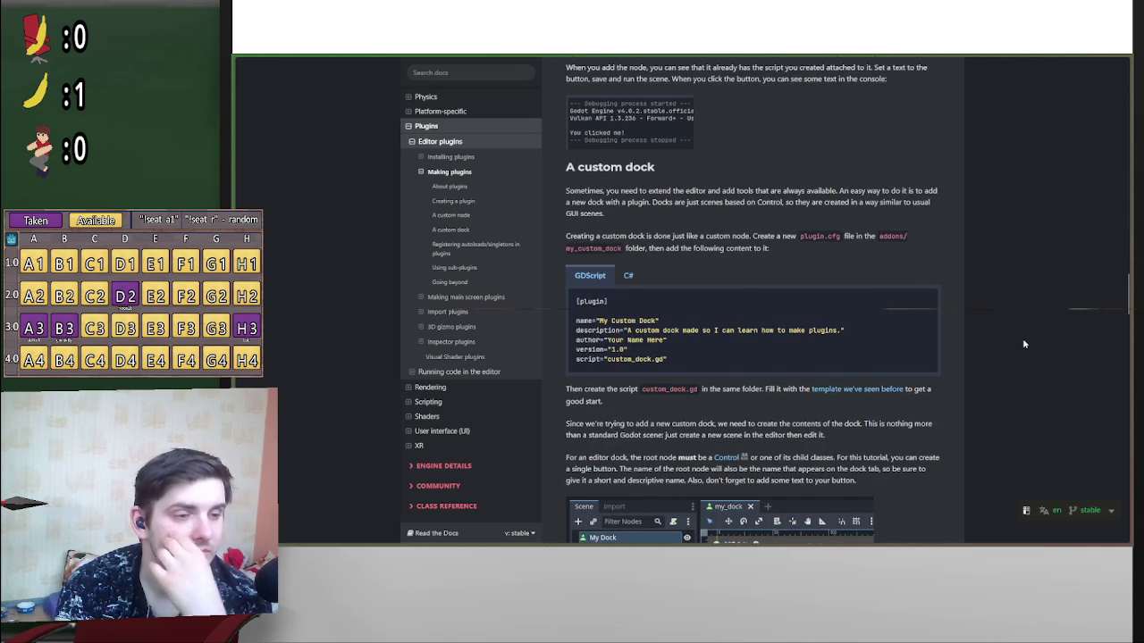
{"action": "scroll", "coordinate": [1024, 344], "scroll_direction": "down", "scroll_amount": 2}
{"action": "scroll", "coordinate": [1024, 344], "scroll_direction": "down", "scroll_amount": 2}
{"action": "scroll", "coordinate": [1024, 344], "scroll_direction": "down", "scroll_amount": 2}
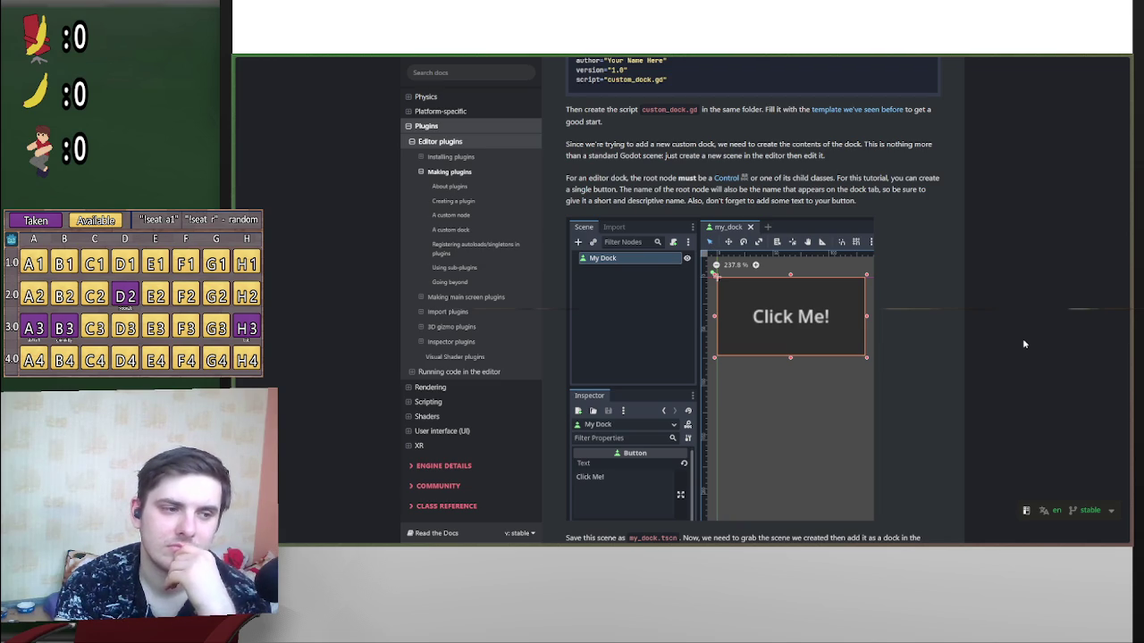
{"action": "scroll", "coordinate": [1023, 344], "scroll_direction": "down", "scroll_amount": 5}
{"action": "scroll", "coordinate": [1024, 343], "scroll_direction": "down", "scroll_amount": 8}
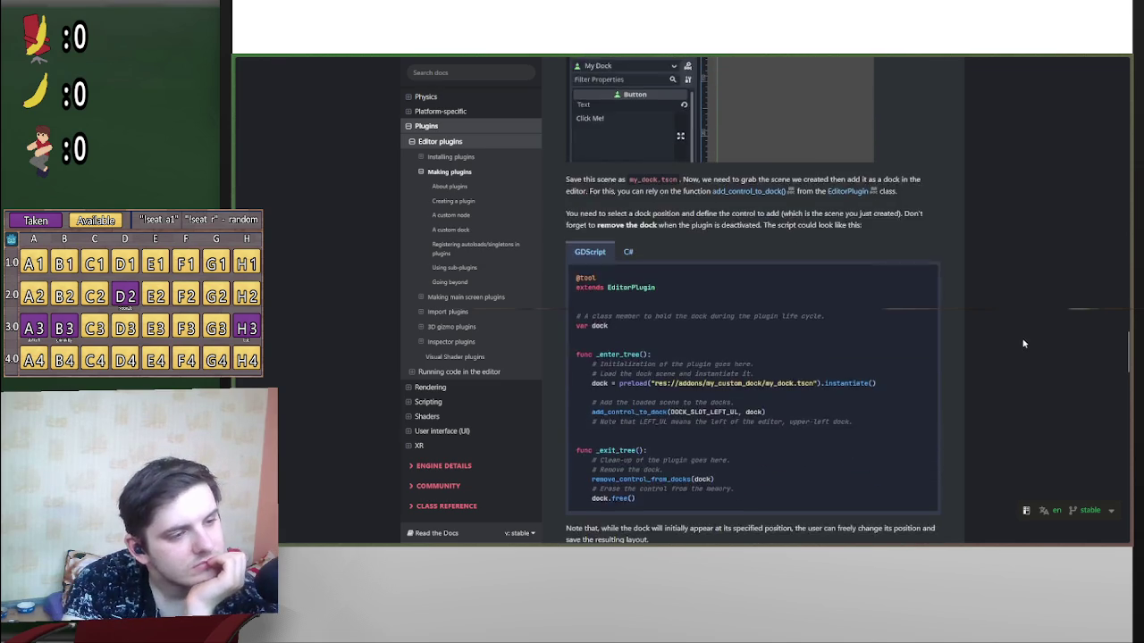
{"action": "scroll", "coordinate": [1017, 356], "scroll_direction": "down", "scroll_amount": 2}
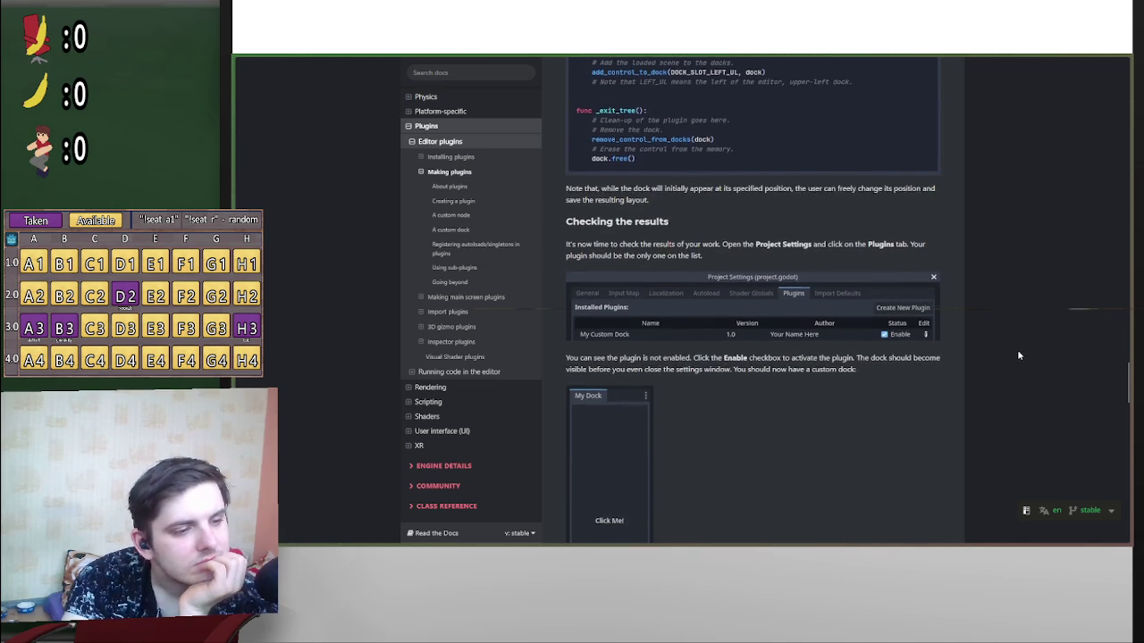
{"action": "scroll", "coordinate": [1018, 355], "scroll_direction": "down", "scroll_amount": 12}
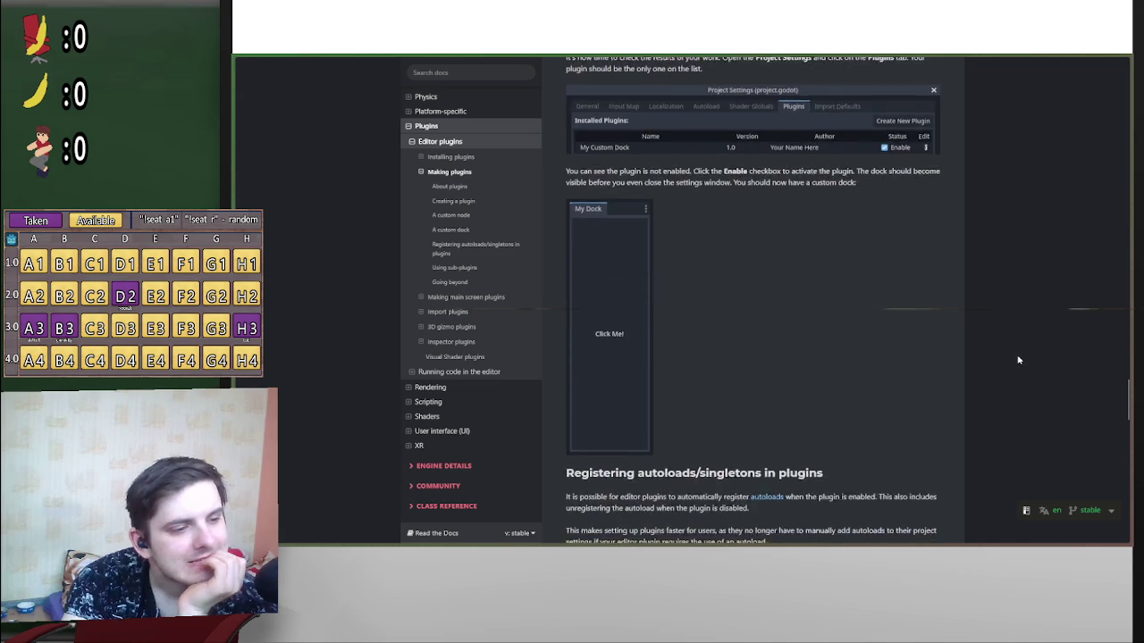
{"action": "scroll", "coordinate": [1017, 360], "scroll_direction": "down", "scroll_amount": 5}
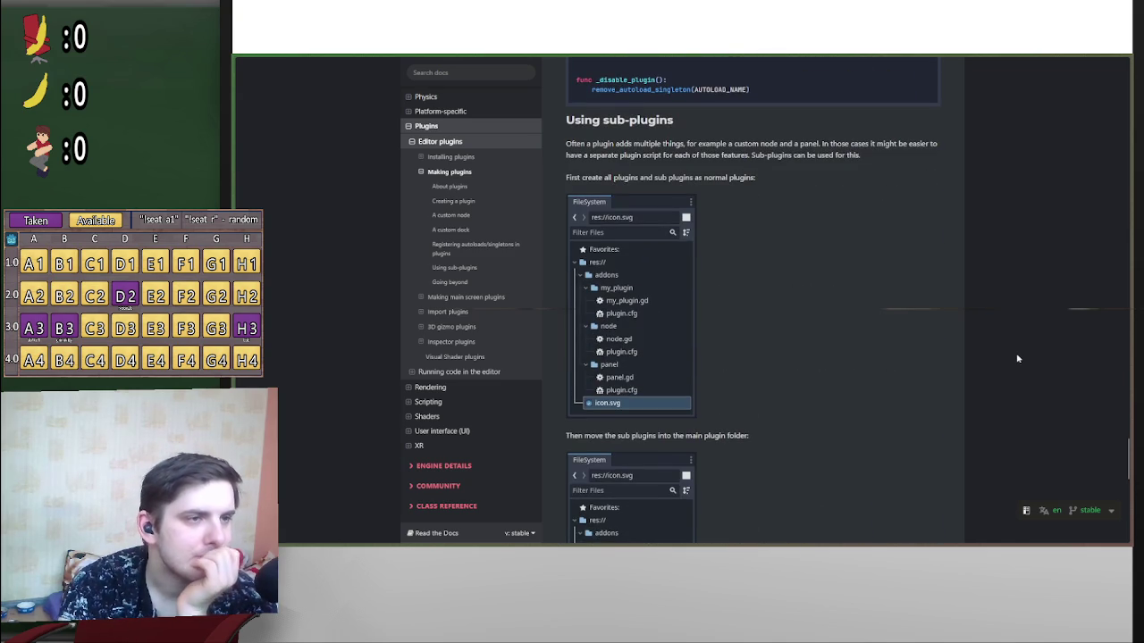
{"action": "scroll", "coordinate": [1016, 359], "scroll_direction": "down", "scroll_amount": 12}
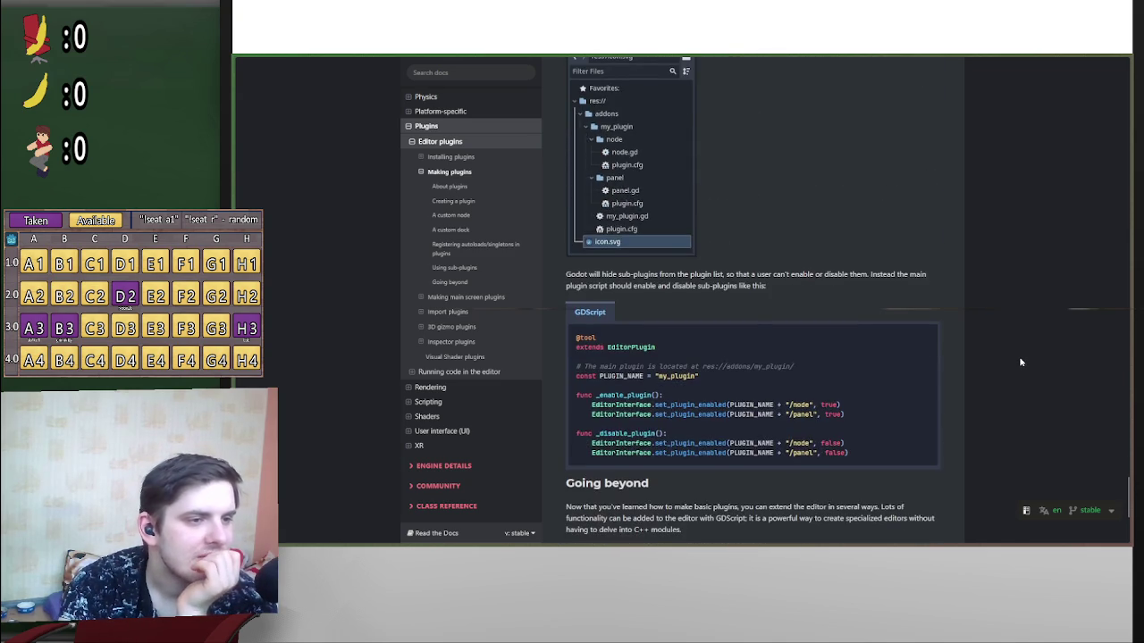
{"action": "middle_click", "coordinate": [1019, 361]}
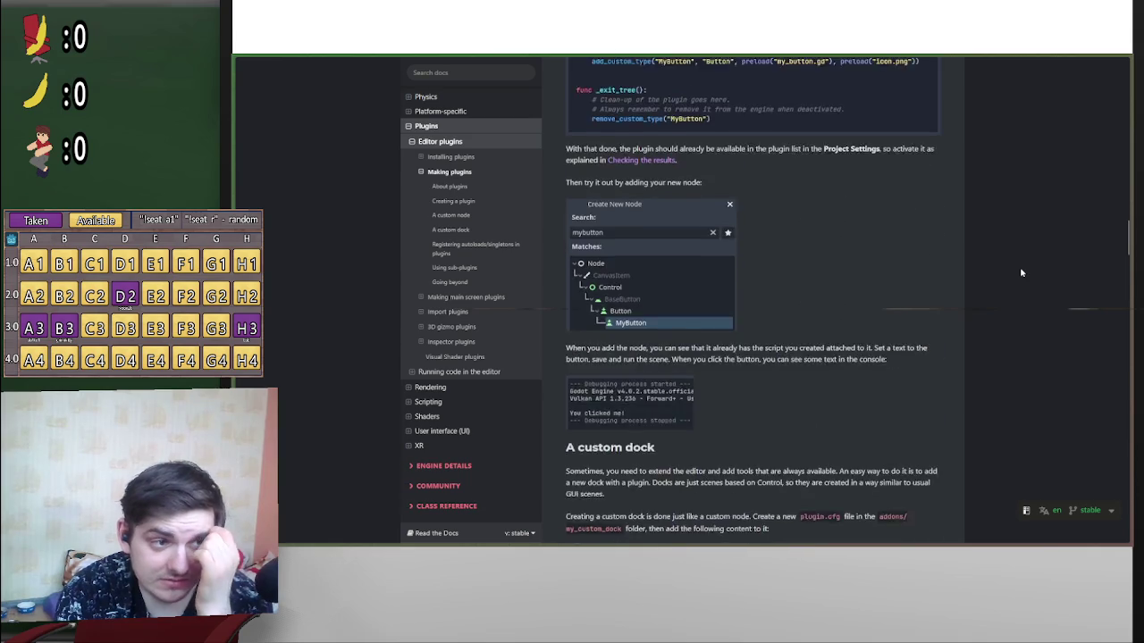
{"action": "left_click", "coordinate": [1021, 273]}
{"action": "scroll", "coordinate": [1021, 273], "scroll_direction": "up", "scroll_amount": 15}
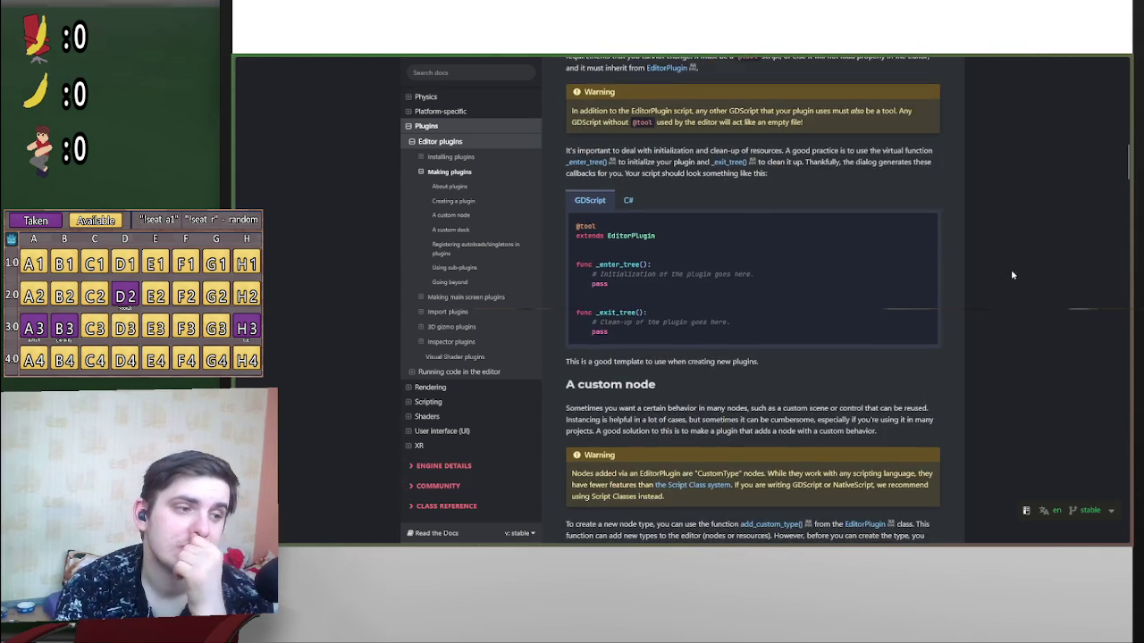
{"action": "scroll", "coordinate": [1003, 282], "scroll_direction": "up", "scroll_amount": 10}
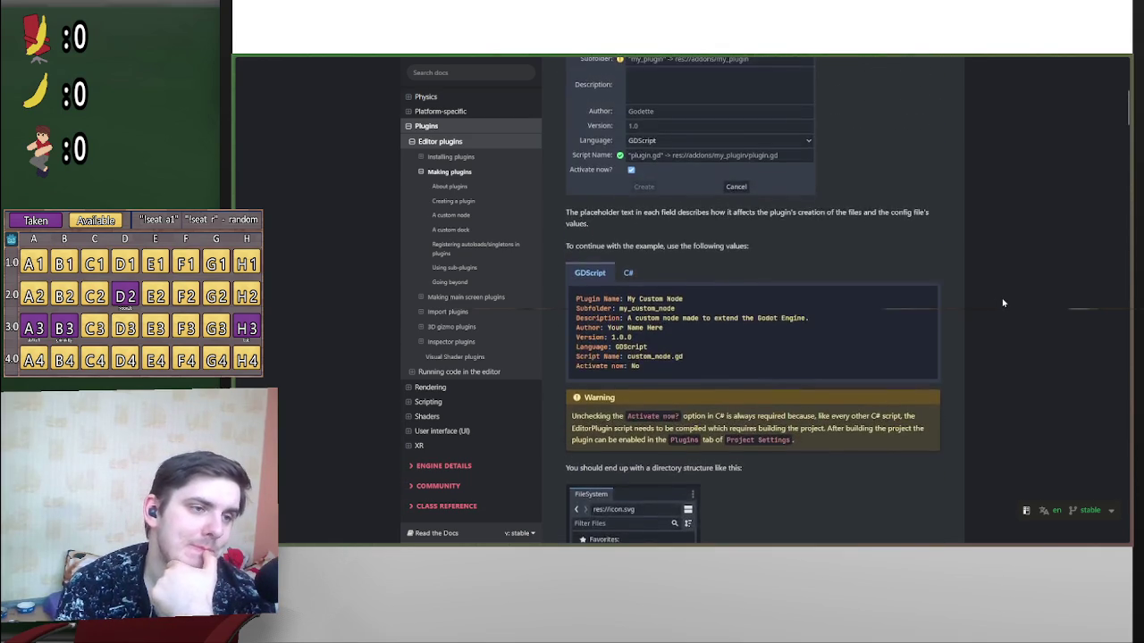
{"action": "scroll", "coordinate": [1026, 288], "scroll_direction": "up", "scroll_amount": 3}
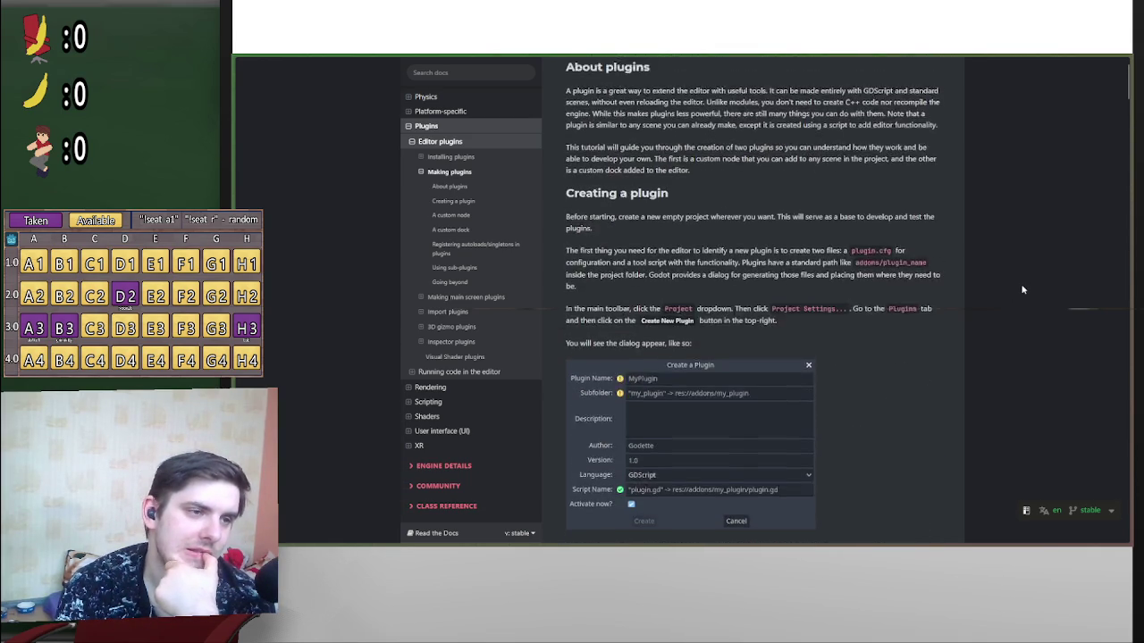
{"action": "mouse_move", "coordinate": [1109, 204]}
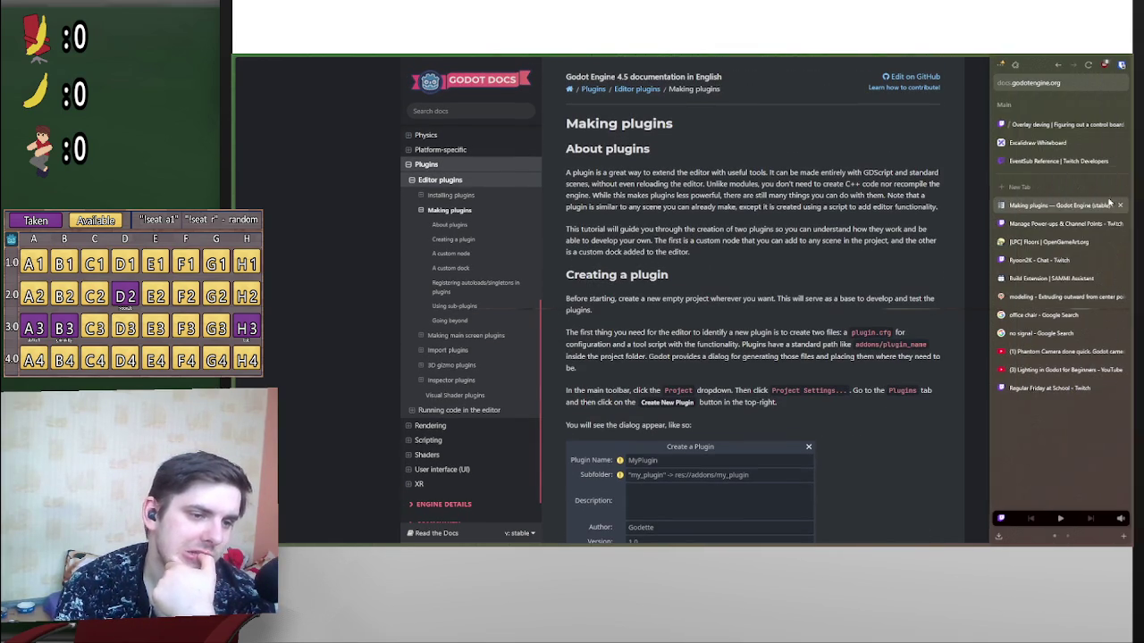
{"action": "left_click", "coordinate": [1062, 183]}
Step: Search 'godot toolbar pl', read the first Godot Forum thread's solution, then return to the results
{"action": "type", "text": "godot toolba"}
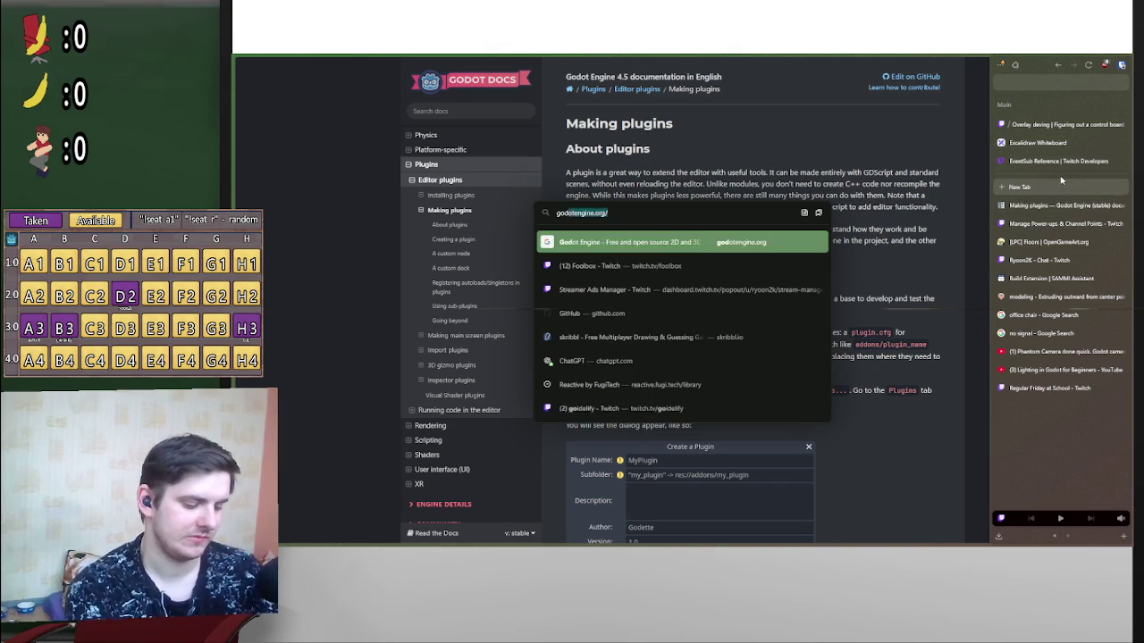
{"action": "type", "text": "r plugin"}
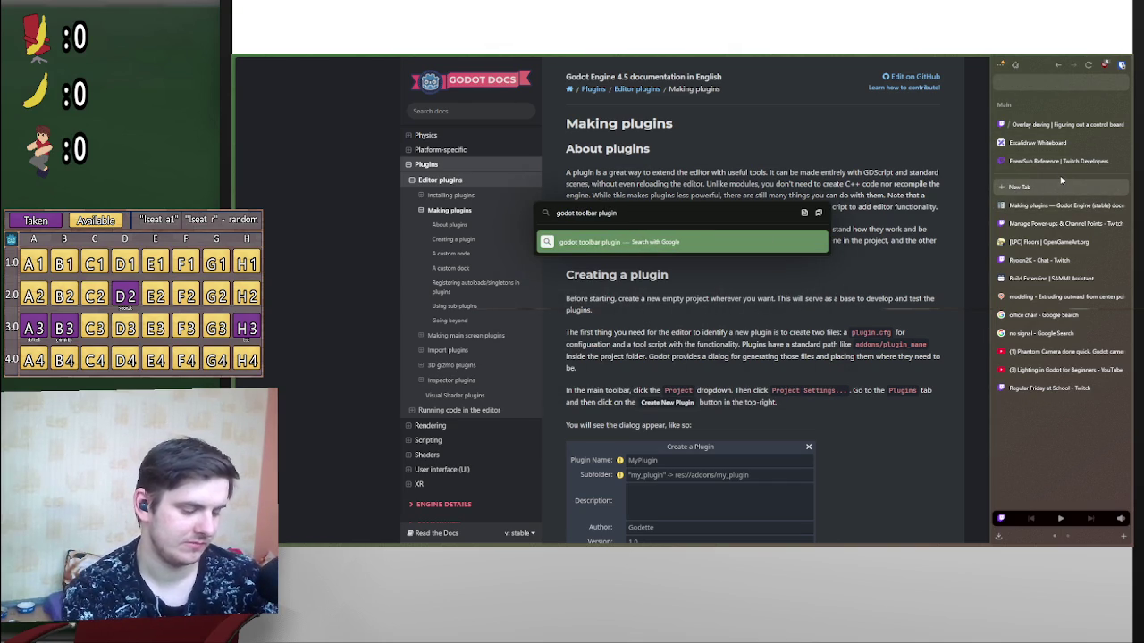
{"action": "key", "text": "Return"}
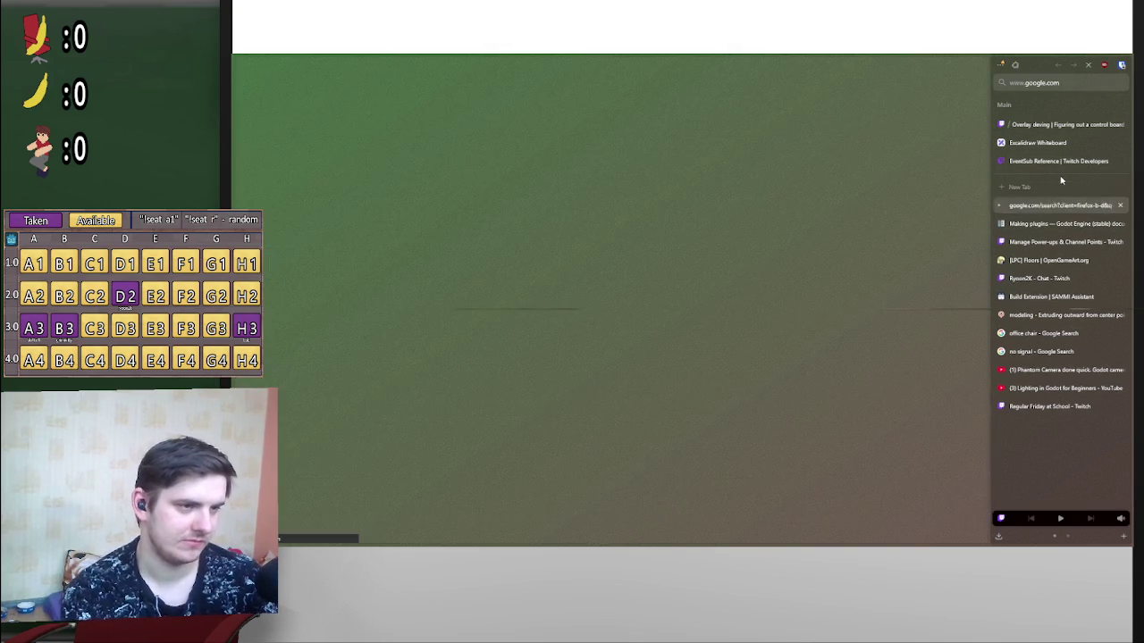
{"action": "left_click", "coordinate": [458, 162]}
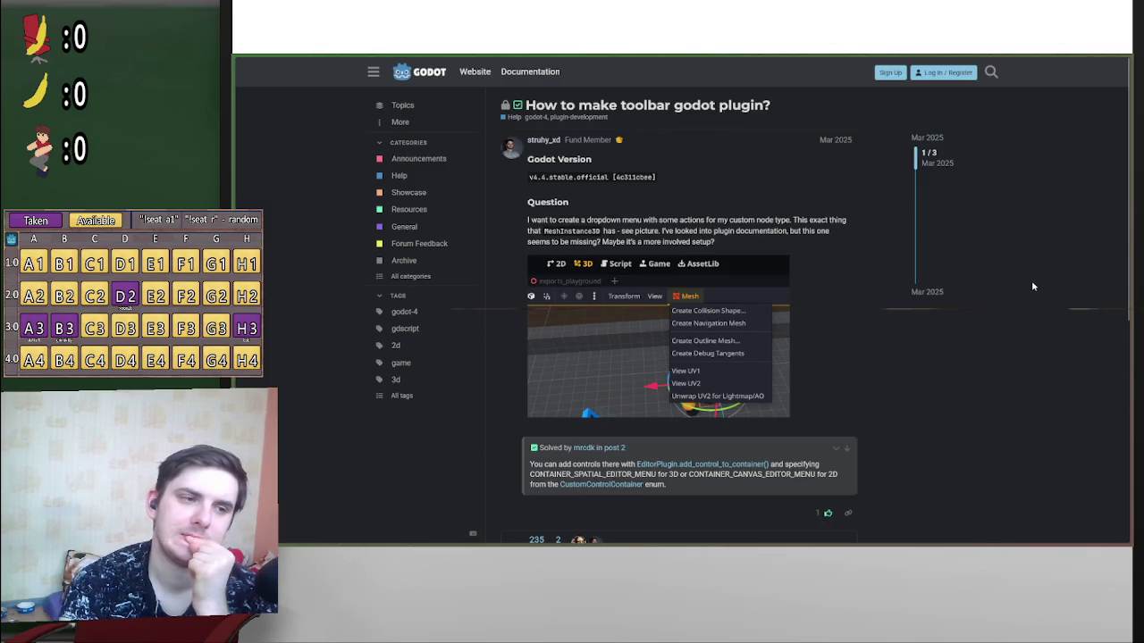
{"action": "scroll", "coordinate": [1038, 282], "scroll_direction": "down", "scroll_amount": 2}
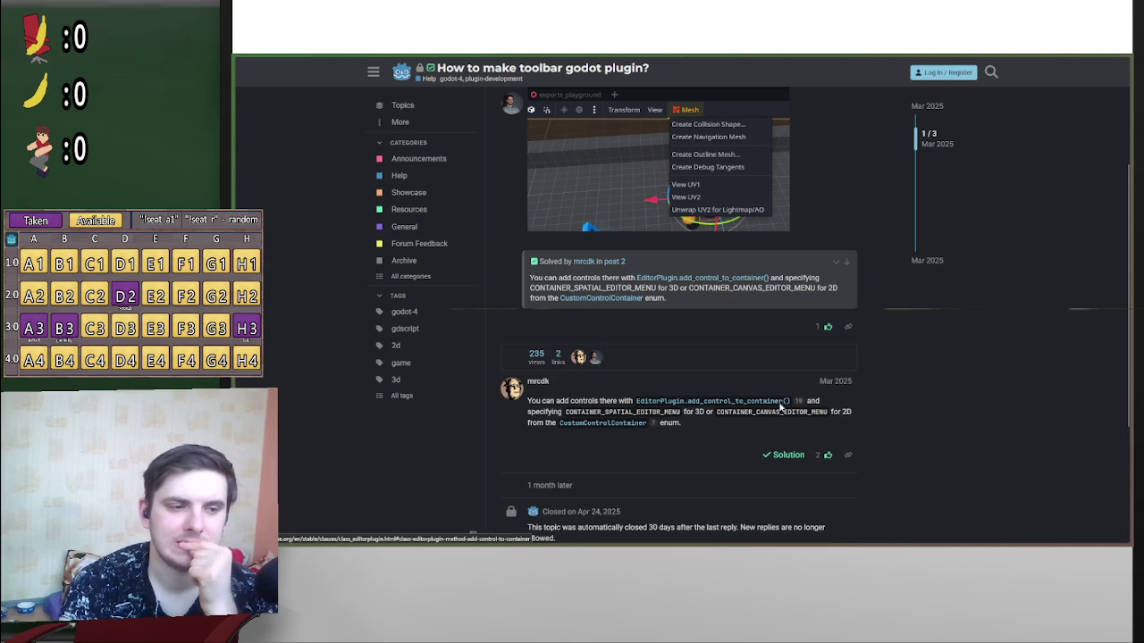
{"action": "scroll", "coordinate": [891, 349], "scroll_direction": "down", "scroll_amount": 3}
{"action": "key", "text": "alt+Left"}
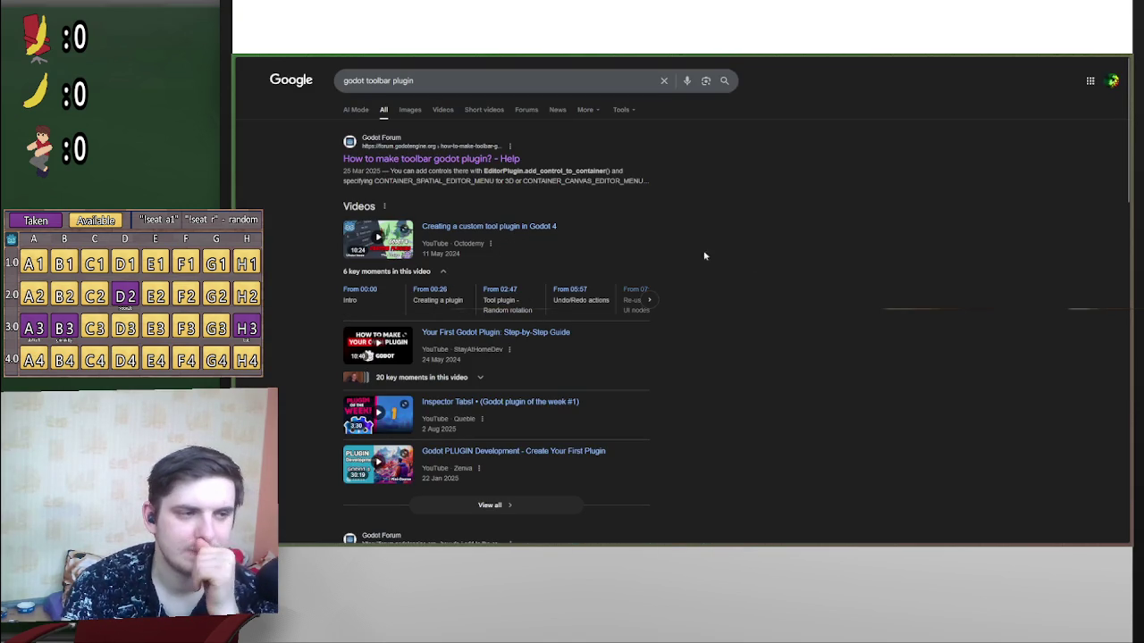
Step: Open the Godot 4 custom tool plugin video, skim its Creating a plugin chapter near 1:40, pause, and return to Godot
{"action": "left_click", "coordinate": [518, 237]}
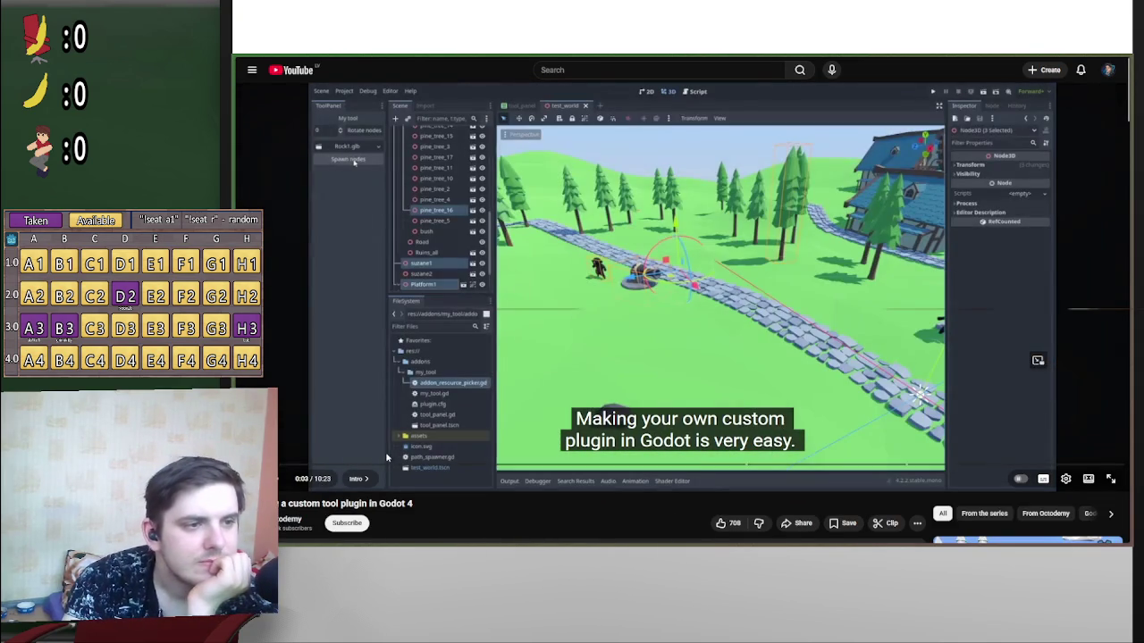
{"action": "mouse_move", "coordinate": [778, 536]}
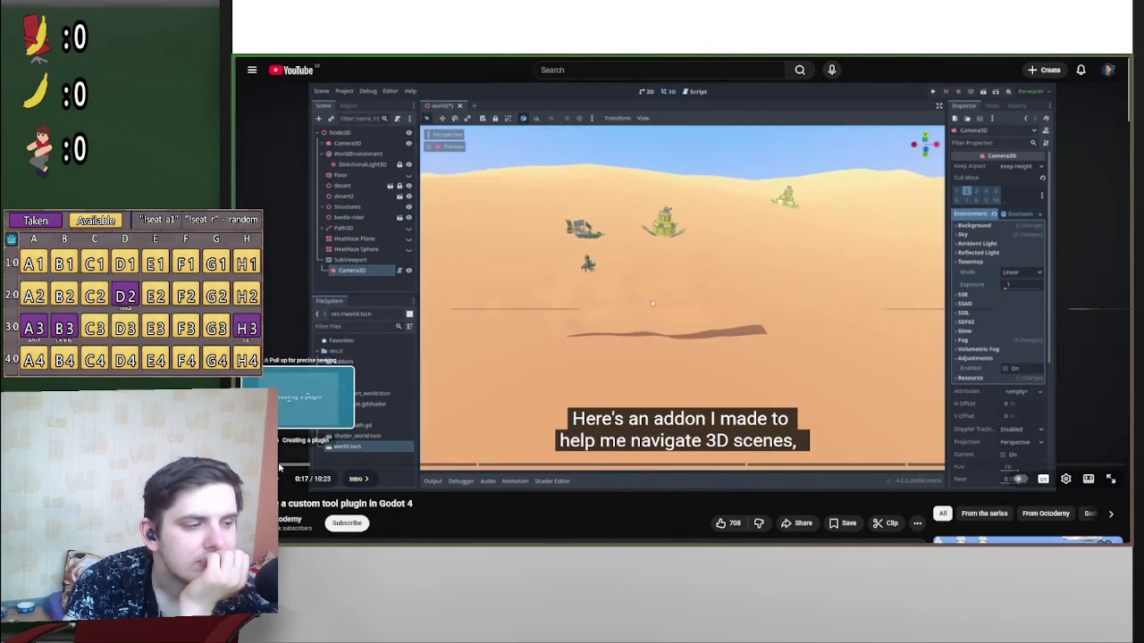
{"action": "left_click", "coordinate": [281, 464]}
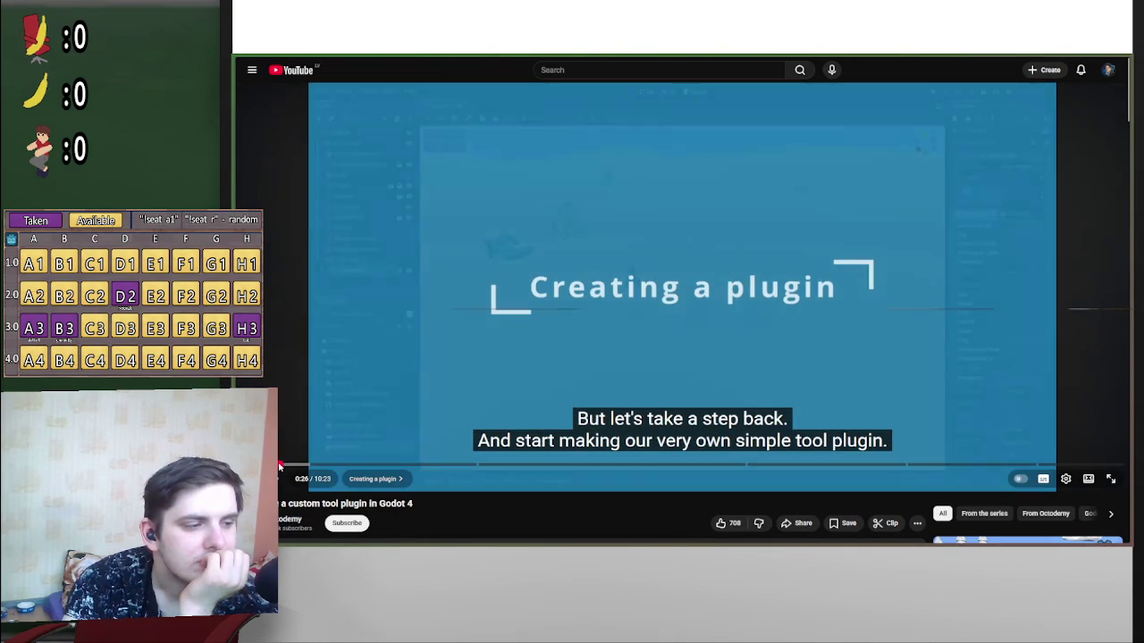
{"action": "mouse_move", "coordinate": [281, 463]}
{"action": "left_mouse_down"}
{"action": "mouse_move", "coordinate": [490, 464]}
{"action": "mouse_move", "coordinate": [309, 466]}
{"action": "left_mouse_up"}
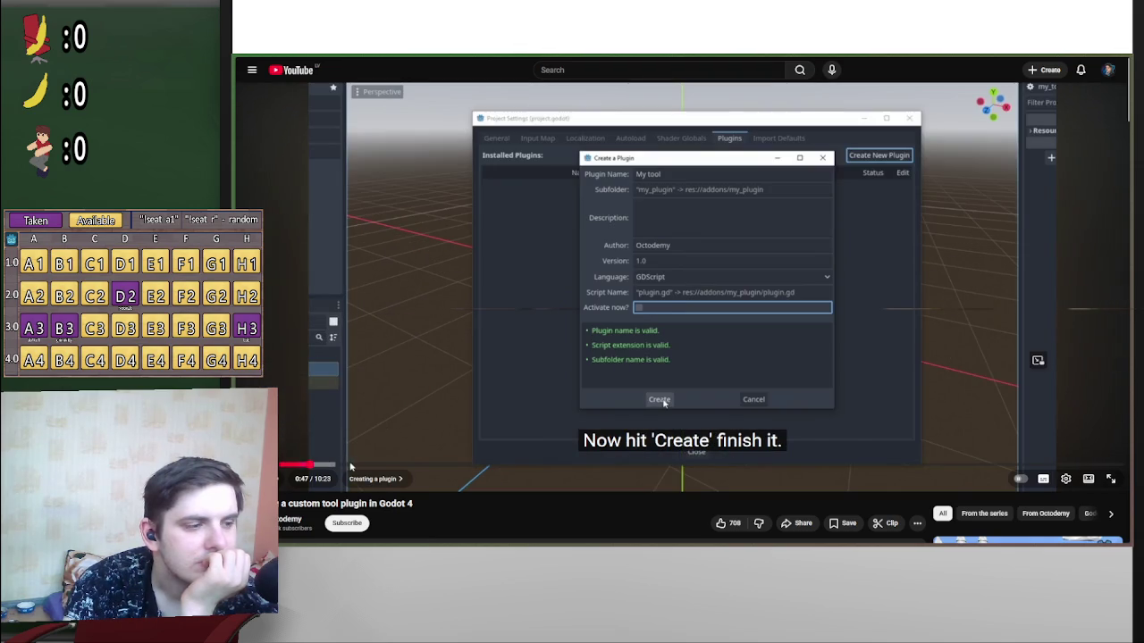
{"action": "left_click", "coordinate": [350, 465]}
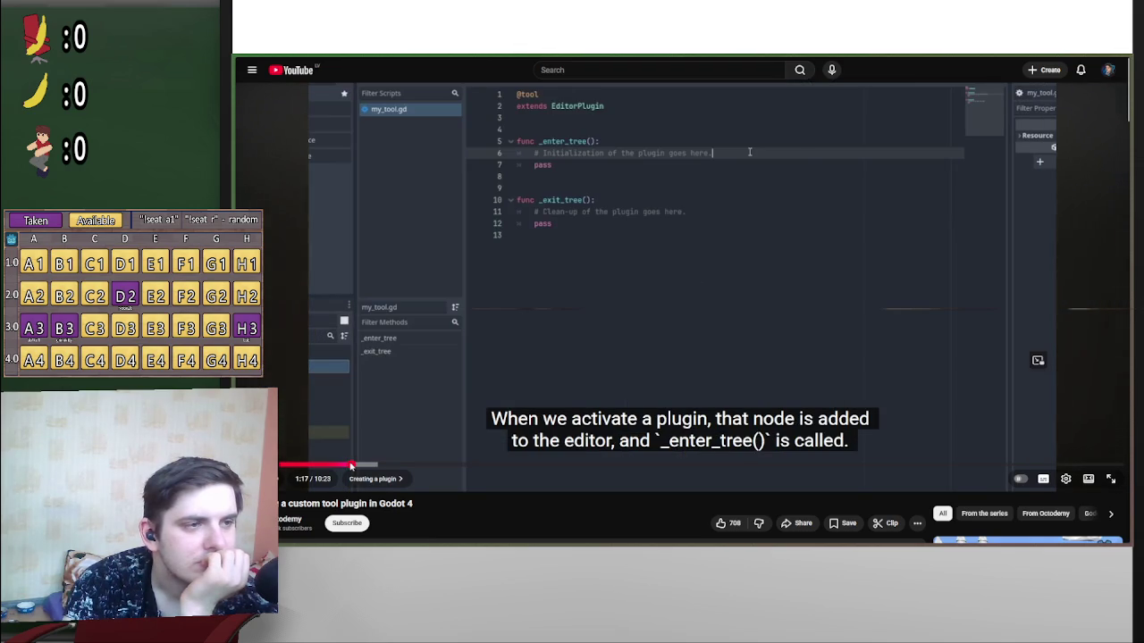
{"action": "left_click", "coordinate": [384, 465]}
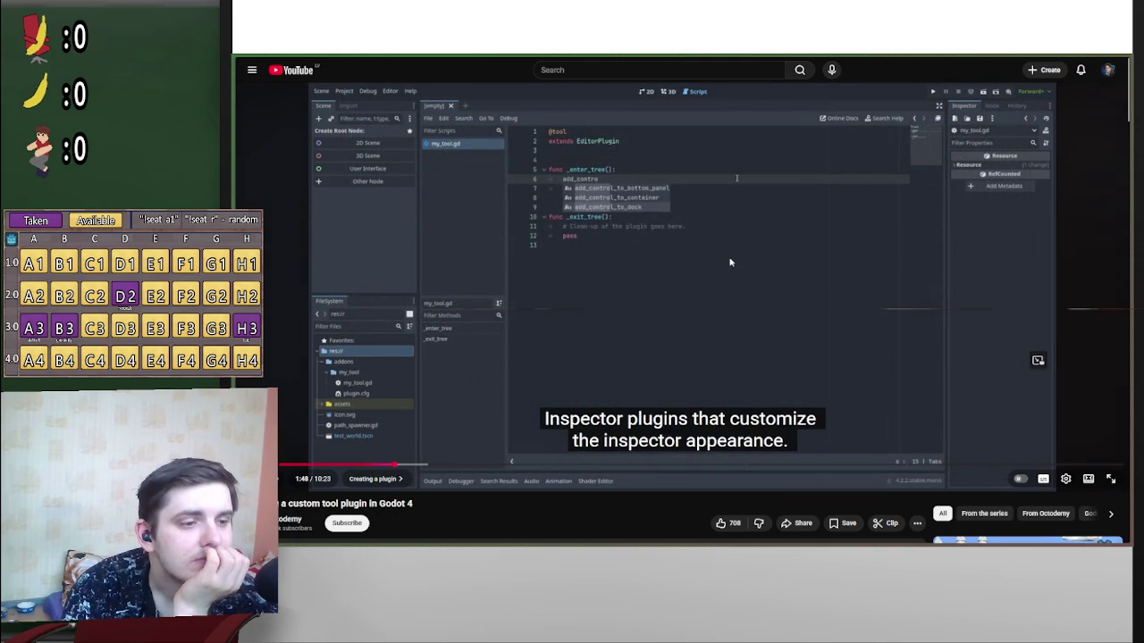
{"action": "left_click", "coordinate": [386, 465]}
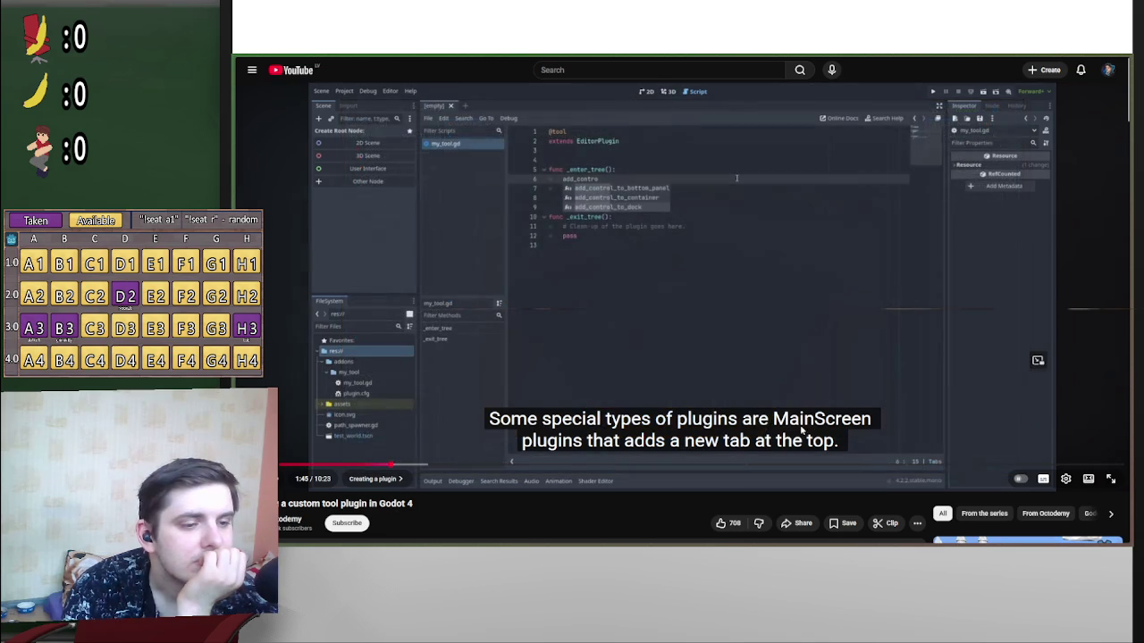
{"action": "left_click", "coordinate": [847, 301]}
{"action": "key", "text": "alt+Tab"}
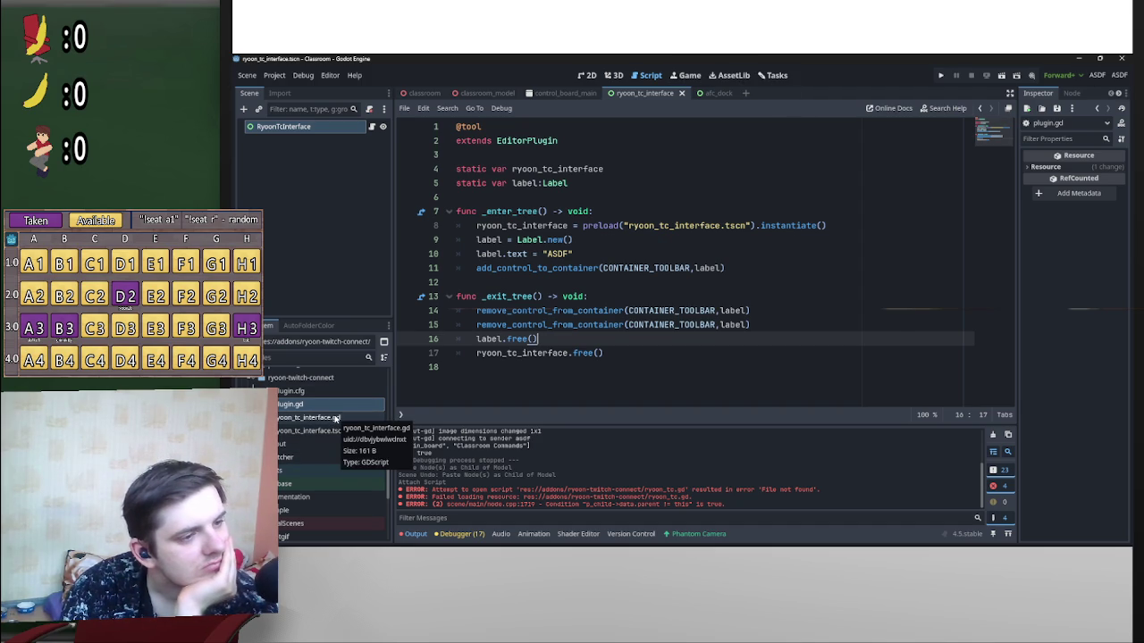
Step: Open the add_control_to_container documentation straight from the plugin.gd code
{"action": "left_click", "coordinate": [554, 269]}
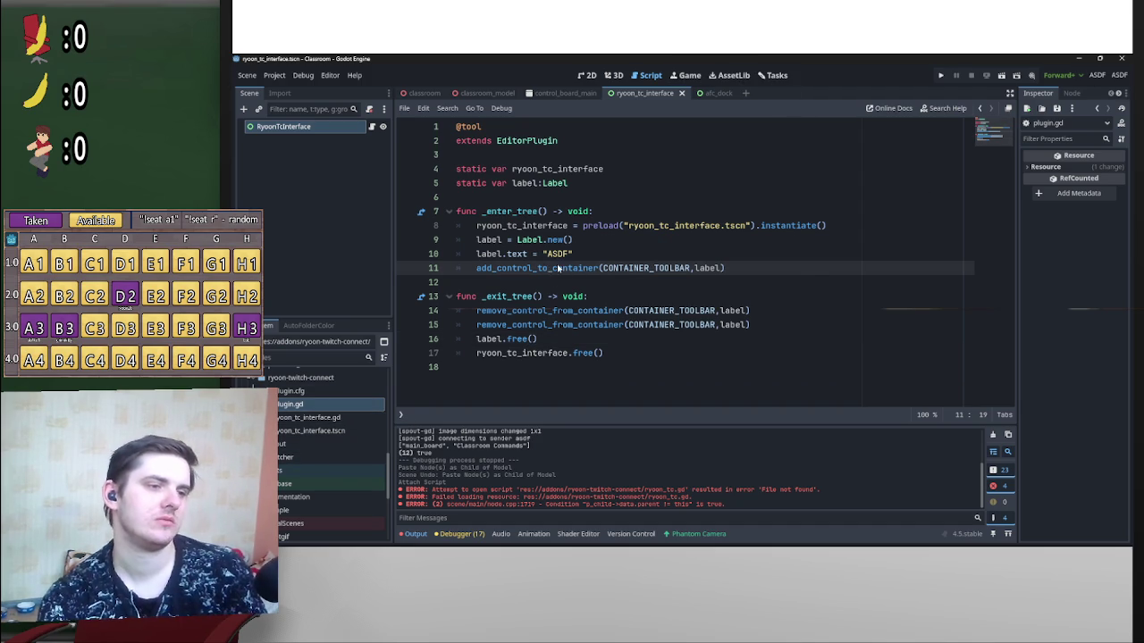
{"action": "left_click", "coordinate": [558, 268], "text": "ctrl"}
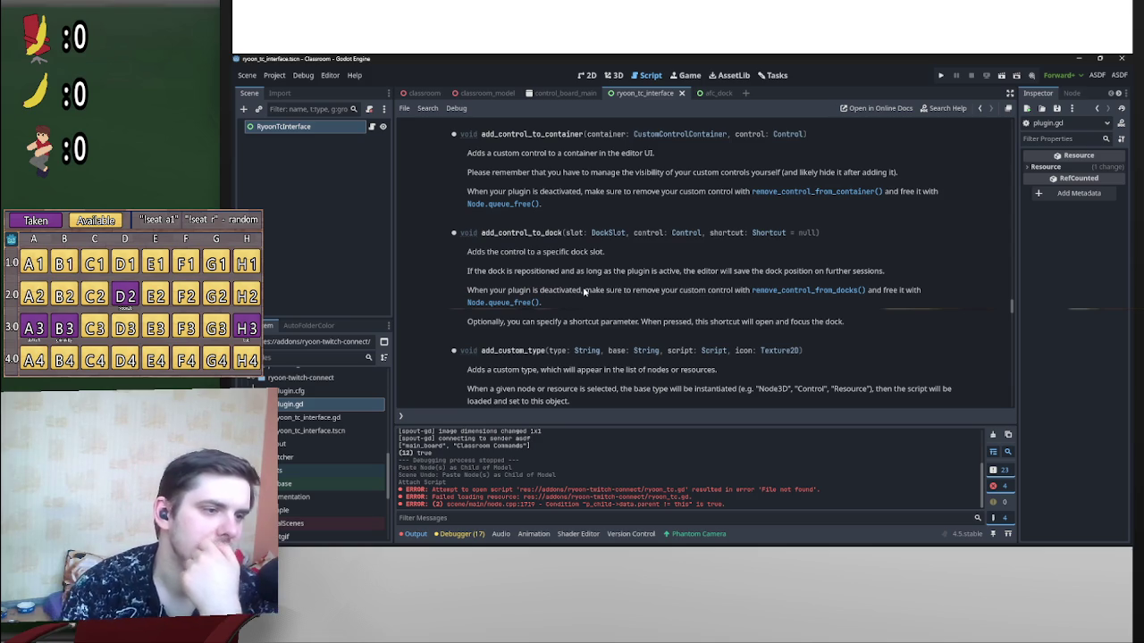
{"action": "scroll", "coordinate": [577, 295], "scroll_direction": "down", "scroll_amount": 2}
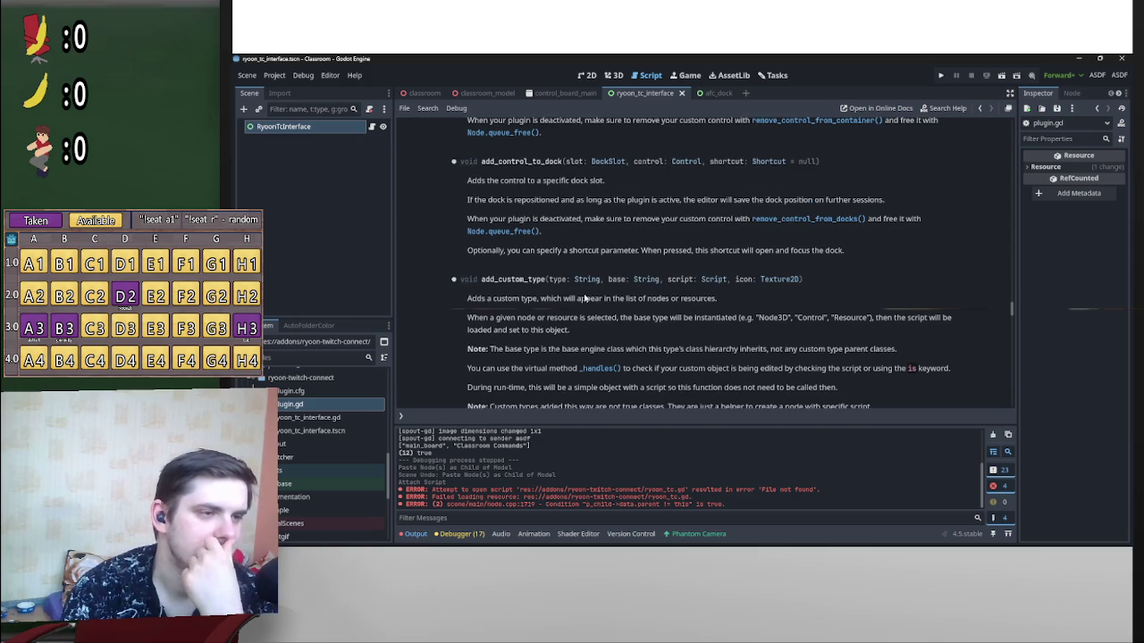
{"action": "scroll", "coordinate": [585, 299], "scroll_direction": "up", "scroll_amount": 5}
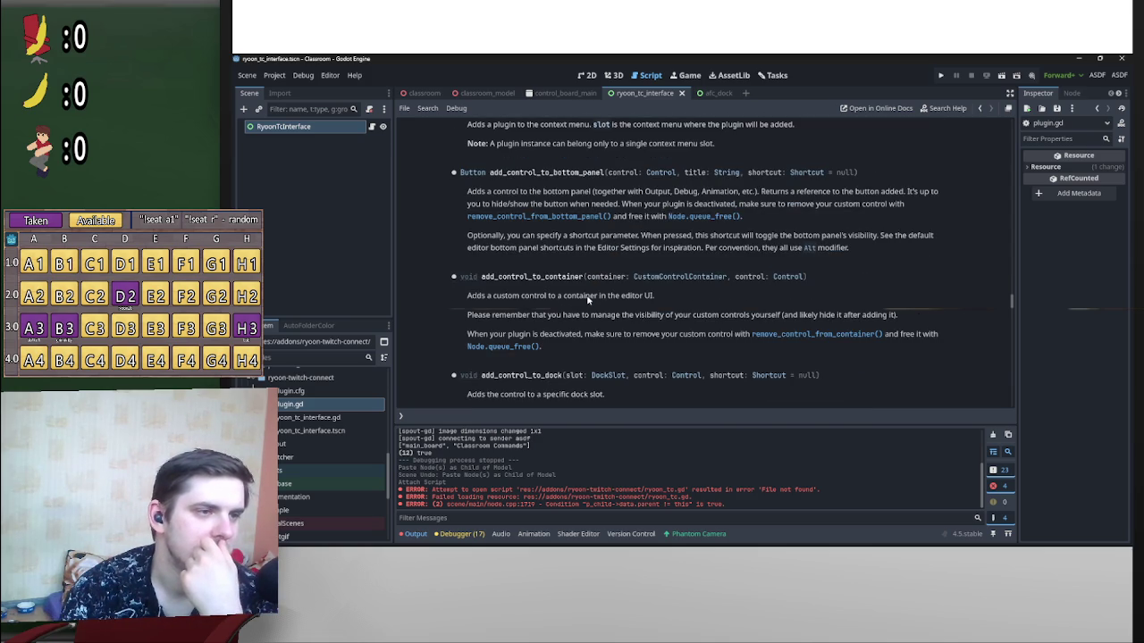
{"action": "scroll", "coordinate": [588, 300], "scroll_direction": "up", "scroll_amount": 3}
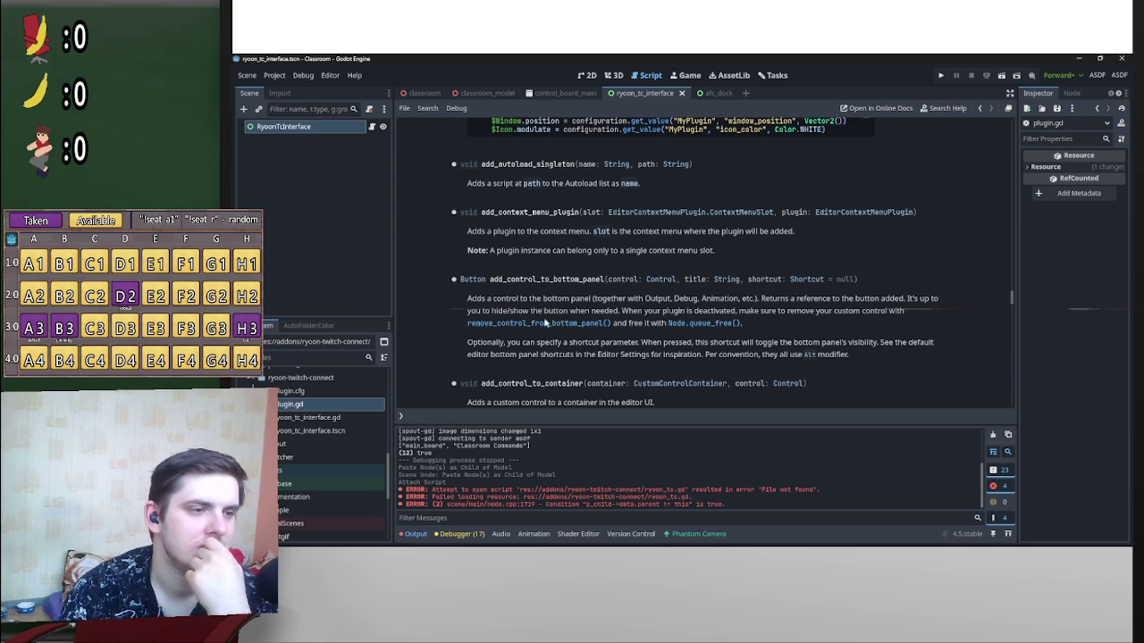
{"action": "scroll", "coordinate": [540, 323], "scroll_direction": "down", "scroll_amount": 3}
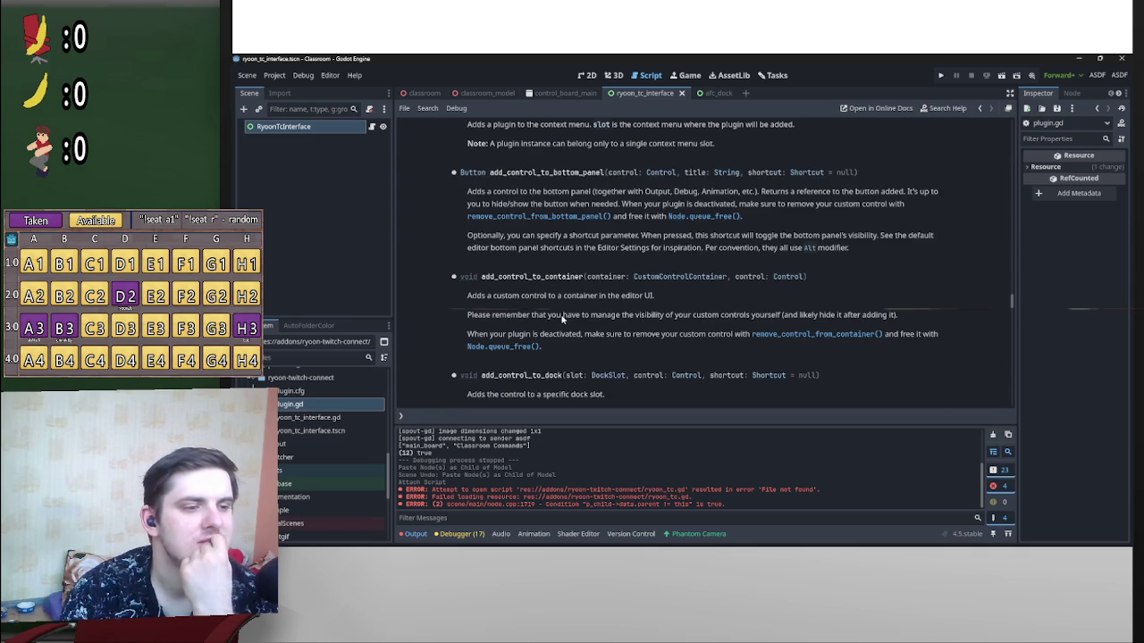
Step: View the CustomControlContainer enum values and read through EditorPlugin methods like add_inspector_plugin and add_tool_menu_item
{"action": "left_click", "coordinate": [652, 278]}
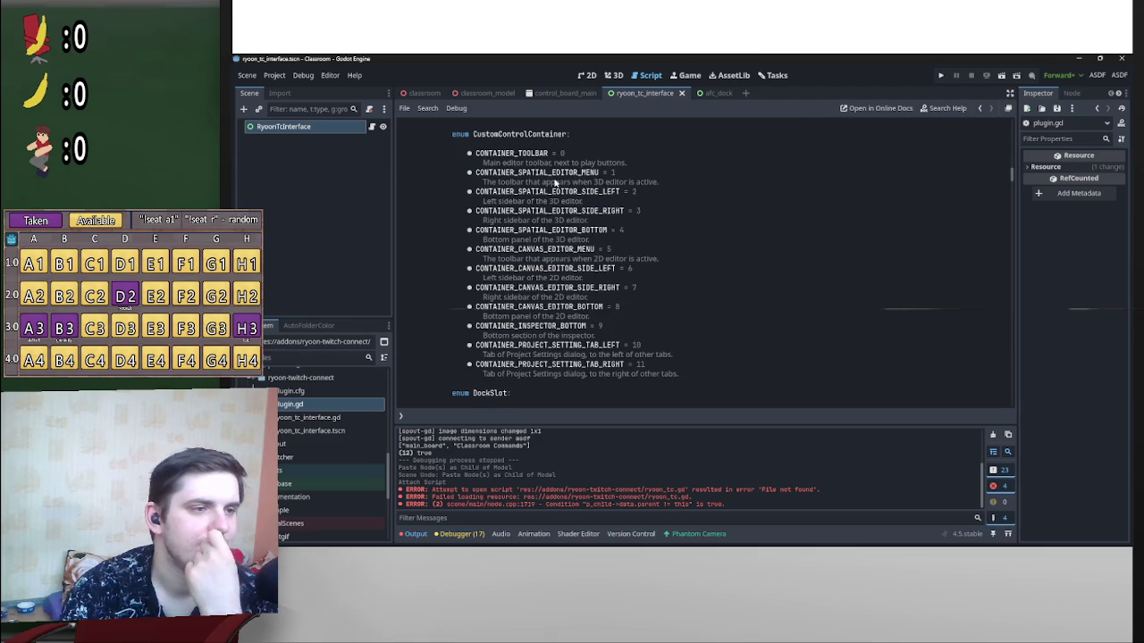
{"action": "scroll", "coordinate": [567, 208], "scroll_direction": "down", "scroll_amount": 10}
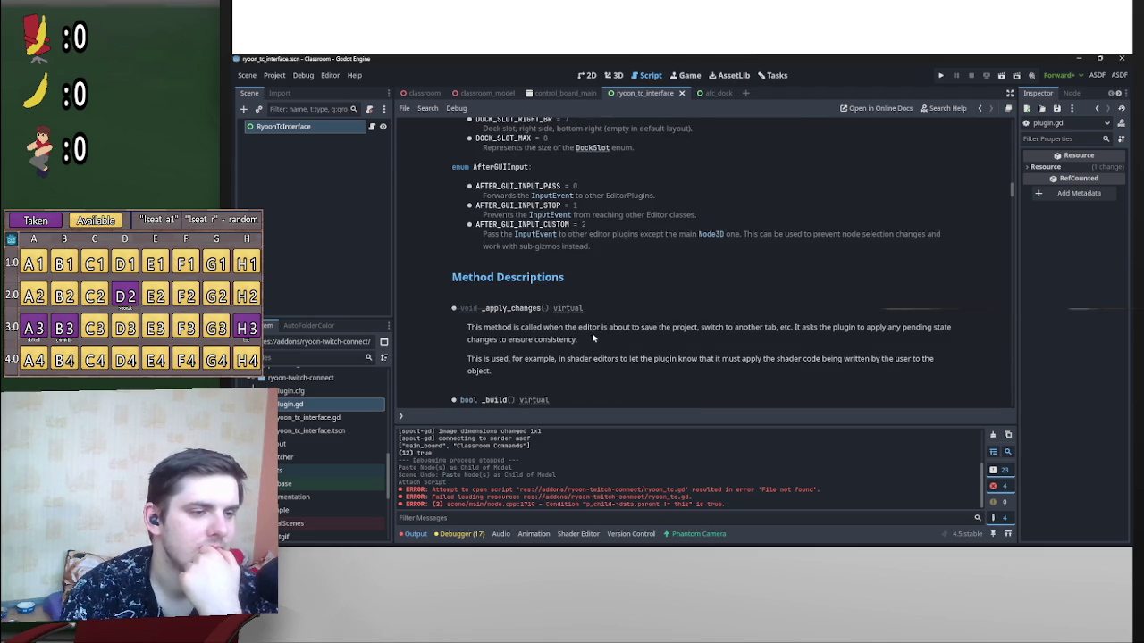
{"action": "scroll", "coordinate": [612, 327], "scroll_direction": "down", "scroll_amount": 5}
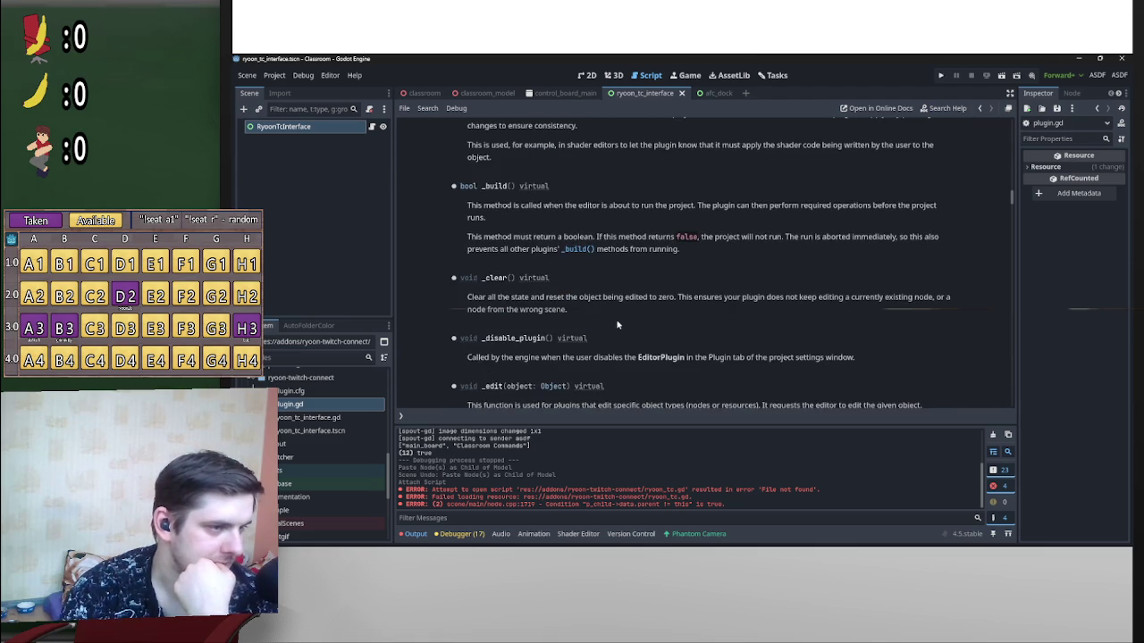
{"action": "scroll", "coordinate": [616, 325], "scroll_direction": "down", "scroll_amount": 3}
{"action": "scroll", "coordinate": [616, 325], "scroll_direction": "down", "scroll_amount": 3}
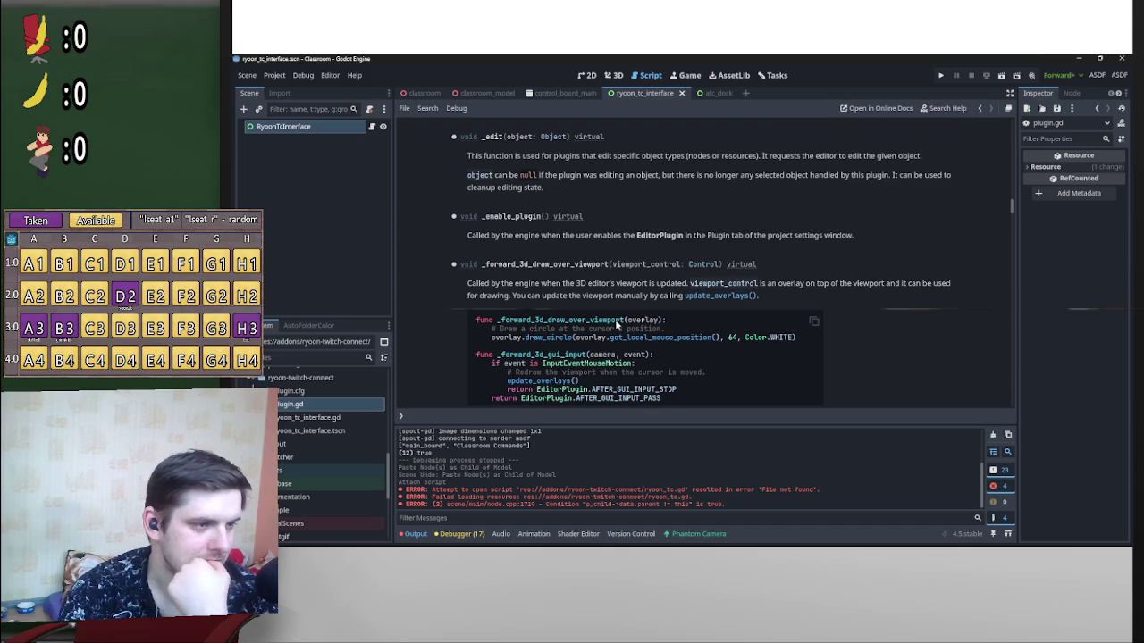
{"action": "scroll", "coordinate": [615, 318], "scroll_direction": "down", "scroll_amount": 6}
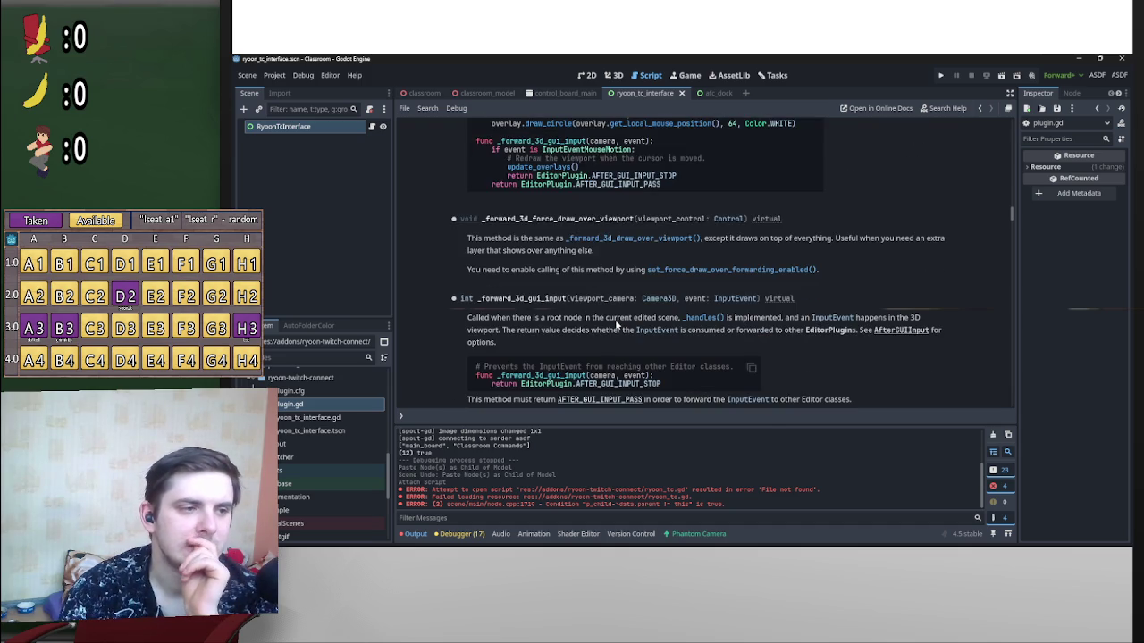
{"action": "scroll", "coordinate": [616, 325], "scroll_direction": "down", "scroll_amount": 6}
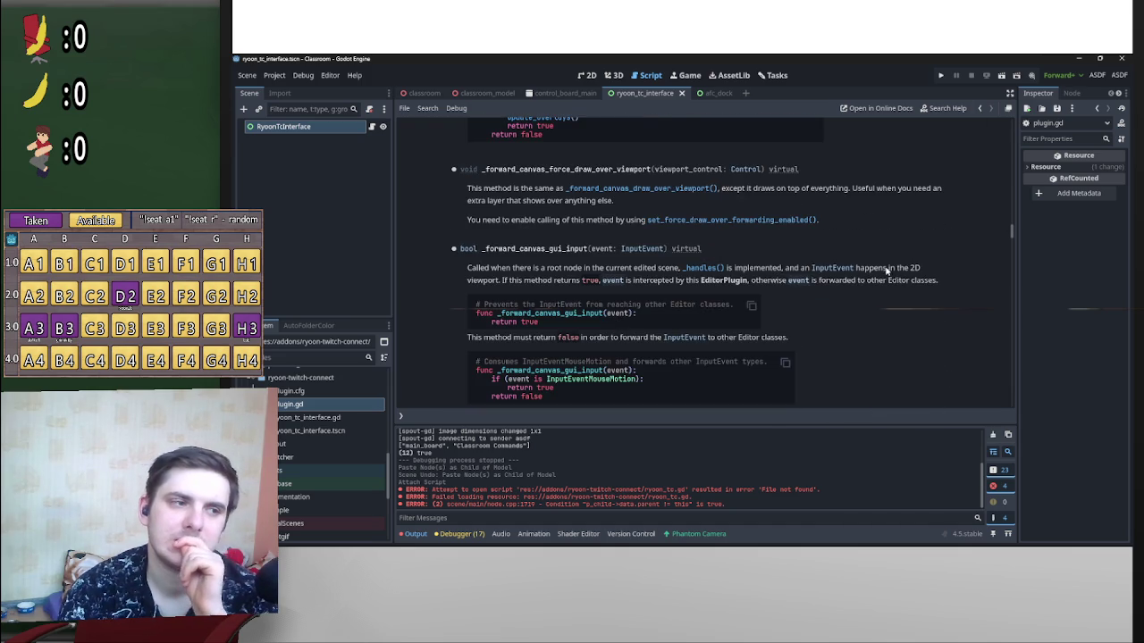
{"action": "scroll", "coordinate": [957, 291], "scroll_direction": "down", "scroll_amount": 10}
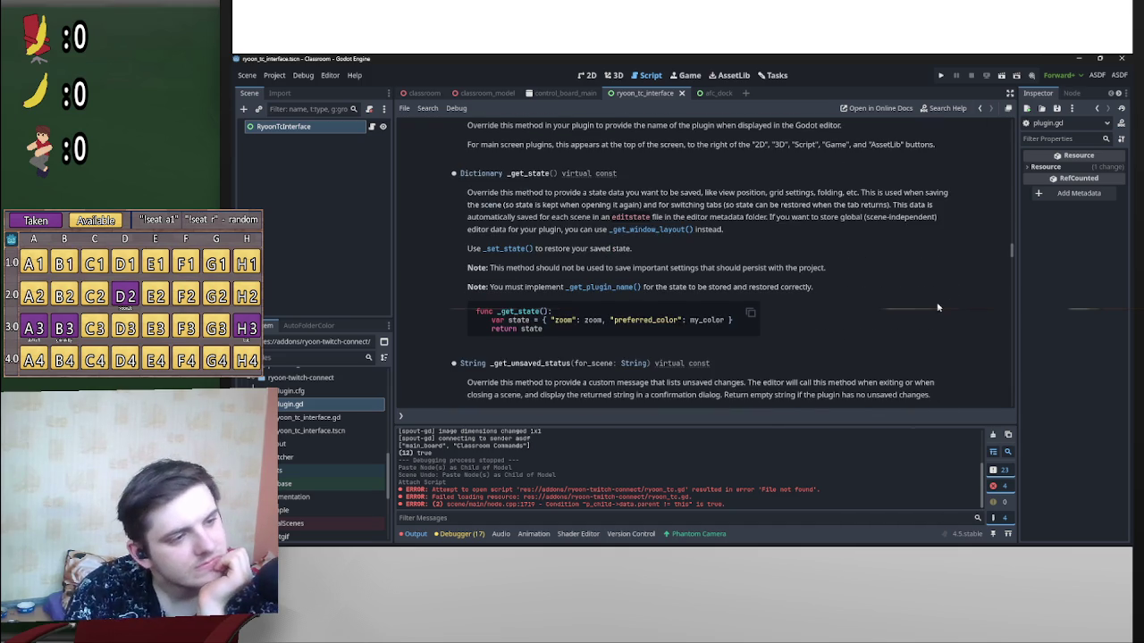
{"action": "left_click_drag", "start_coordinate": [1011, 253], "coordinate": [1007, 312]}
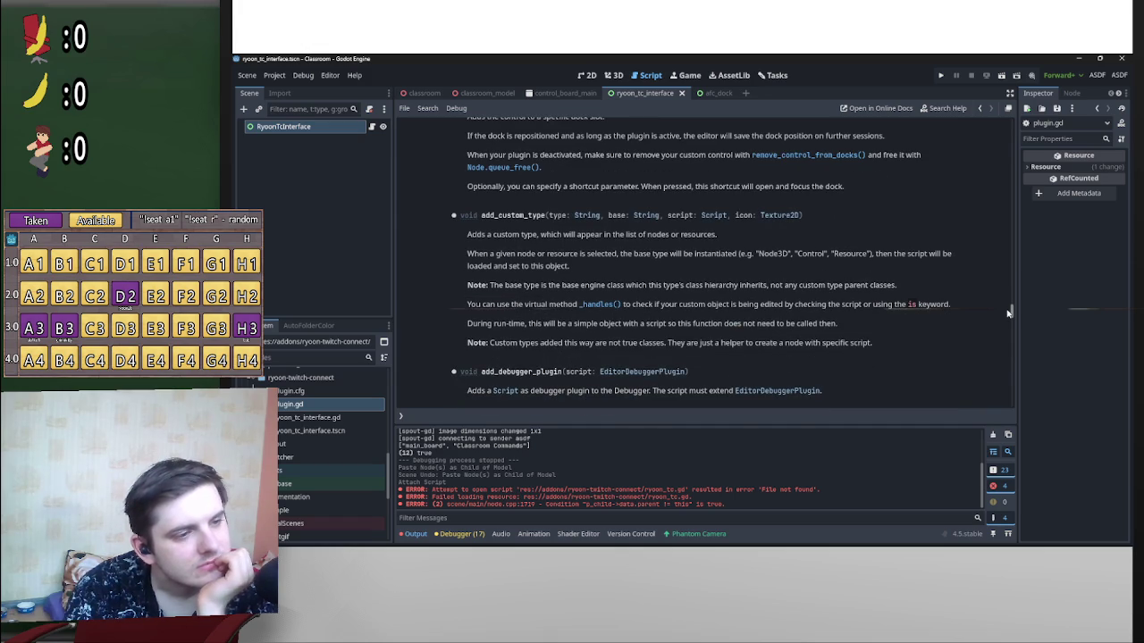
{"action": "left_click_drag", "start_coordinate": [1008, 312], "coordinate": [1011, 339]}
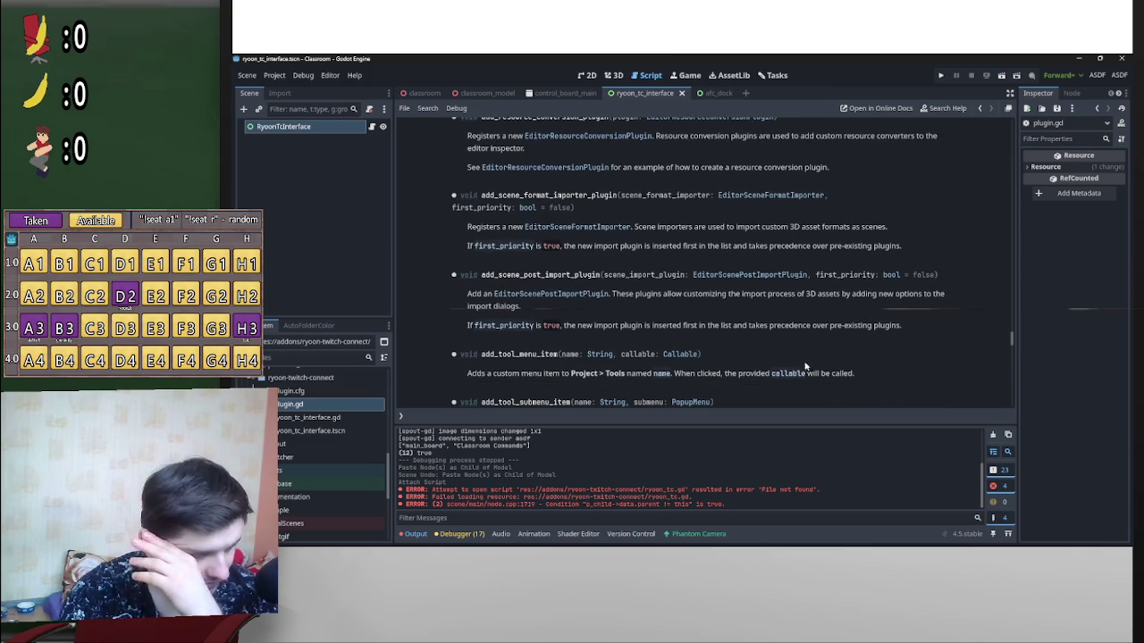
{"action": "left_click", "coordinate": [274, 75]}
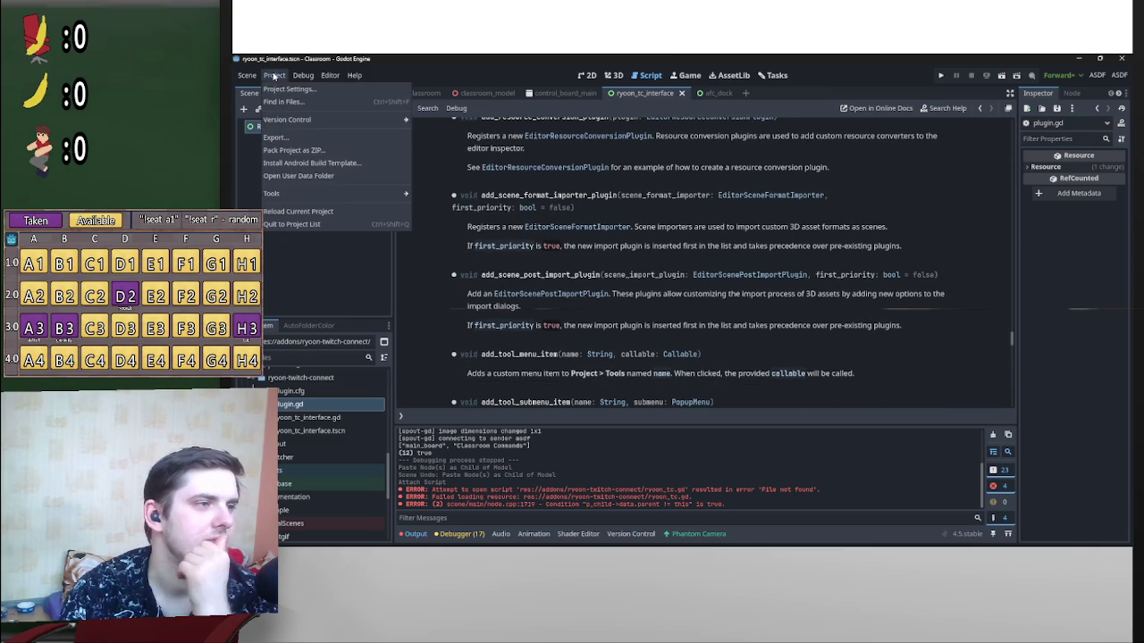
Step: Check the installed Plugins list in Project Settings, then close it
{"action": "left_click", "coordinate": [290, 88]}
{"action": "left_click", "coordinate": [390, 198]}
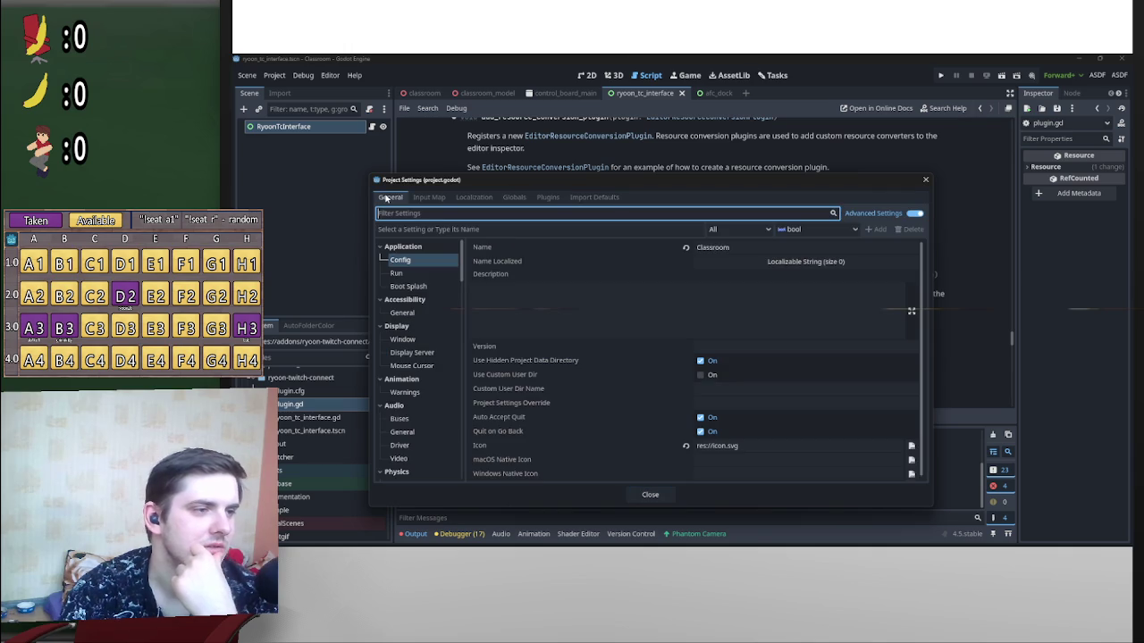
{"action": "left_click", "coordinate": [549, 199]}
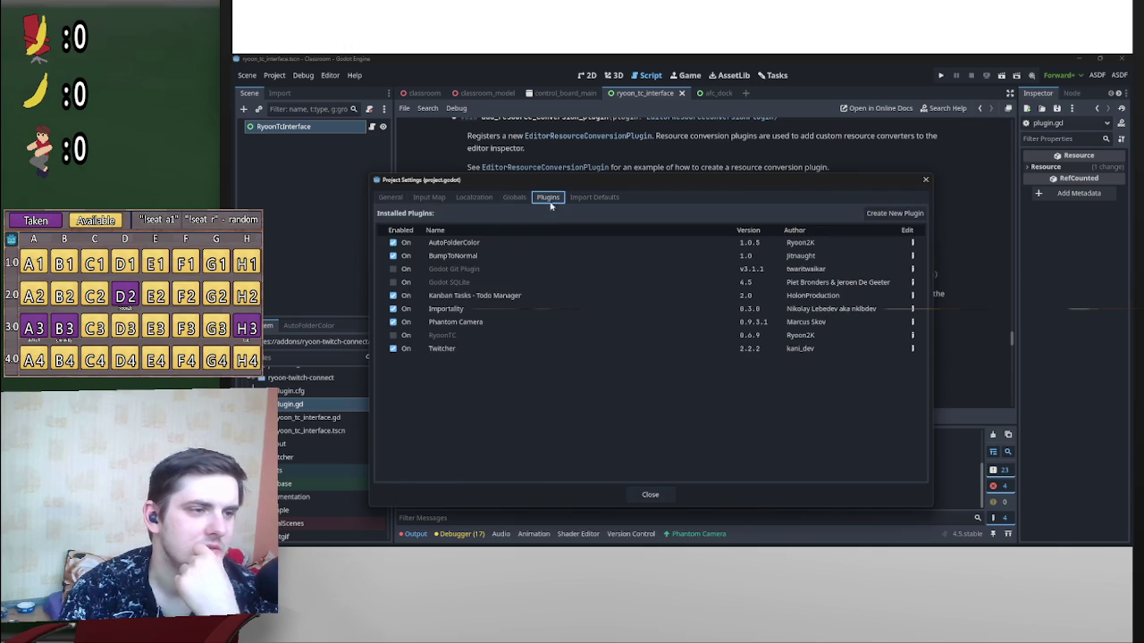
{"action": "left_click", "coordinate": [924, 180]}
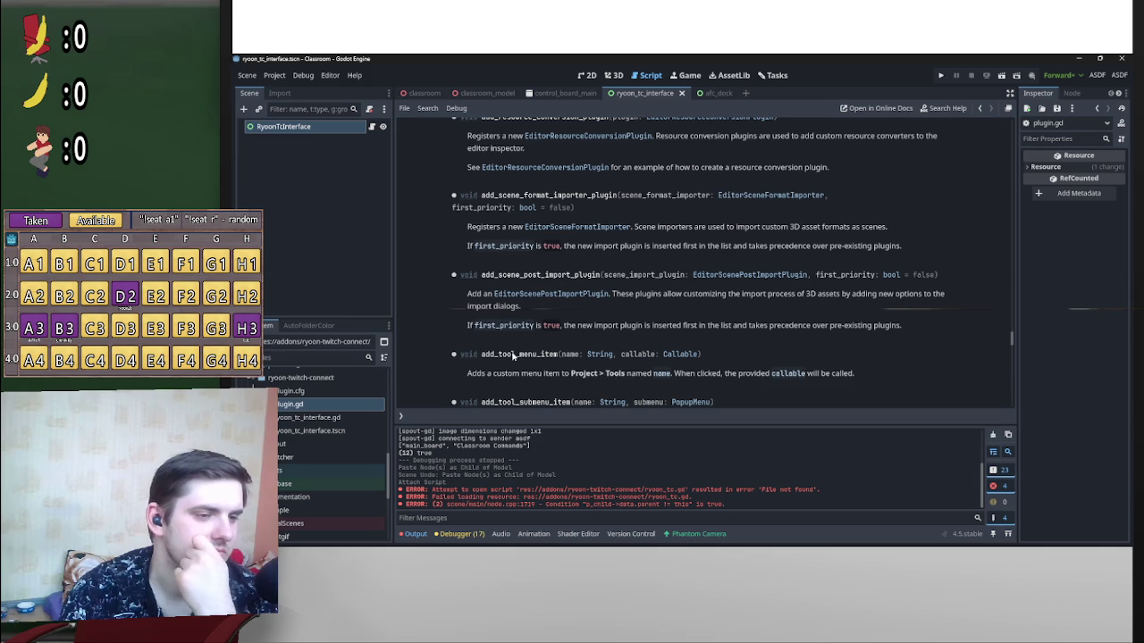
Step: Browse the Scene and neighbouring editor menus without choosing anything
{"action": "left_click", "coordinate": [239, 77]}
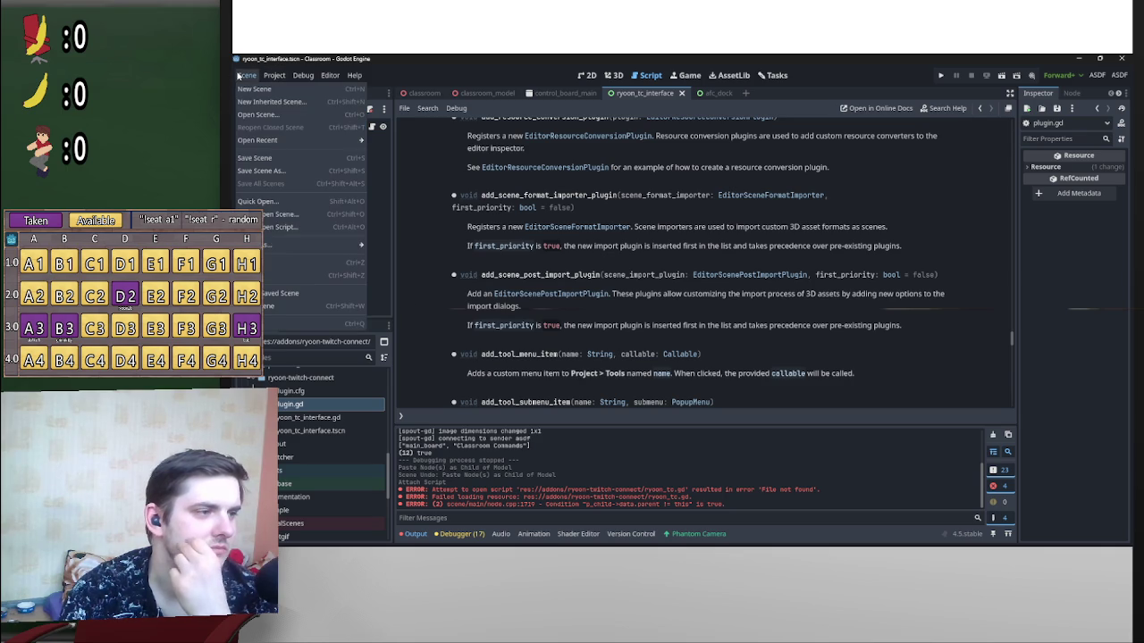
{"action": "mouse_move", "coordinate": [273, 77]}
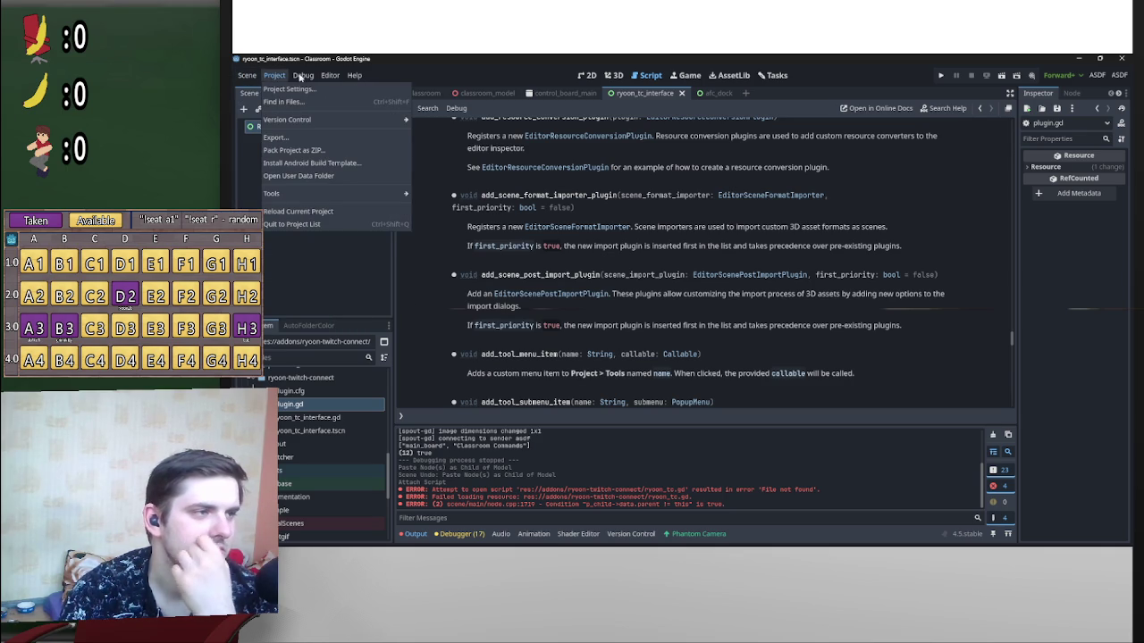
{"action": "mouse_move", "coordinate": [355, 76]}
{"action": "left_click", "coordinate": [765, 366]}
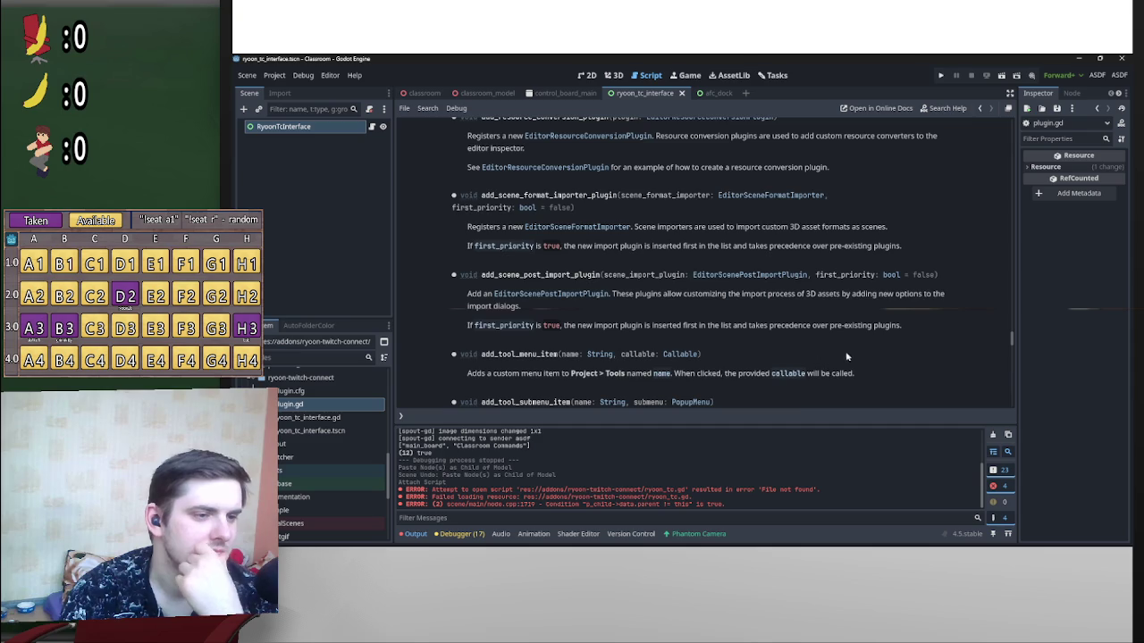
Step: Scroll through the EditorPlugin reference, then minimize the Godot editor to the desktop
{"action": "scroll", "coordinate": [841, 354], "scroll_direction": "down", "scroll_amount": 2}
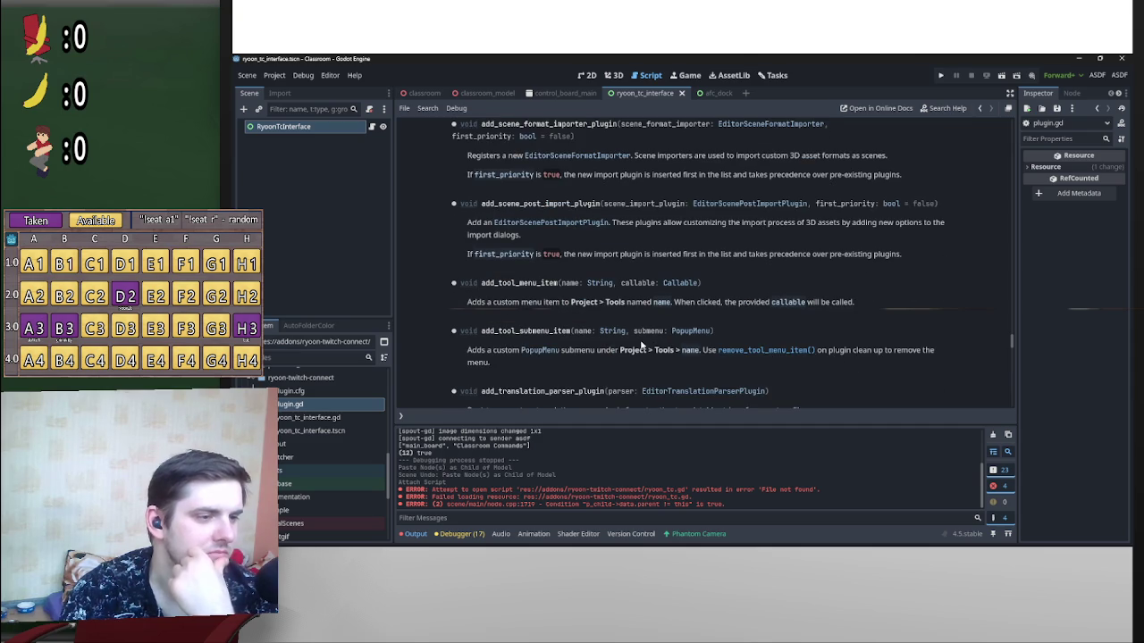
{"action": "scroll", "coordinate": [714, 369], "scroll_direction": "down", "scroll_amount": 3}
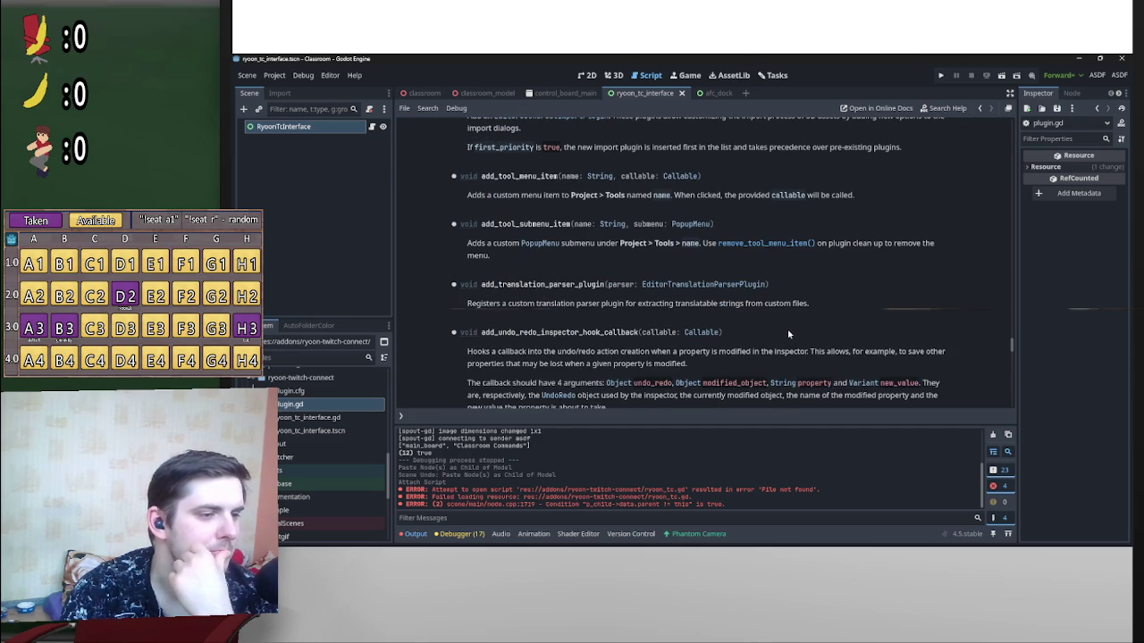
{"action": "scroll", "coordinate": [788, 333], "scroll_direction": "down", "scroll_amount": 4}
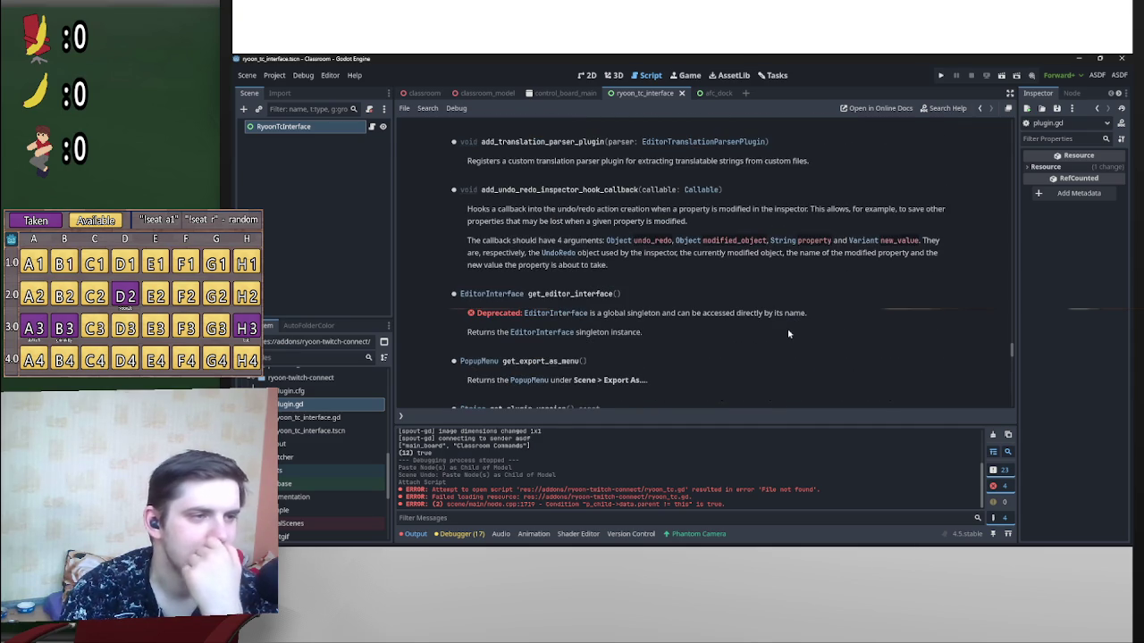
{"action": "scroll", "coordinate": [794, 312], "scroll_direction": "up", "scroll_amount": 3}
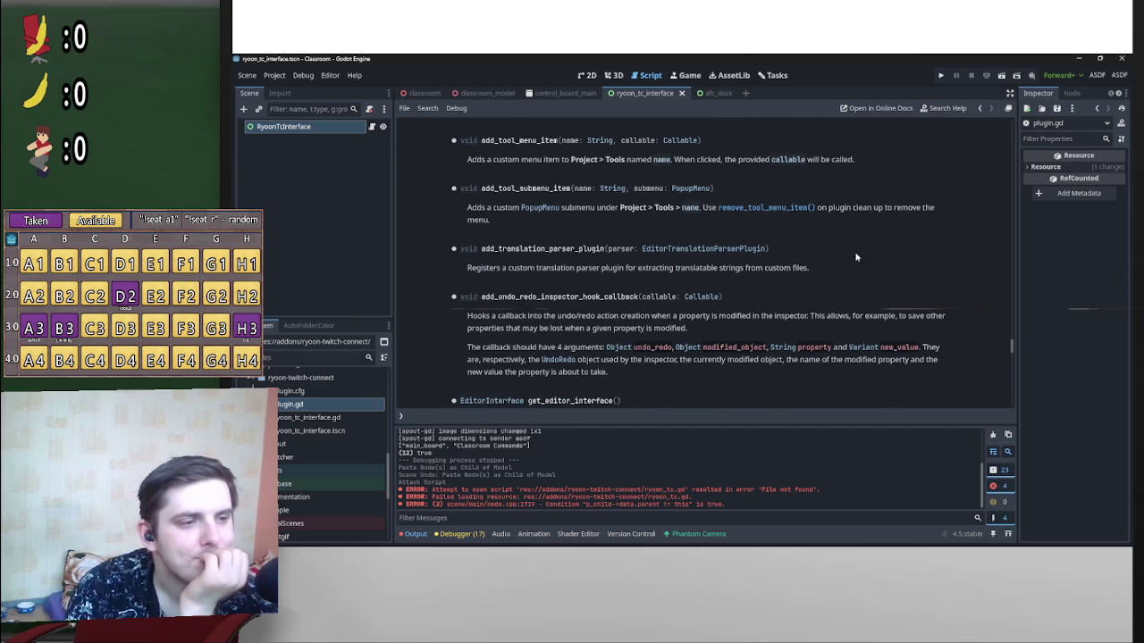
{"action": "scroll", "coordinate": [859, 251], "scroll_direction": "up", "scroll_amount": 4}
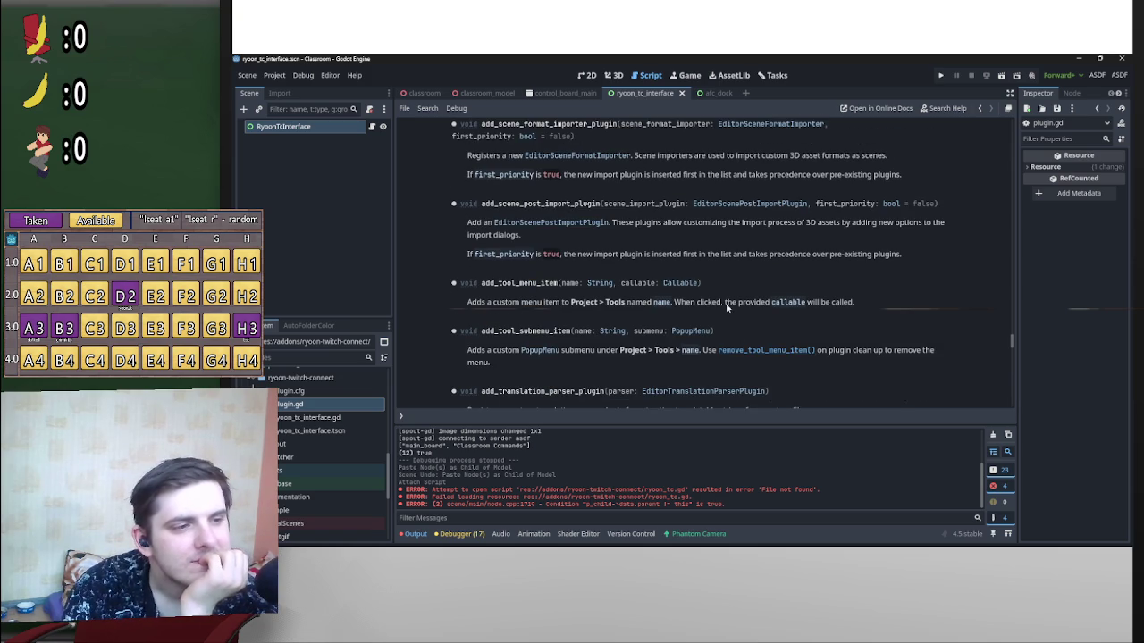
{"action": "scroll", "coordinate": [729, 305], "scroll_direction": "up", "scroll_amount": 10}
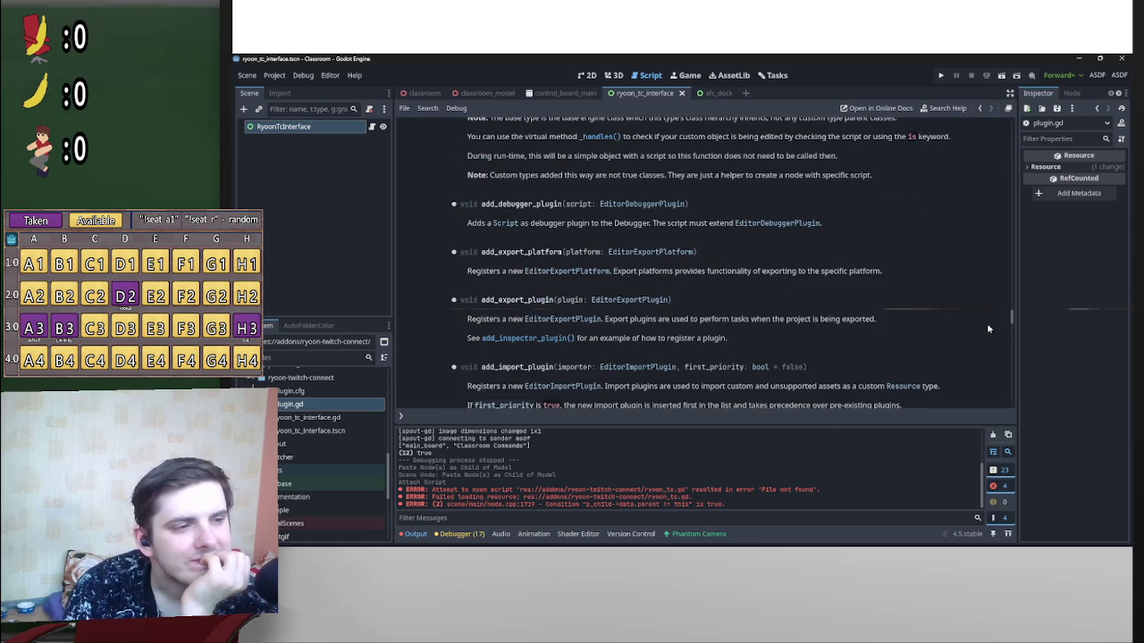
{"action": "left_click", "coordinate": [1081, 59]}
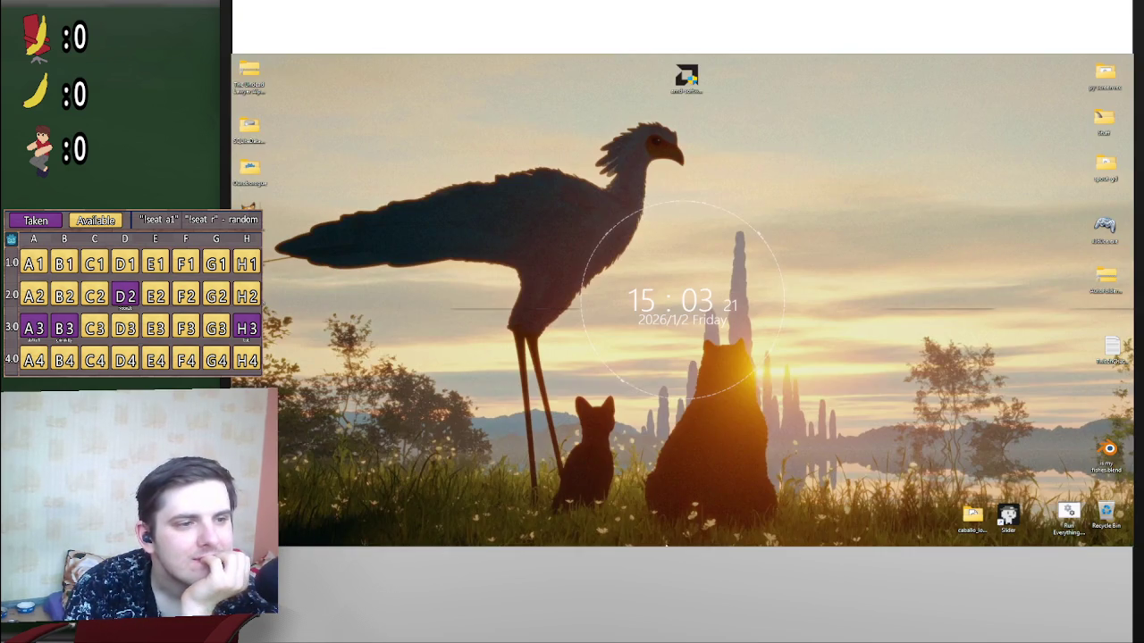
Step: Restore the YouTube tab and play the tool plugin tutorial into its 'Tool plugin – Random rotation' chapter
{"action": "left_click", "coordinate": [747, 536]}
{"action": "left_click", "coordinate": [719, 316]}
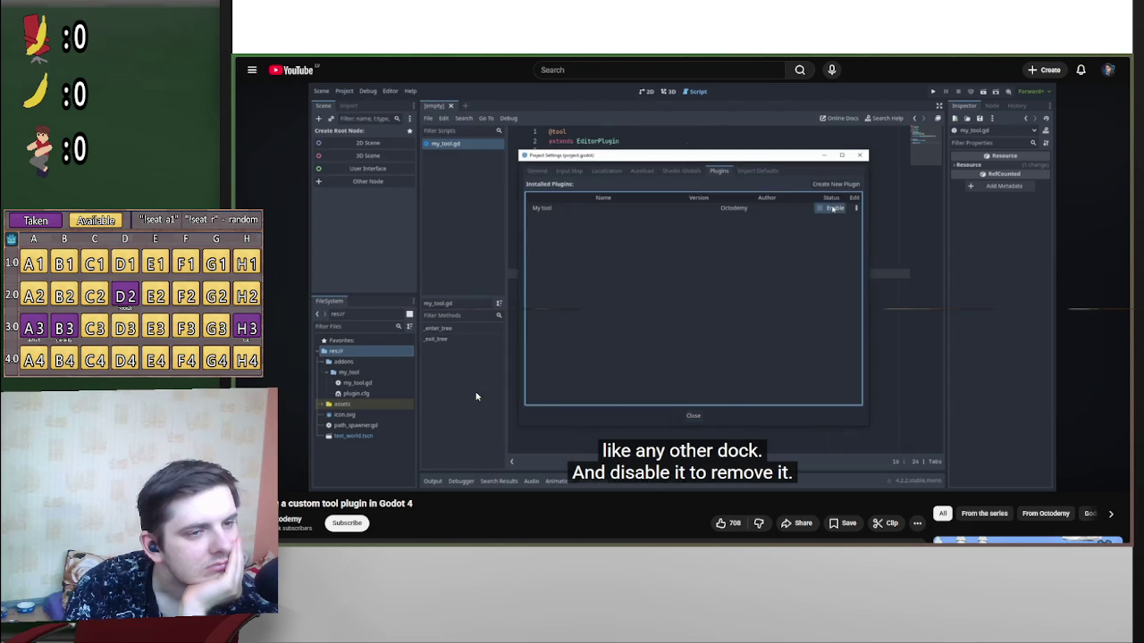
{"action": "mouse_move", "coordinate": [480, 395]}
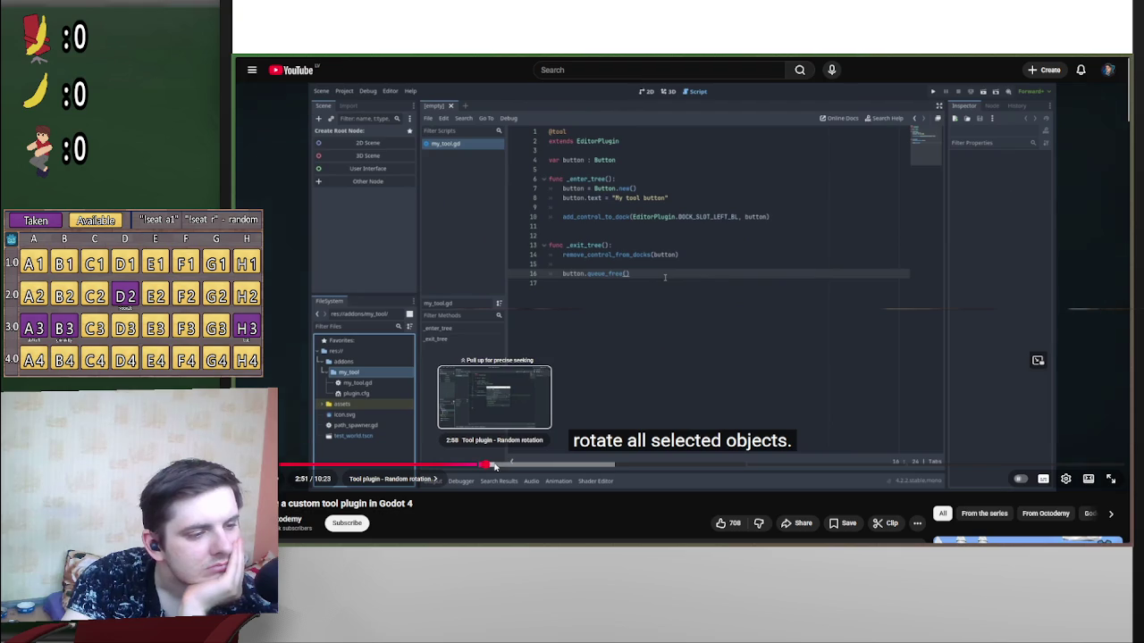
Step: Seek the tutorial ahead to 5:11 on the random-rotation code, pause it, and show the desktop
{"action": "left_click_drag", "start_coordinate": [494, 466], "coordinate": [570, 466]}
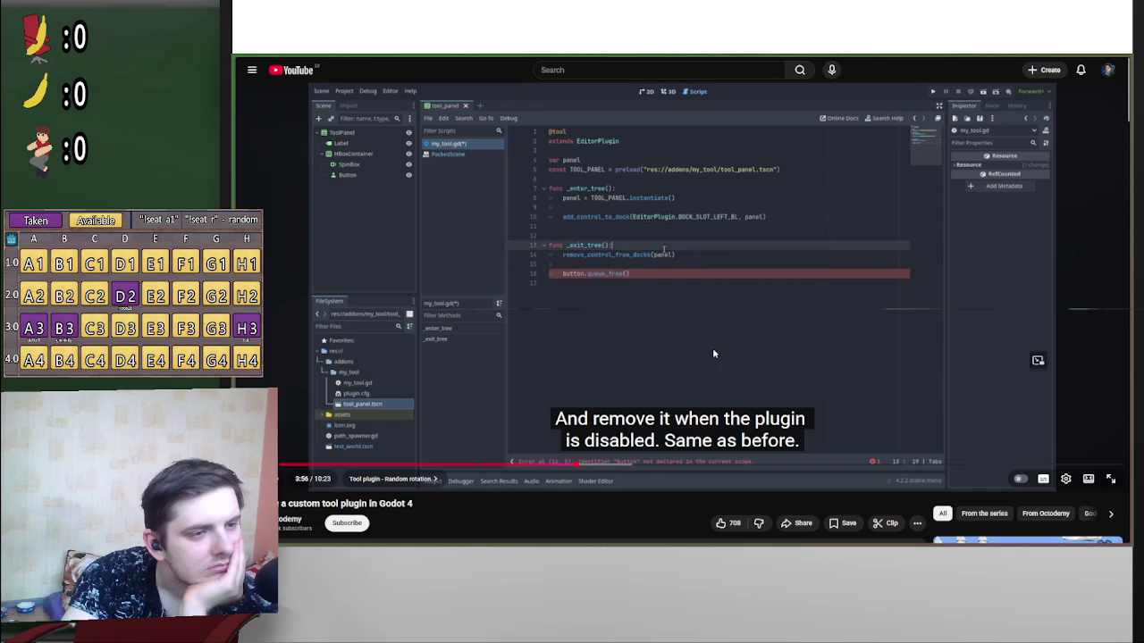
{"action": "left_click_drag", "start_coordinate": [591, 469], "coordinate": [627, 465]}
{"action": "left_click", "coordinate": [651, 465]}
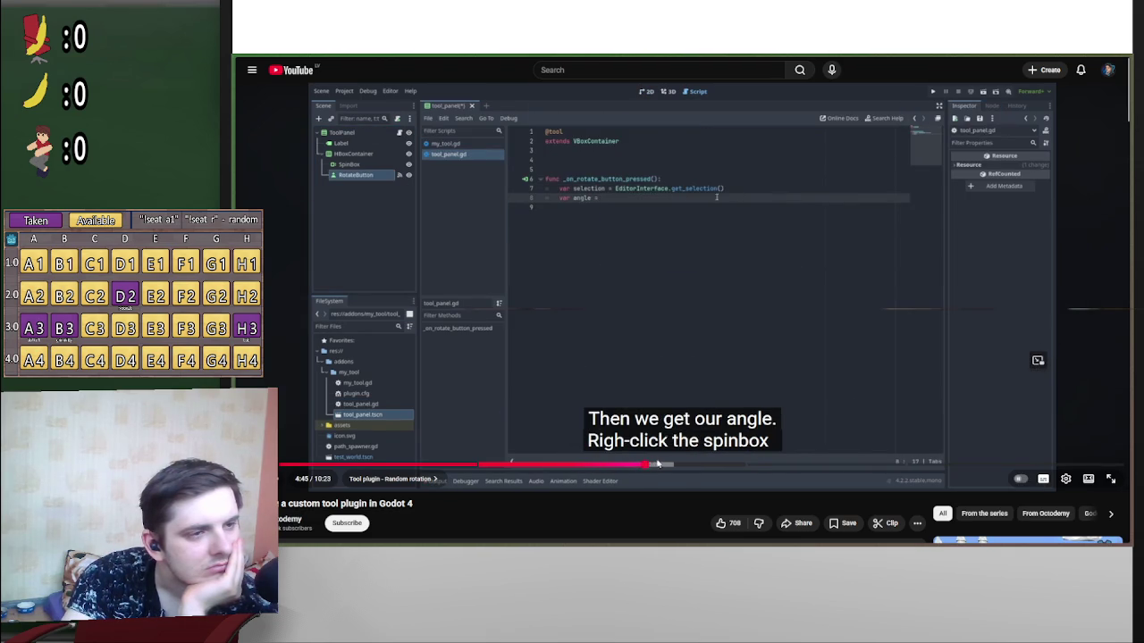
{"action": "left_click", "coordinate": [668, 464]}
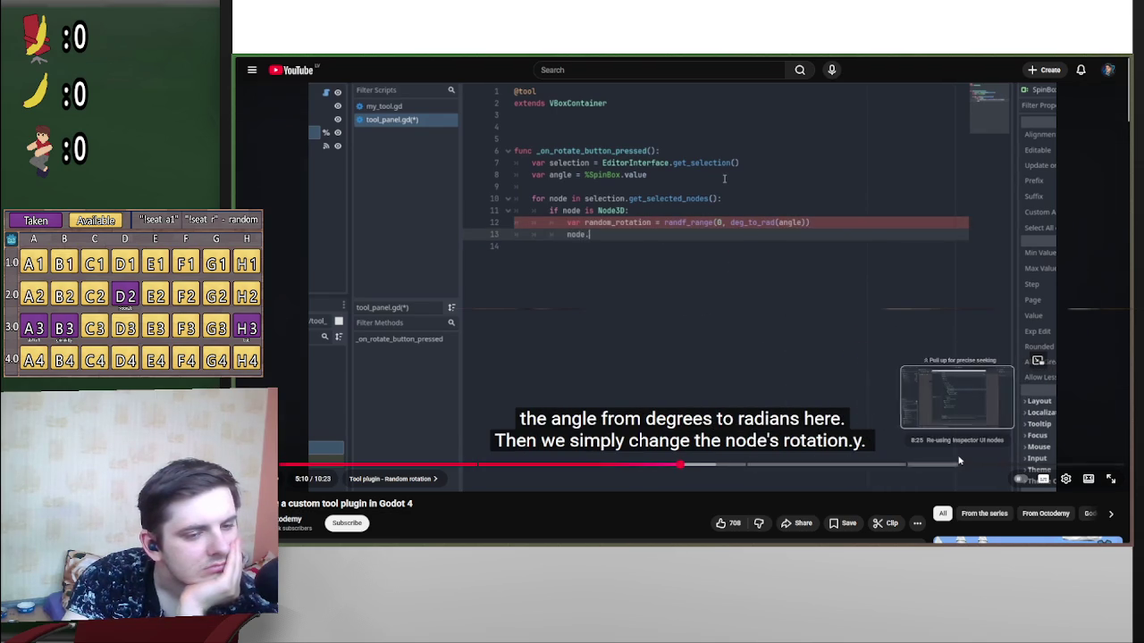
{"action": "left_click", "coordinate": [858, 326]}
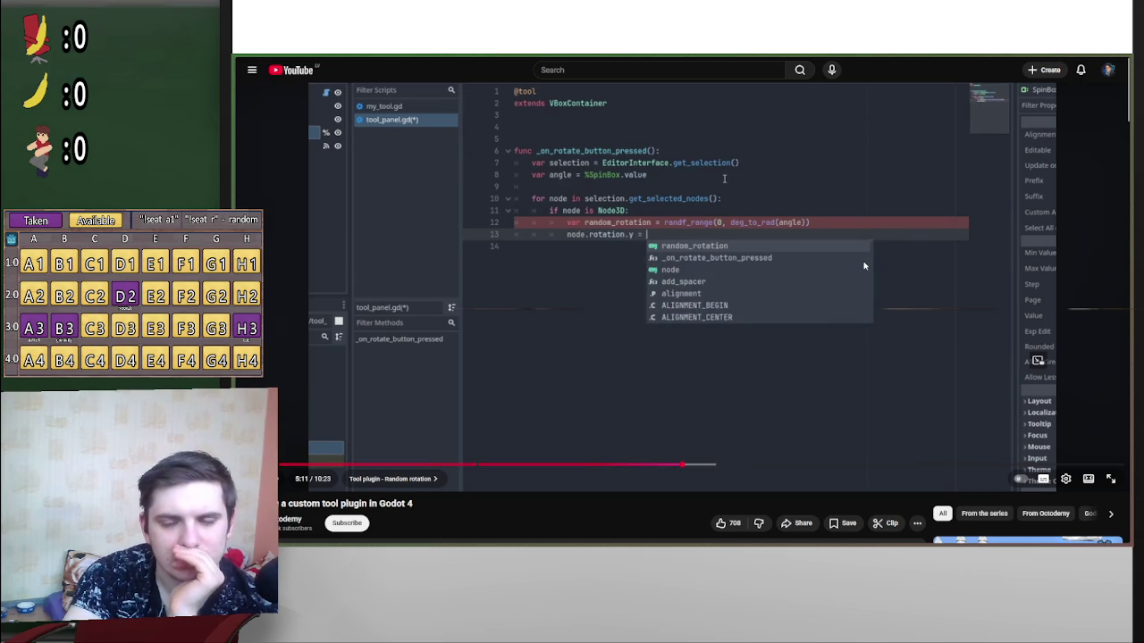
{"action": "scroll", "coordinate": [709, 282], "scroll_direction": "down", "scroll_amount": 2}
{"action": "scroll", "coordinate": [756, 237], "scroll_direction": "up", "scroll_amount": 2}
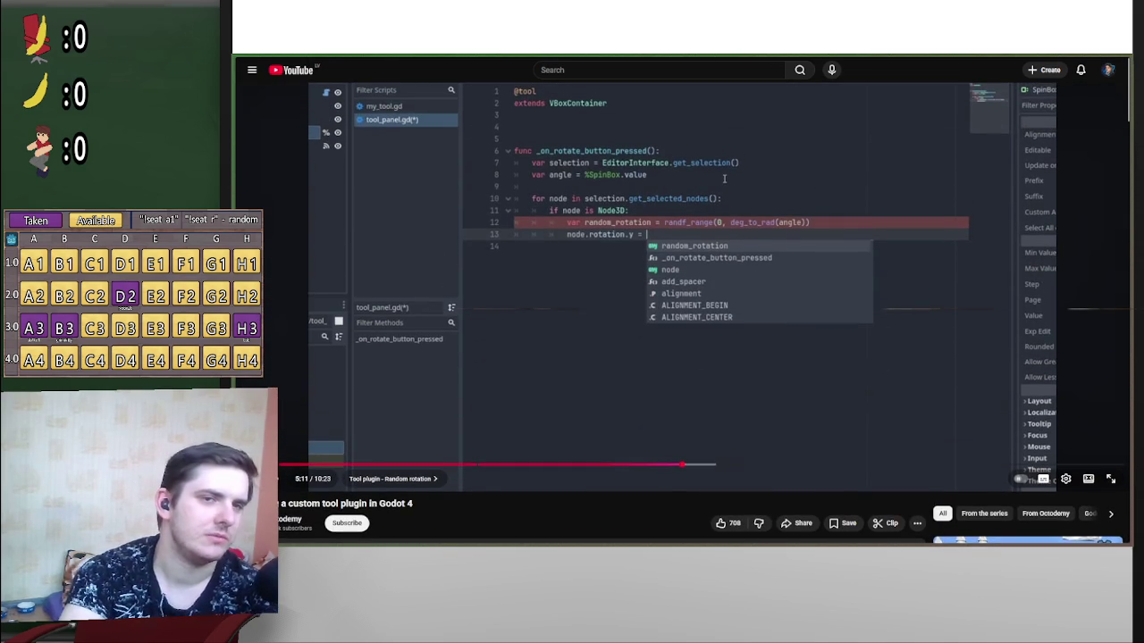
{"action": "key", "text": "super+d"}
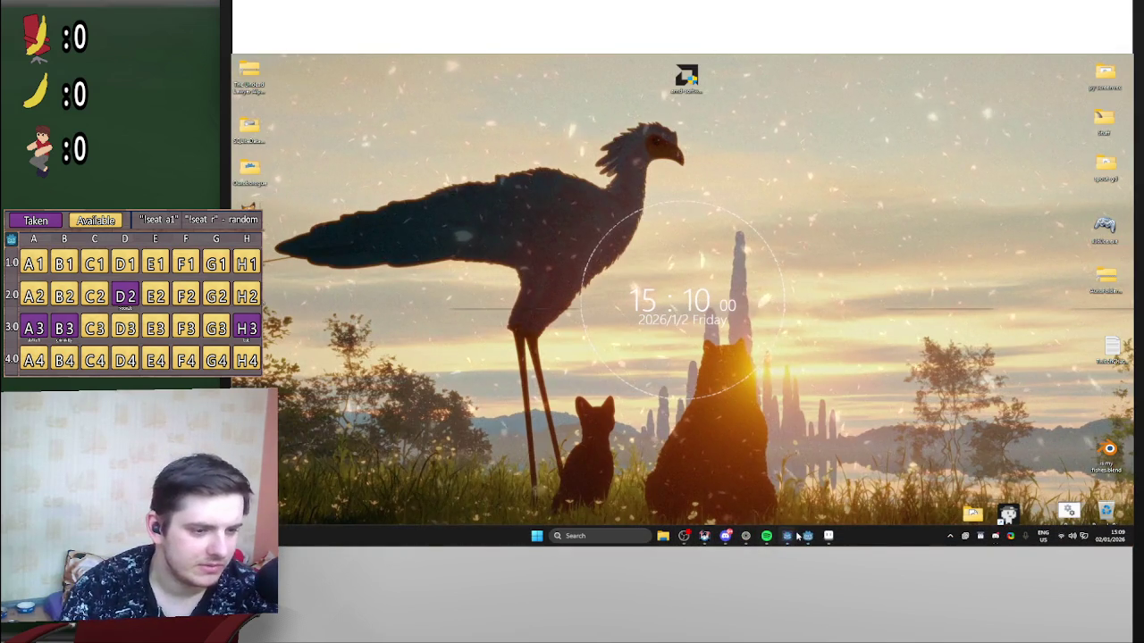
Step: Bring Godot back on screen and search the EditorPlugin reference page for 'main'
{"action": "left_click", "coordinate": [798, 536]}
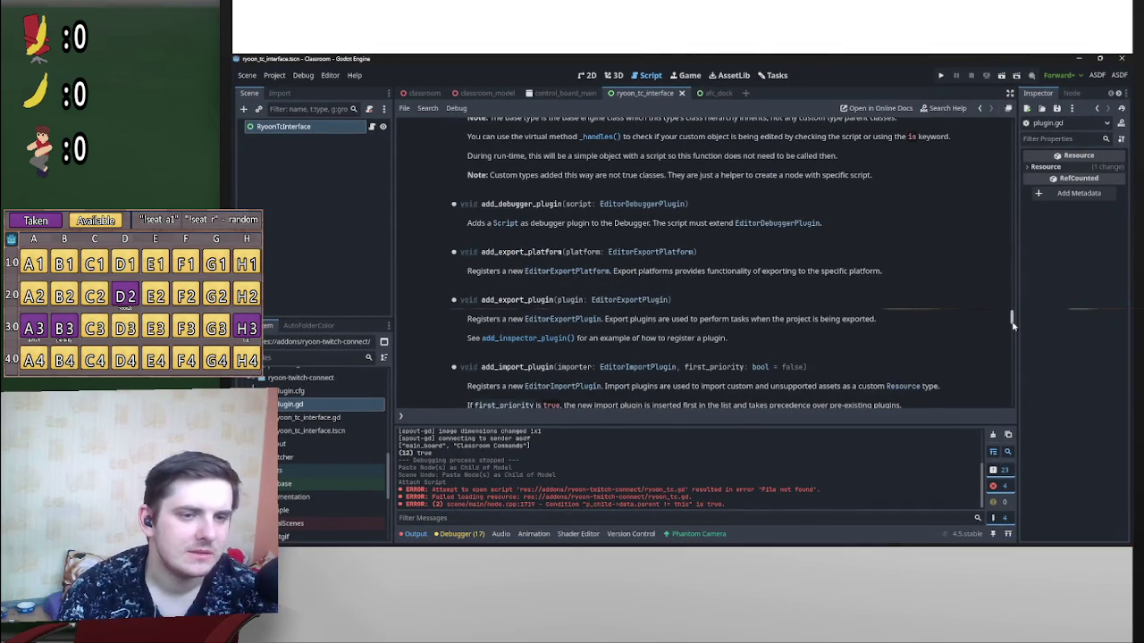
{"action": "left_click_drag", "start_coordinate": [1012, 319], "coordinate": [1000, 107]}
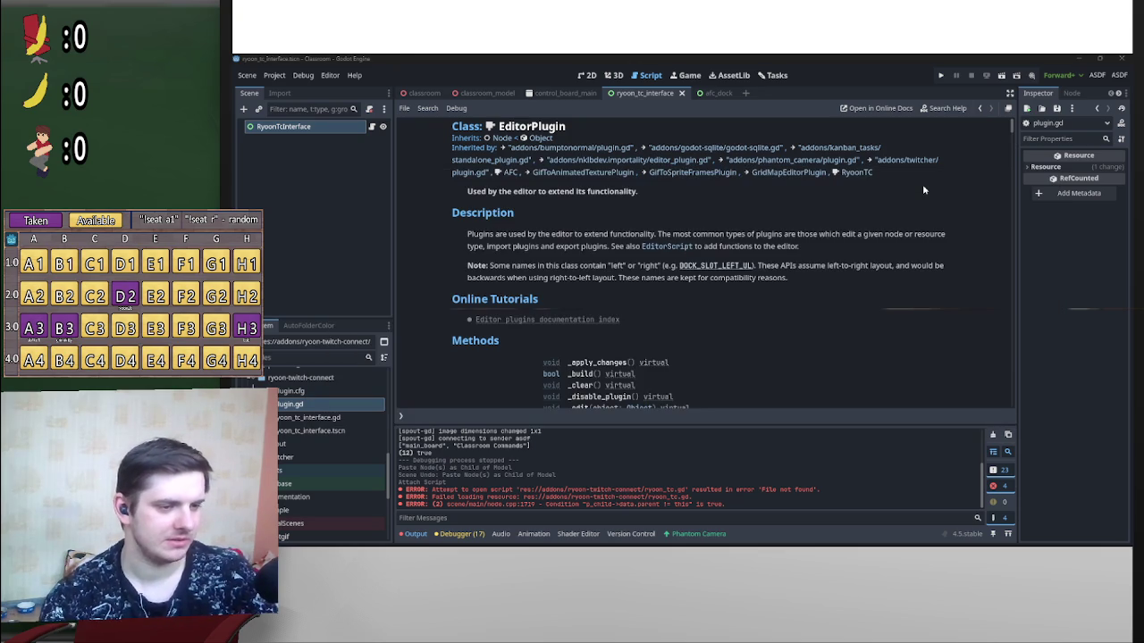
{"action": "key", "text": "ctrl+f"}
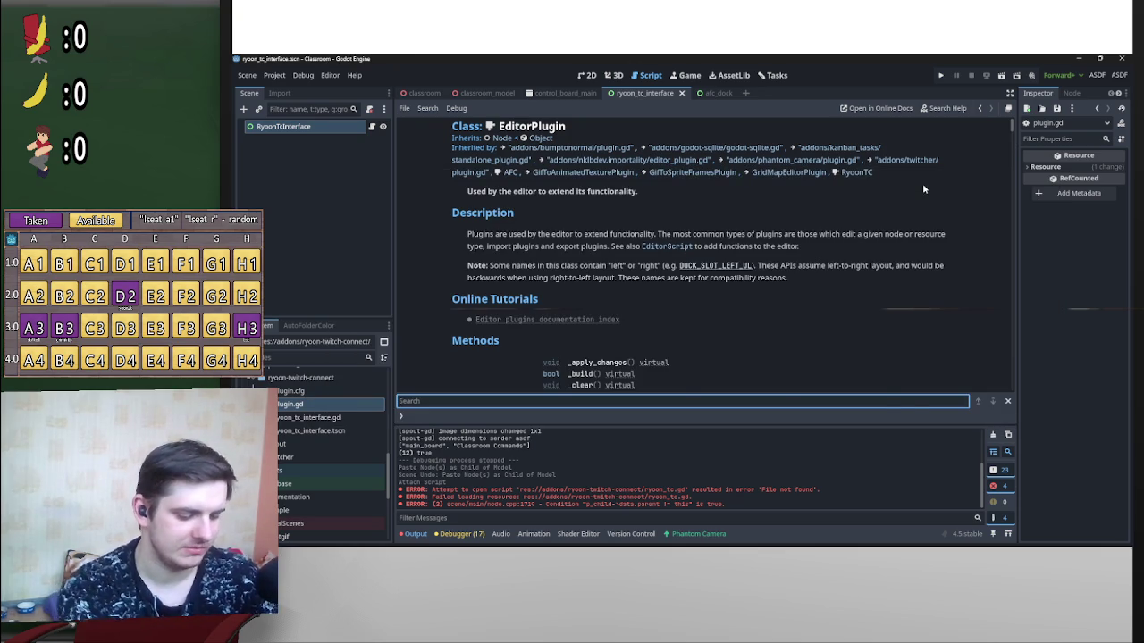
{"action": "type", "text": "main"}
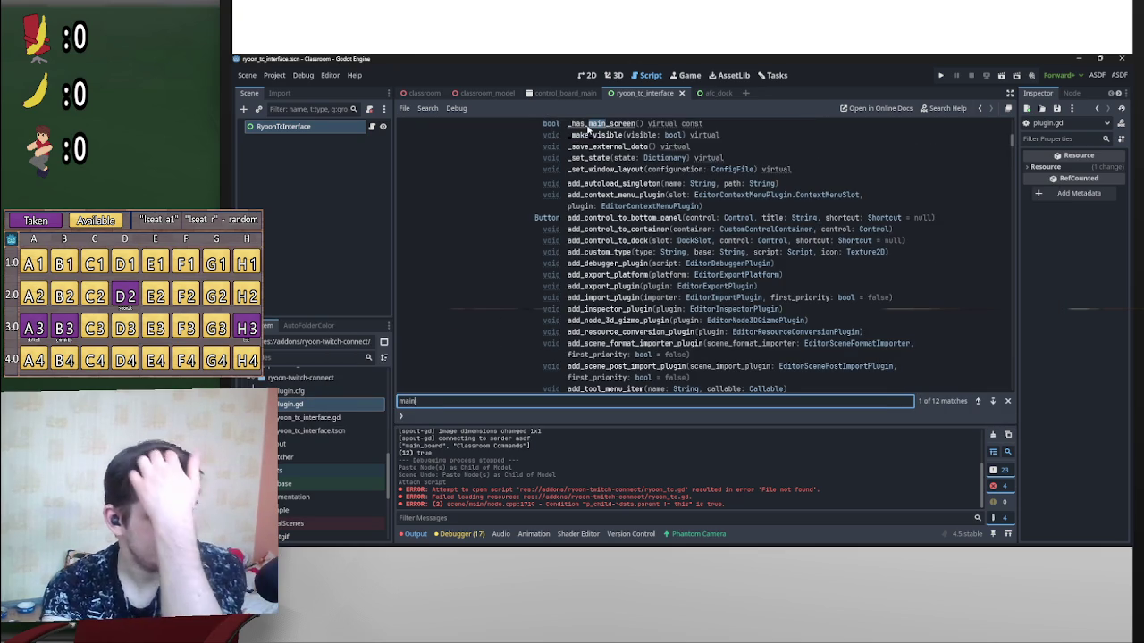
Step: Step to match 6 of 12, the main-screen-plugins note under _get_plugin_icon
{"action": "left_click", "coordinate": [585, 129]}
{"action": "left_click", "coordinate": [991, 402]}
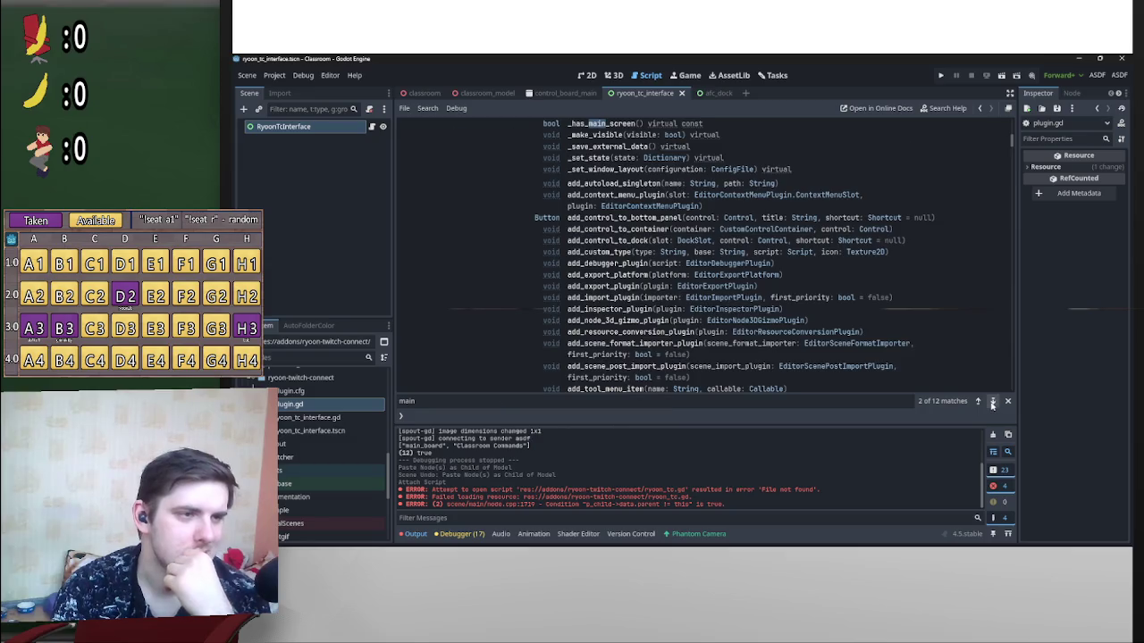
{"action": "left_click", "coordinate": [992, 403]}
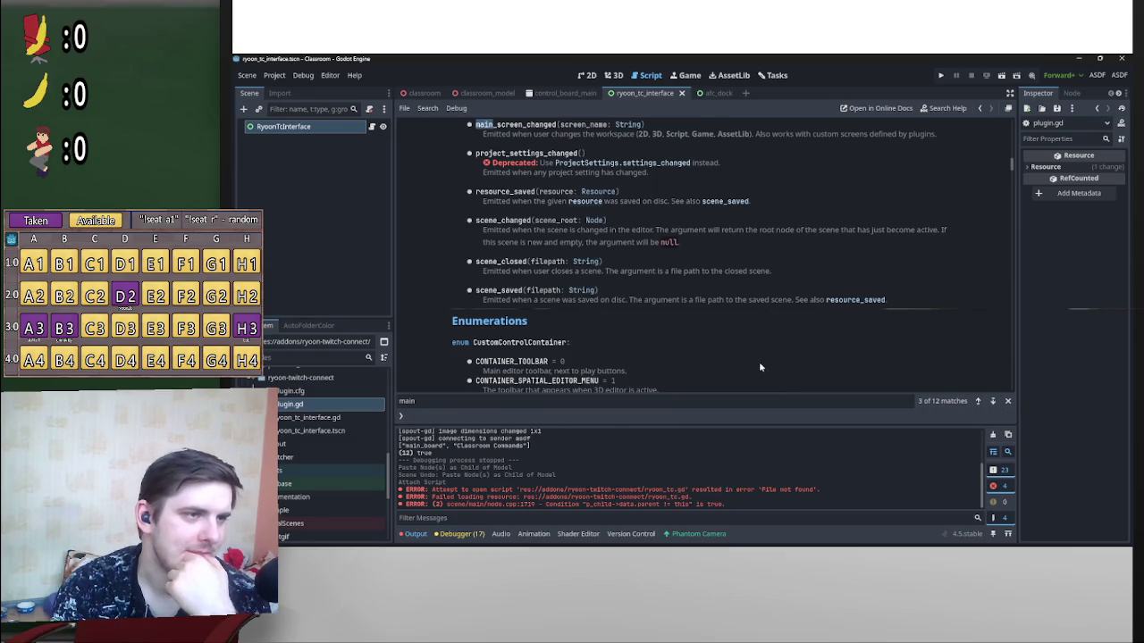
{"action": "scroll", "coordinate": [759, 365], "scroll_direction": "up", "scroll_amount": 2}
{"action": "scroll", "coordinate": [814, 351], "scroll_direction": "down", "scroll_amount": 1}
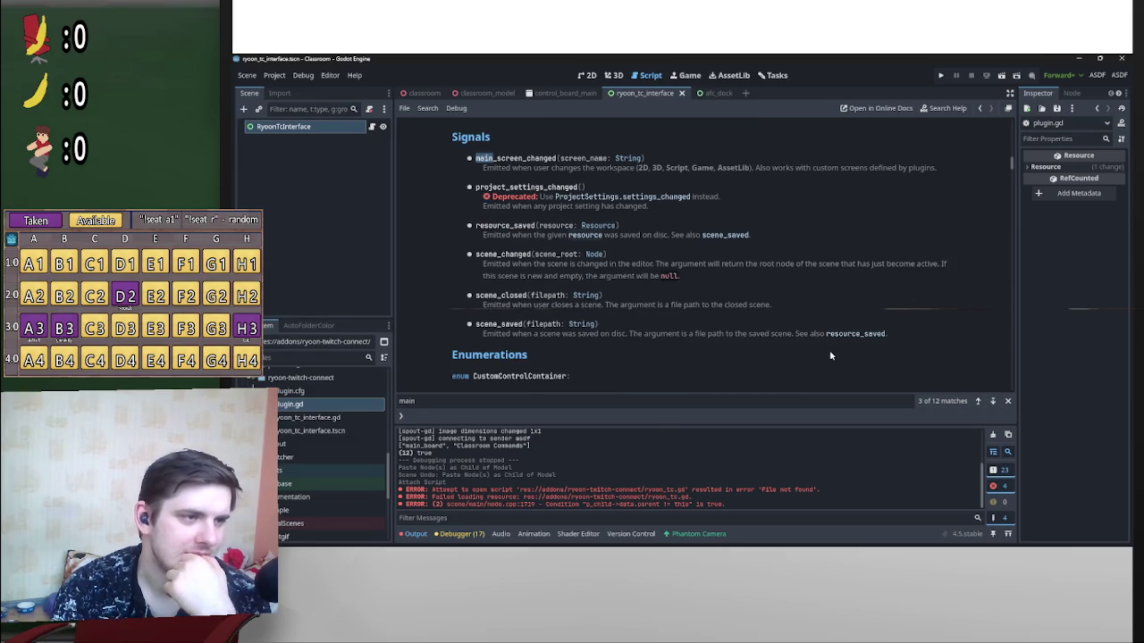
{"action": "left_click", "coordinate": [992, 402]}
{"action": "scroll", "coordinate": [925, 383], "scroll_direction": "up", "scroll_amount": 2}
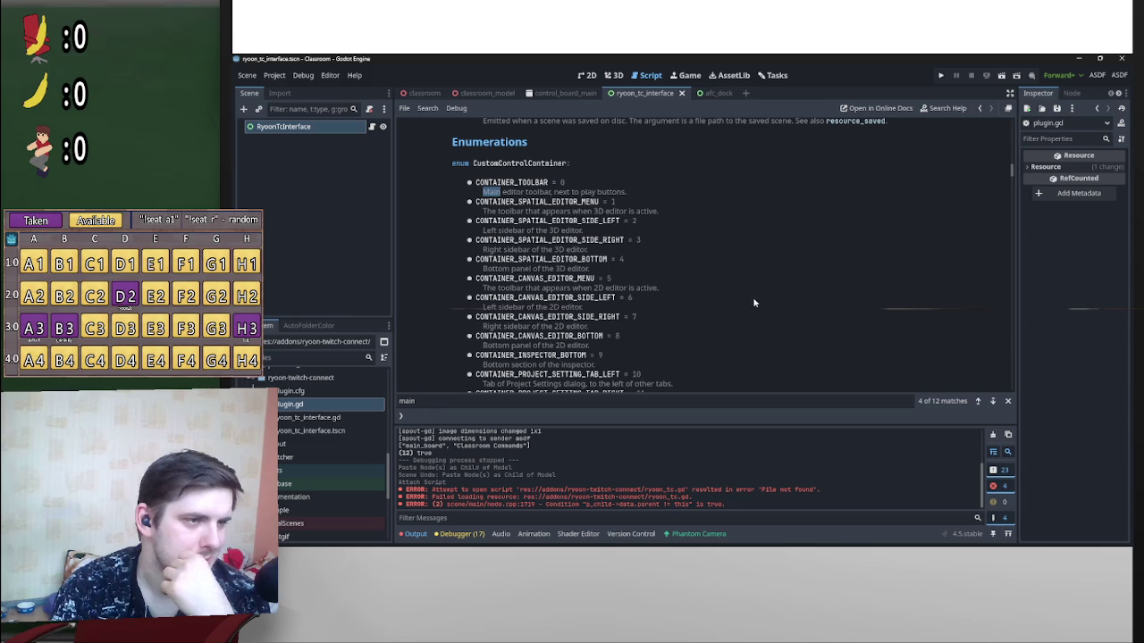
{"action": "left_click", "coordinate": [992, 402]}
{"action": "scroll", "coordinate": [966, 368], "scroll_direction": "up", "scroll_amount": 2}
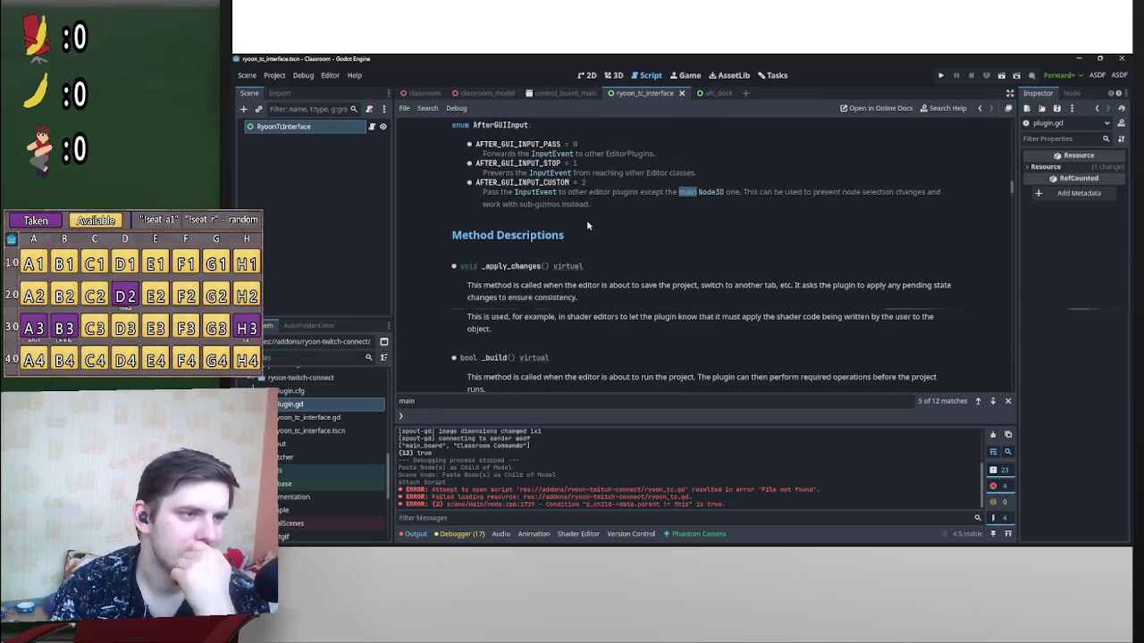
{"action": "left_click", "coordinate": [992, 401]}
{"action": "scroll", "coordinate": [889, 315], "scroll_direction": "up", "scroll_amount": 2}
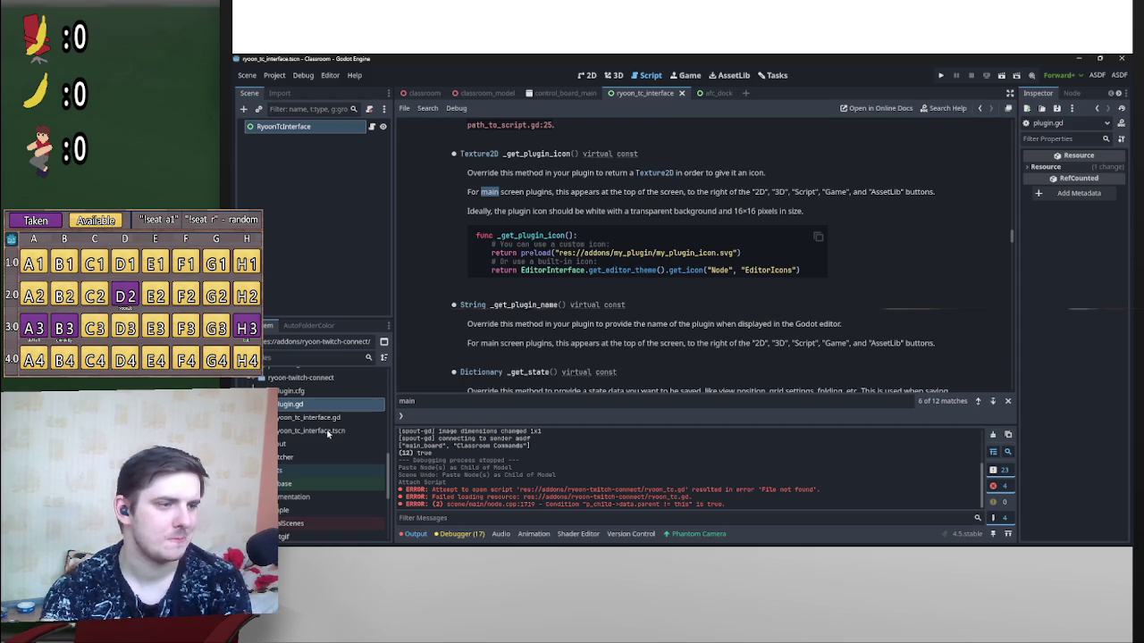
{"action": "scroll", "coordinate": [535, 298], "scroll_direction": "up", "scroll_amount": 3}
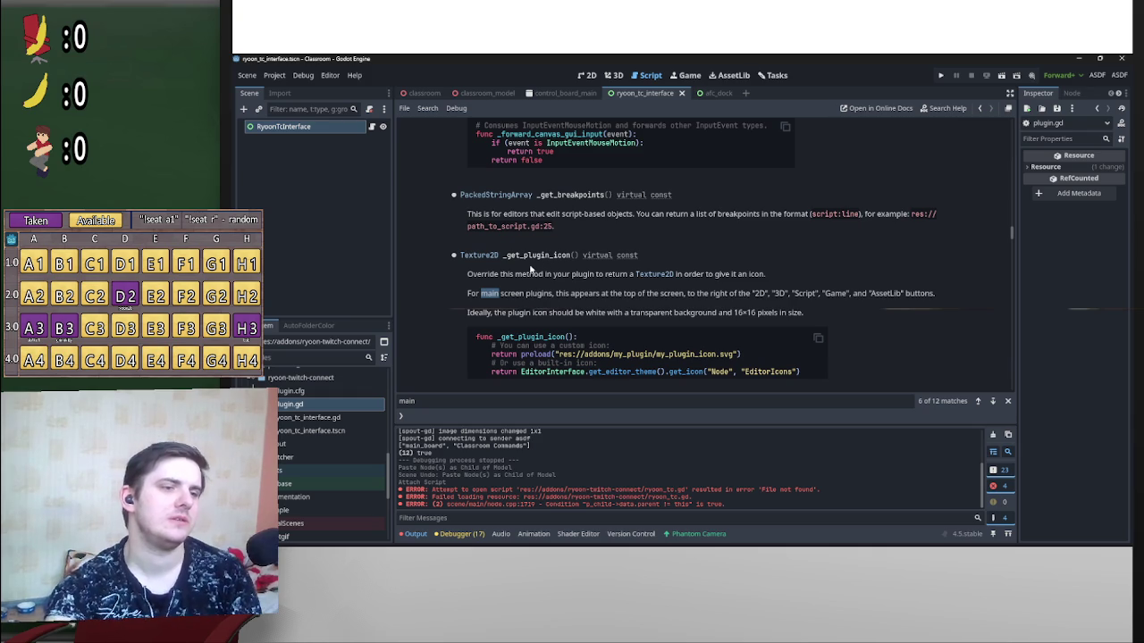
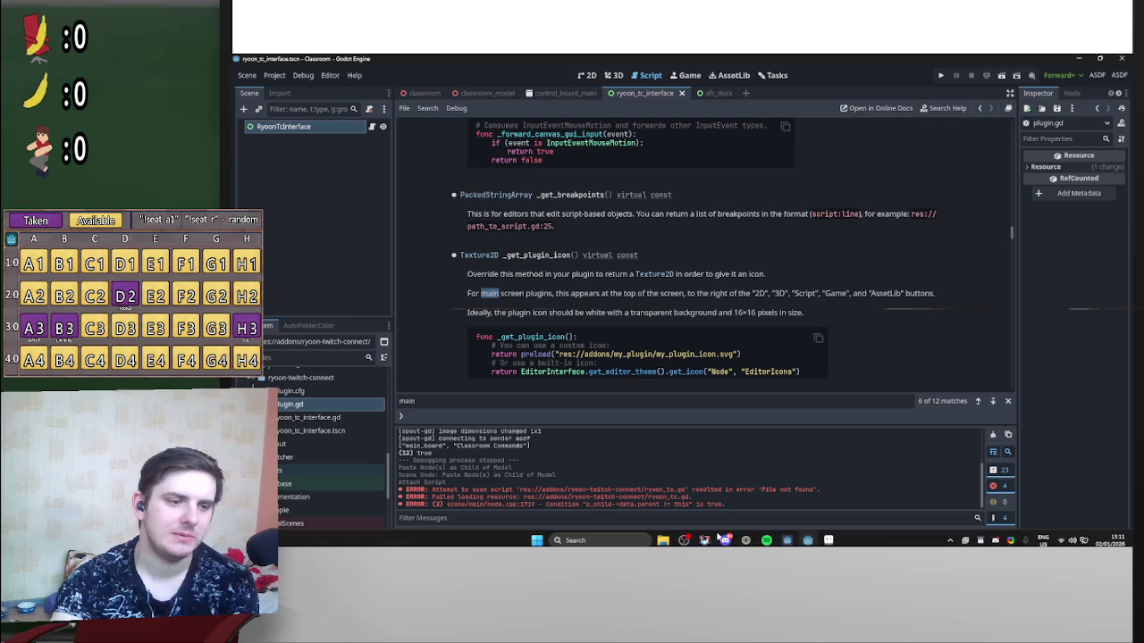
Step: Glance at the tutorial video and the Discord chat, then return to the Godot editor
{"action": "left_click", "coordinate": [746, 540]}
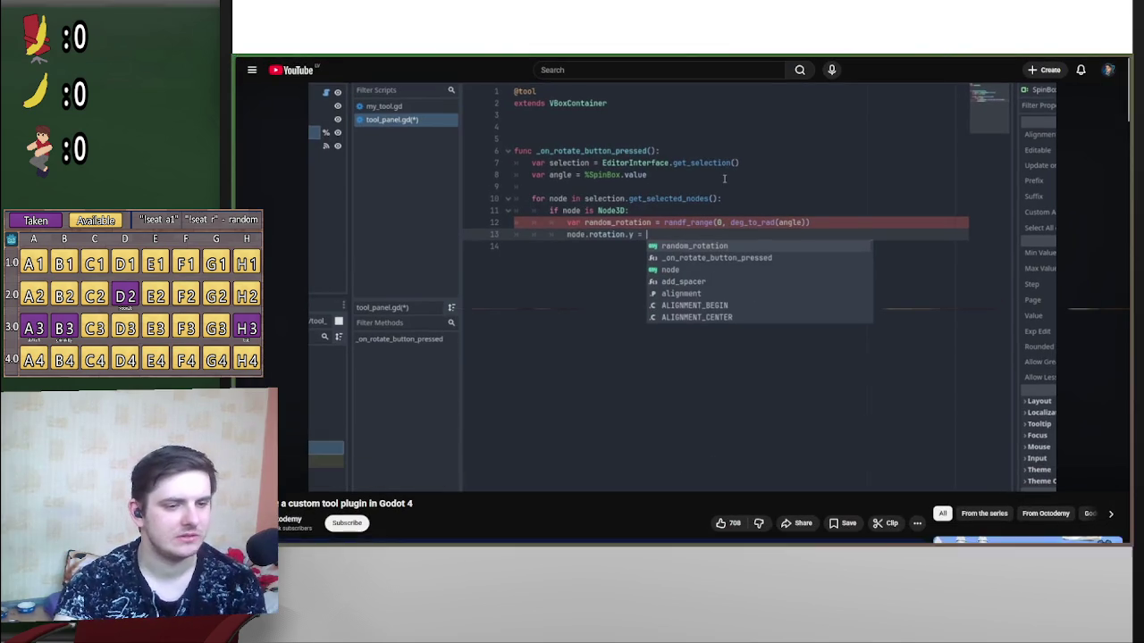
{"action": "left_click", "coordinate": [742, 537]}
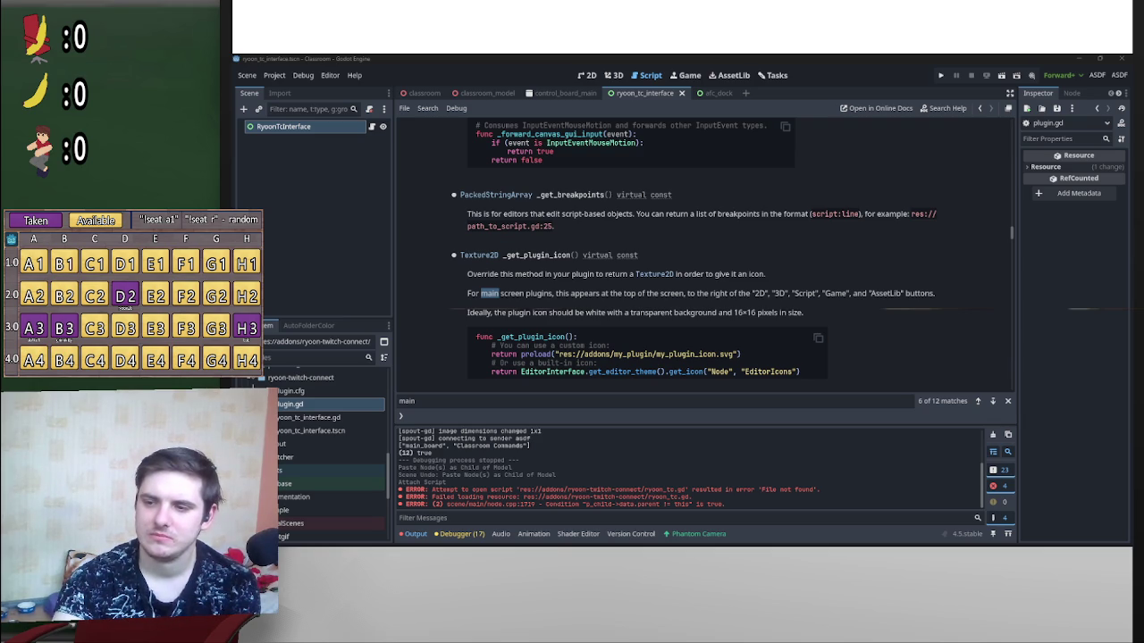
{"action": "key", "text": "alt+Tab"}
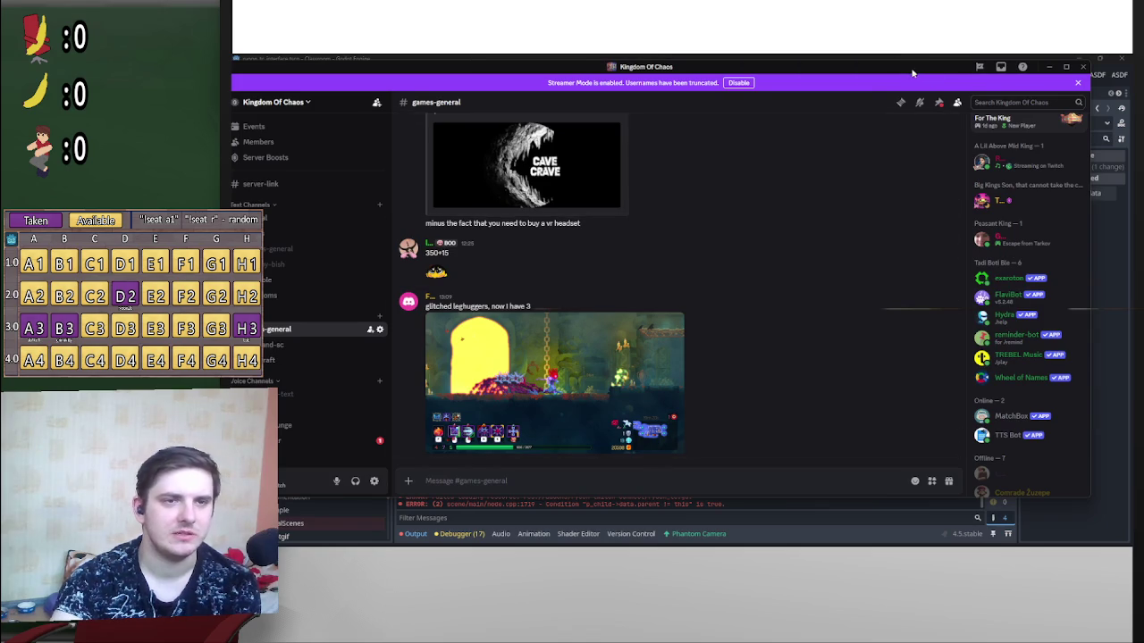
{"action": "key", "text": "alt+Tab"}
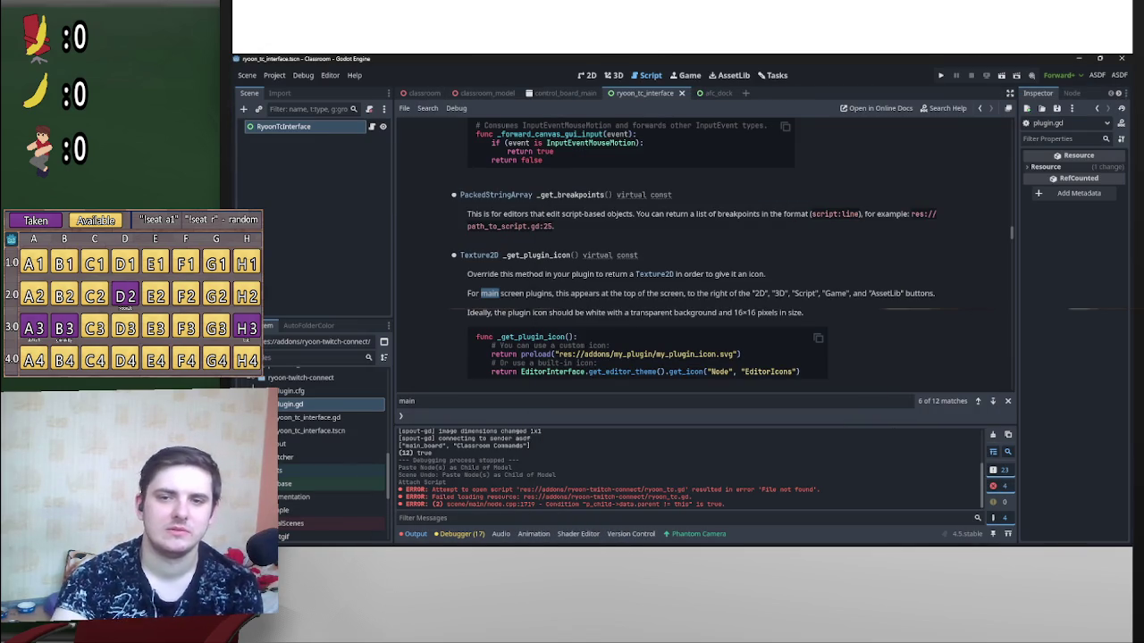
Step: Read the _get_plugin_icon method documentation and reopen plugin.gd in the script editor
{"action": "scroll", "coordinate": [858, 330], "scroll_direction": "down", "scroll_amount": 2}
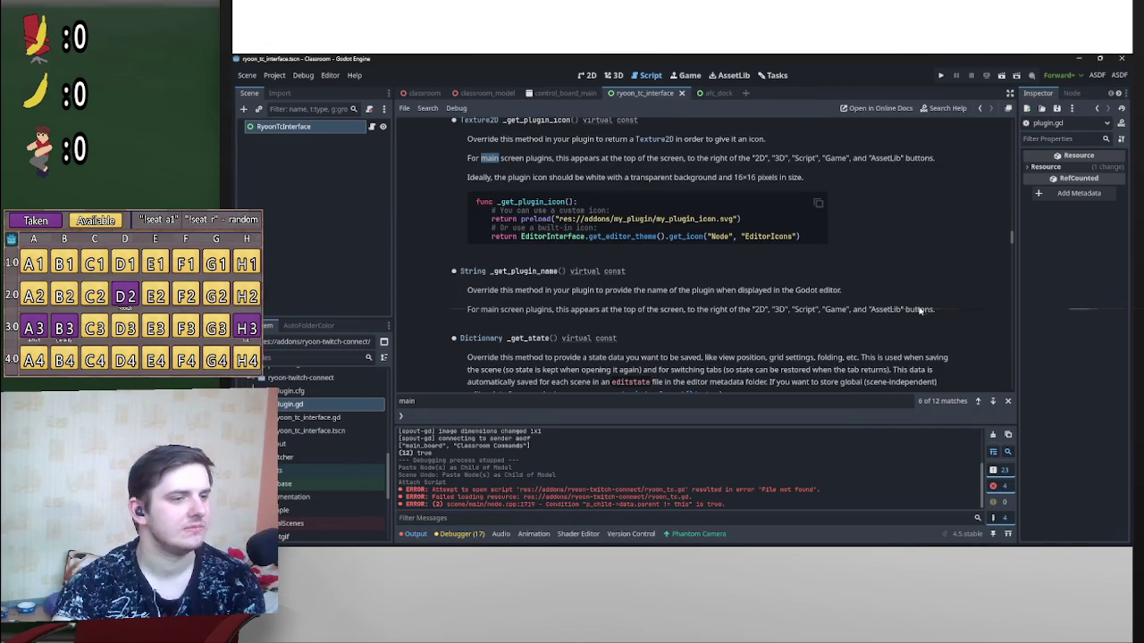
{"action": "scroll", "coordinate": [912, 311], "scroll_direction": "up", "scroll_amount": 1}
{"action": "scroll", "coordinate": [879, 320], "scroll_direction": "down", "scroll_amount": 2}
{"action": "left_click_drag", "start_coordinate": [504, 256], "coordinate": [467, 257]}
{"action": "mouse_move", "coordinate": [723, 257]}
{"action": "left_mouse_down"}
{"action": "mouse_move", "coordinate": [760, 256]}
{"action": "mouse_move", "coordinate": [505, 257]}
{"action": "left_mouse_up"}
{"action": "scroll", "coordinate": [890, 289], "scroll_direction": "up", "scroll_amount": 2}
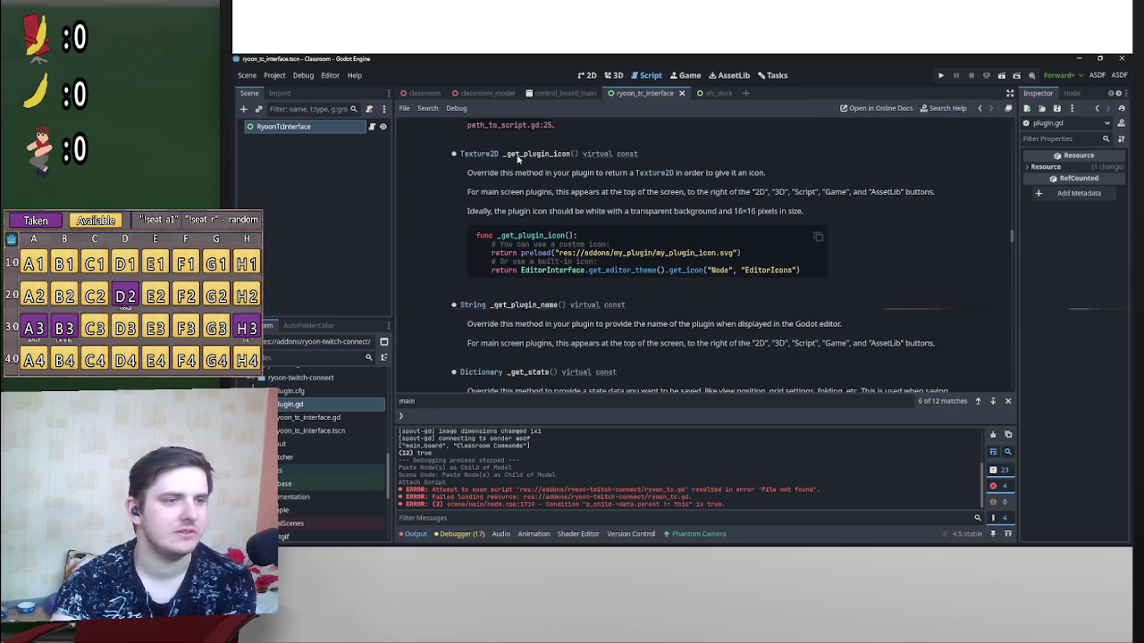
{"action": "left_click_drag", "start_coordinate": [503, 153], "coordinate": [571, 154]}
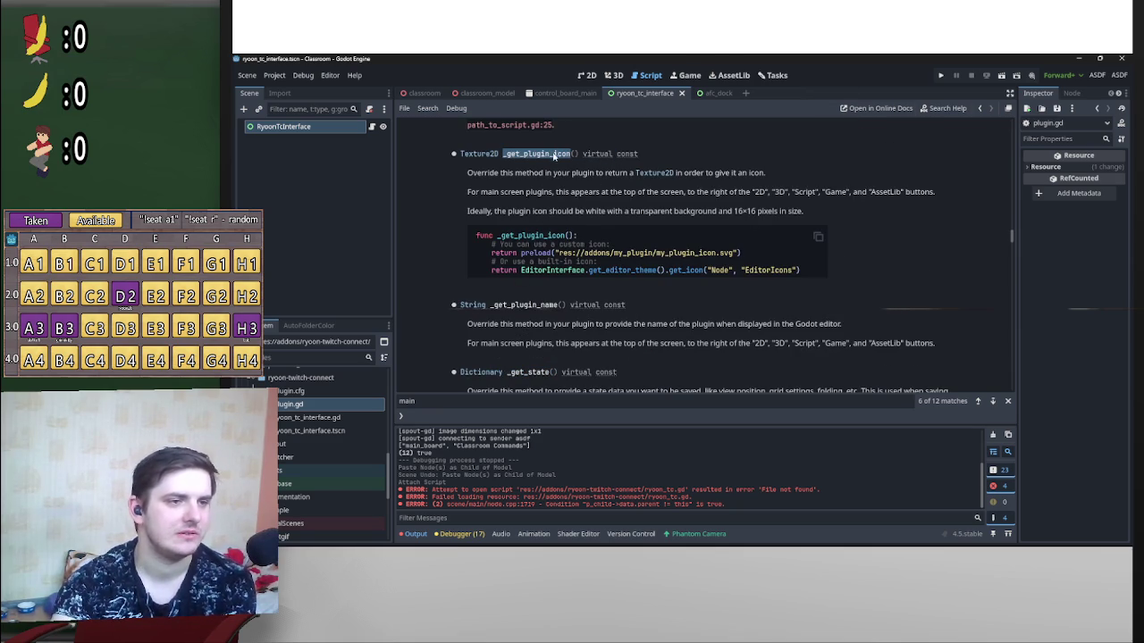
{"action": "left_click_drag", "start_coordinate": [468, 173], "coordinate": [626, 173]}
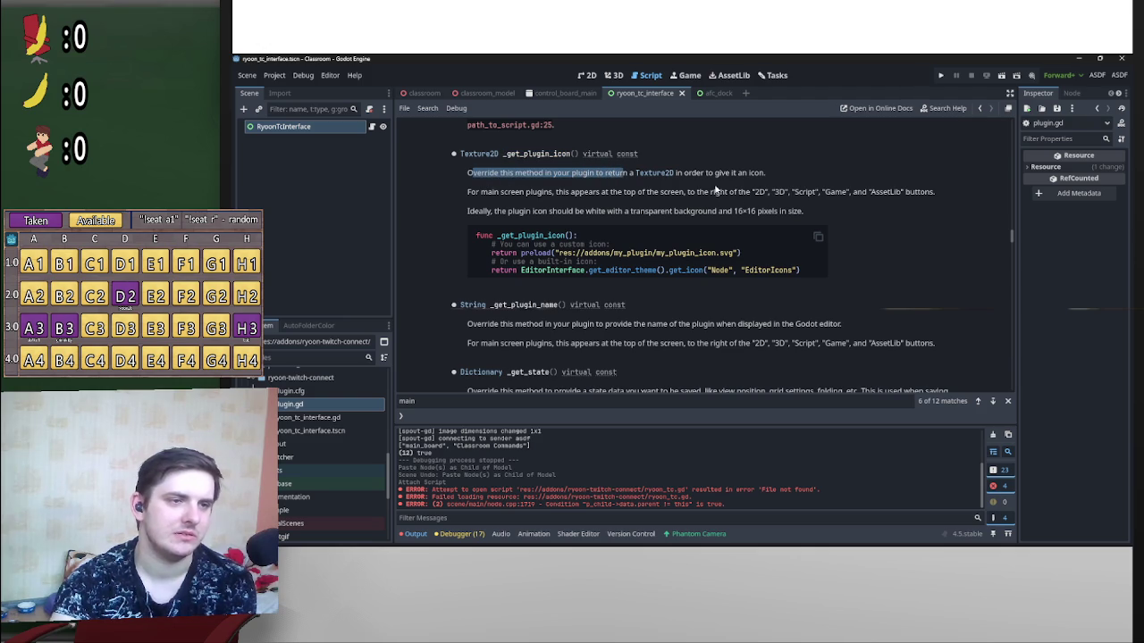
{"action": "double_click", "coordinate": [331, 407]}
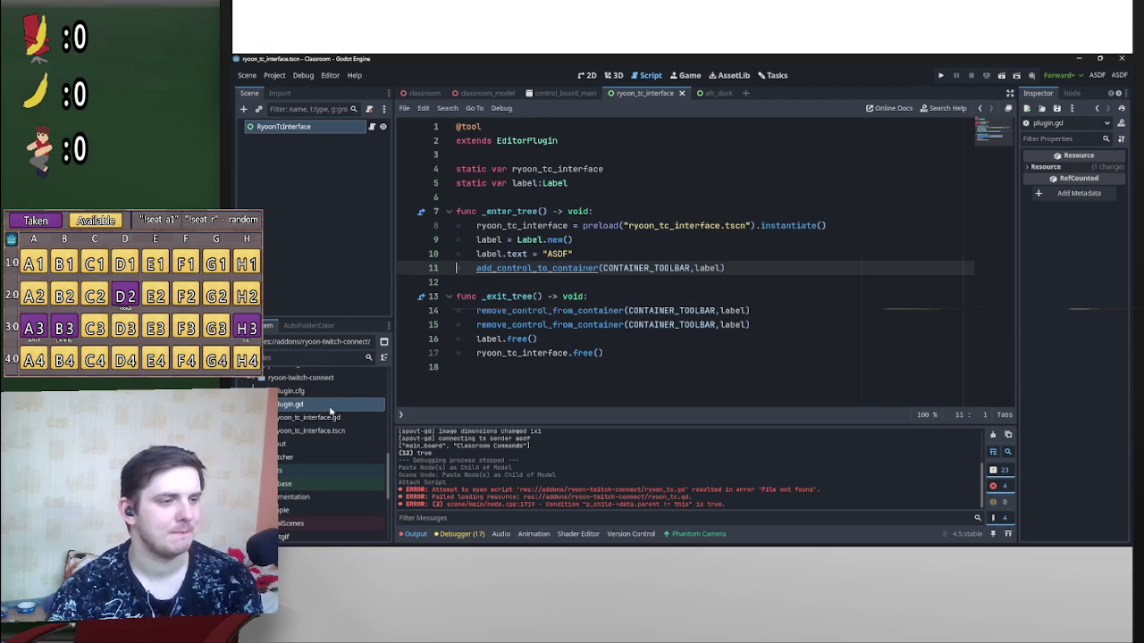
Step: Add a func _get_plugin_icon() -> Texture2D: line below _enter_tree
{"action": "left_click", "coordinate": [541, 281]}
{"action": "key", "text": "Return"}
{"action": "key", "text": "Return"}
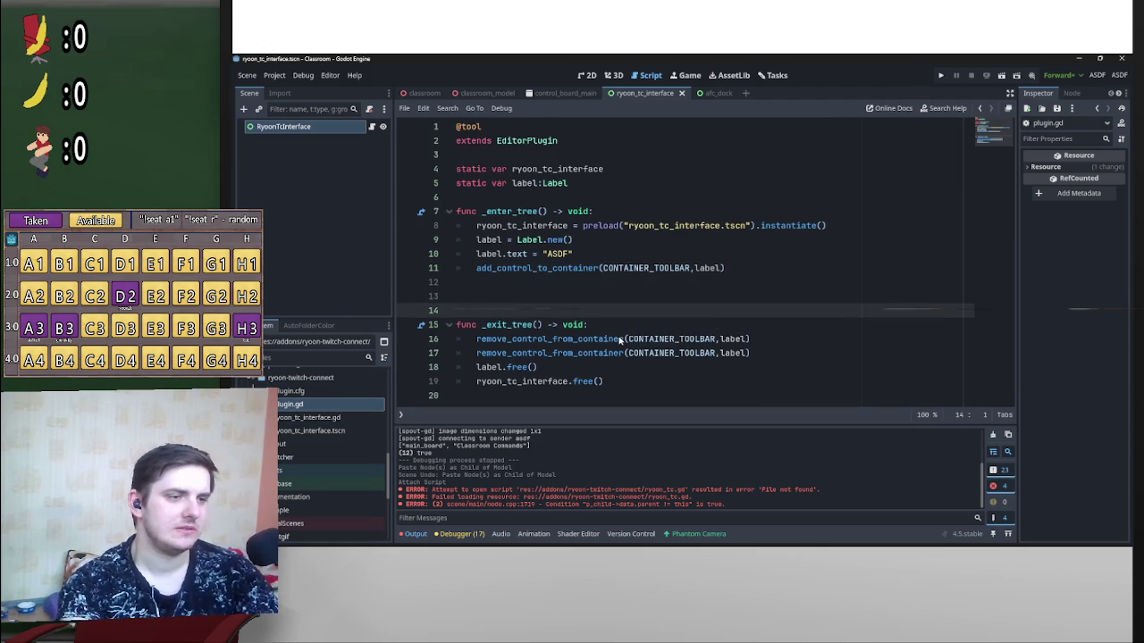
{"action": "key", "text": "Up"}
{"action": "type", "text": "_"}
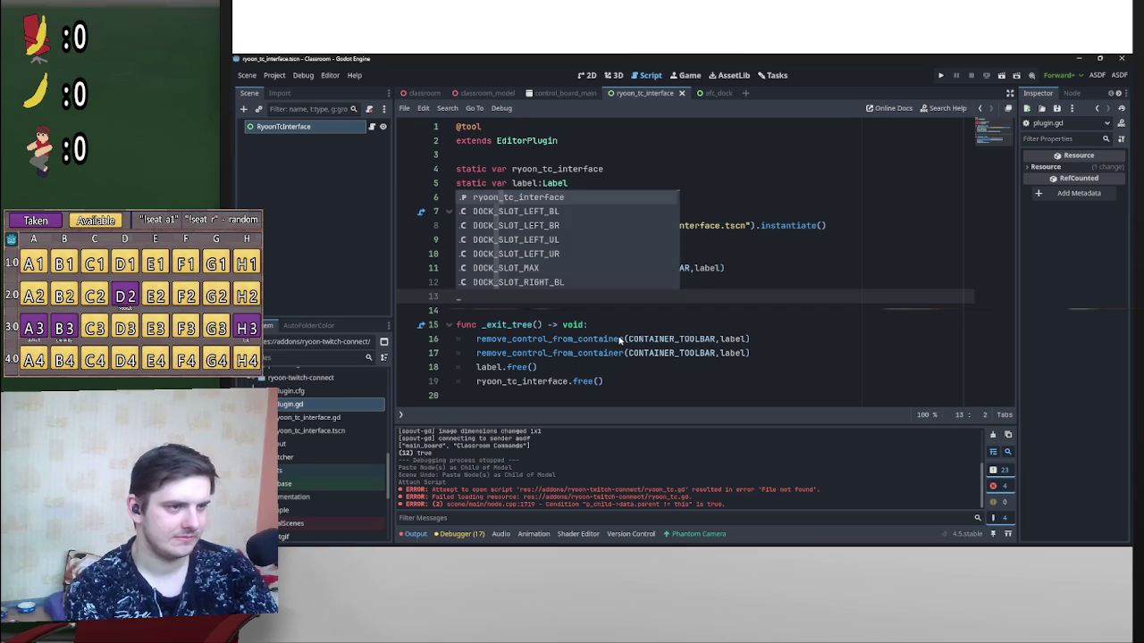
{"action": "key", "text": "BackSpace"}
{"action": "type", "text": "func _"}
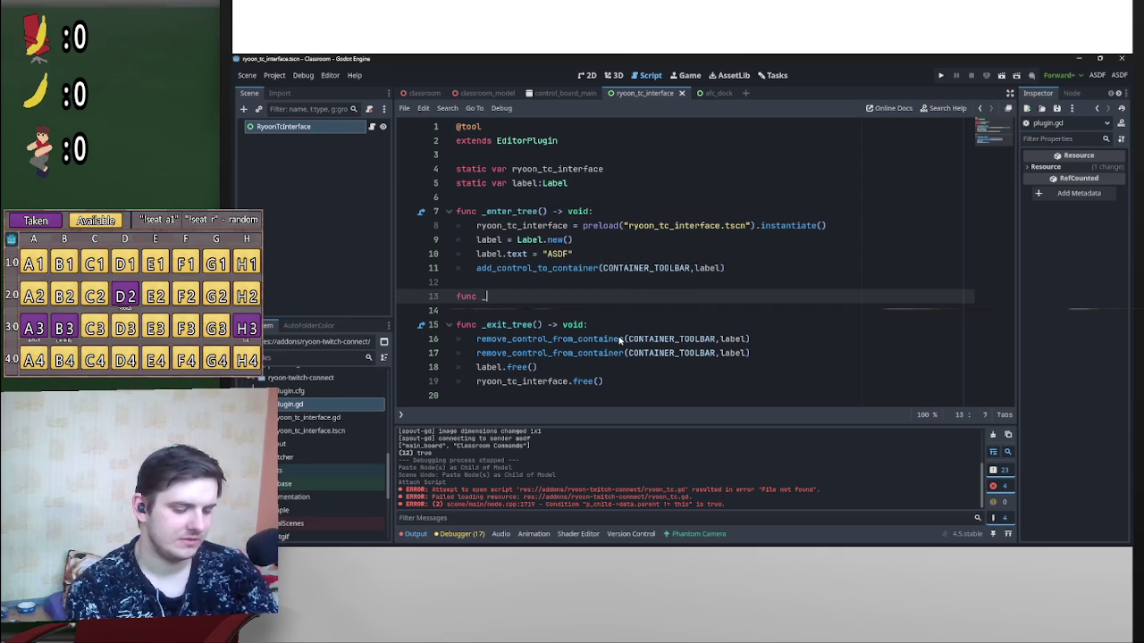
{"action": "type", "text": "get"}
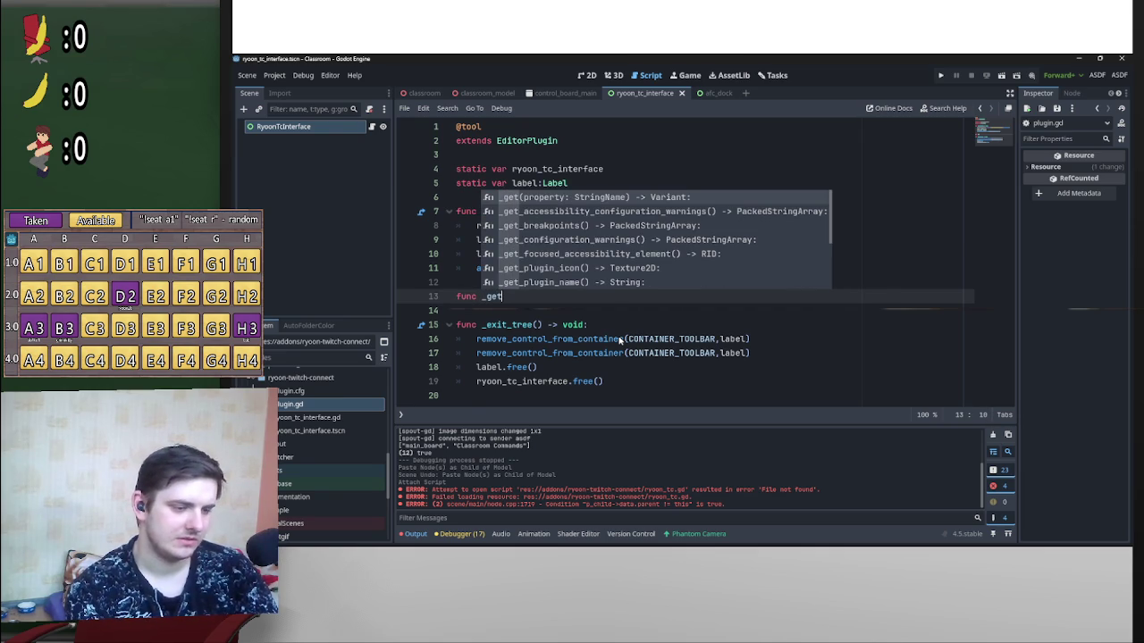
{"action": "left_click", "coordinate": [545, 268]}
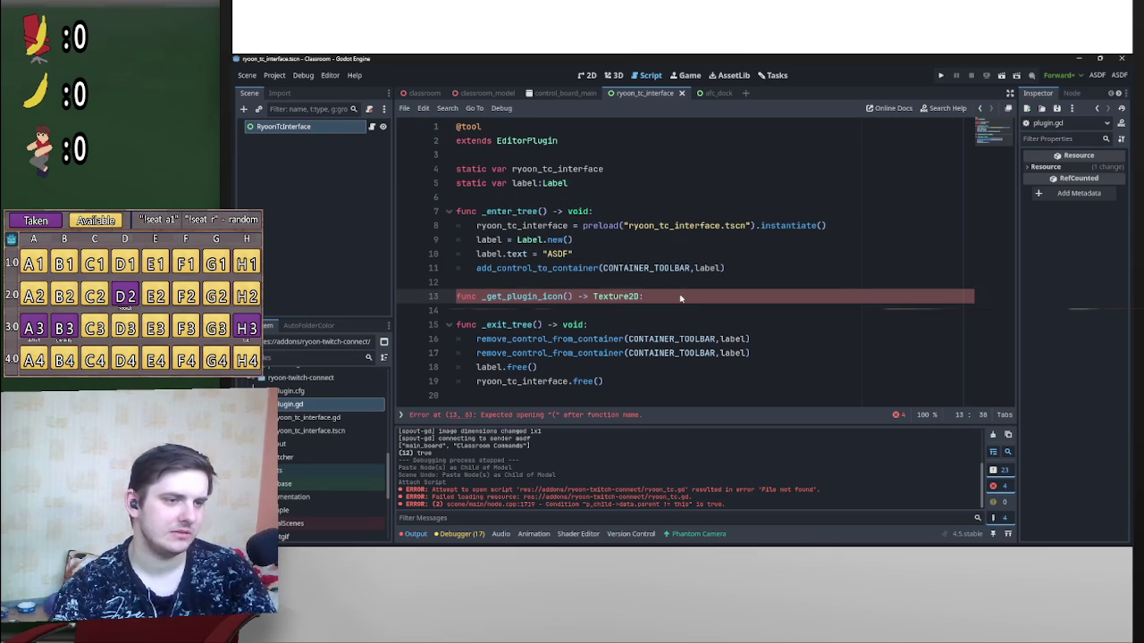
{"action": "type", "text": ":"}
Step: Duplicate that line and edit the copy into func _get_plugin_name() -> String:
{"action": "left_click_drag", "start_coordinate": [640, 299], "coordinate": [454, 295]}
{"action": "key", "text": "ctrl+c"}
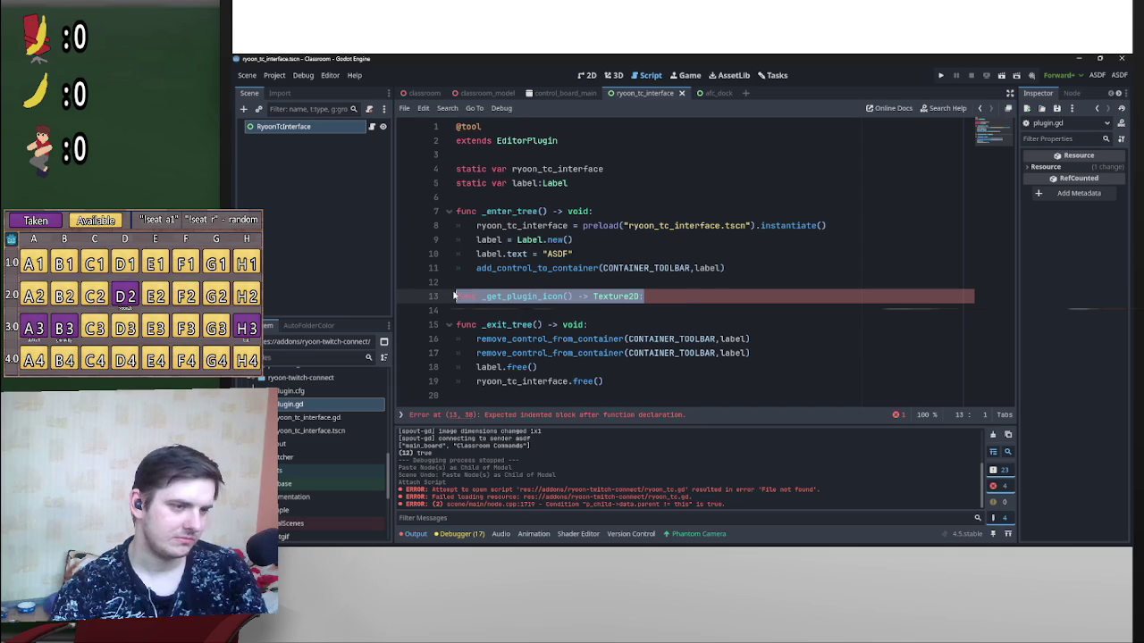
{"action": "left_click", "coordinate": [576, 323]}
{"action": "left_click", "coordinate": [587, 310]}
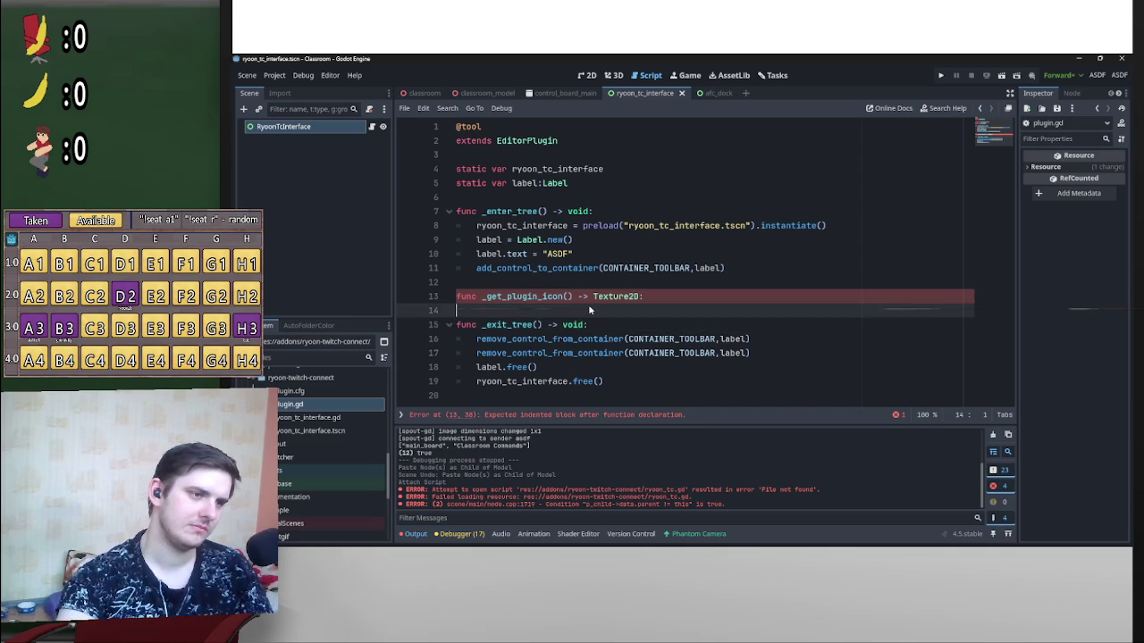
{"action": "key", "text": "Return"}
{"action": "key", "text": "ctrl+v"}
{"action": "left_click_drag", "start_coordinate": [563, 328], "coordinate": [543, 327]}
{"action": "left_click_drag", "start_coordinate": [671, 327], "coordinate": [541, 324]}
{"action": "key", "text": "BackSpace"}
{"action": "key", "text": "BackSpace"}
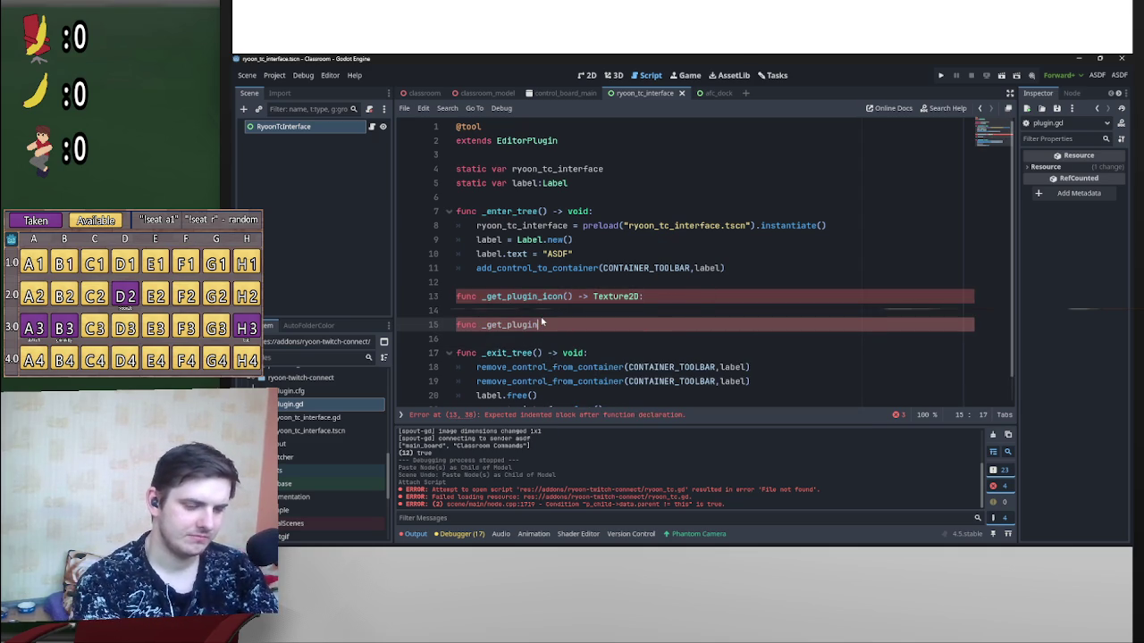
{"action": "type", "text": "_name() -> String:"}
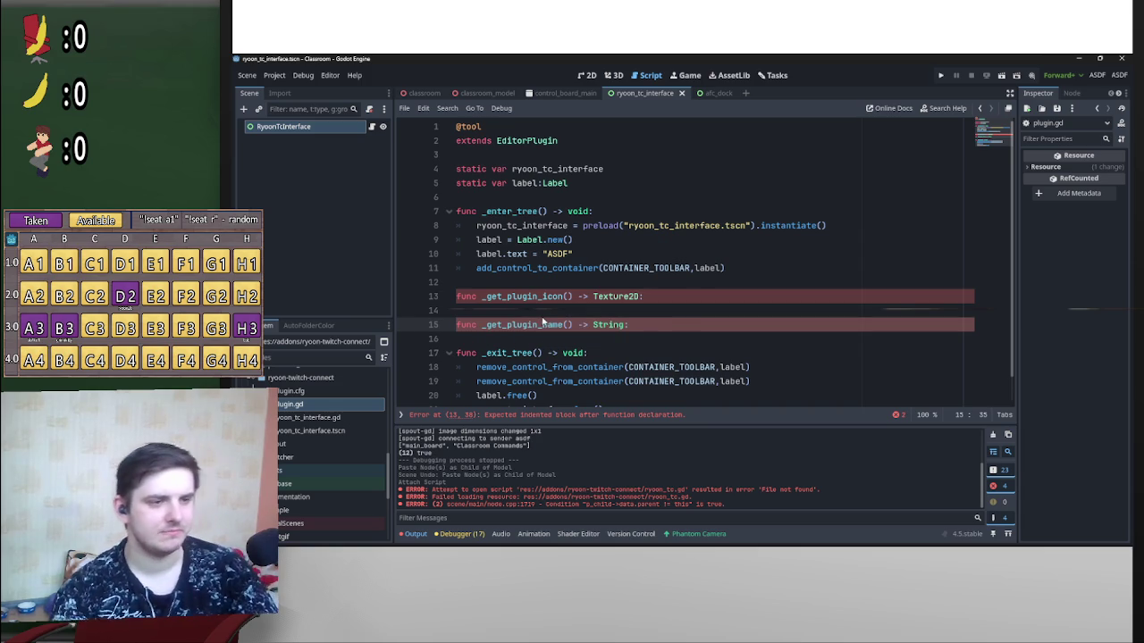
Step: Start indented bodies under both _get_plugin_name and _get_plugin_icon
{"action": "key", "text": "Return"}
{"action": "left_click", "coordinate": [732, 296]}
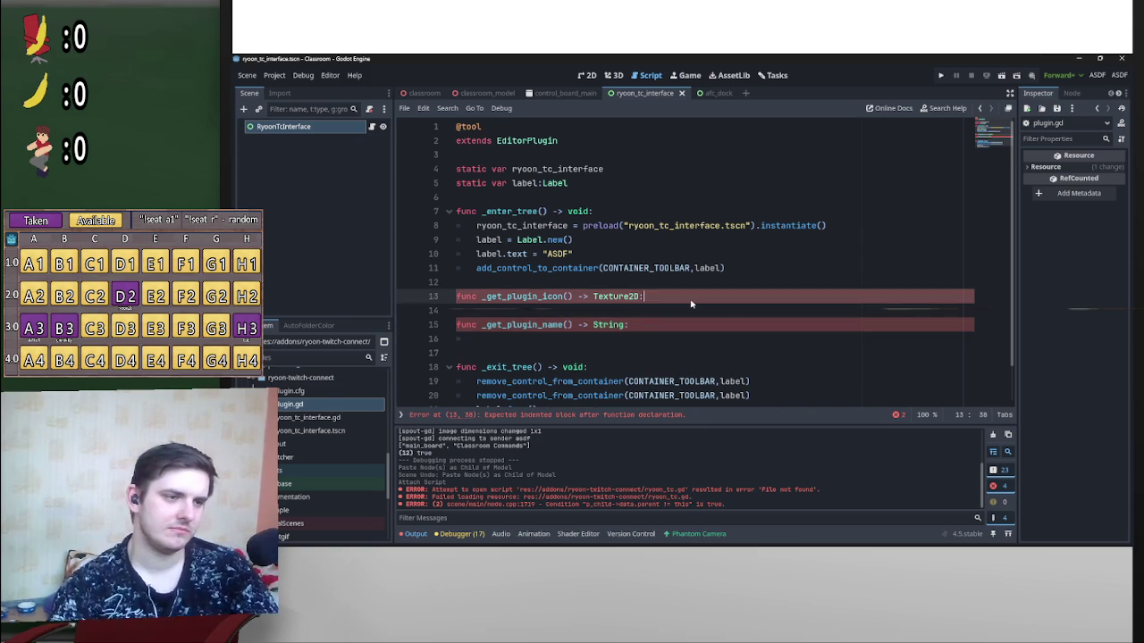
{"action": "key", "text": "Return"}
{"action": "scroll", "coordinate": [788, 229], "scroll_direction": "down", "scroll_amount": 2}
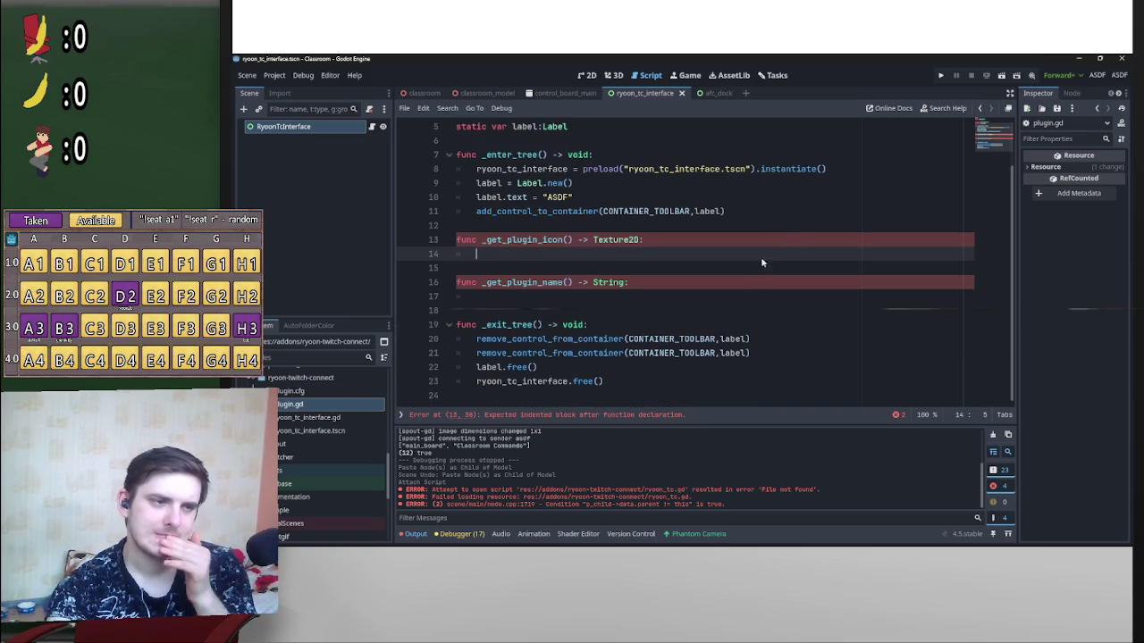
Step: Launch Aseprite from the Dev apps folder in the Start menu
{"action": "mouse_move", "coordinate": [645, 546]}
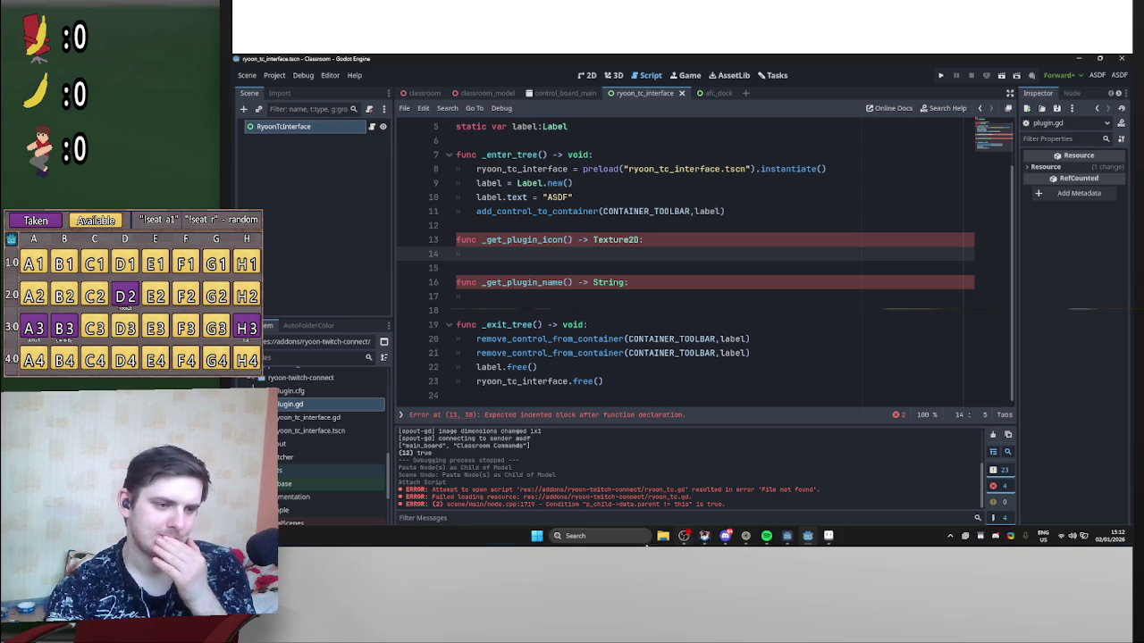
{"action": "left_click", "coordinate": [536, 535]}
{"action": "left_click", "coordinate": [660, 266]}
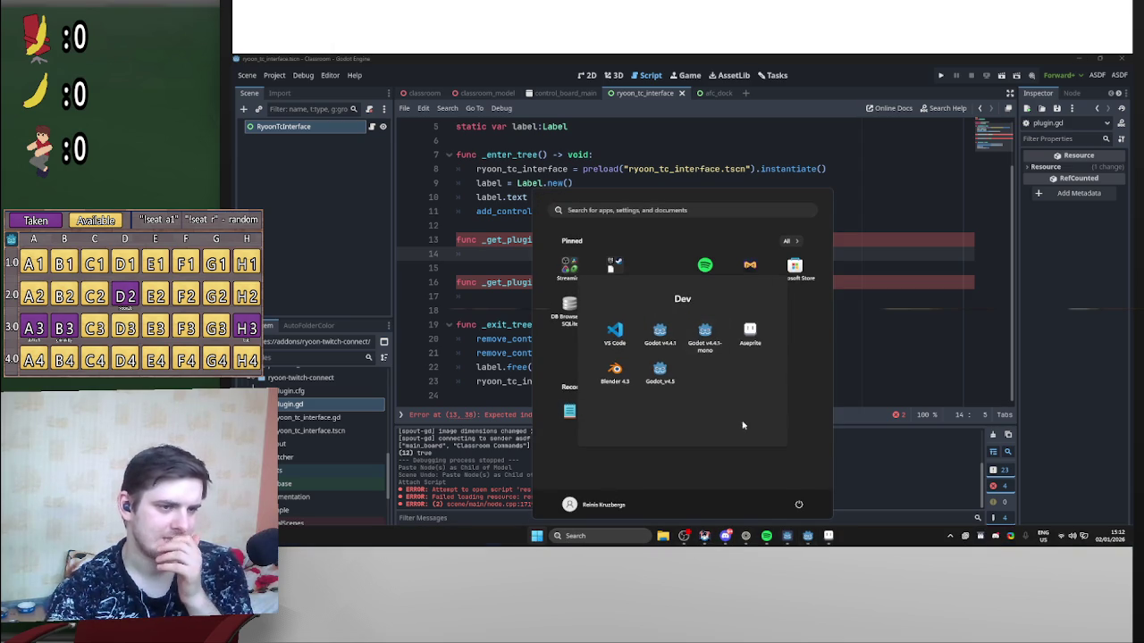
{"action": "left_click", "coordinate": [750, 332]}
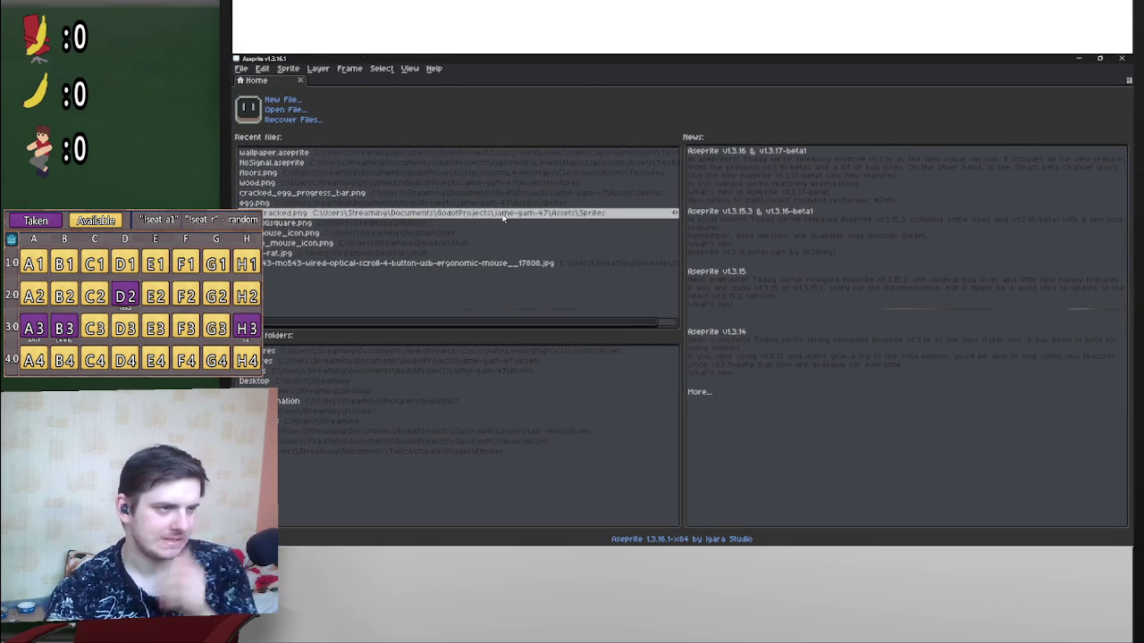
Step: Create a new sprite with width 16 and height 16 pixels
{"action": "left_click", "coordinate": [284, 100]}
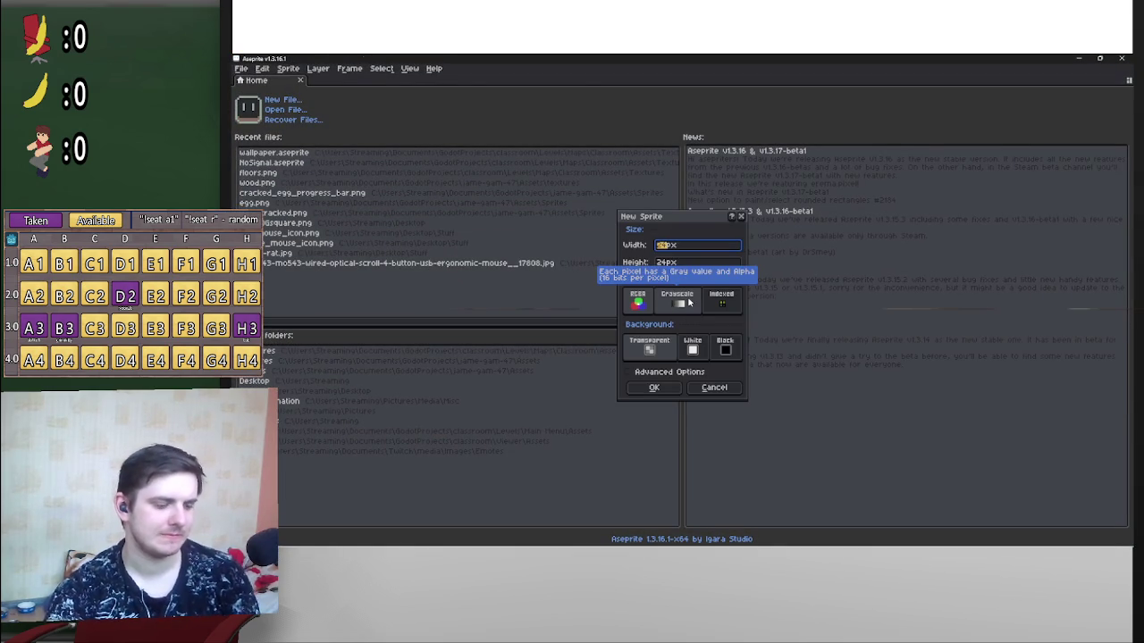
{"action": "type", "text": "16"}
{"action": "left_click", "coordinate": [665, 262]}
{"action": "type", "text": "16"}
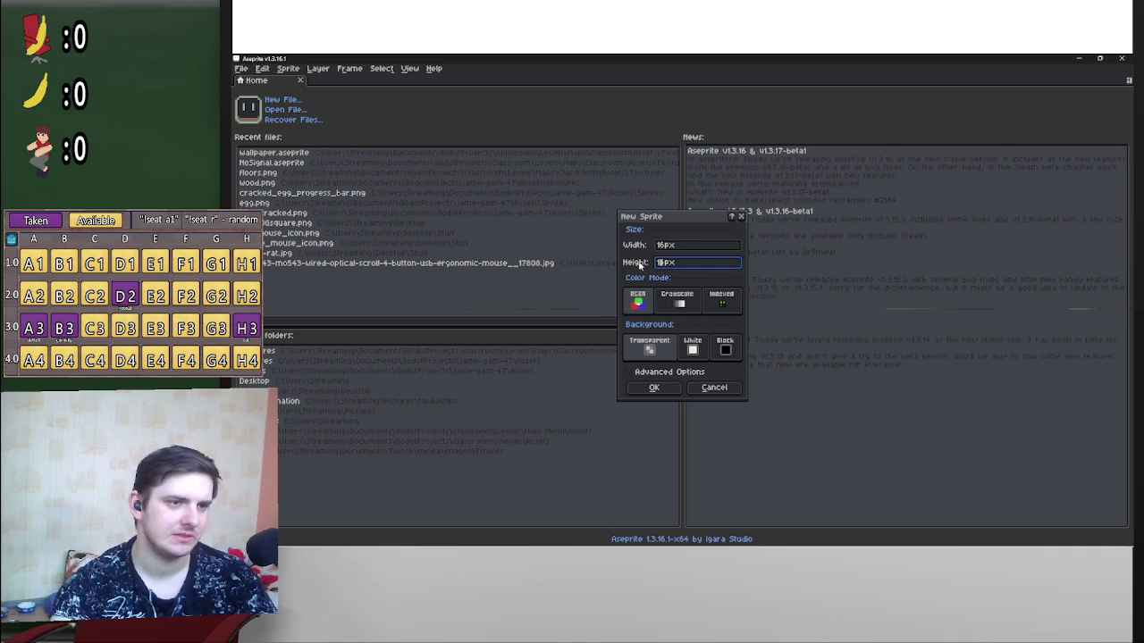
{"action": "type", "text": "6"}
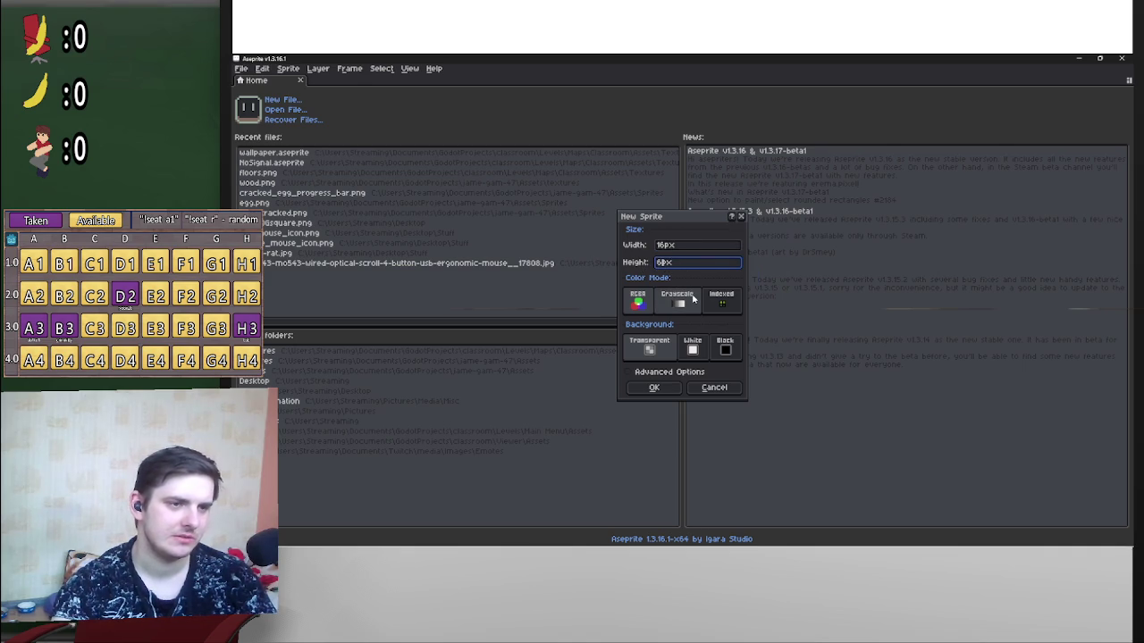
{"action": "key", "text": "BackSpace"}
{"action": "type", "text": "16"}
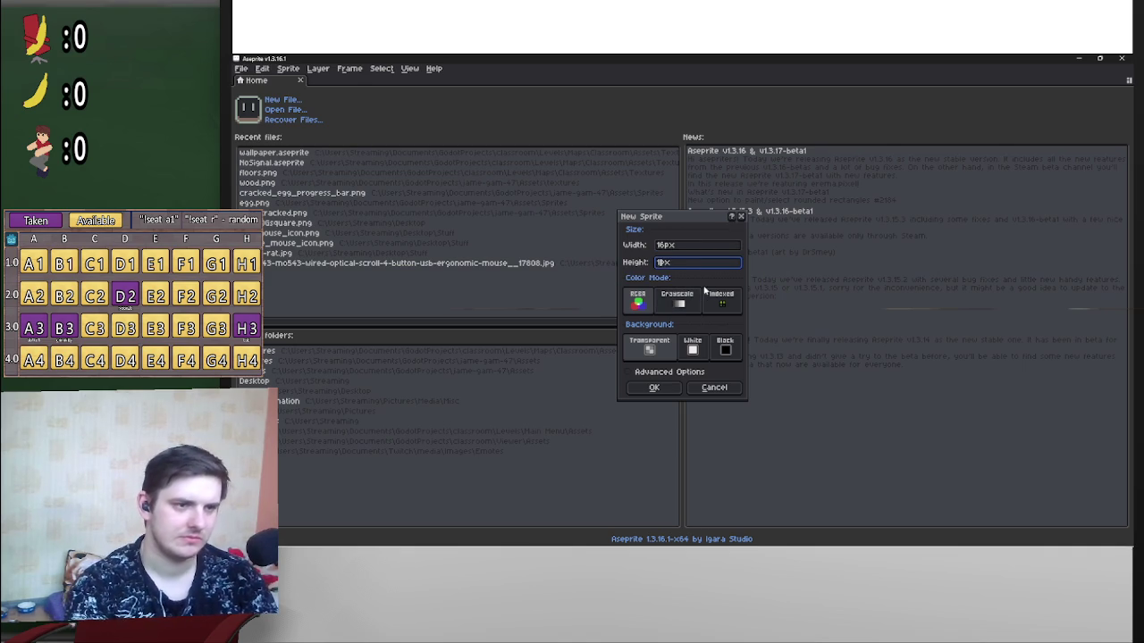
{"action": "left_click", "coordinate": [657, 392]}
Step: Switch between Aseprite and the Godot editor, ending back in Godot
{"action": "scroll", "coordinate": [696, 303], "scroll_direction": "up", "scroll_amount": 6}
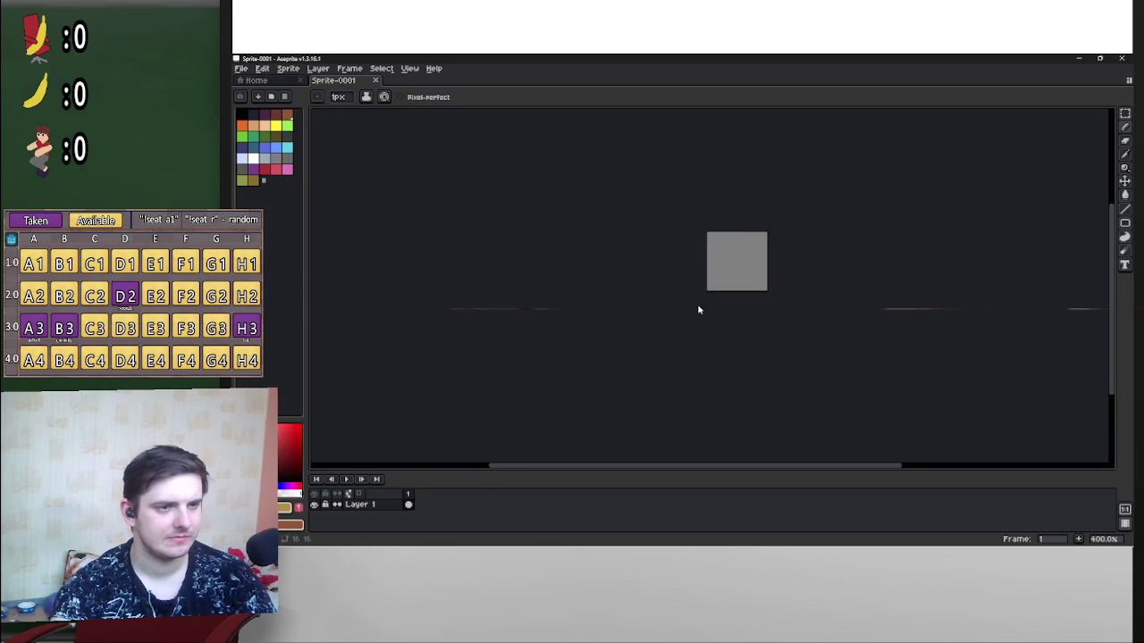
{"action": "scroll", "coordinate": [759, 272], "scroll_direction": "up", "scroll_amount": 2}
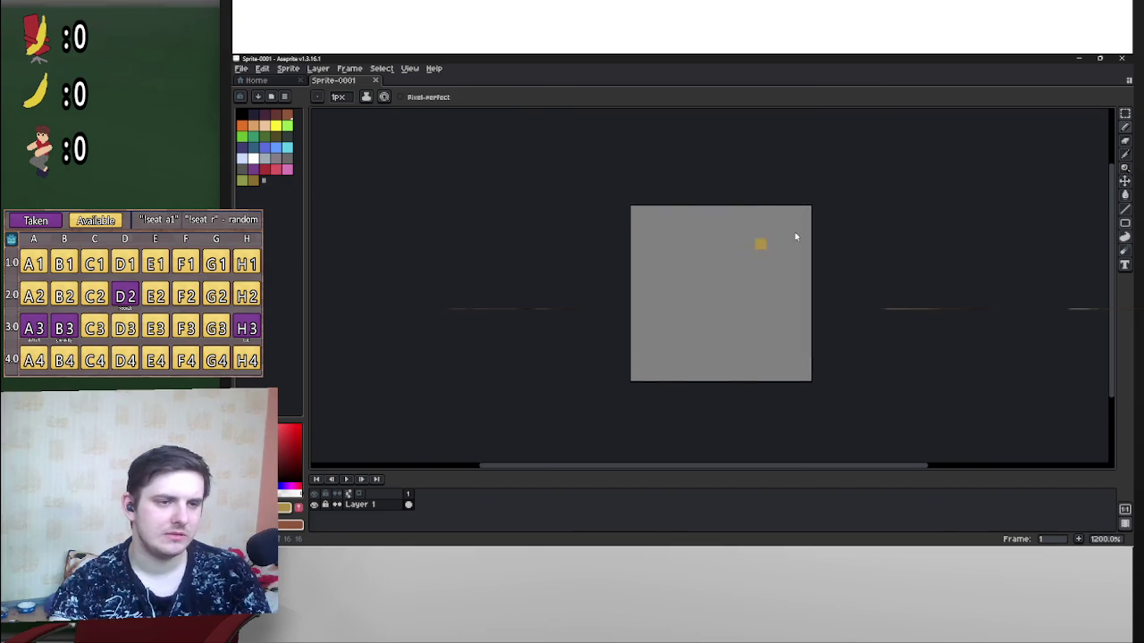
{"action": "key", "text": "alt+Tab"}
{"action": "left_click", "coordinate": [581, 255]}
{"action": "key", "text": "alt+Tab"}
{"action": "key", "text": "alt+Tab"}
{"action": "left_click", "coordinate": [658, 256]}
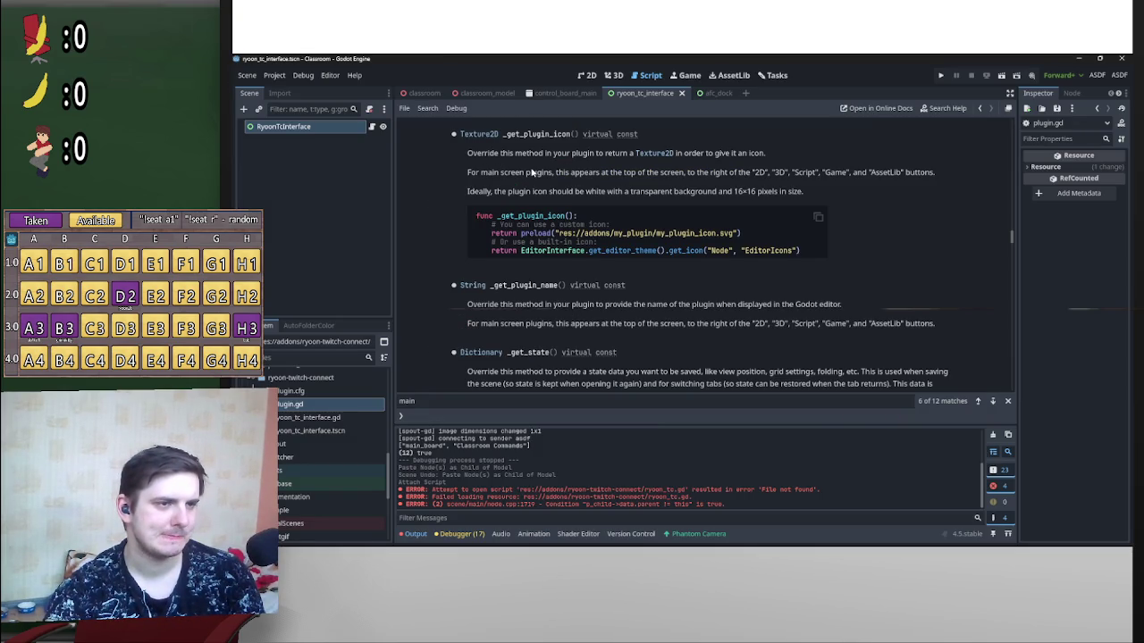
Step: Switch to the Aseprite sprite and pick white as the drawing colour
{"action": "left_click_drag", "start_coordinate": [530, 191], "coordinate": [608, 194]}
{"action": "left_click", "coordinate": [653, 194]}
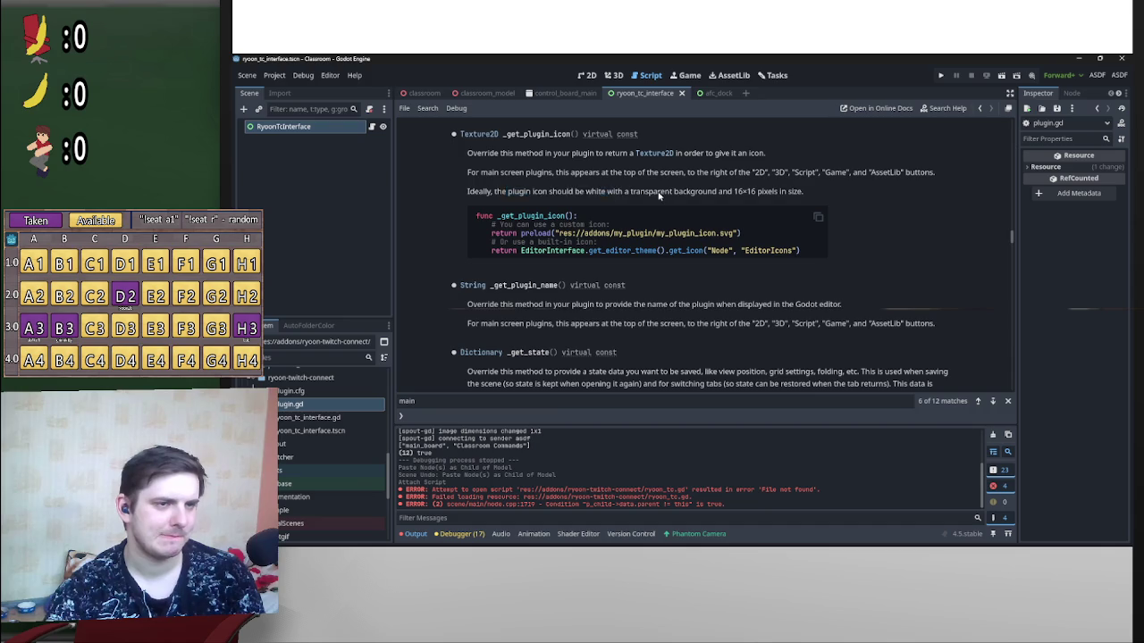
{"action": "key", "text": "alt+Tab"}
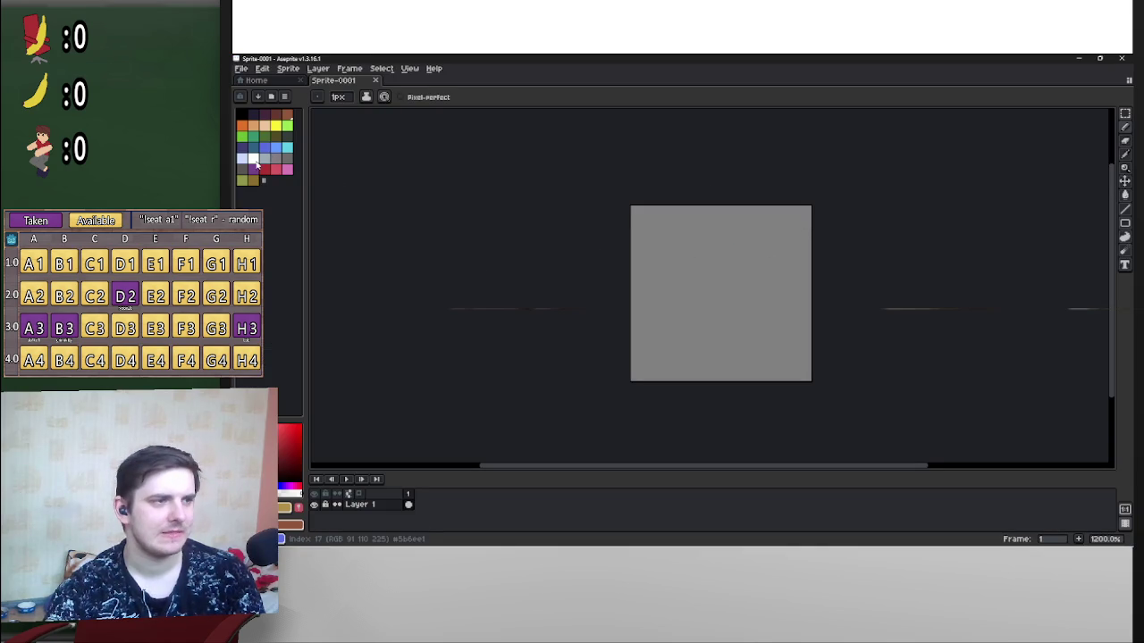
{"action": "left_click", "coordinate": [251, 161]}
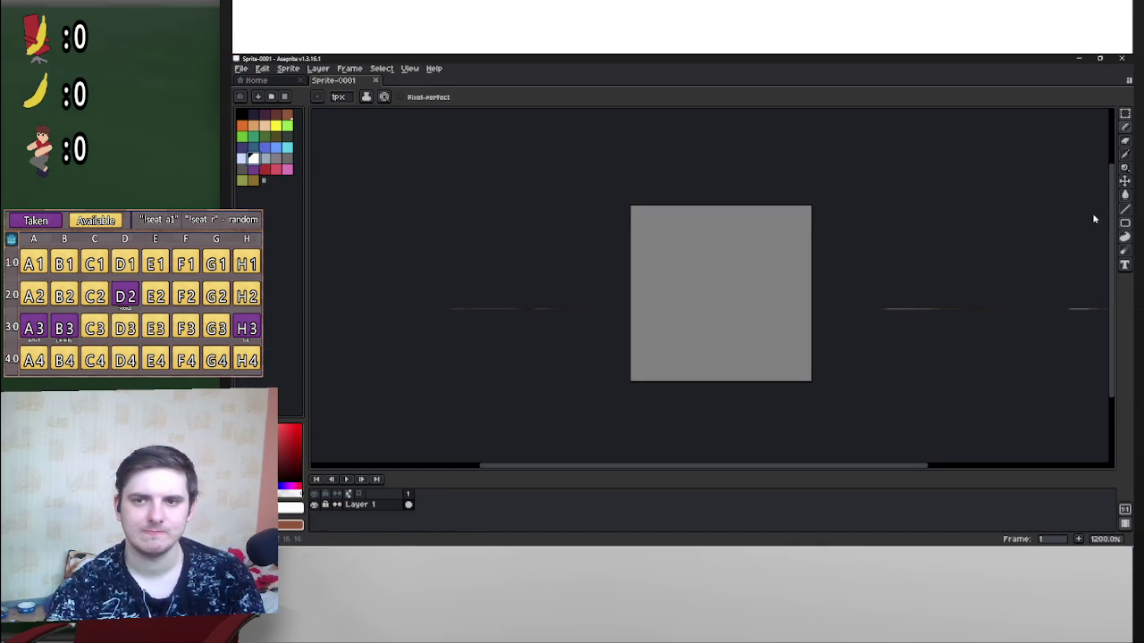
{"action": "scroll", "coordinate": [725, 237], "scroll_direction": "up", "scroll_amount": 4}
{"action": "scroll", "coordinate": [720, 250], "scroll_direction": "down", "scroll_amount": 3}
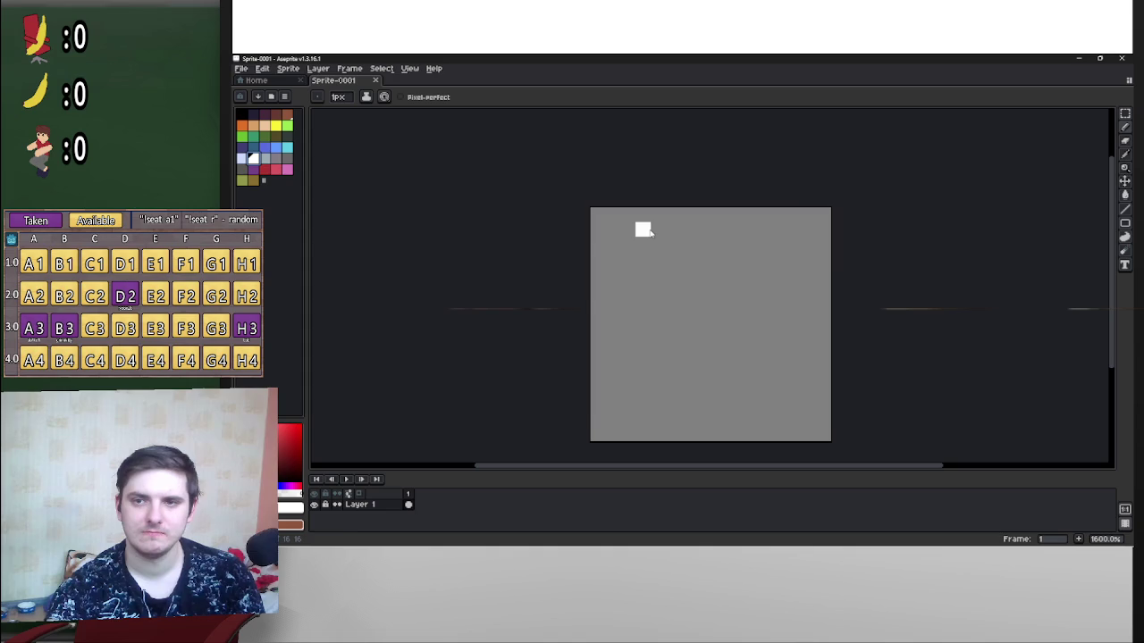
Step: Pencil the white stair-stepped corner and sides of the speech-bubble outline
{"action": "left_click", "coordinate": [643, 231]}
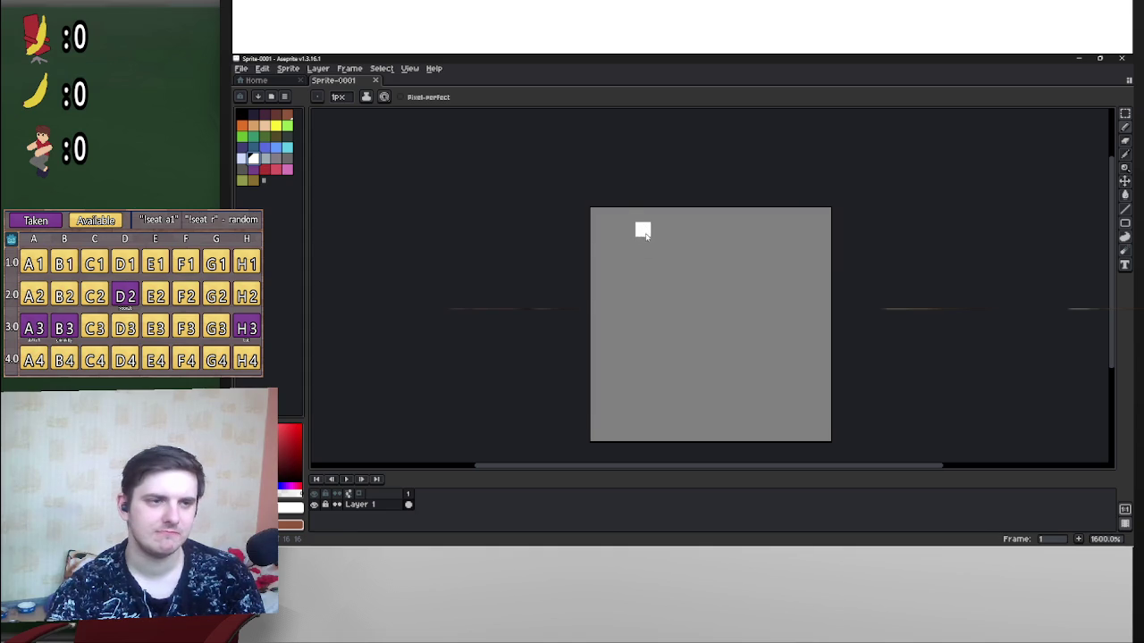
{"action": "left_click", "coordinate": [627, 243]}
{"action": "left_click", "coordinate": [613, 258]}
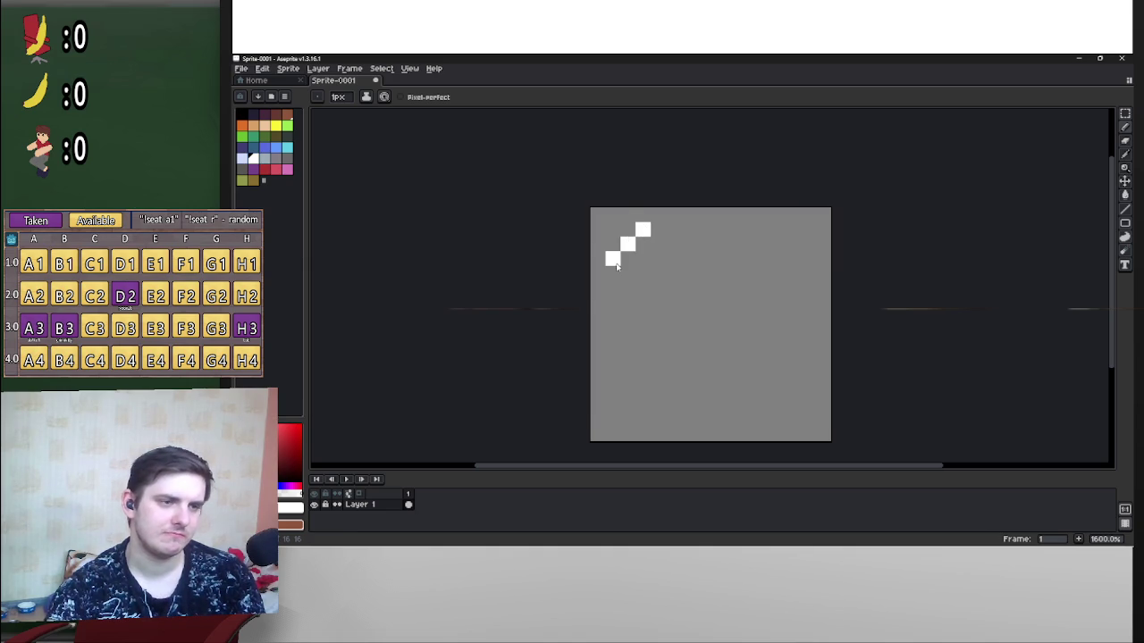
{"action": "left_click", "coordinate": [612, 272]}
{"action": "left_click", "coordinate": [613, 286]}
{"action": "mouse_move", "coordinate": [616, 306]}
{"action": "left_mouse_down"}
{"action": "mouse_move", "coordinate": [613, 378]}
{"action": "mouse_move", "coordinate": [636, 402]}
{"action": "mouse_move", "coordinate": [760, 404]}
{"action": "mouse_move", "coordinate": [777, 437]}
{"action": "mouse_move", "coordinate": [806, 436]}
{"action": "mouse_move", "coordinate": [791, 420]}
{"action": "mouse_move", "coordinate": [822, 389]}
{"action": "mouse_move", "coordinate": [813, 244]}
{"action": "mouse_move", "coordinate": [792, 230]}
{"action": "mouse_move", "coordinate": [659, 231]}
{"action": "left_mouse_up"}
{"action": "key", "text": "ctrl+z"}
{"action": "left_click", "coordinate": [793, 405]}
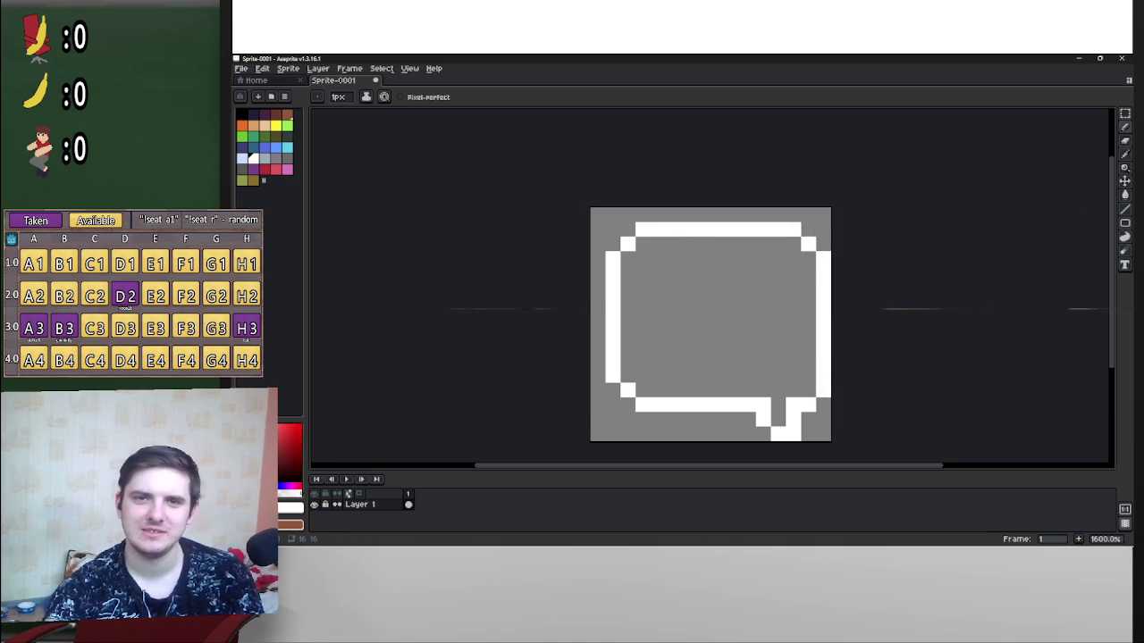
{"action": "key", "text": "alt+Tab"}
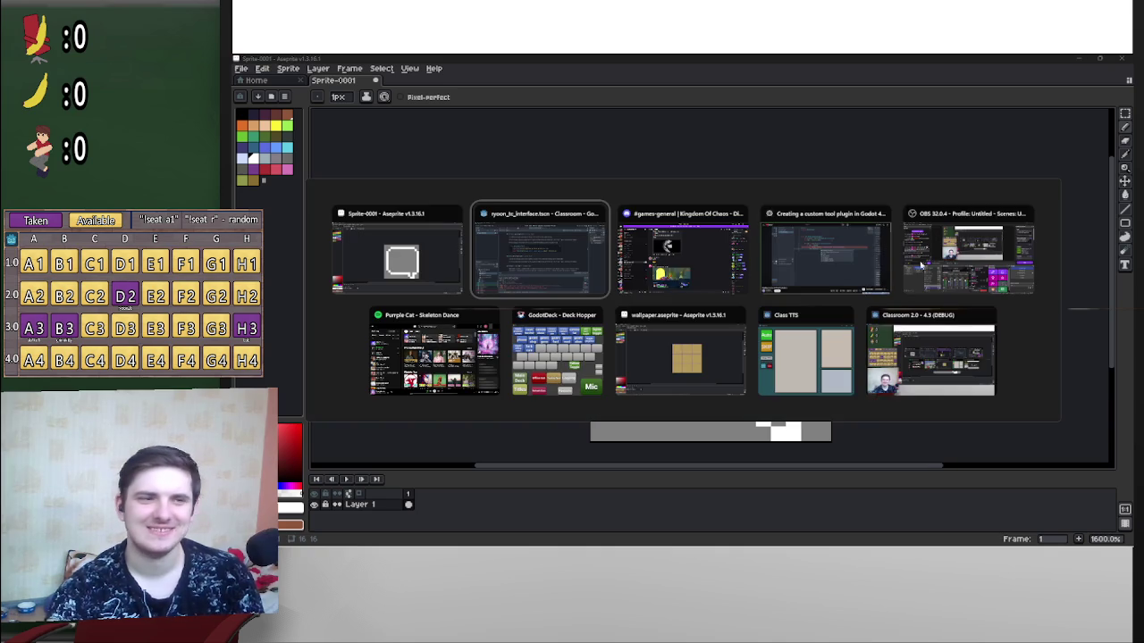
Step: Check the tutorial video, then return to the Aseprite sprite
{"action": "key", "text": "alt+Tab"}
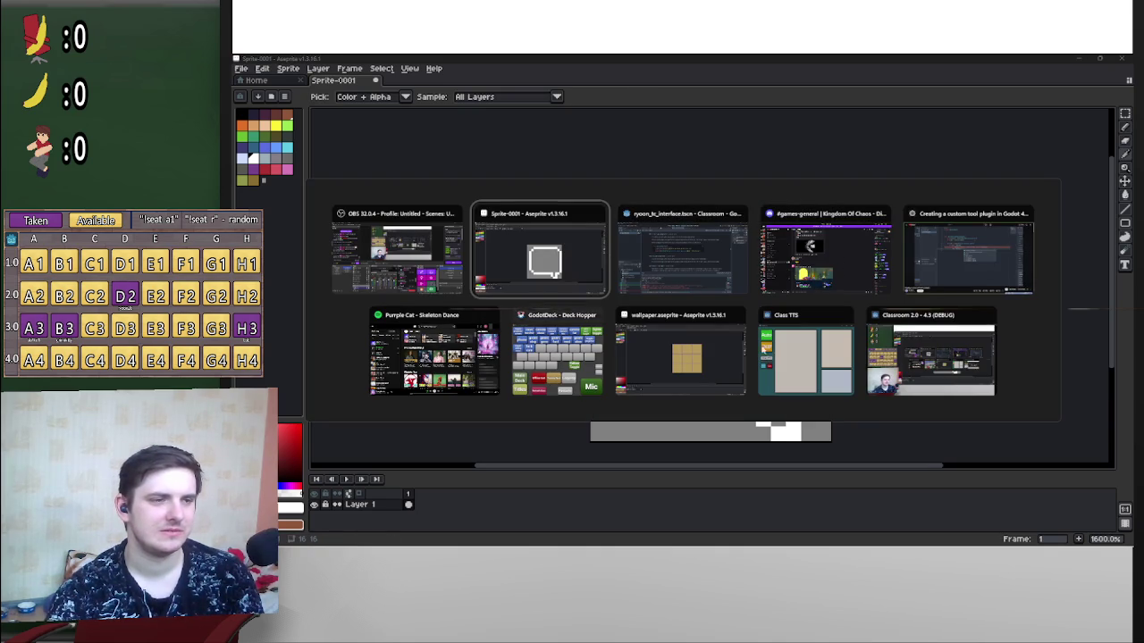
{"action": "key", "text": "alt+Tab"}
{"action": "left_click", "coordinate": [983, 253]}
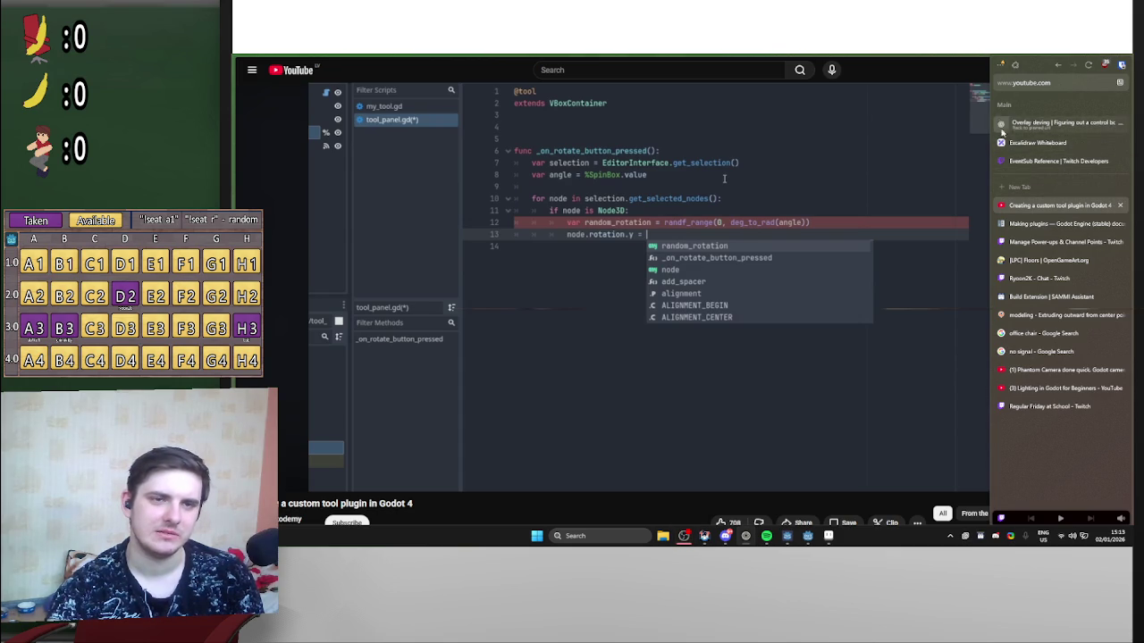
{"action": "key", "text": "alt+Tab"}
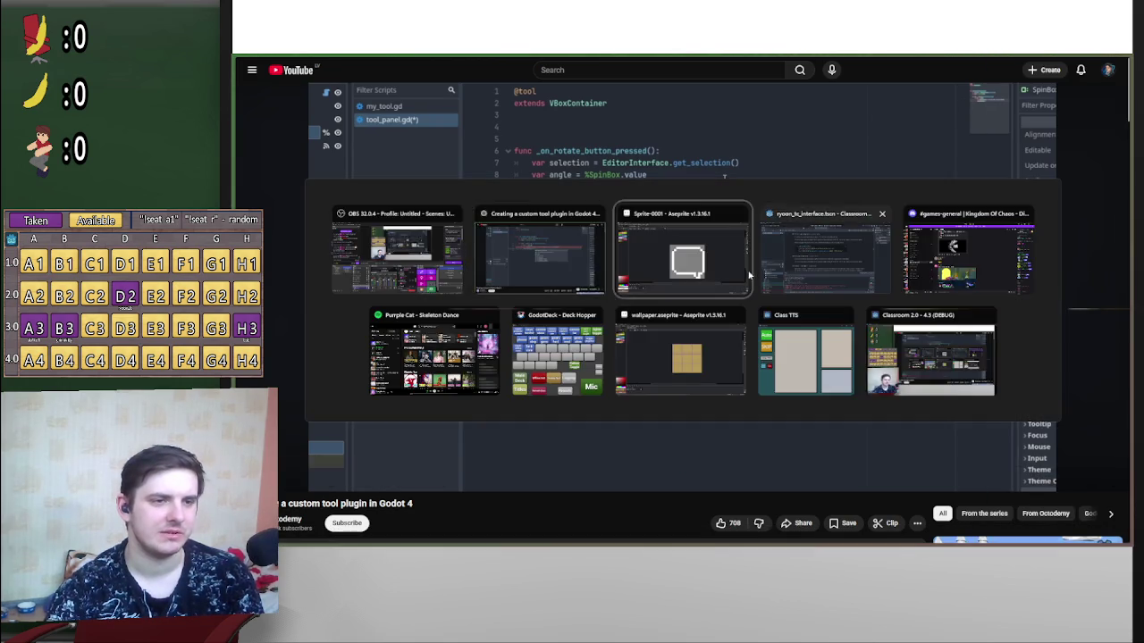
Step: Undo the earlier strokes and redraw the bubble's white top edge with the pencil
{"action": "key", "text": "ctrl+z"}
{"action": "key", "text": "ctrl+z"}
{"action": "key", "text": "ctrl+z"}
{"action": "key", "text": "ctrl+z"}
{"action": "key", "text": "ctrl+z"}
{"action": "key", "text": "ctrl+z"}
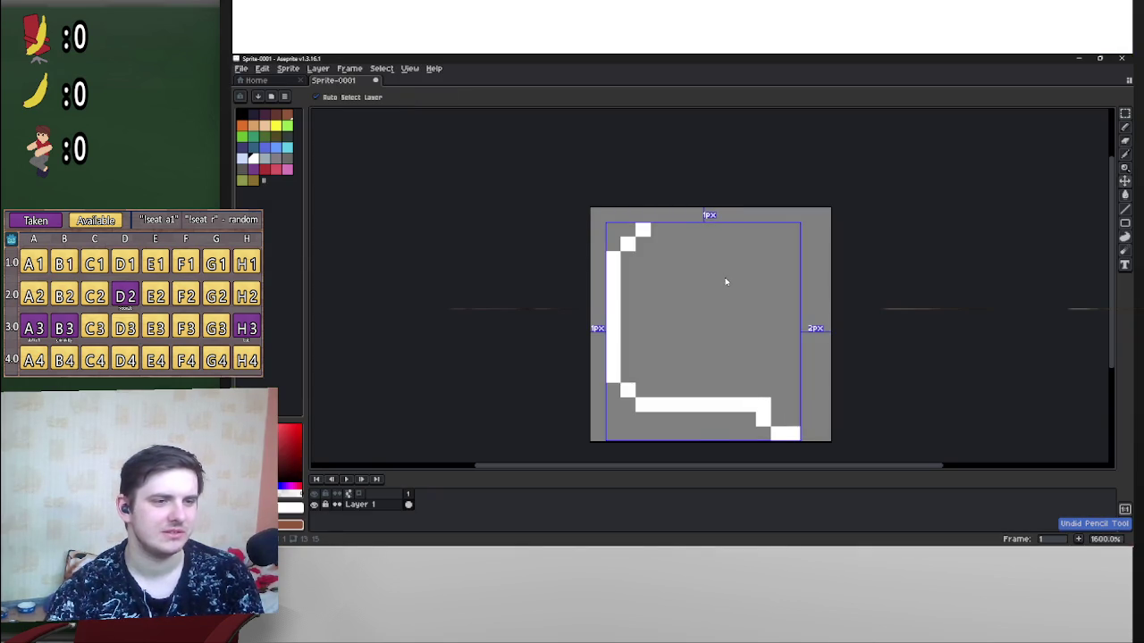
{"action": "key", "text": "ctrl+z"}
{"action": "key", "text": "ctrl+z"}
{"action": "key", "text": "ctrl+z"}
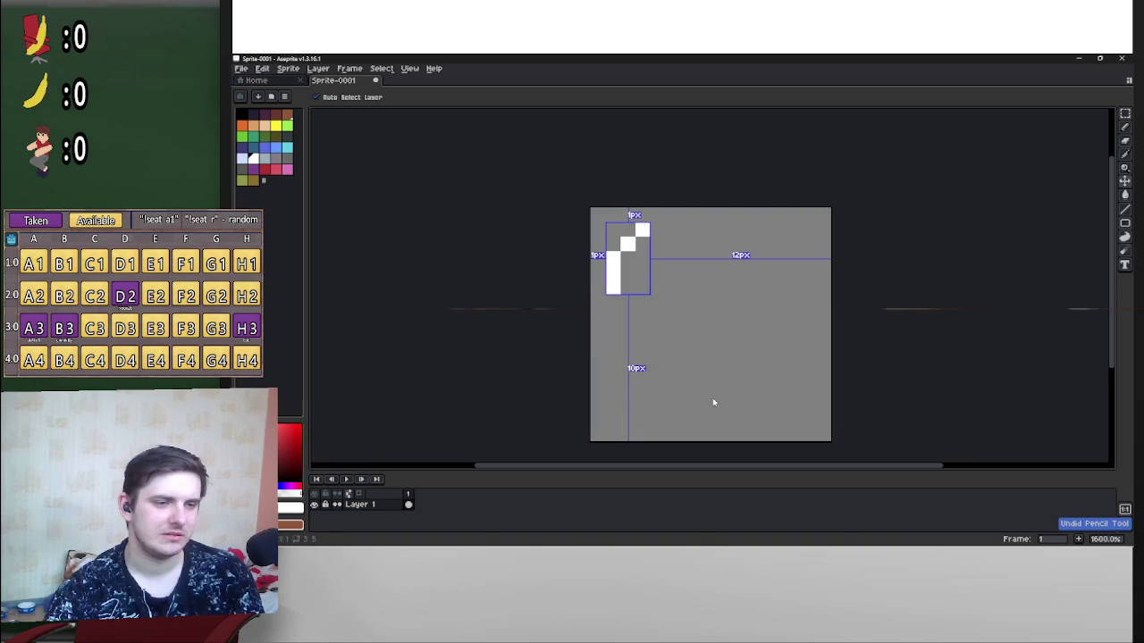
{"action": "key", "text": "b"}
{"action": "mouse_move", "coordinate": [637, 230]}
{"action": "left_mouse_down"}
{"action": "mouse_move", "coordinate": [815, 229]}
{"action": "mouse_move", "coordinate": [821, 243]}
{"action": "mouse_move", "coordinate": [822, 401]}
{"action": "mouse_move", "coordinate": [756, 408]}
{"action": "mouse_move", "coordinate": [717, 435]}
{"action": "left_mouse_up"}
Step: Redraw the bubble's bottom line with a stair-stepped tail
{"action": "key", "text": "ctrl+z"}
{"action": "left_click_drag", "start_coordinate": [738, 406], "coordinate": [703, 423]}
{"action": "left_click", "coordinate": [688, 433]}
{"action": "left_click", "coordinate": [674, 419]}
{"action": "left_click", "coordinate": [688, 404]}
{"action": "key", "text": "ctrl+z"}
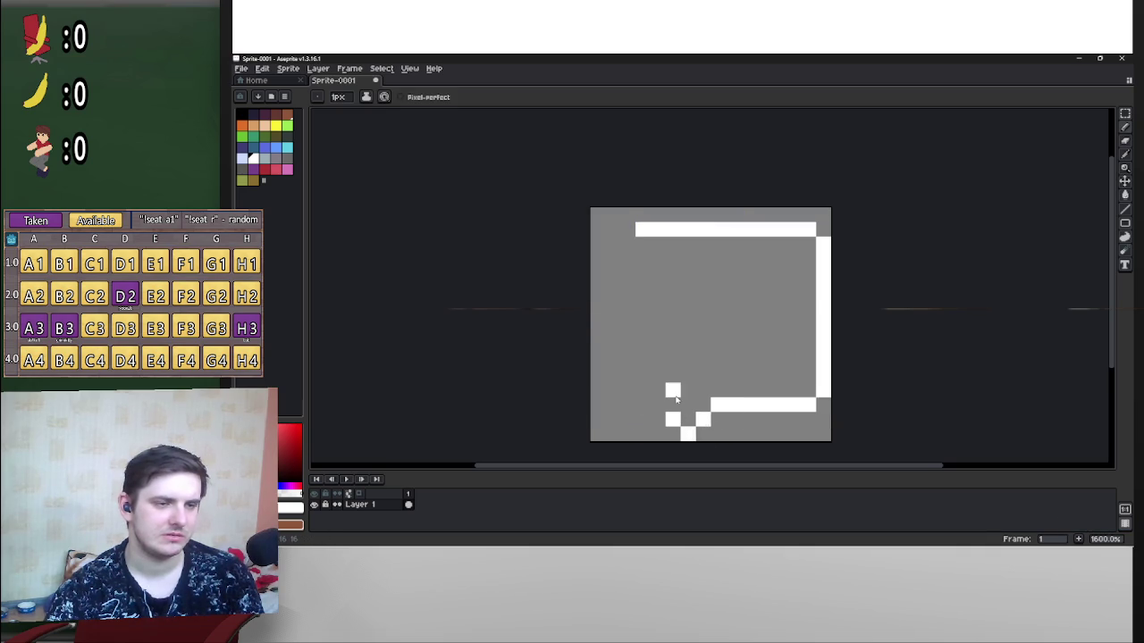
{"action": "mouse_move", "coordinate": [674, 405]}
{"action": "left_mouse_down"}
{"action": "mouse_move", "coordinate": [658, 393]}
{"action": "mouse_move", "coordinate": [613, 403]}
{"action": "mouse_move", "coordinate": [613, 302]}
{"action": "left_mouse_up"}
{"action": "key", "text": "ctrl+z"}
{"action": "key", "text": "ctrl+z"}
{"action": "mouse_move", "coordinate": [659, 404]}
{"action": "left_mouse_down"}
{"action": "mouse_move", "coordinate": [627, 403]}
{"action": "mouse_move", "coordinate": [627, 239]}
{"action": "mouse_move", "coordinate": [644, 404]}
{"action": "mouse_move", "coordinate": [628, 405]}
{"action": "left_mouse_up"}
{"action": "key", "text": "ctrl+z"}
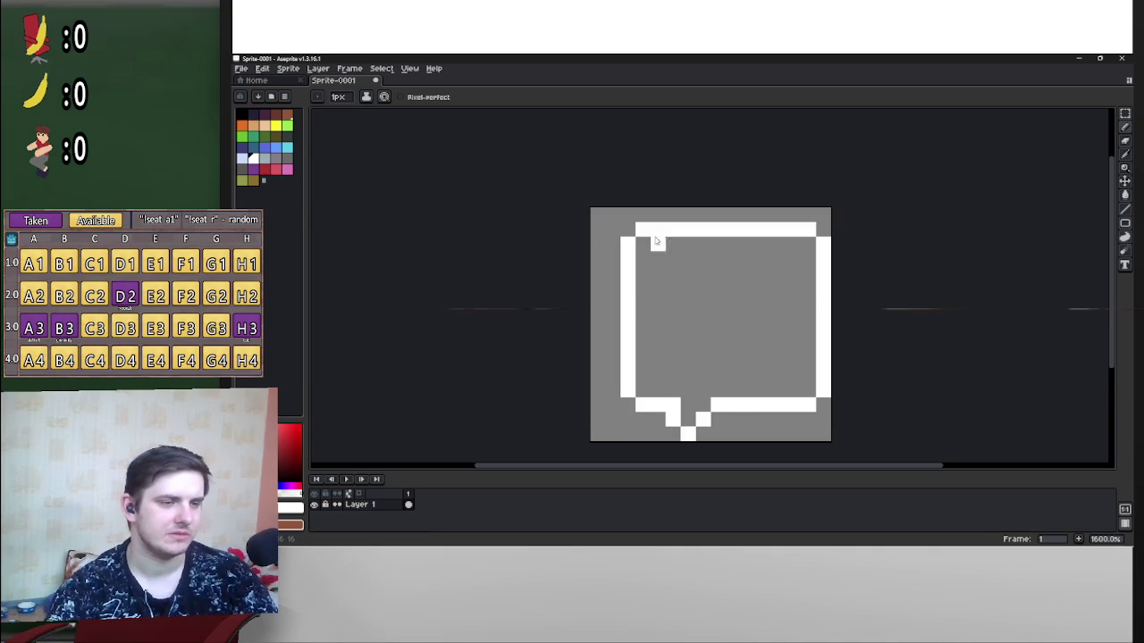
Step: Draw two vertical white eye lines inside the bubble
{"action": "left_click_drag", "start_coordinate": [699, 279], "coordinate": [704, 323]}
{"action": "key", "text": "ctrl+z"}
{"action": "left_click_drag", "start_coordinate": [715, 274], "coordinate": [715, 325]}
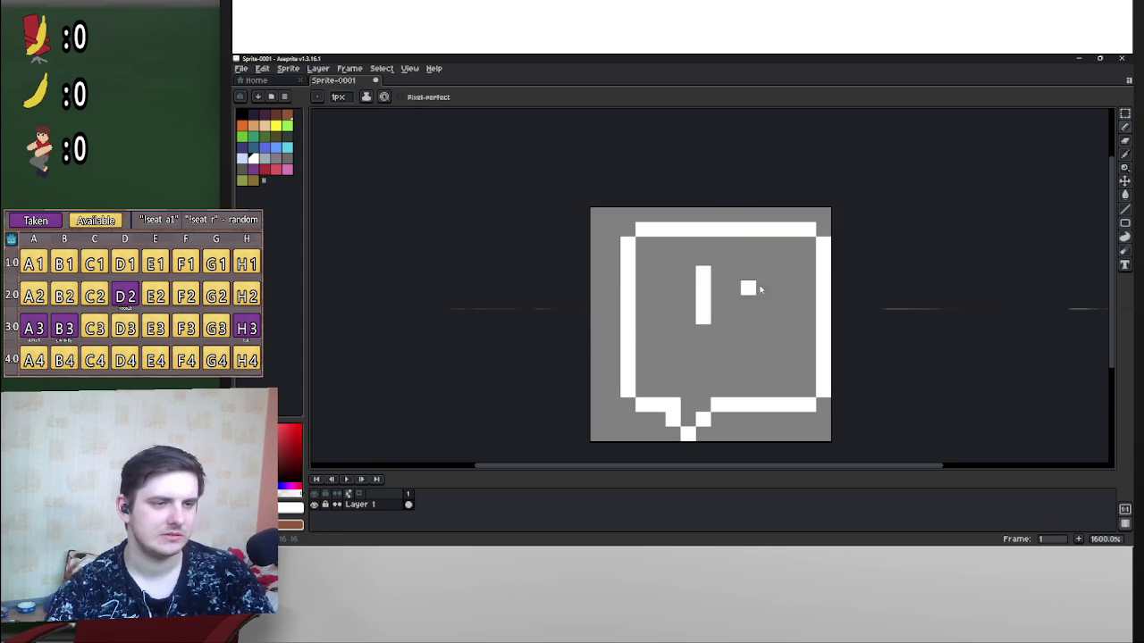
{"action": "left_click_drag", "start_coordinate": [764, 273], "coordinate": [765, 322]}
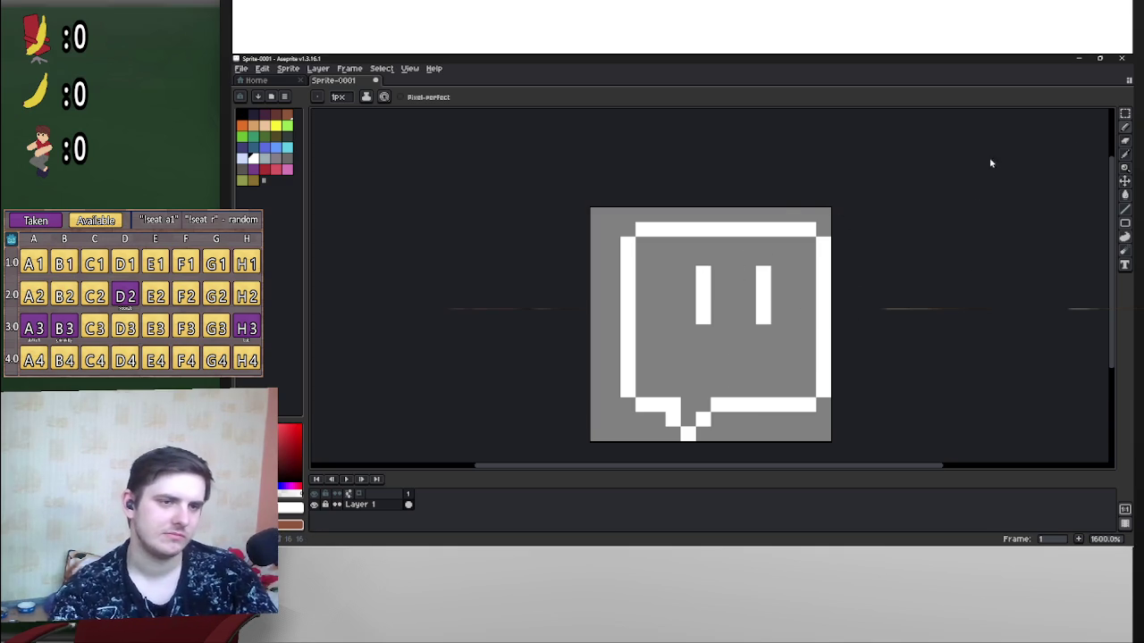
Step: Shift the whole drawing one pixel left and nudge the tail into place
{"action": "left_click", "coordinate": [1125, 114]}
{"action": "mouse_move", "coordinate": [622, 224]}
{"action": "left_mouse_down"}
{"action": "mouse_move", "coordinate": [704, 345]}
{"action": "mouse_move", "coordinate": [819, 426]}
{"action": "mouse_move", "coordinate": [797, 427]}
{"action": "left_mouse_up"}
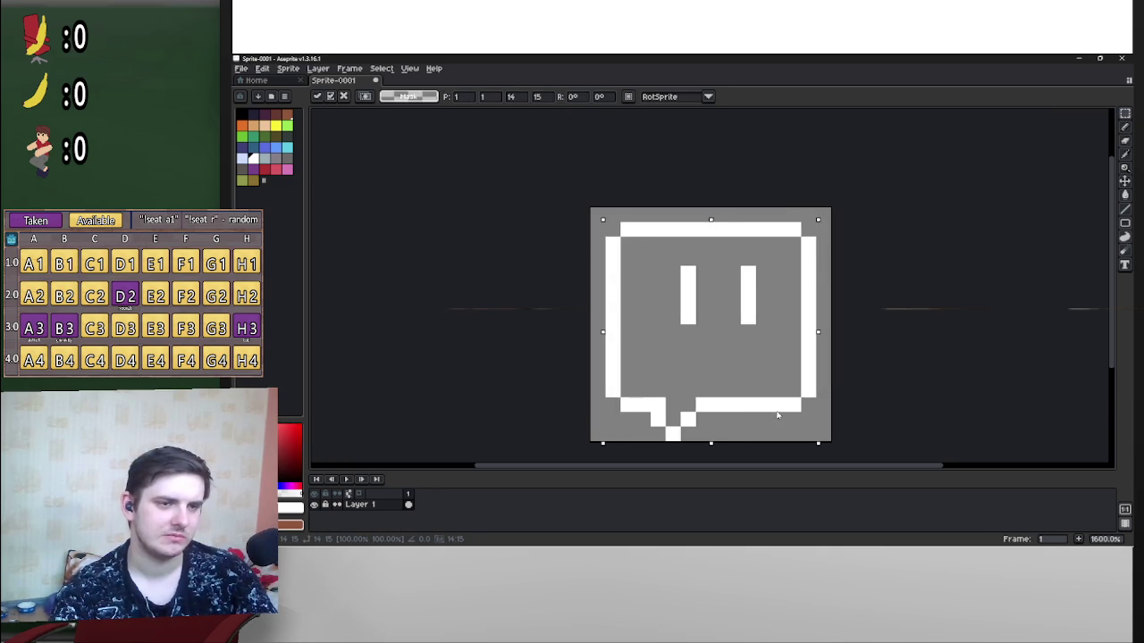
{"action": "key", "text": "ctrl+d"}
{"action": "mouse_move", "coordinate": [648, 395]}
{"action": "left_mouse_down"}
{"action": "mouse_move", "coordinate": [696, 438]}
{"action": "mouse_move", "coordinate": [704, 427]}
{"action": "mouse_move", "coordinate": [675, 420]}
{"action": "mouse_move", "coordinate": [728, 442]}
{"action": "mouse_move", "coordinate": [689, 433]}
{"action": "left_mouse_up"}
{"action": "key", "text": "Return"}
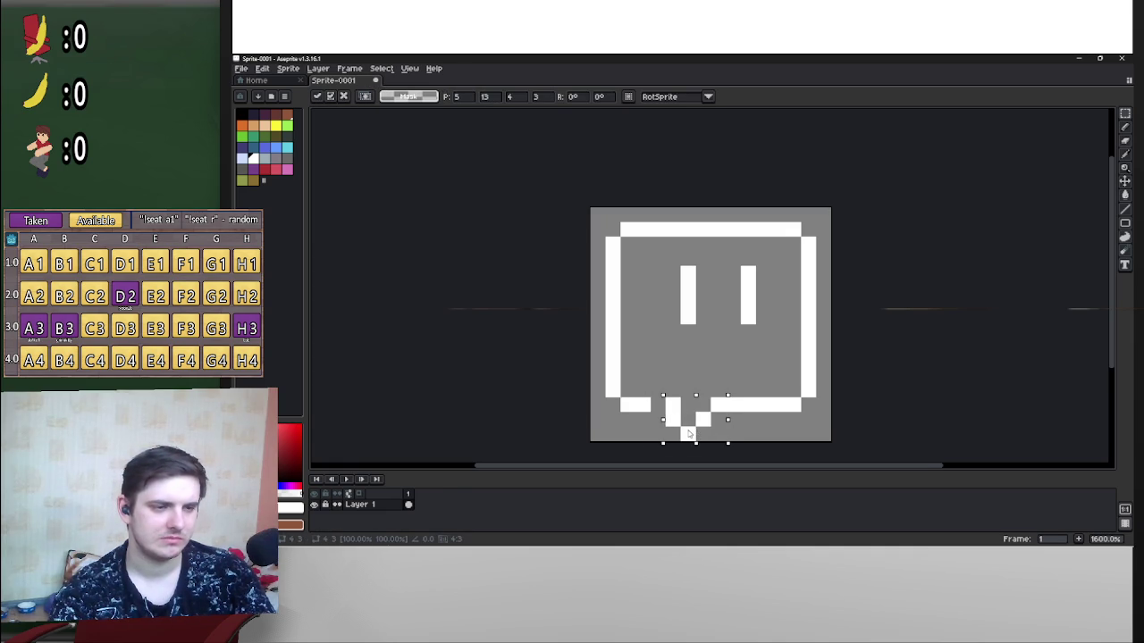
{"action": "left_click", "coordinate": [911, 401]}
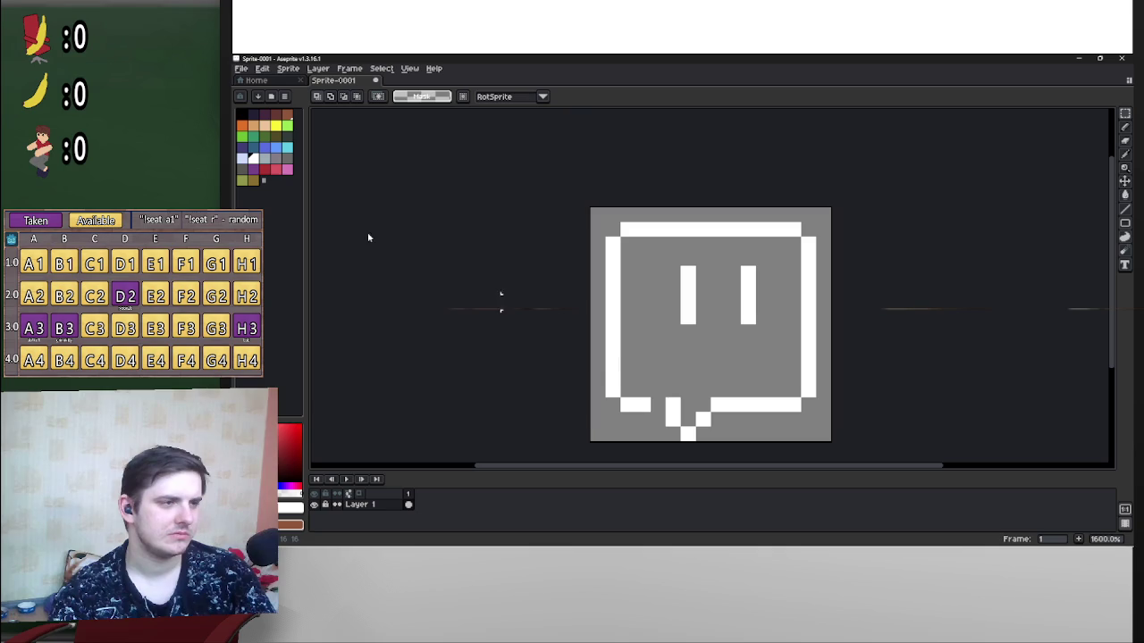
Step: Touch up pixels: fill the bottom outline gap and erase the stray pixel by the right eye
{"action": "left_click", "coordinate": [1125, 126]}
{"action": "left_click", "coordinate": [703, 375]}
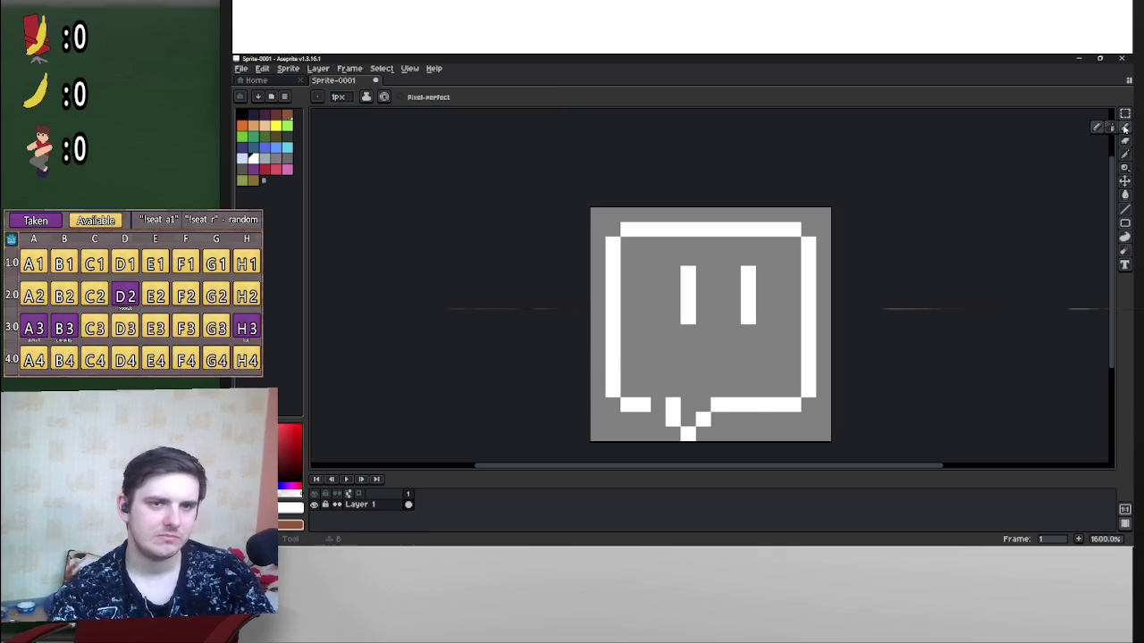
{"action": "left_click", "coordinate": [658, 403]}
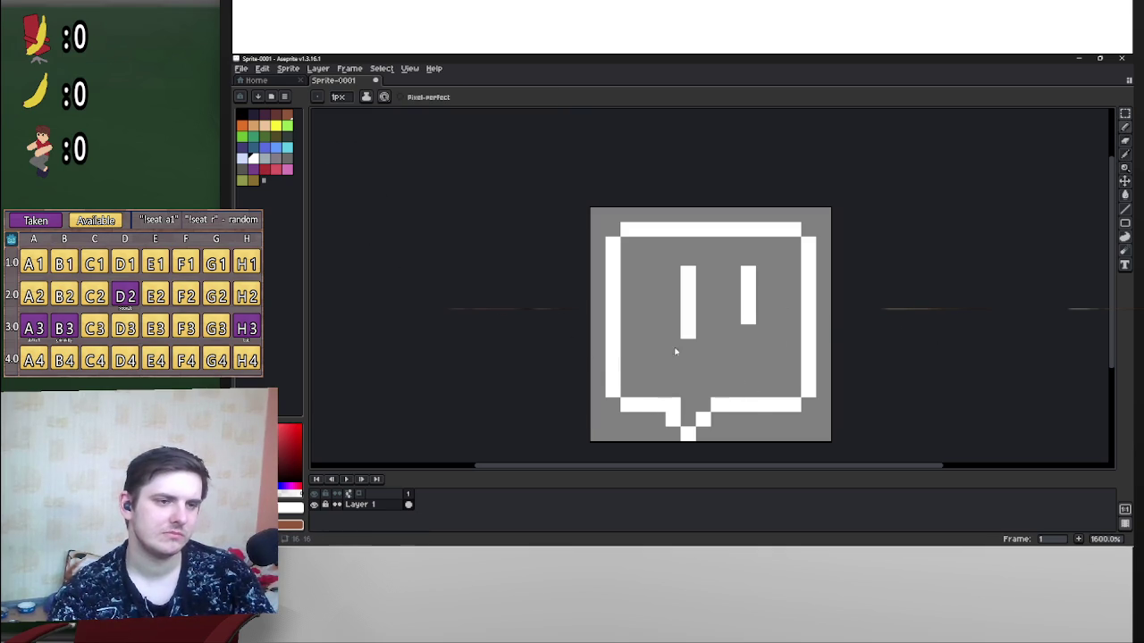
{"action": "scroll", "coordinate": [757, 406], "scroll_direction": "down", "scroll_amount": 1}
{"action": "left_click", "coordinate": [774, 339]}
{"action": "scroll", "coordinate": [775, 339], "scroll_direction": "up", "scroll_amount": 1}
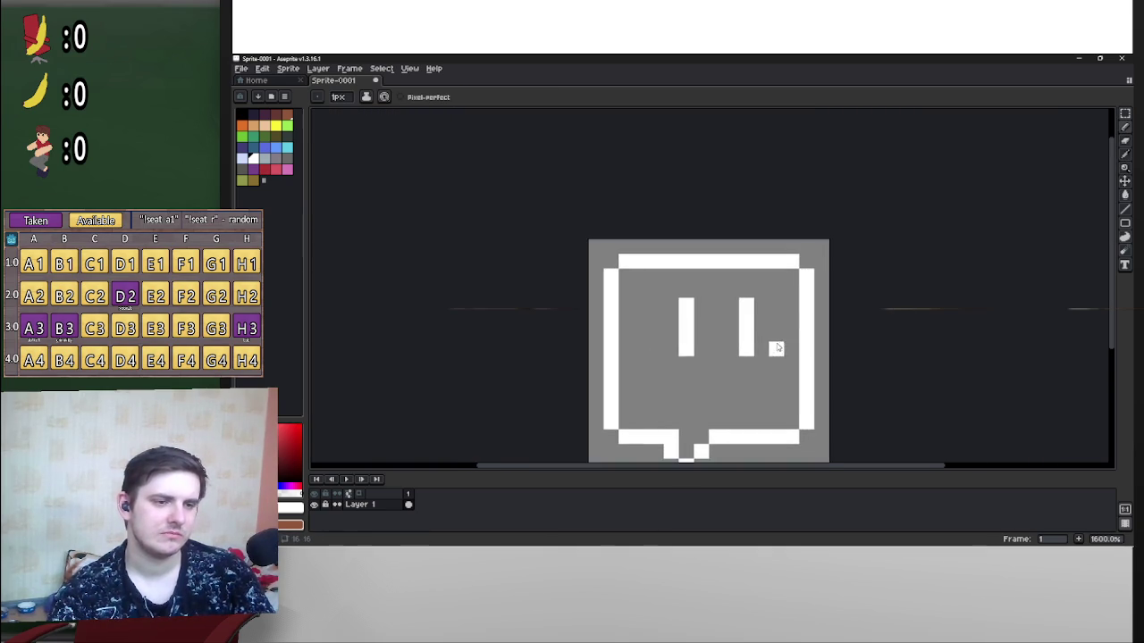
{"action": "right_click", "coordinate": [765, 275]}
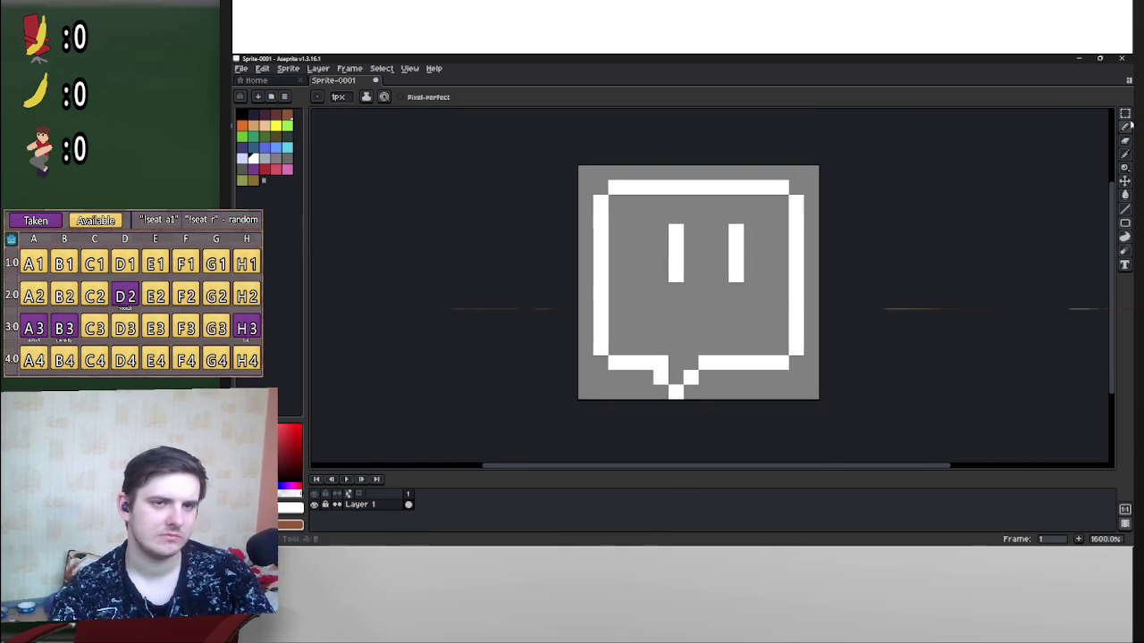
Step: Move the bubble's bottom edge up one pixel, then bring up the save dialog
{"action": "left_click", "coordinate": [1123, 113]}
{"action": "mouse_move", "coordinate": [613, 187]}
{"action": "left_mouse_down"}
{"action": "mouse_move", "coordinate": [778, 194]}
{"action": "mouse_move", "coordinate": [697, 185]}
{"action": "left_mouse_up"}
{"action": "mouse_move", "coordinate": [778, 360]}
{"action": "left_mouse_down"}
{"action": "mouse_move", "coordinate": [609, 361]}
{"action": "mouse_move", "coordinate": [607, 400]}
{"action": "left_mouse_up"}
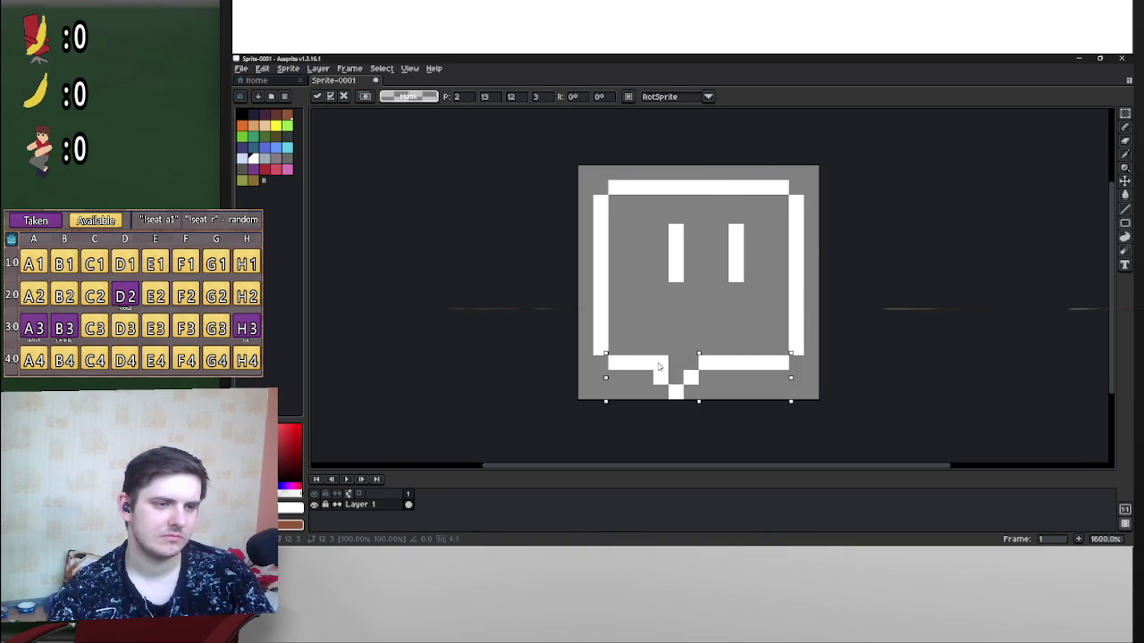
{"action": "key", "text": "Return"}
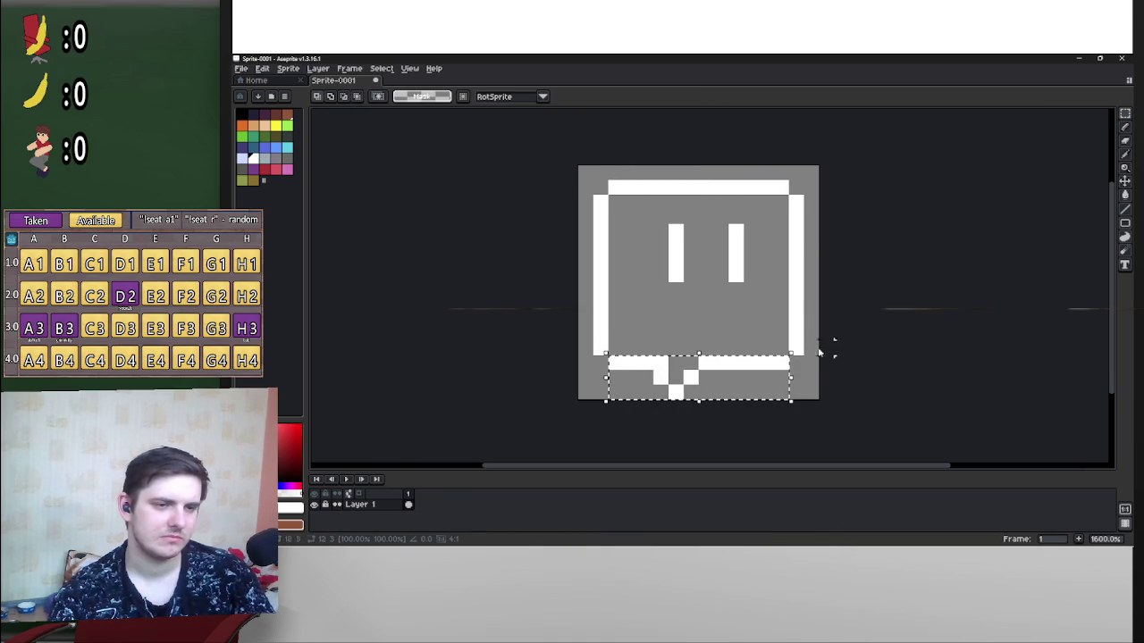
{"action": "left_click_drag", "start_coordinate": [801, 352], "coordinate": [710, 386]}
{"action": "key", "text": "Escape"}
{"action": "left_click_drag", "start_coordinate": [581, 417], "coordinate": [822, 342]}
{"action": "key", "text": "Up"}
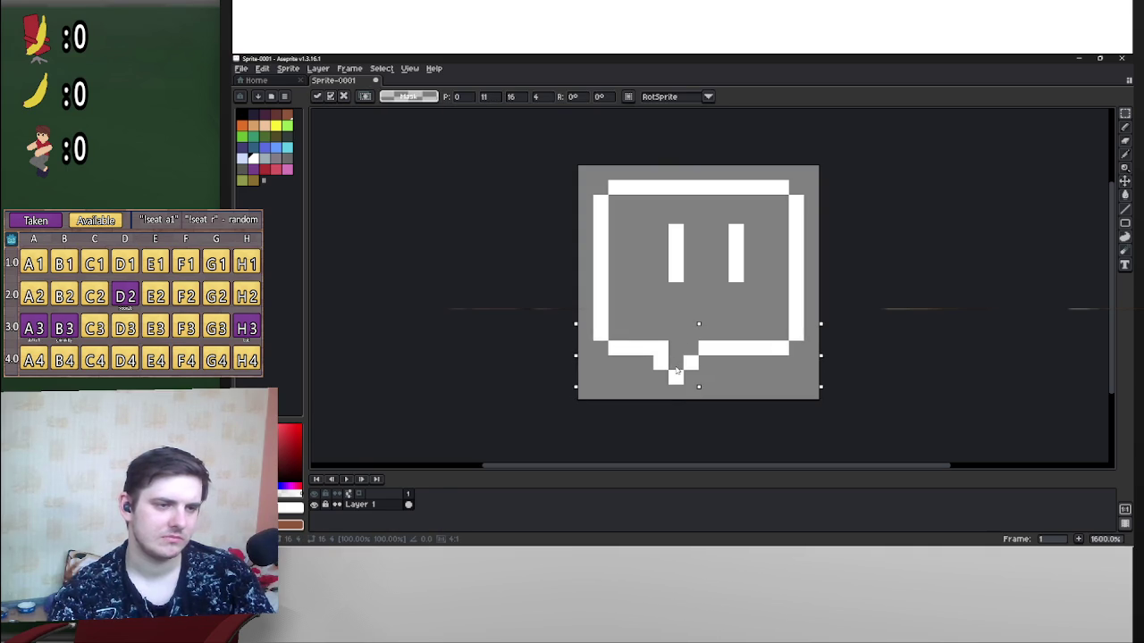
{"action": "left_click", "coordinate": [878, 330]}
{"action": "scroll", "coordinate": [920, 308], "scroll_direction": "down", "scroll_amount": 1}
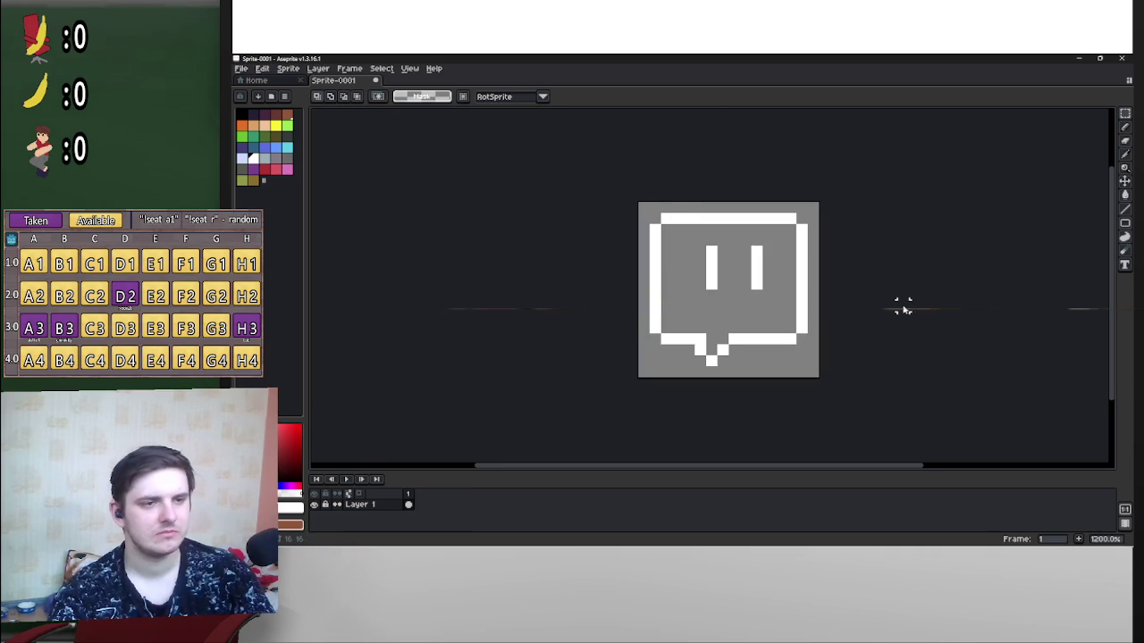
{"action": "key", "text": "ctrl+s"}
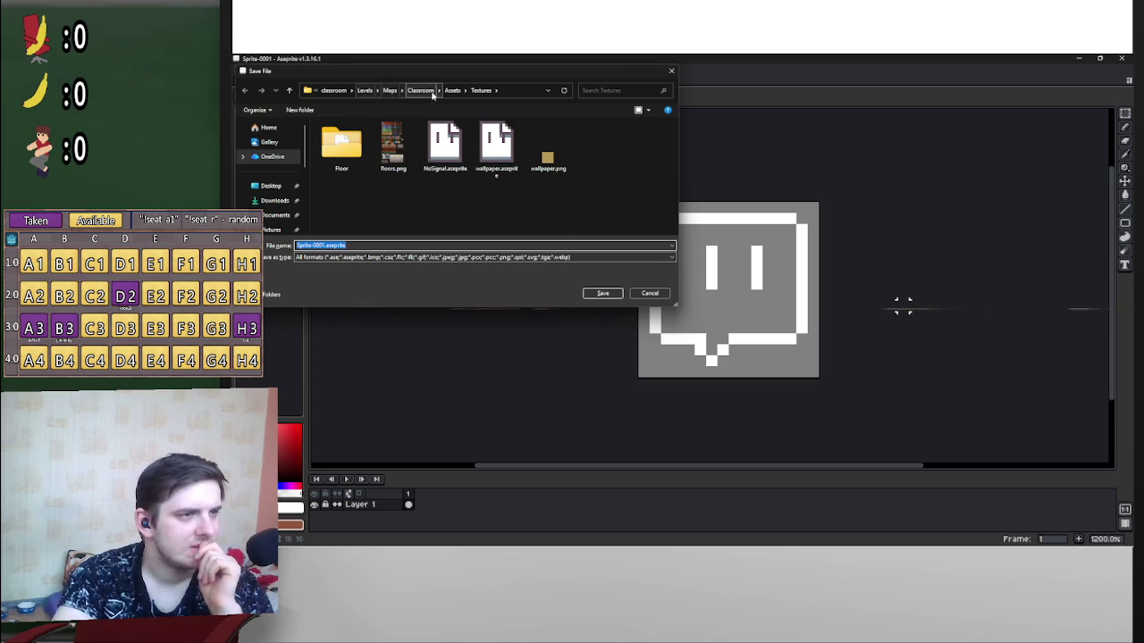
Step: Save the sprite as rtc_icon.png in the project's addons/ryoon-twitch-connect folder
{"action": "left_click", "coordinate": [335, 90]}
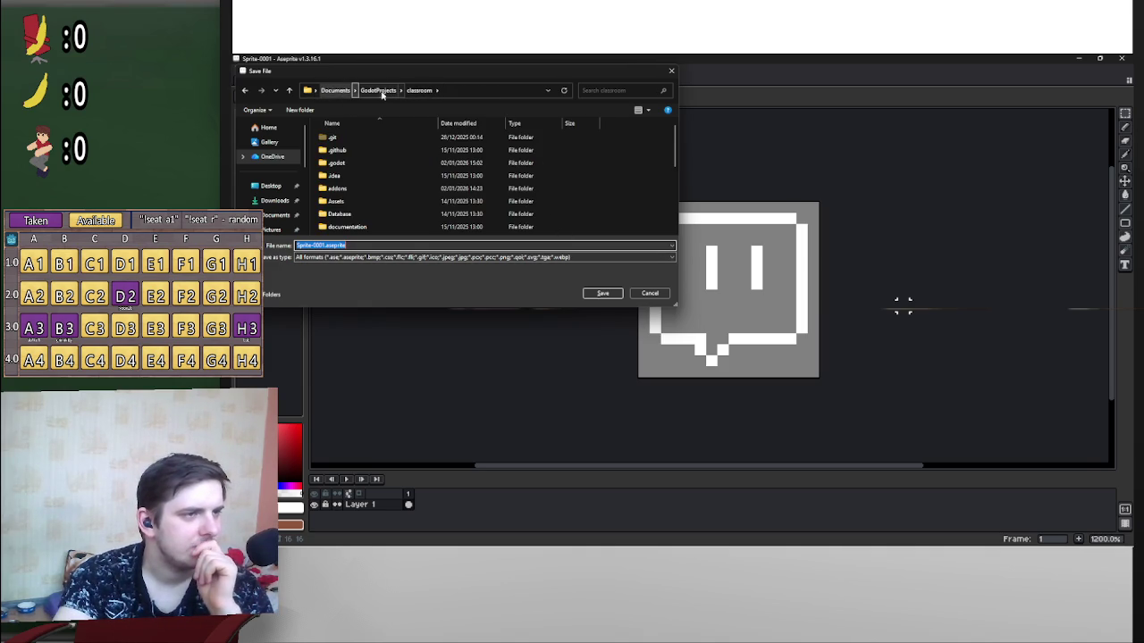
{"action": "double_click", "coordinate": [355, 189]}
{"action": "scroll", "coordinate": [370, 225], "scroll_direction": "down", "scroll_amount": 1}
{"action": "left_click", "coordinate": [377, 221]}
{"action": "double_click", "coordinate": [376, 221]}
{"action": "left_click", "coordinate": [355, 260]}
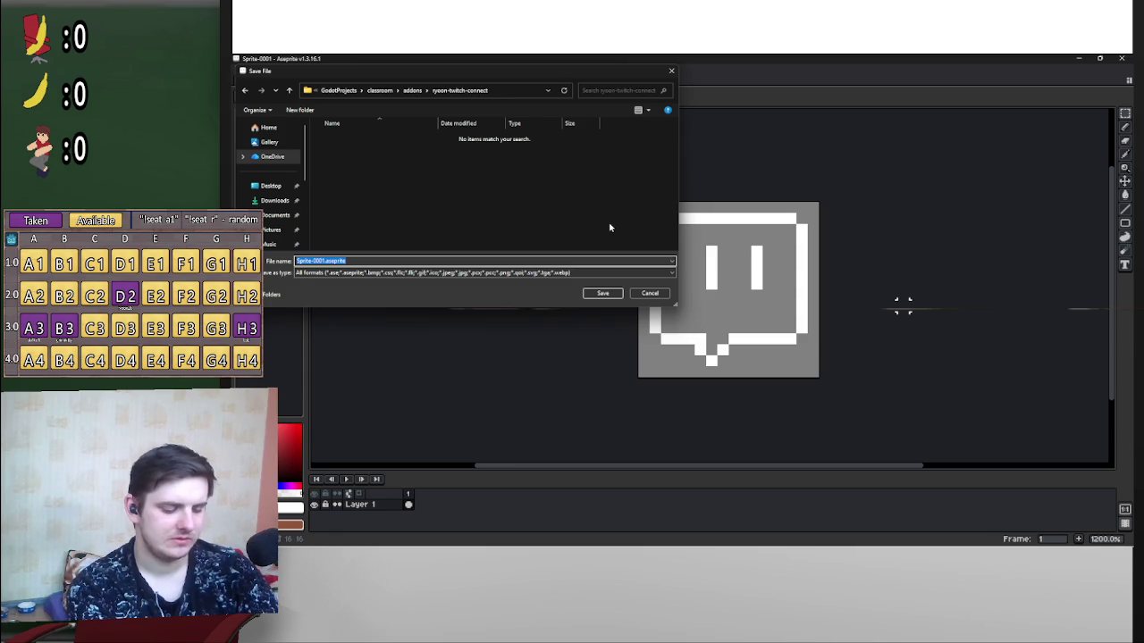
{"action": "type", "text": "rtc_icon.png"}
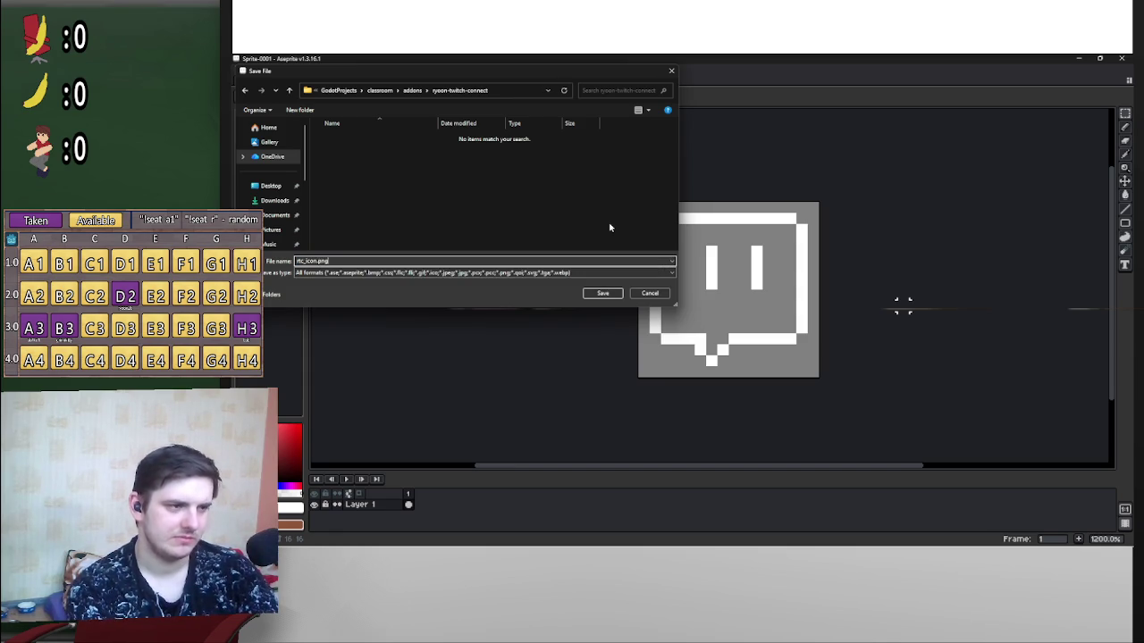
{"action": "key", "text": "Return"}
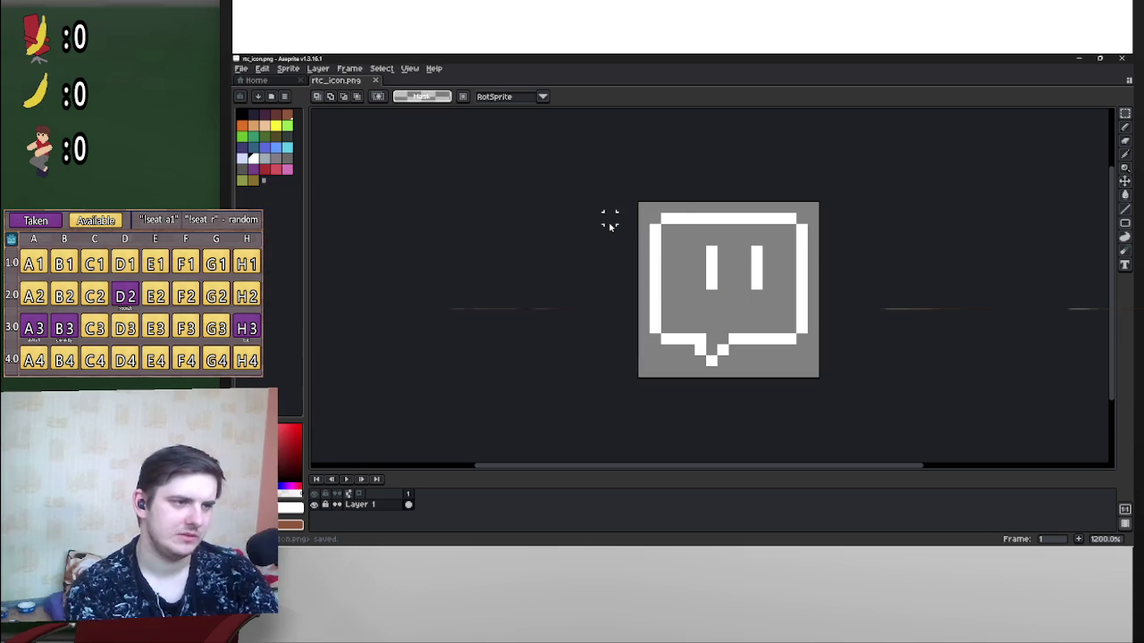
Step: Minimize Aseprite and go back from the Godot help page to plugin.gd
{"action": "left_click", "coordinate": [1081, 60]}
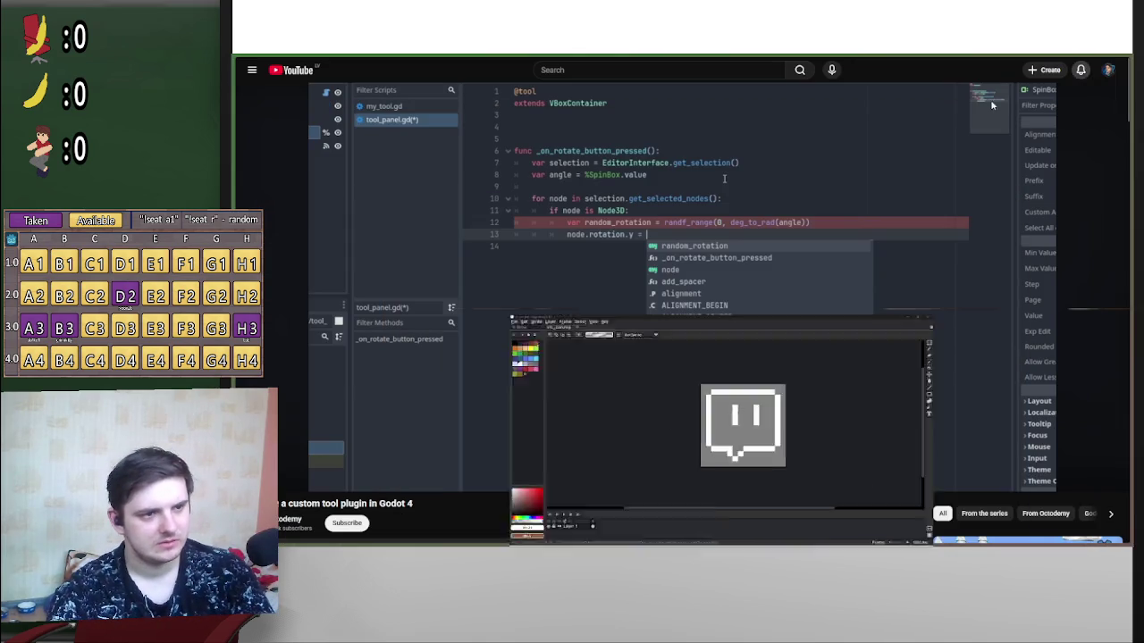
{"action": "key", "text": "alt+Tab"}
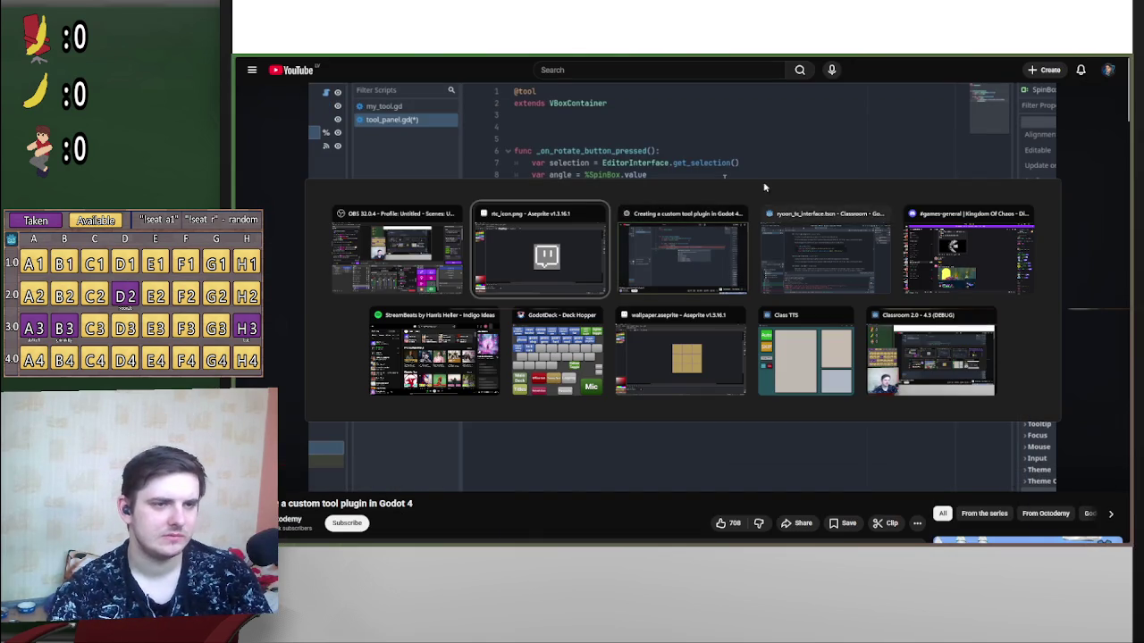
{"action": "left_click", "coordinate": [815, 261]}
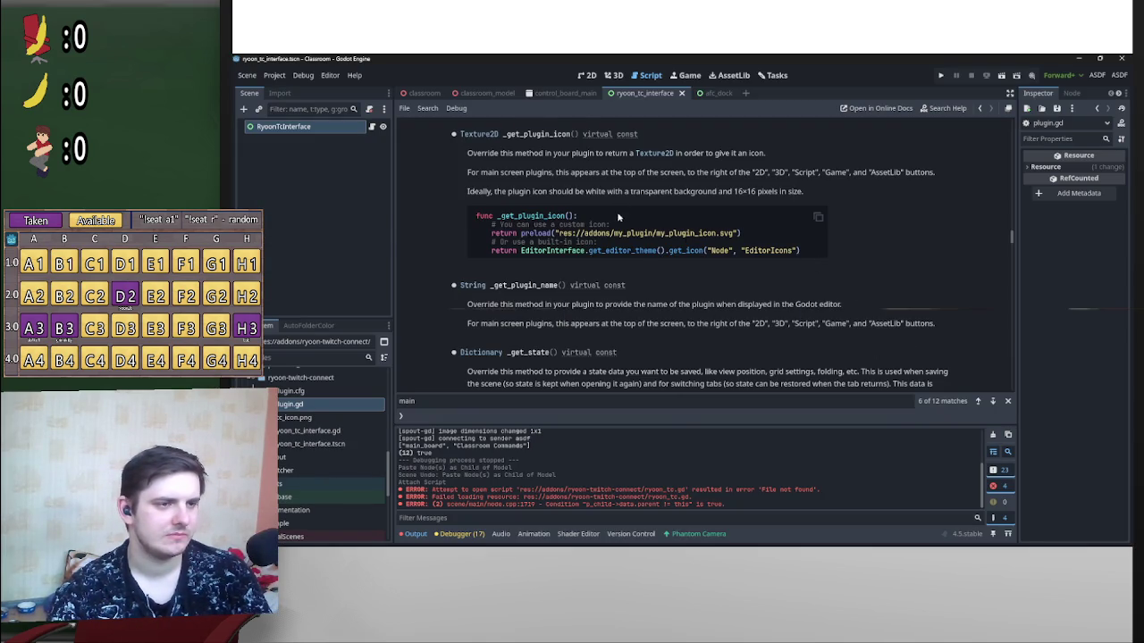
{"action": "key", "text": "alt+Left"}
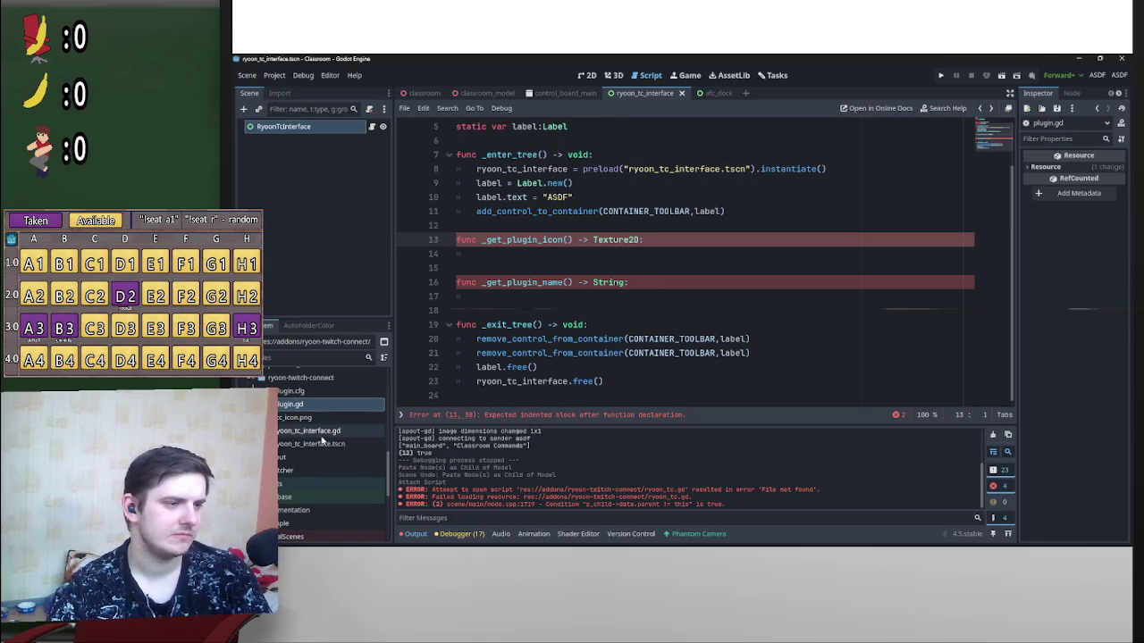
Step: Return to rtc_icon.png in Aseprite and zoom in on the speech-bubble sprite
{"action": "key", "text": "alt+Tab"}
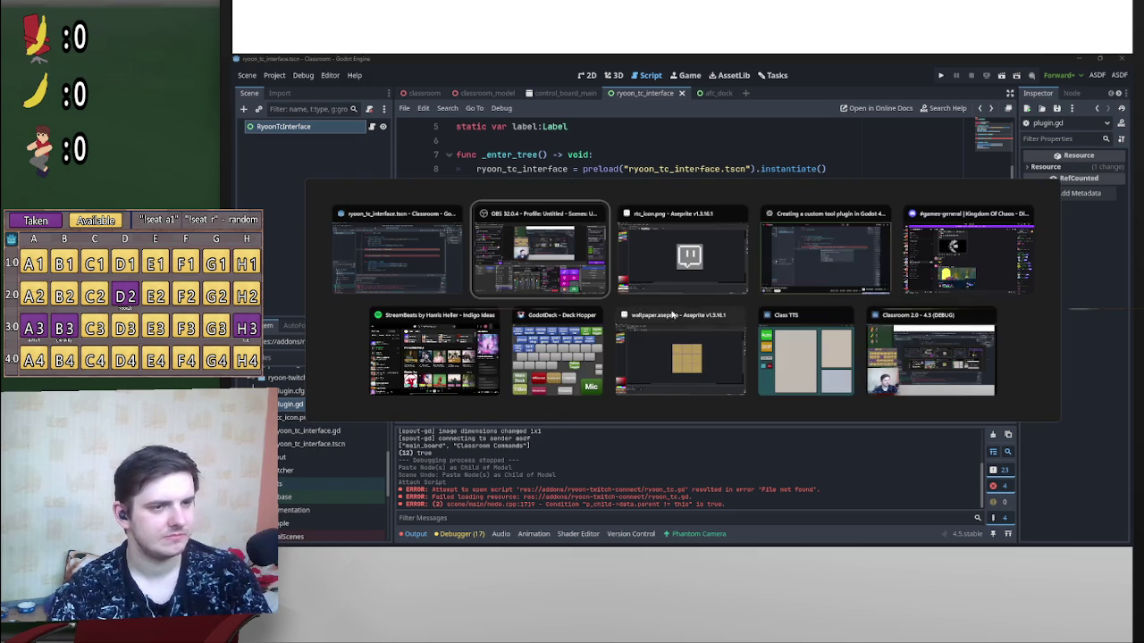
{"action": "left_click", "coordinate": [679, 255]}
{"action": "scroll", "coordinate": [798, 327], "scroll_direction": "up", "scroll_amount": 3}
{"action": "scroll", "coordinate": [811, 322], "scroll_direction": "down", "scroll_amount": 3}
{"action": "scroll", "coordinate": [804, 304], "scroll_direction": "up", "scroll_amount": 3}
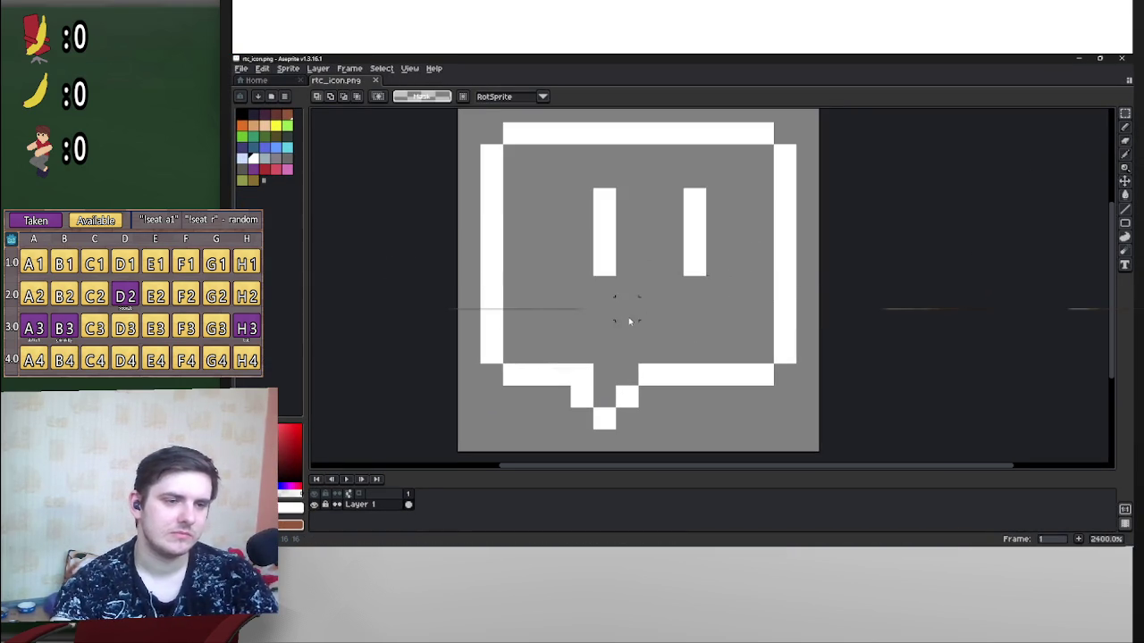
Step: Shift the speech bubble's eyes one pixel to the right
{"action": "key", "text": "b"}
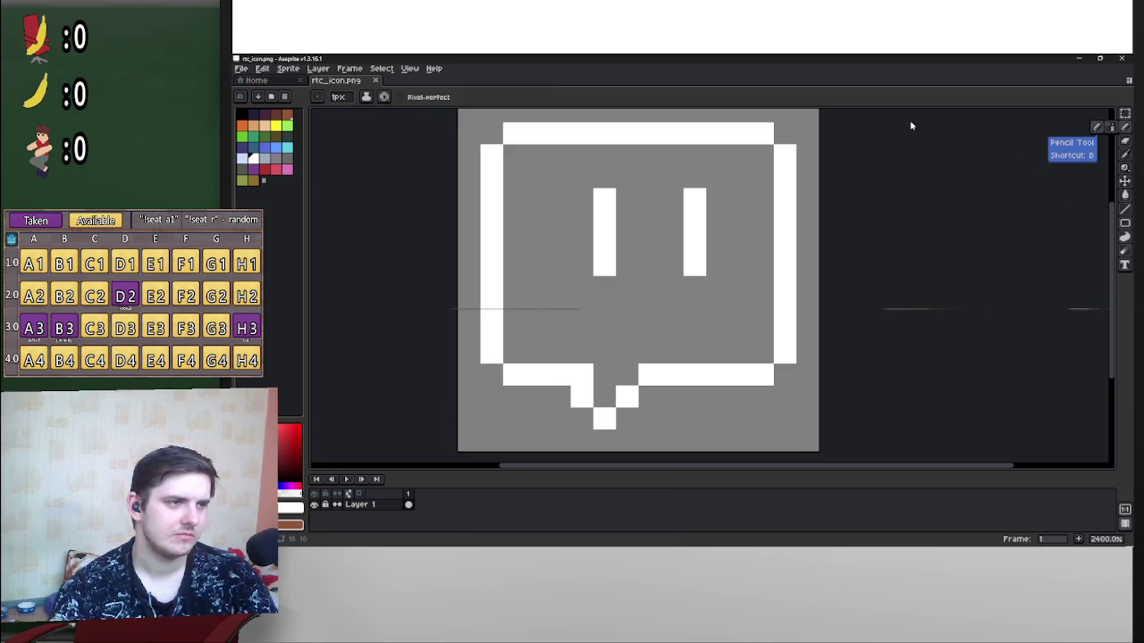
{"action": "left_click", "coordinate": [1125, 113]}
{"action": "mouse_move", "coordinate": [575, 192]}
{"action": "left_mouse_down"}
{"action": "mouse_move", "coordinate": [669, 260]}
{"action": "mouse_move", "coordinate": [696, 260]}
{"action": "mouse_move", "coordinate": [658, 235]}
{"action": "mouse_move", "coordinate": [764, 240]}
{"action": "mouse_move", "coordinate": [730, 277]}
{"action": "left_mouse_up"}
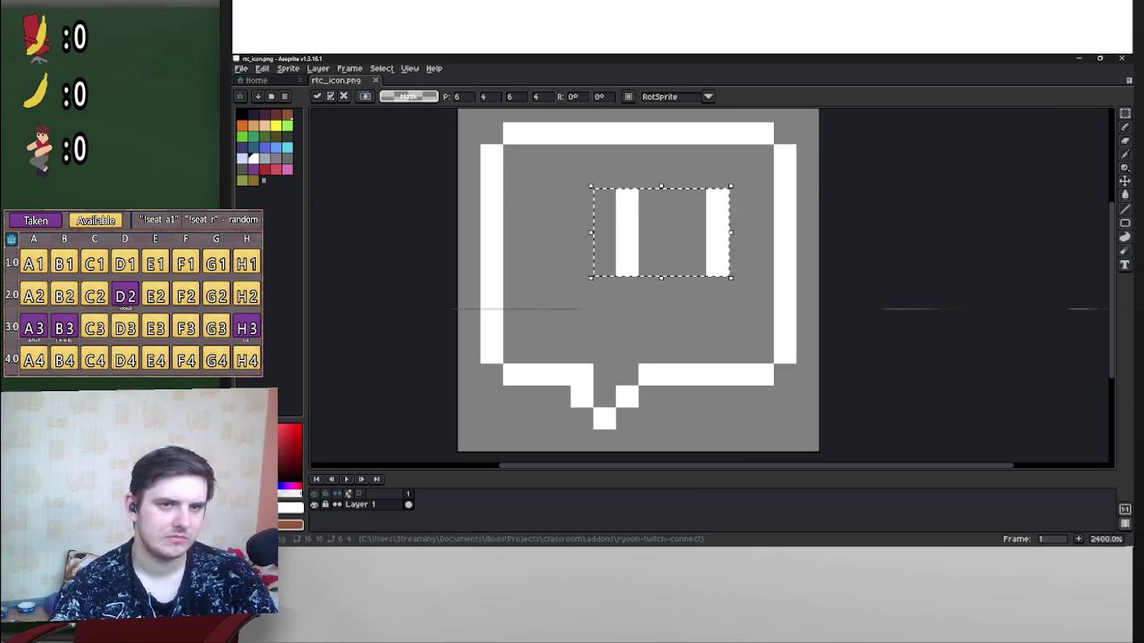
{"action": "left_click", "coordinate": [1125, 127]}
{"action": "left_click", "coordinate": [1124, 114]}
{"action": "key", "text": "ctrl+d"}
Step: Draw a white pixel R at the face's lower left and save rtc_icon.png
{"action": "left_click", "coordinate": [1125, 127]}
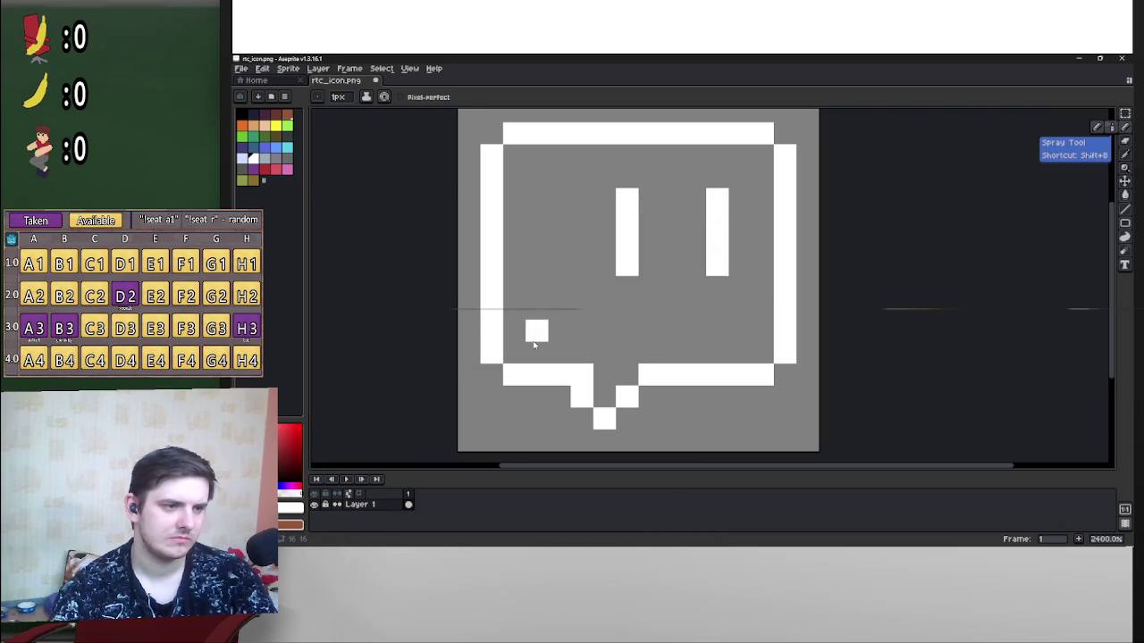
{"action": "mouse_move", "coordinate": [536, 331]}
{"action": "left_mouse_down"}
{"action": "mouse_move", "coordinate": [560, 274]}
{"action": "mouse_move", "coordinate": [575, 286]}
{"action": "mouse_move", "coordinate": [558, 308]}
{"action": "mouse_move", "coordinate": [582, 327]}
{"action": "left_mouse_up"}
{"action": "left_click", "coordinate": [672, 330]}
{"action": "key", "text": "ctrl+z"}
{"action": "key", "text": "ctrl+s"}
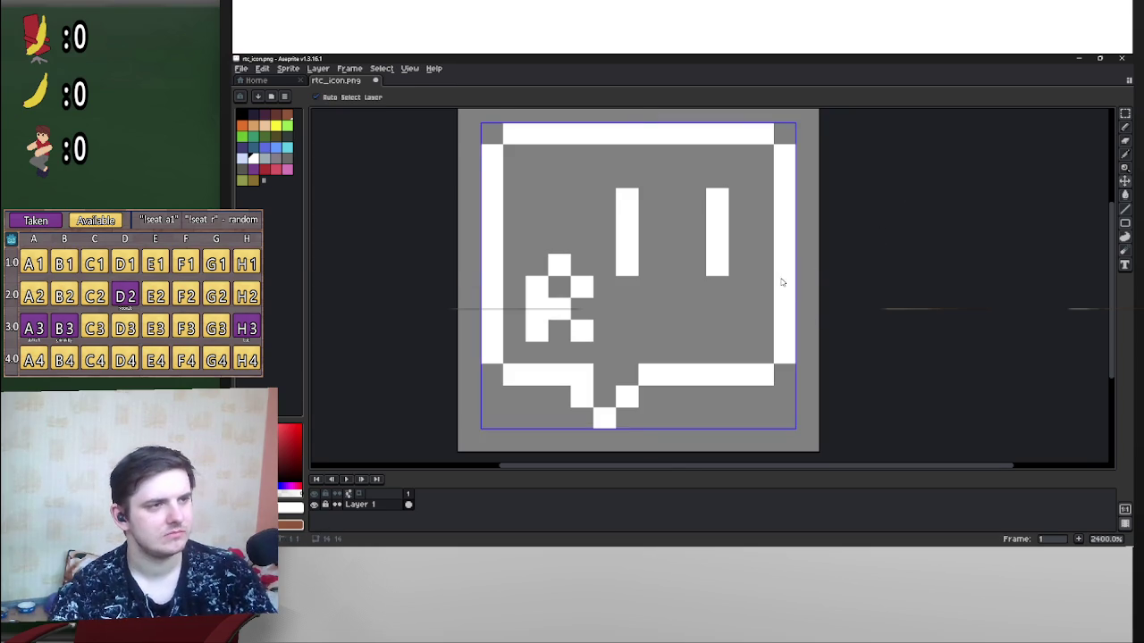
{"action": "left_click", "coordinate": [1088, 57]}
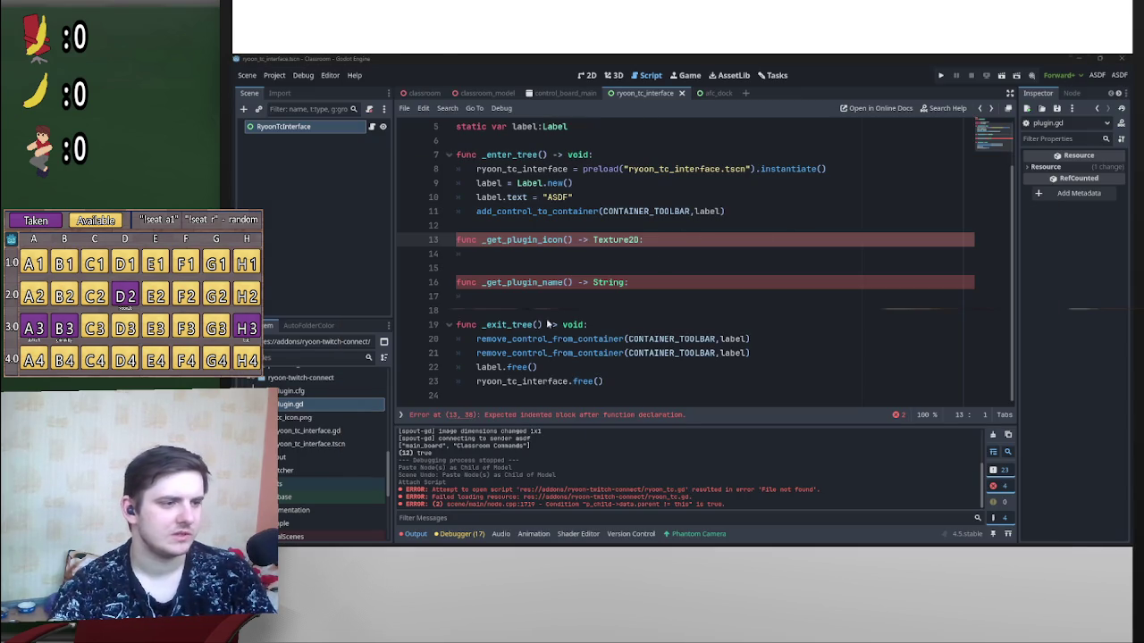
Step: Delete the static label variable and the Label.new and label.text lines from plugin.gd
{"action": "left_click", "coordinate": [759, 372]}
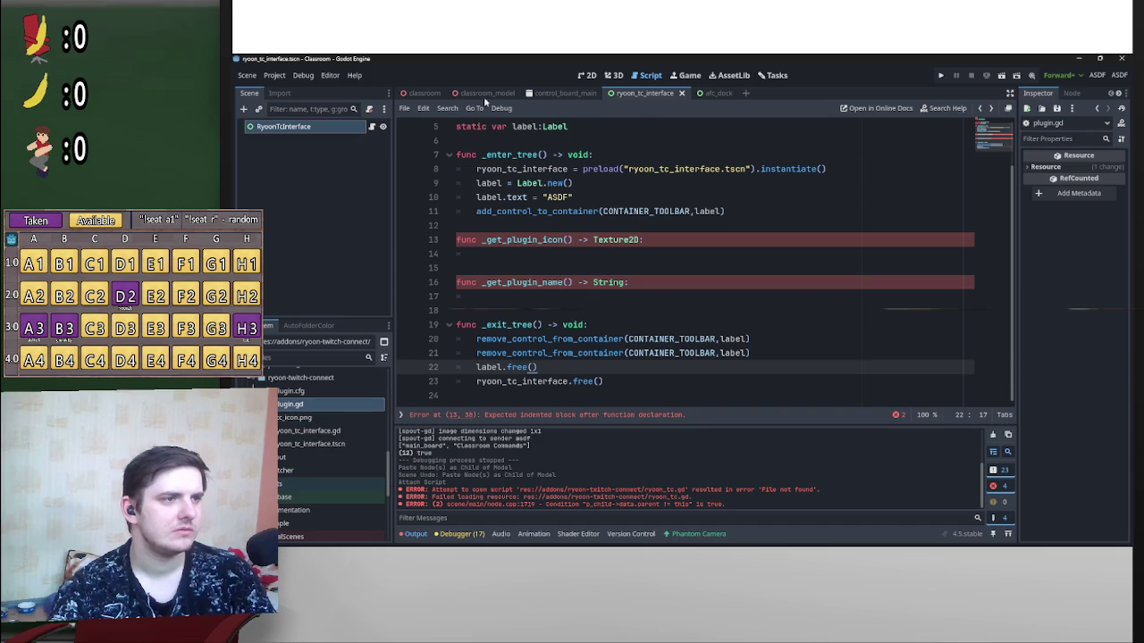
{"action": "left_click", "coordinate": [669, 243]}
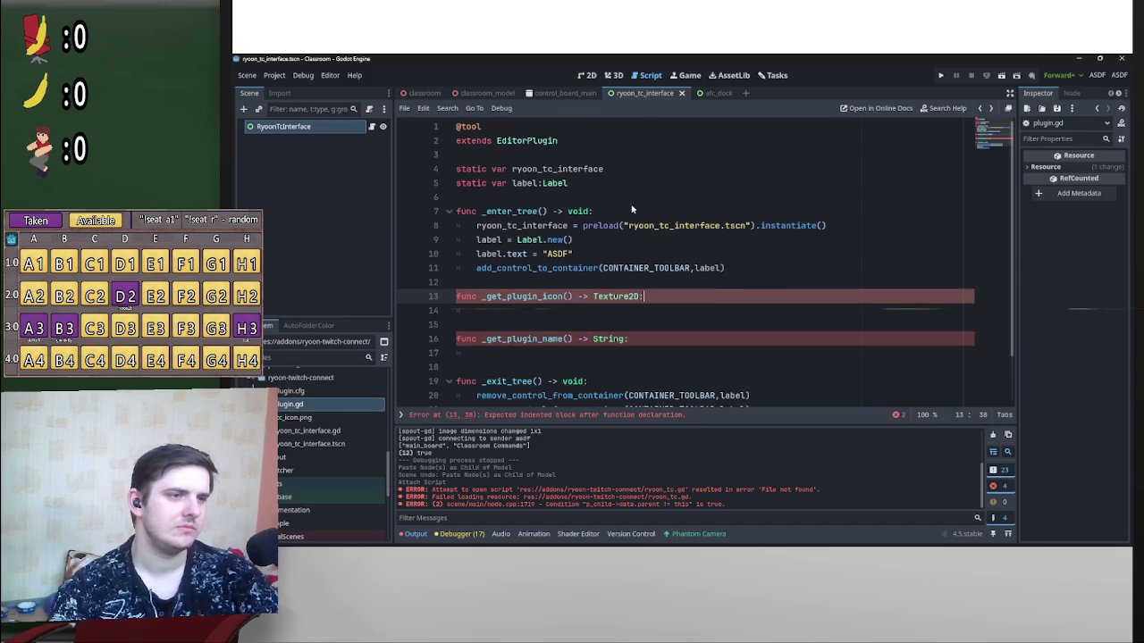
{"action": "scroll", "coordinate": [638, 212], "scroll_direction": "up", "scroll_amount": 2}
{"action": "left_click", "coordinate": [607, 199]}
{"action": "key", "text": "Return"}
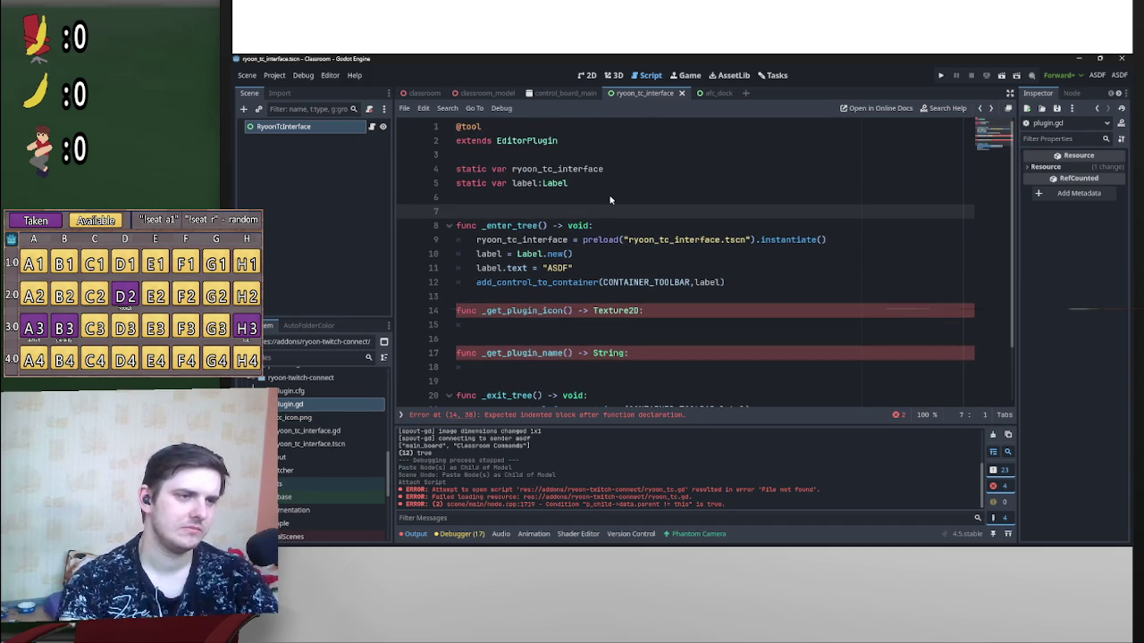
{"action": "key", "text": "Up"}
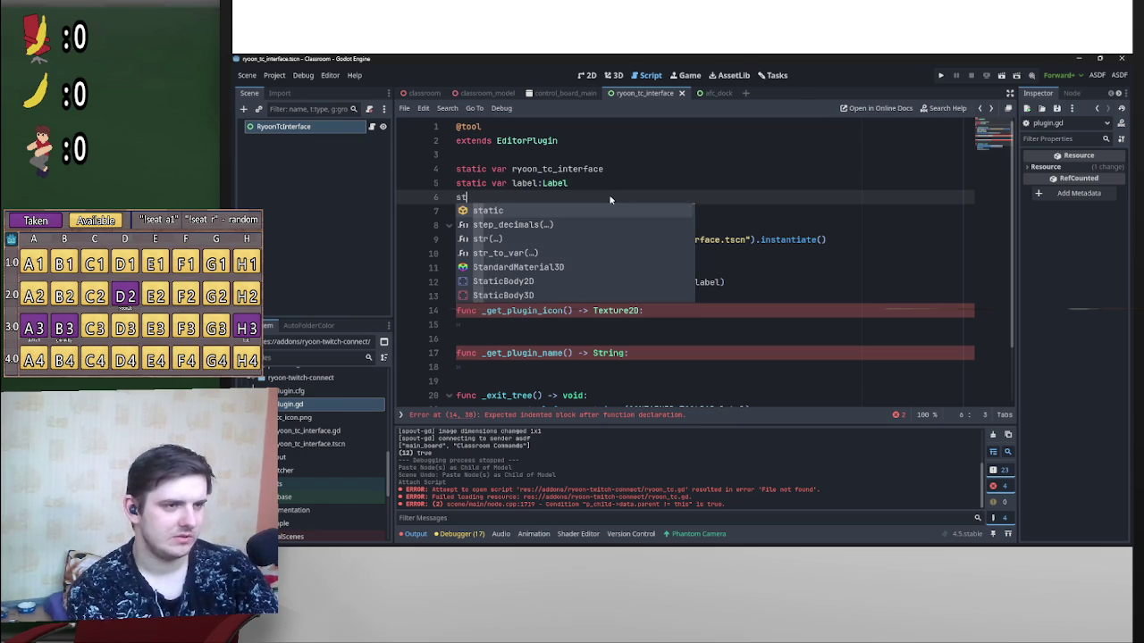
{"action": "key", "text": "BackSpace"}
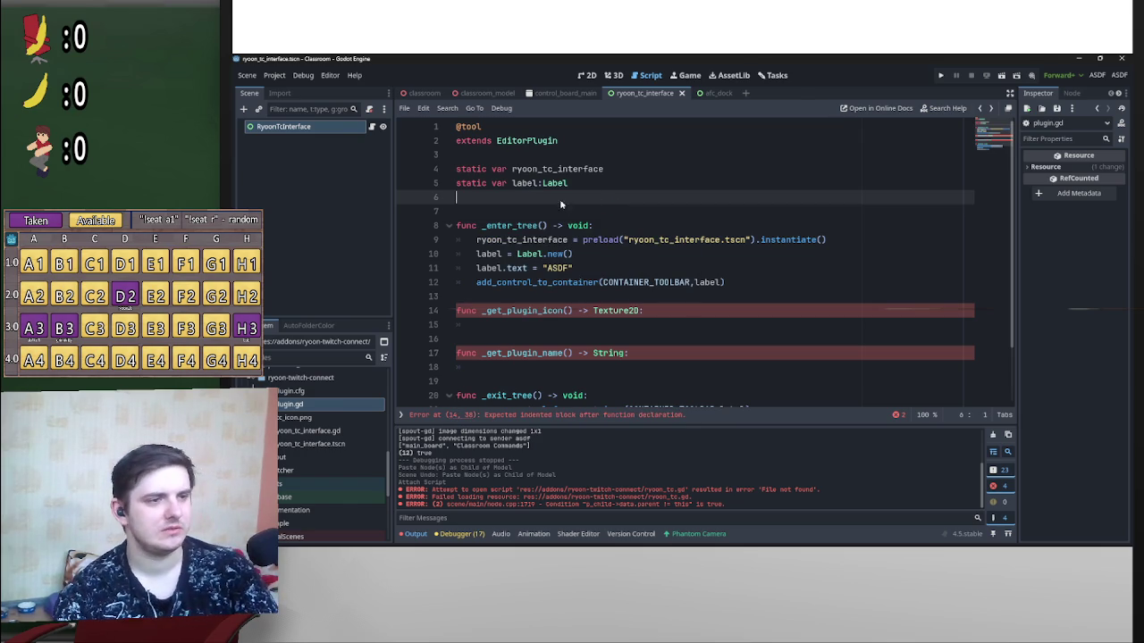
{"action": "key", "text": "shift+Up"}
{"action": "key", "text": "BackSpace"}
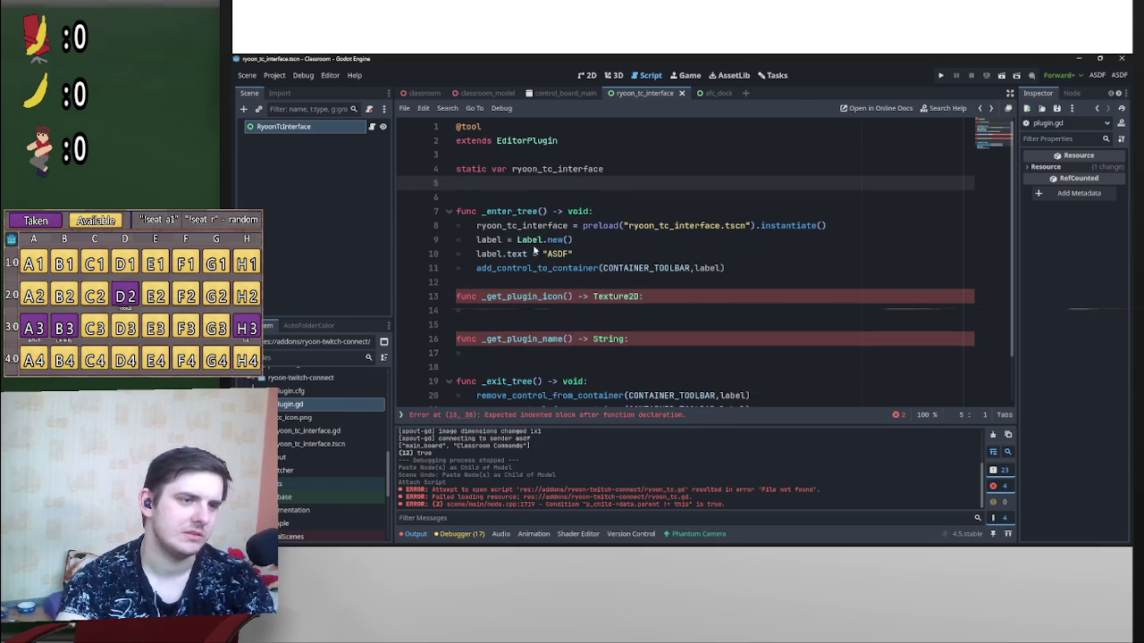
{"action": "key", "text": "BackSpace"}
{"action": "left_click_drag", "start_coordinate": [574, 239], "coordinate": [482, 227]}
{"action": "key", "text": "BackSpace"}
{"action": "key", "text": "BackSpace"}
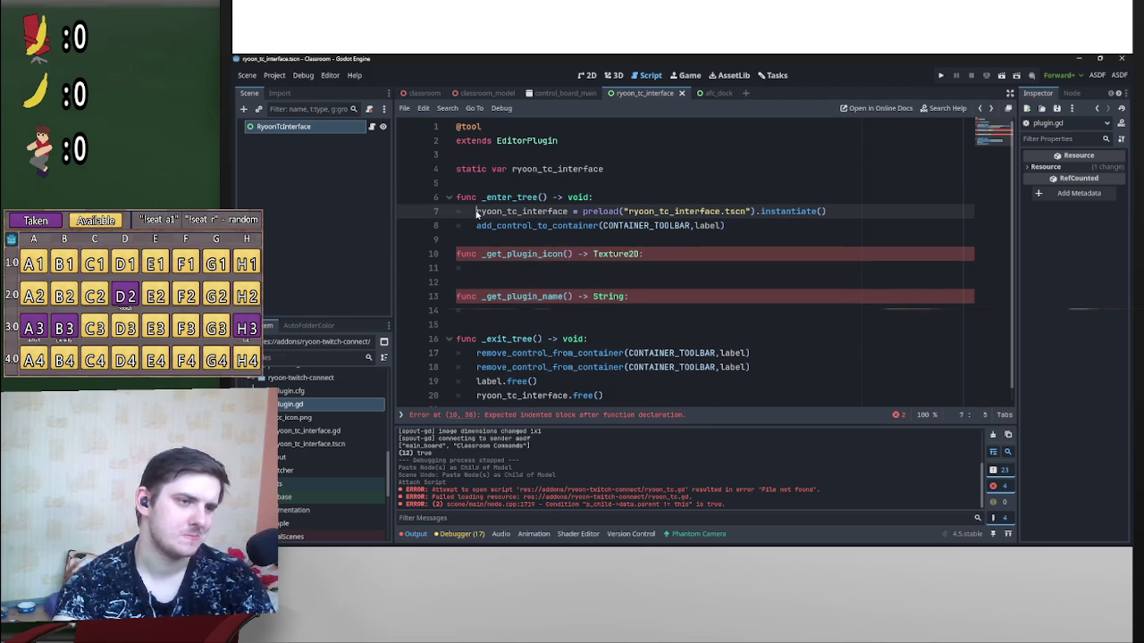
Step: Comment out the preload line and the _exit_tree body, adding pass under _exit_tree
{"action": "type", "text": "#"}
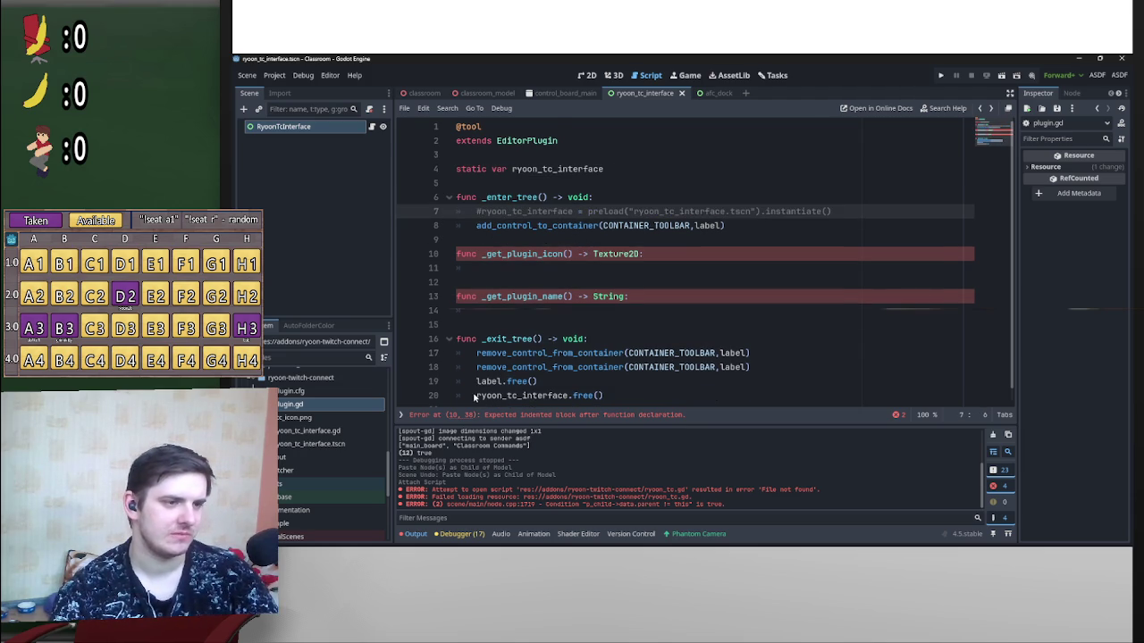
{"action": "scroll", "coordinate": [475, 398], "scroll_direction": "down", "scroll_amount": 1}
{"action": "mouse_move", "coordinate": [604, 383]}
{"action": "left_mouse_down"}
{"action": "mouse_move", "coordinate": [514, 383]}
{"action": "mouse_move", "coordinate": [437, 337]}
{"action": "left_mouse_up"}
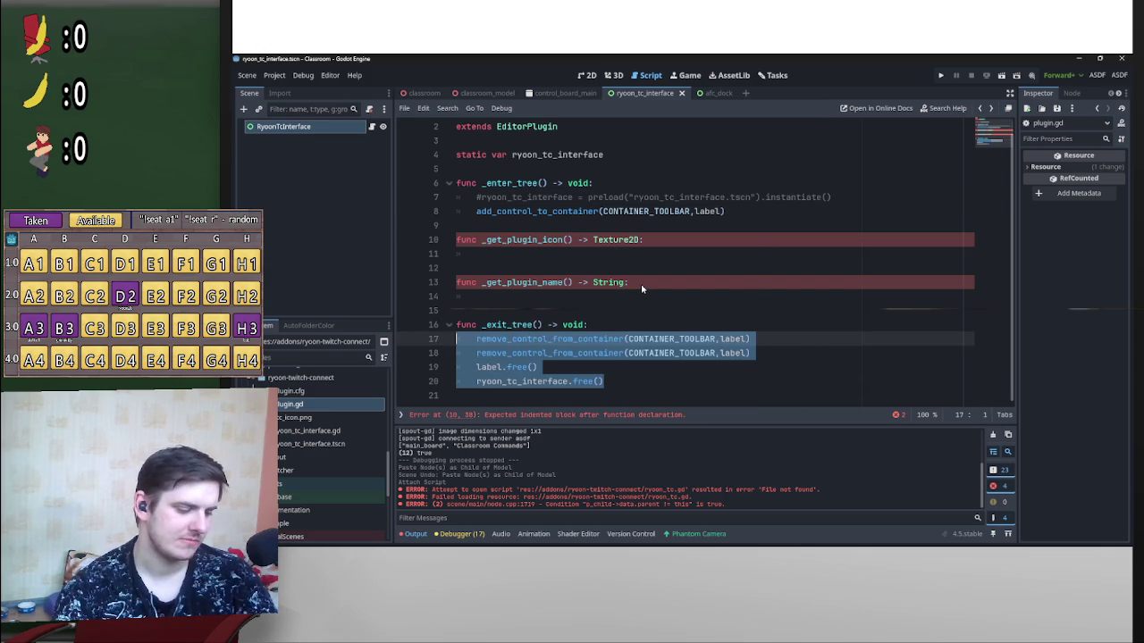
{"action": "key", "text": "Tab"}
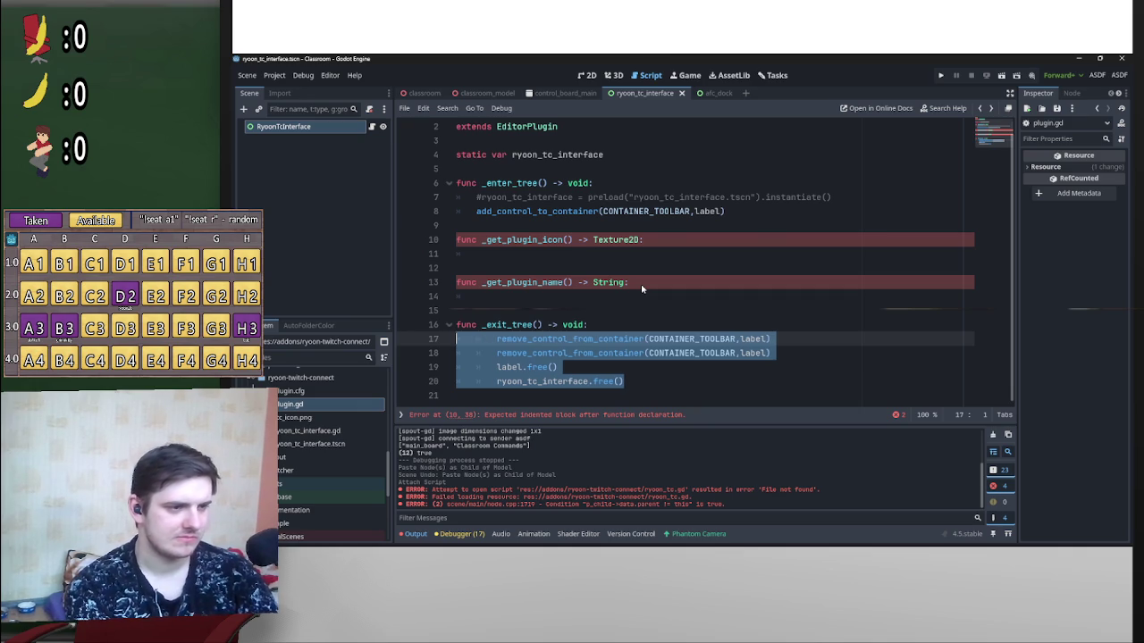
{"action": "scroll", "coordinate": [641, 289], "scroll_direction": "up", "scroll_amount": 1}
{"action": "key", "text": "shift+Tab"}
{"action": "key", "text": "ctrl+k"}
{"action": "left_click", "coordinate": [650, 339]}
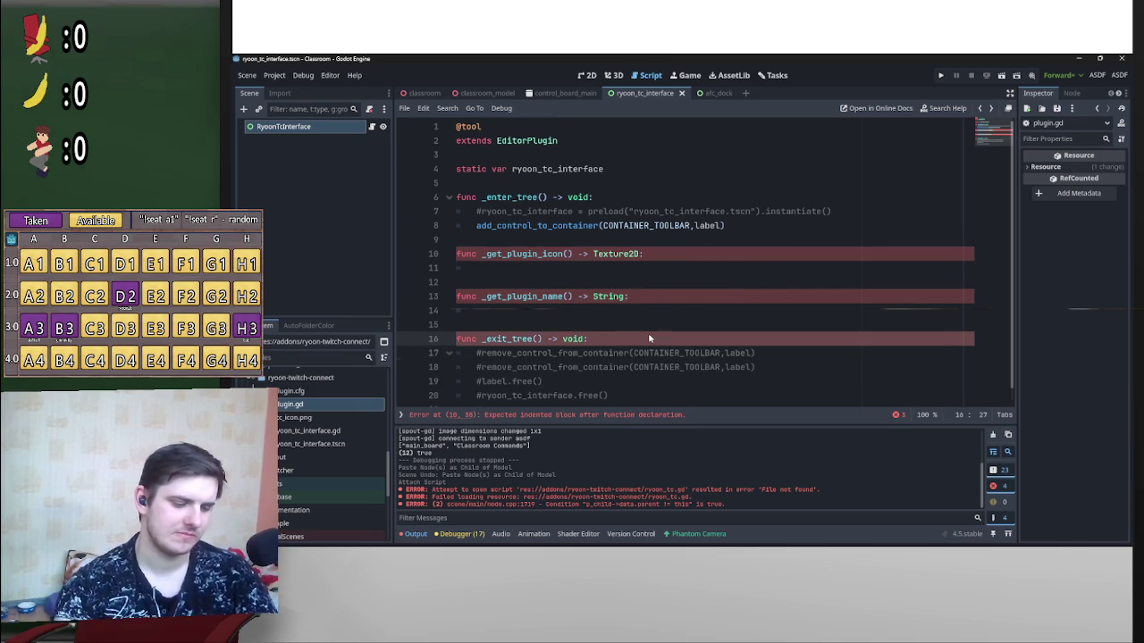
{"action": "key", "text": "Return"}
{"action": "type", "text": "pass"}
Step: Comment out add_control_to_container and add pass under _enter_tree
{"action": "left_click", "coordinate": [478, 225]}
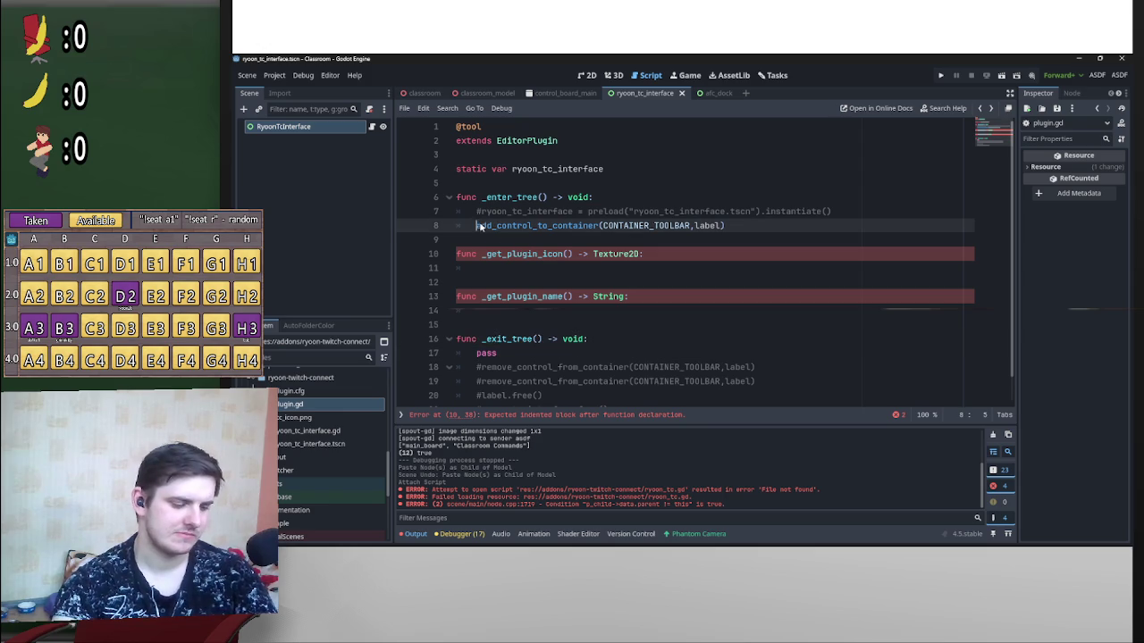
{"action": "type", "text": "$#"}
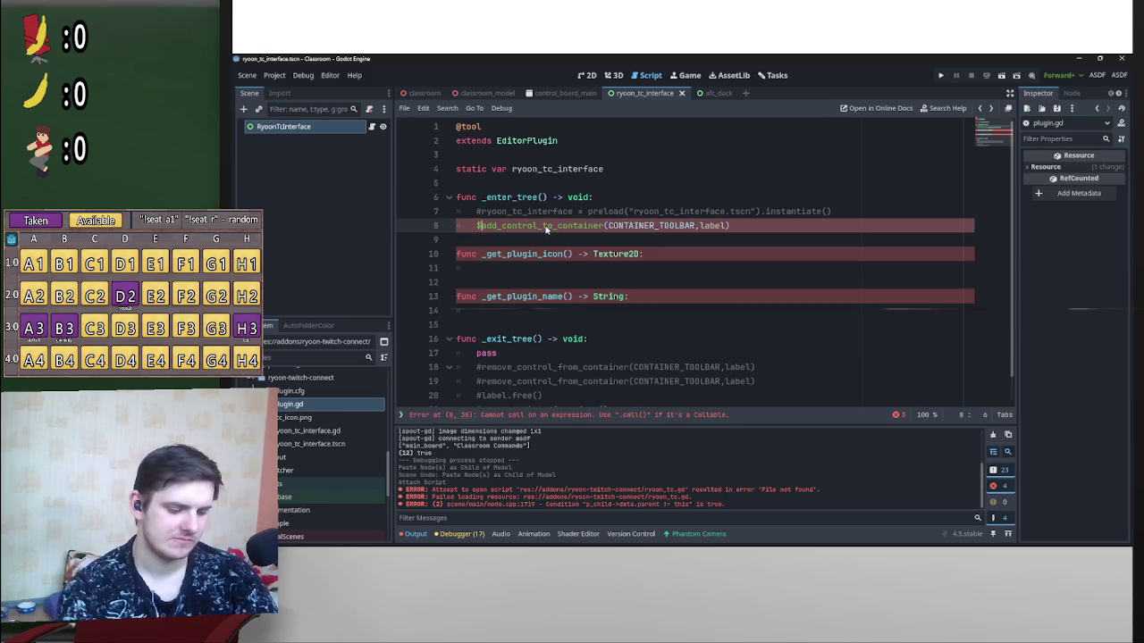
{"action": "left_click", "coordinate": [603, 198]}
{"action": "key", "text": "Return"}
{"action": "type", "text": "pass"}
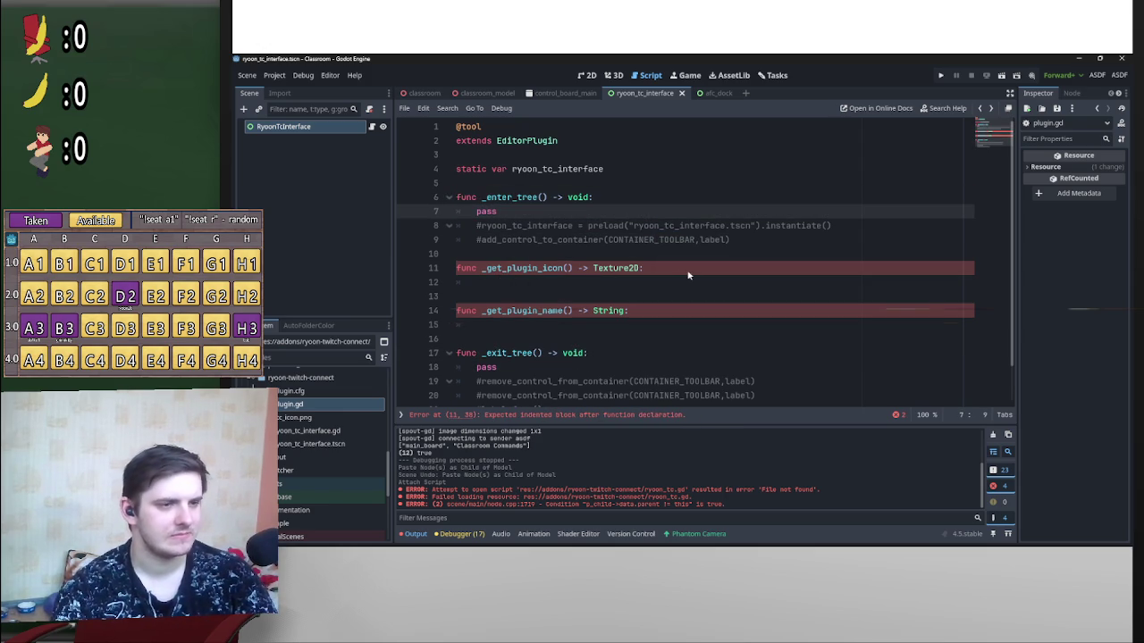
{"action": "left_click", "coordinate": [670, 282]}
{"action": "left_click", "coordinate": [576, 184]}
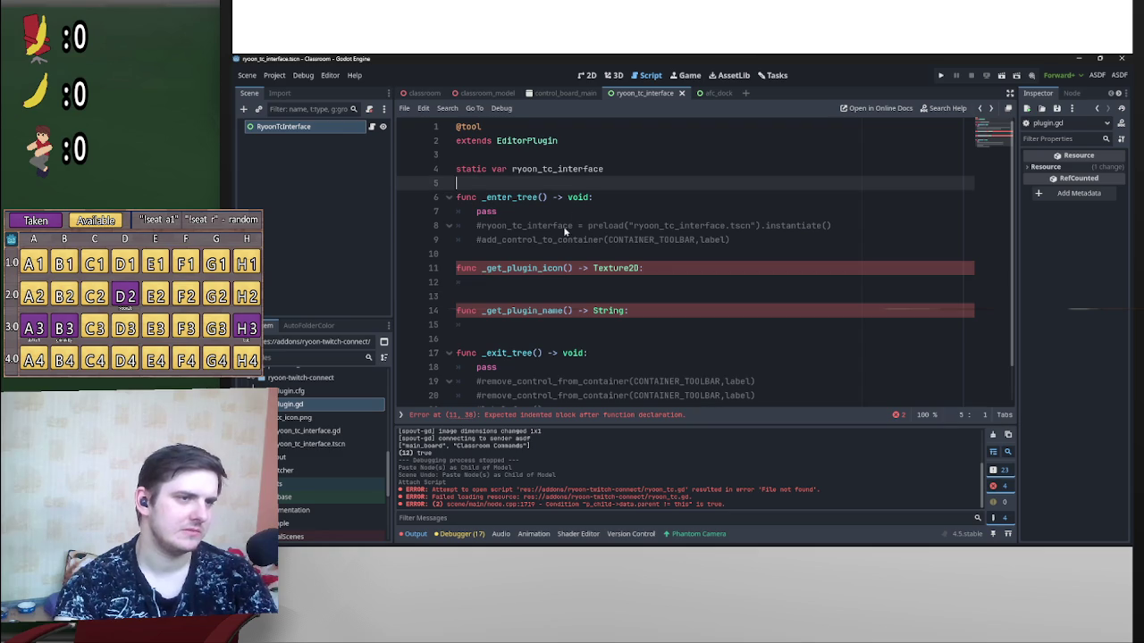
{"action": "key", "text": "Return"}
{"action": "key", "text": "Up"}
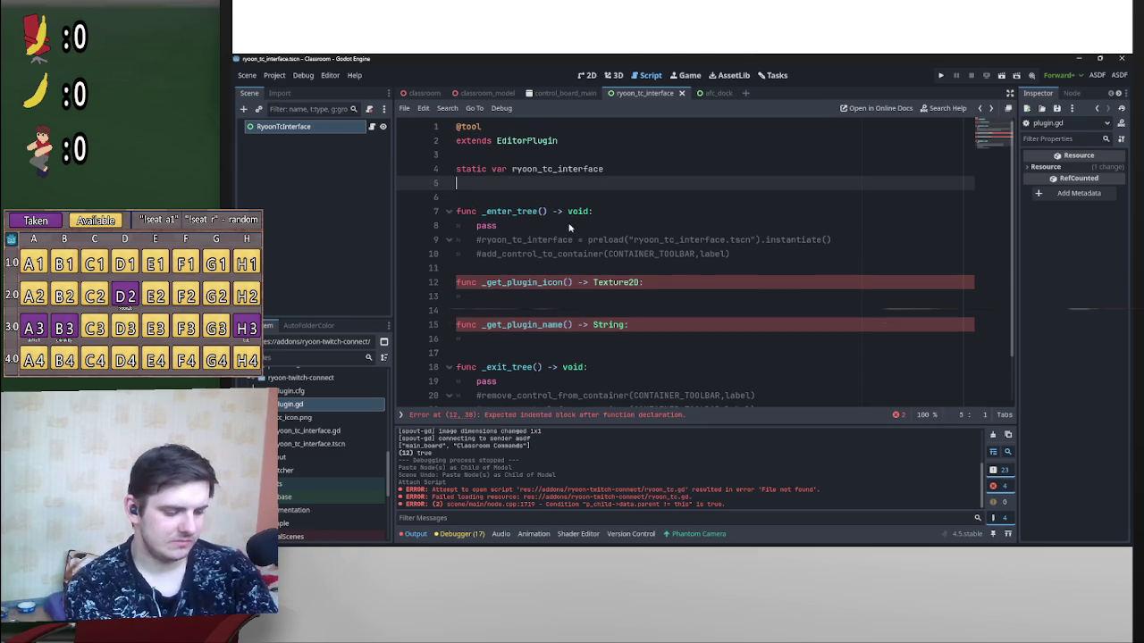
Step: Make _get_plugin_icon return preload("rtc_icon.png")
{"action": "type", "text": "static var icon"}
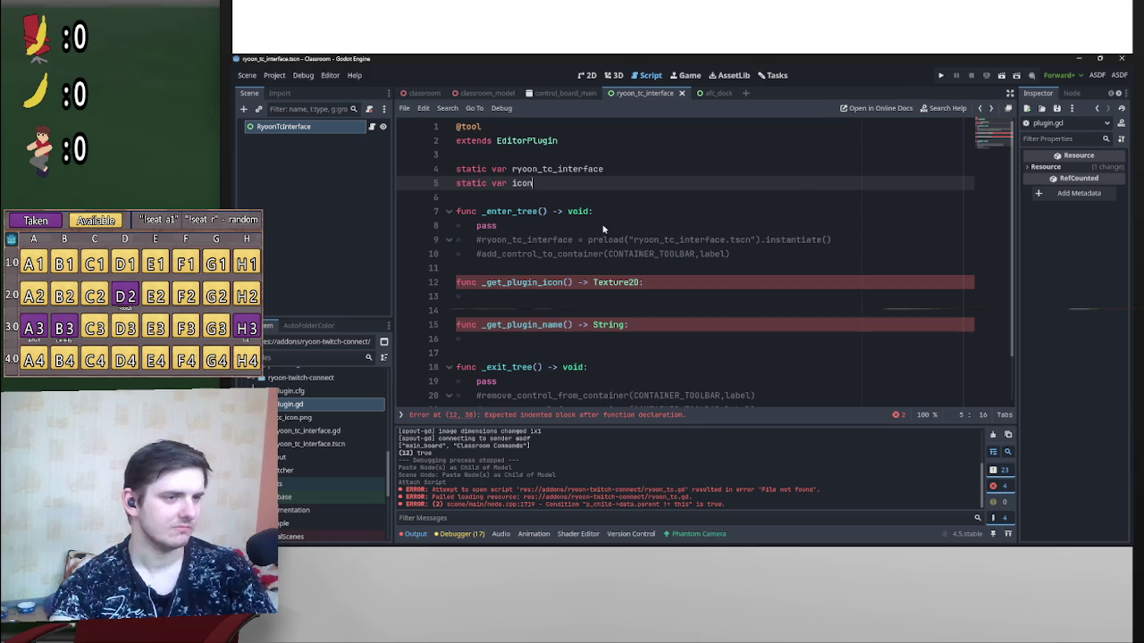
{"action": "type", "text": "icon = "}
{"action": "type", "text": "pr"}
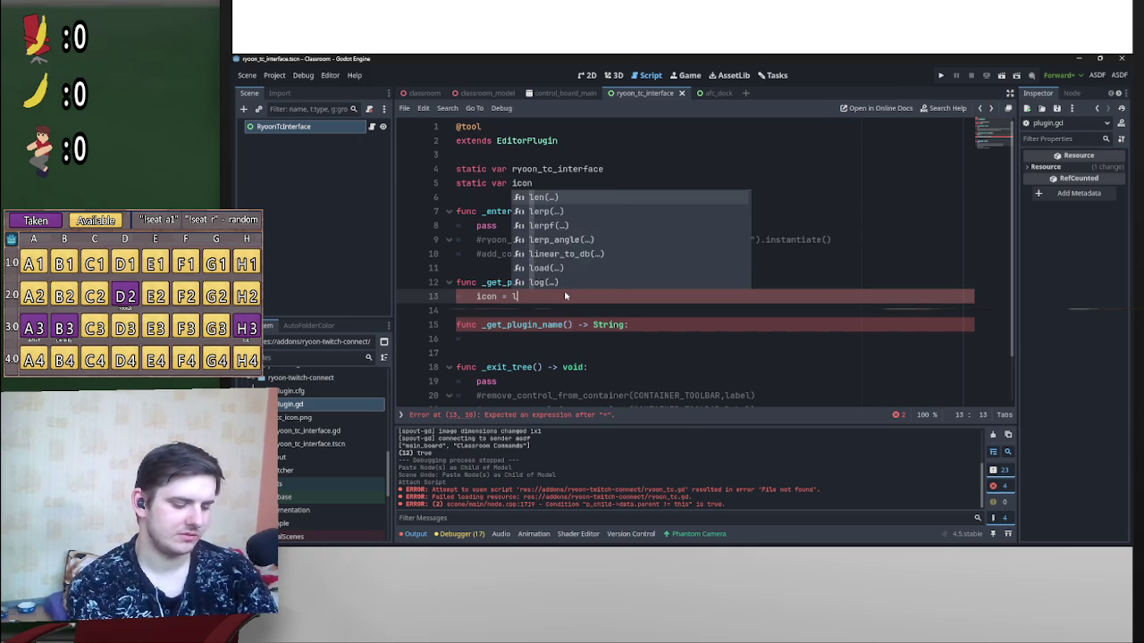
{"action": "type", "text": "e"}
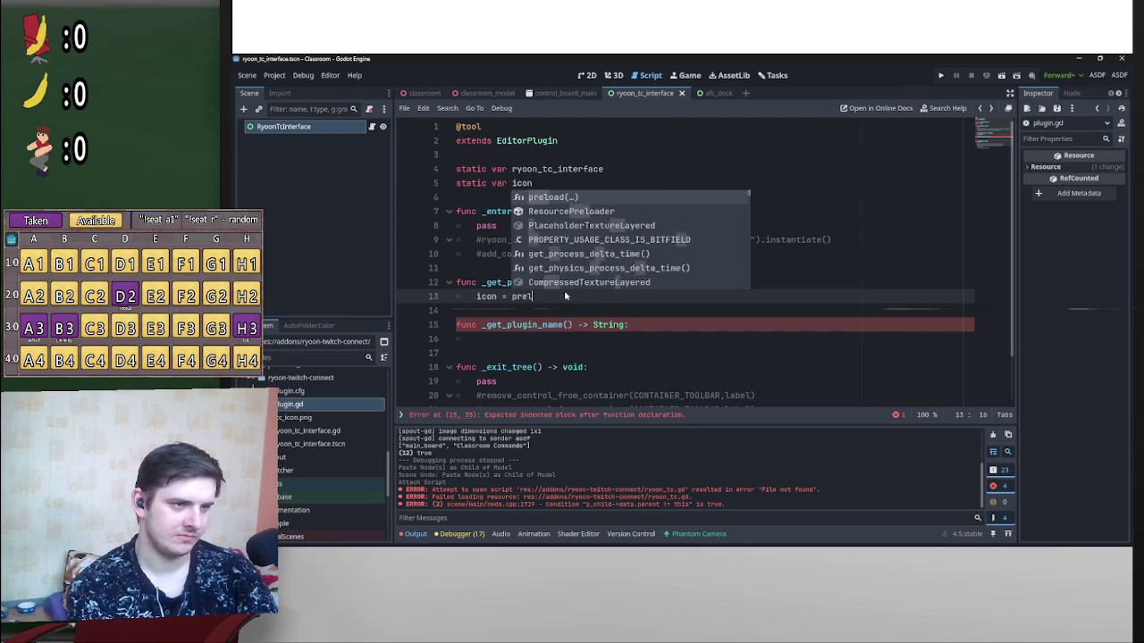
{"action": "key", "text": "Return"}
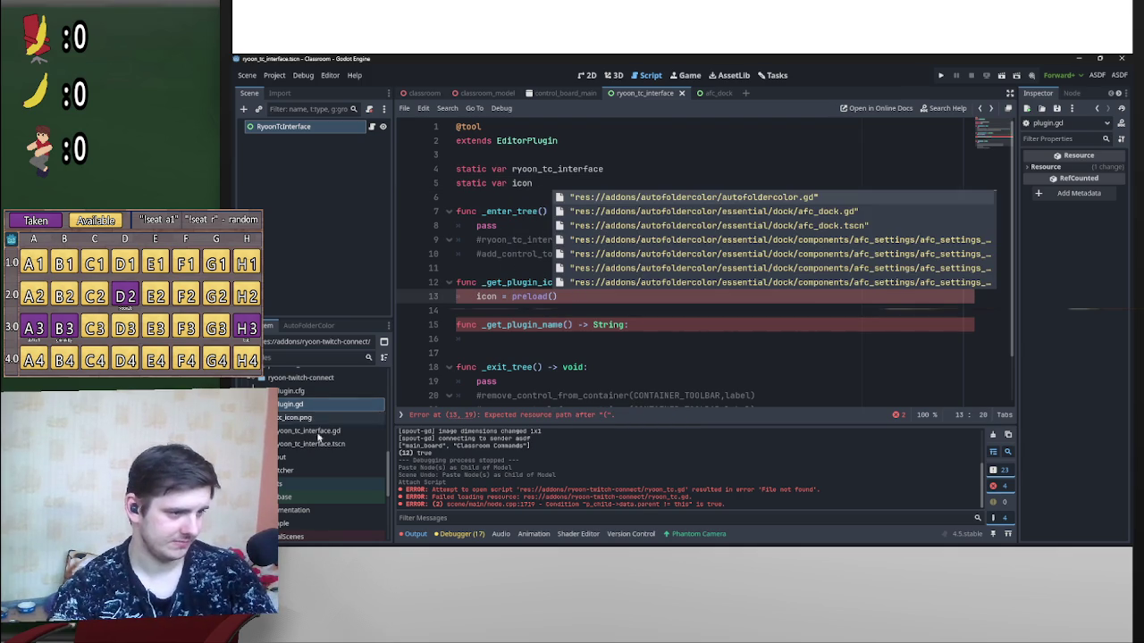
{"action": "left_click_drag", "start_coordinate": [295, 417], "coordinate": [590, 290]}
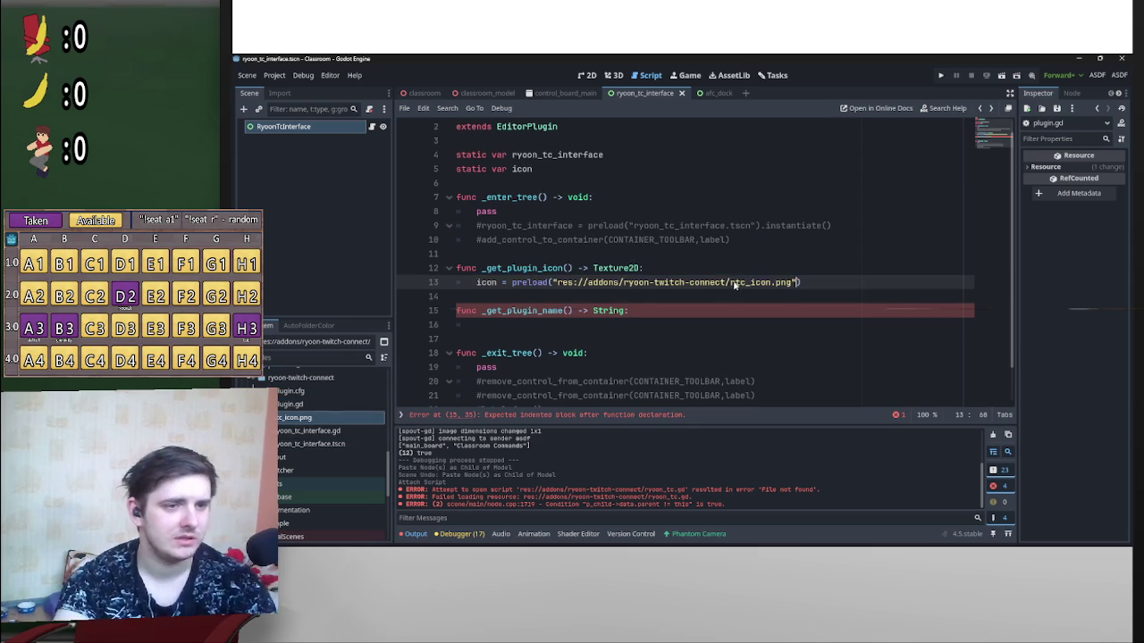
{"action": "left_click_drag", "start_coordinate": [731, 284], "coordinate": [557, 288]}
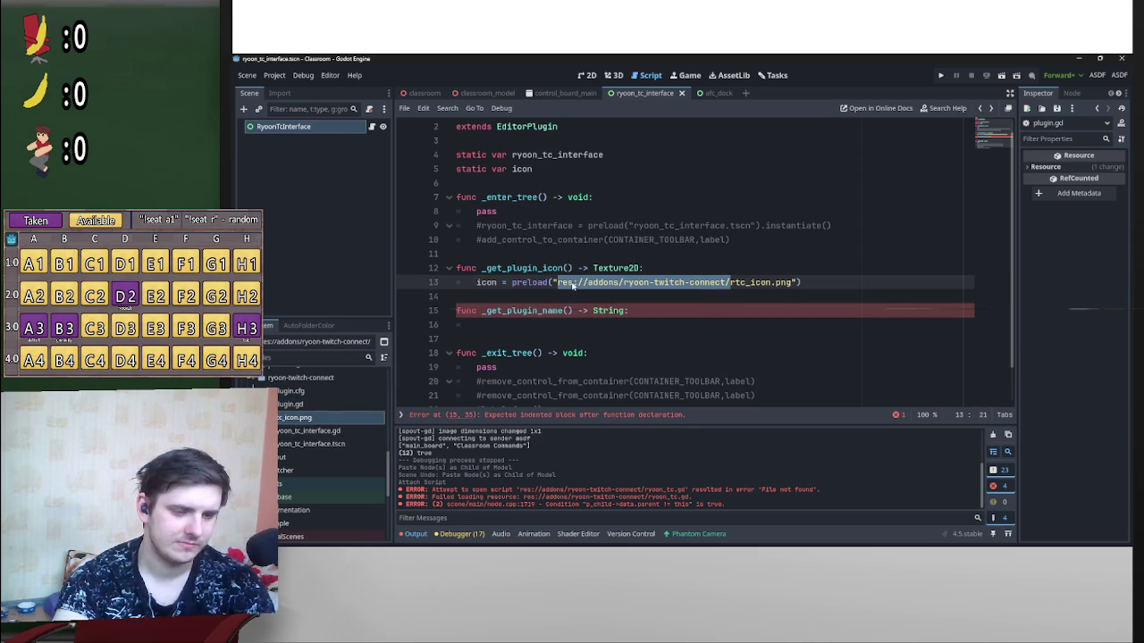
{"action": "key", "text": "BackSpace"}
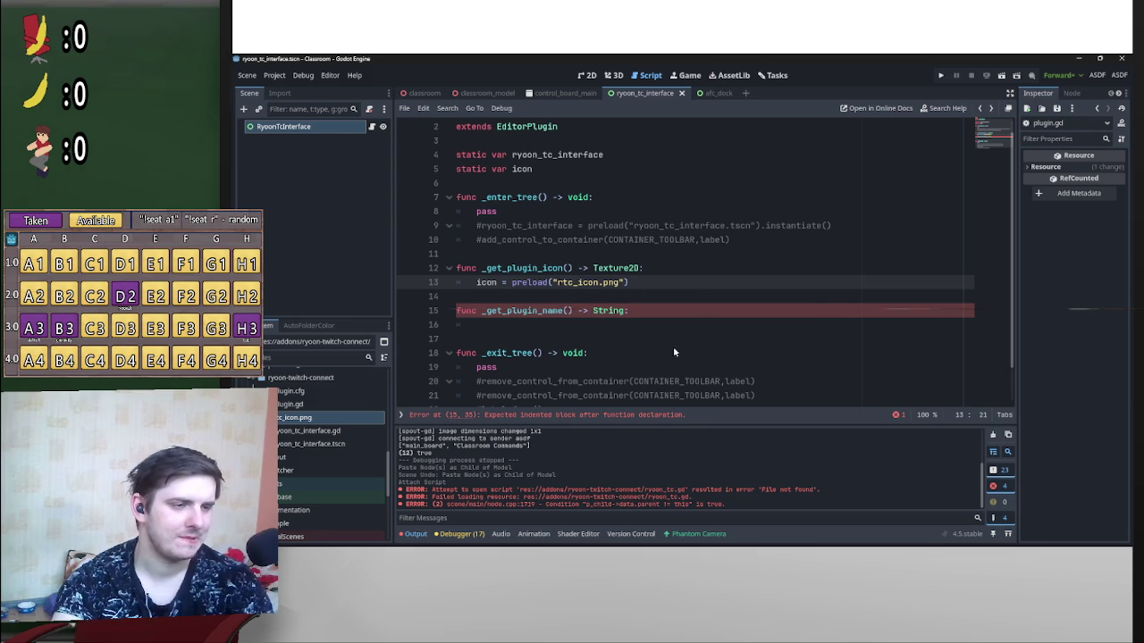
{"action": "left_click", "coordinate": [514, 325]}
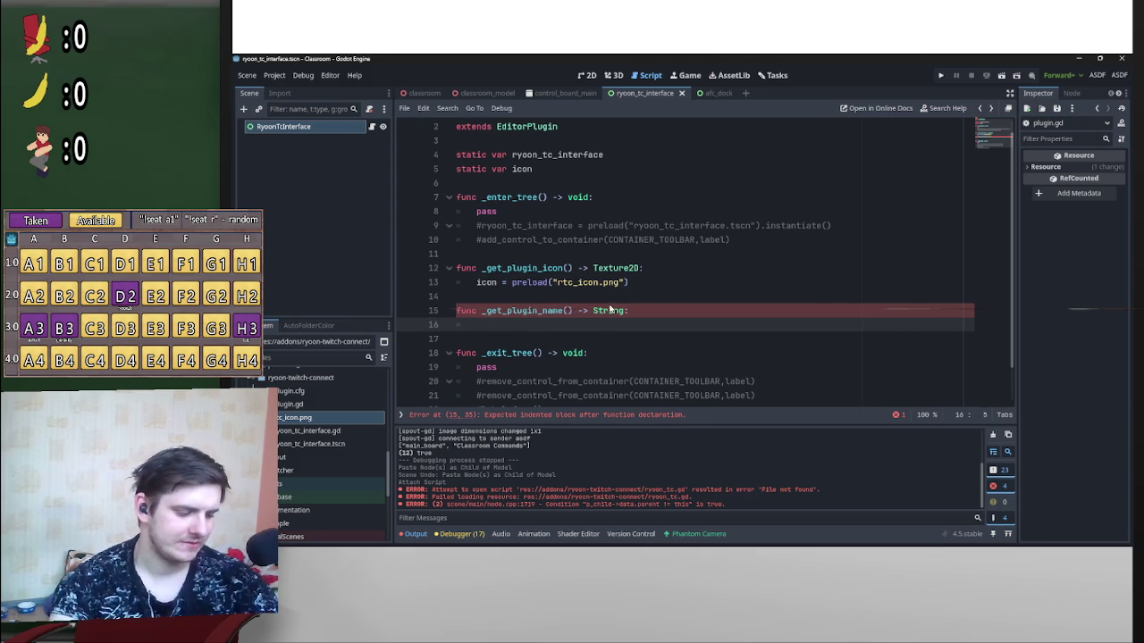
{"action": "key", "text": "Up"}
{"action": "key", "text": "Up"}
{"action": "key", "text": "Up"}
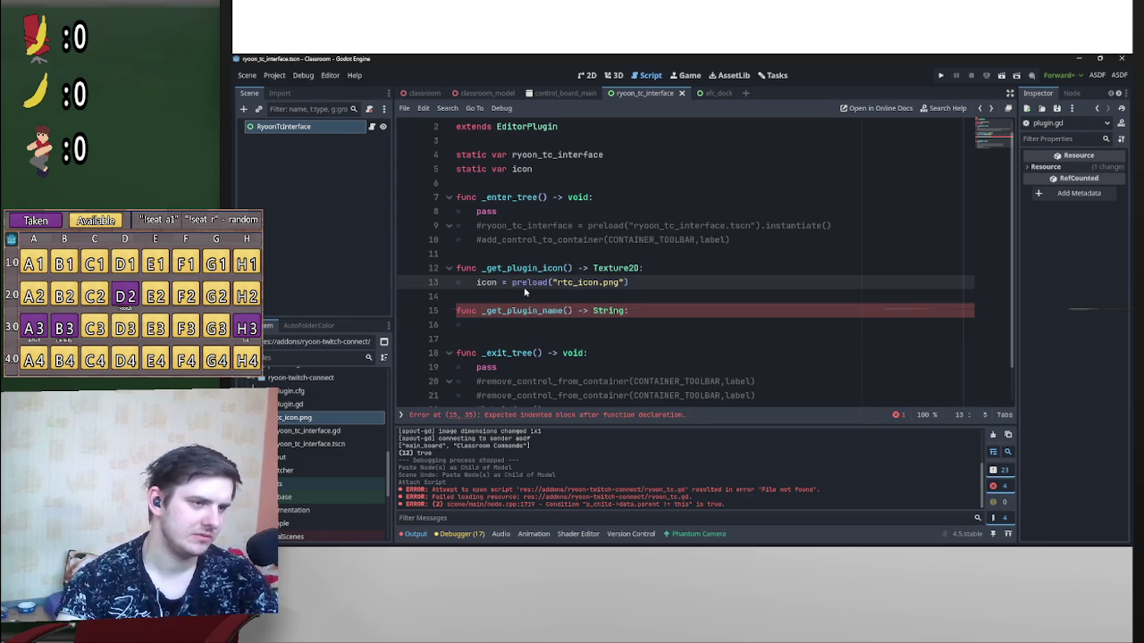
{"action": "left_click_drag", "start_coordinate": [512, 288], "coordinate": [474, 288]}
{"action": "type", "text": "return"}
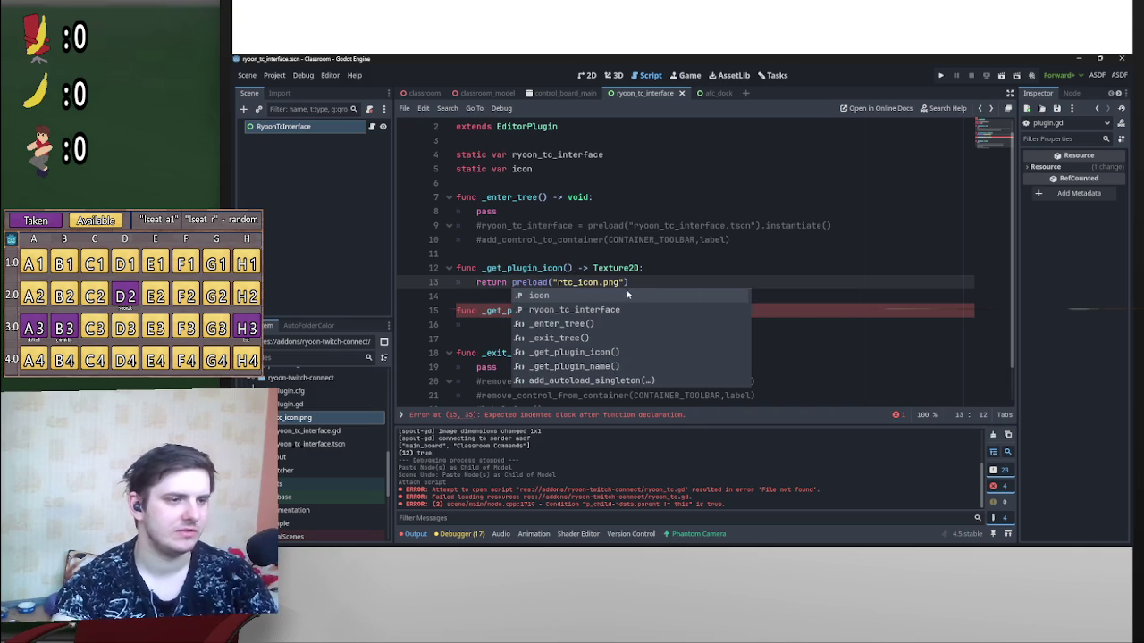
Step: Make _get_plugin_name return "RyoonTC" and save plugin.gd
{"action": "left_click", "coordinate": [496, 325]}
{"action": "type", "text": "return "}
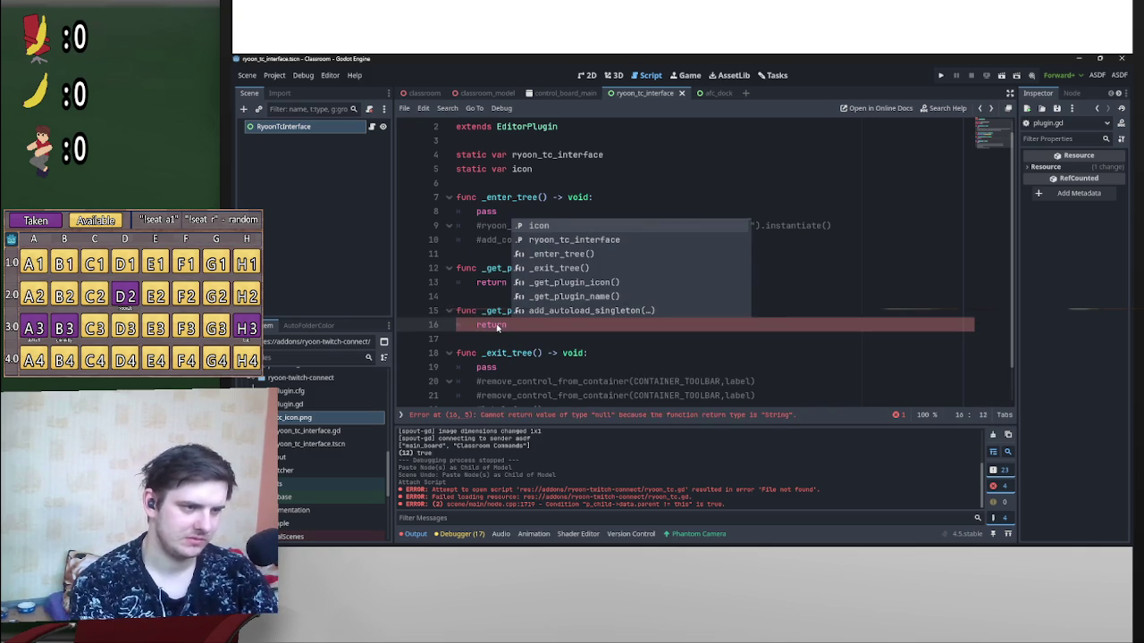
{"action": "type", "text": "\""}
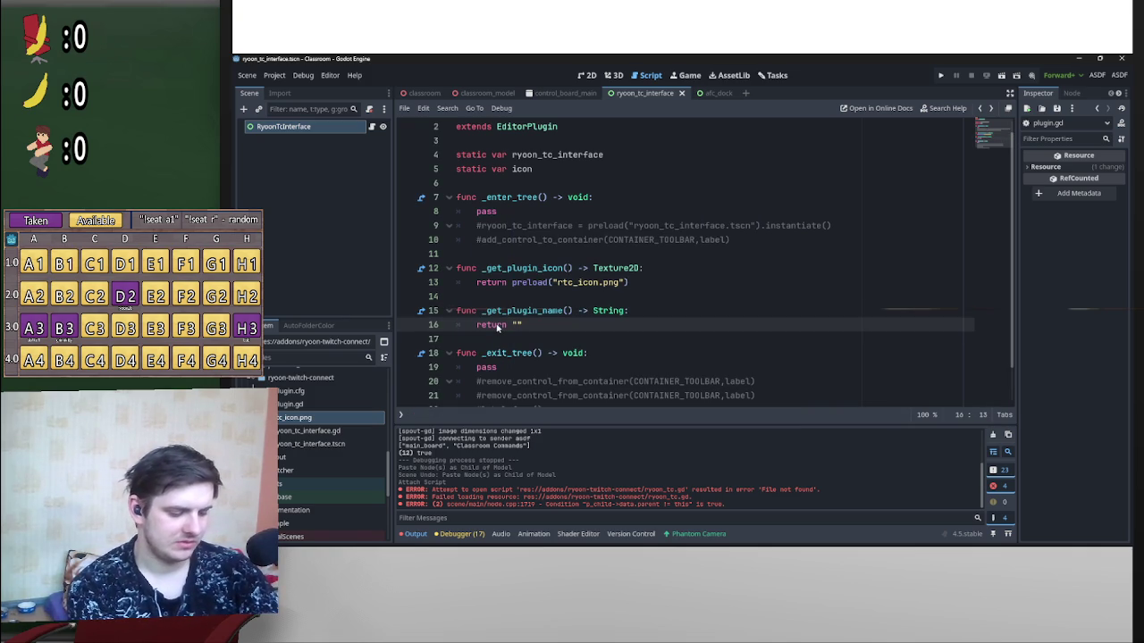
{"action": "type", "text": "RTC"}
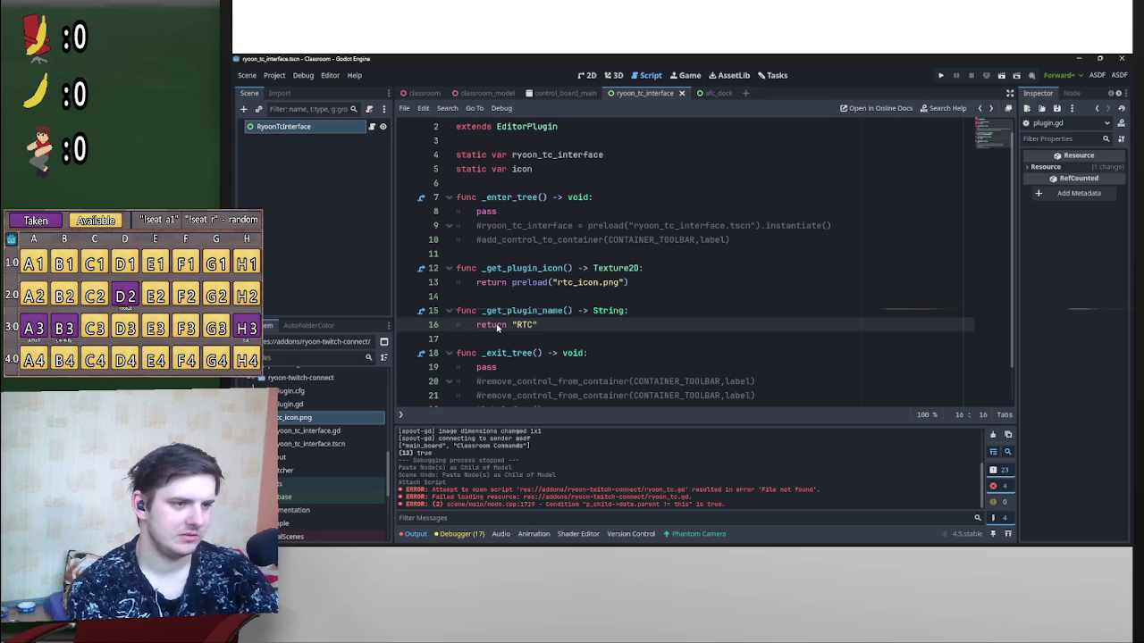
{"action": "key", "text": "BackSpace"}
{"action": "key", "text": "BackSpace"}
{"action": "key", "text": "BackSpace"}
{"action": "type", "text": "RyoonTC"}
{"action": "key", "text": "ctrl+s"}
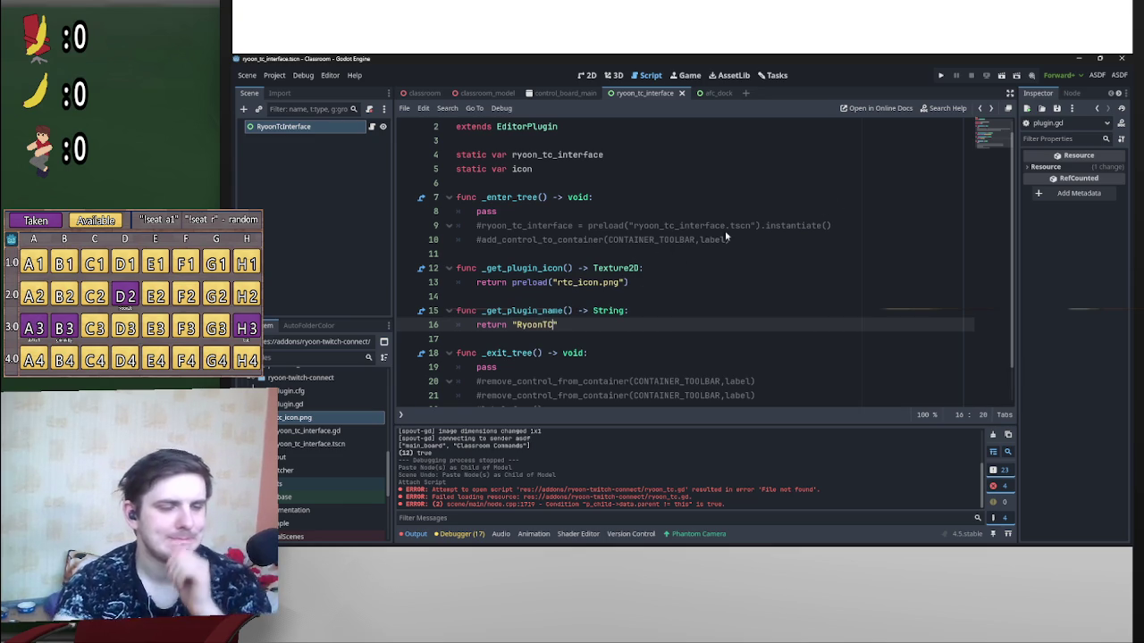
Step: Toggle RyoonTC off and on in Project Settings > Plugins to reload it
{"action": "left_click", "coordinate": [273, 75]}
{"action": "left_click", "coordinate": [295, 90]}
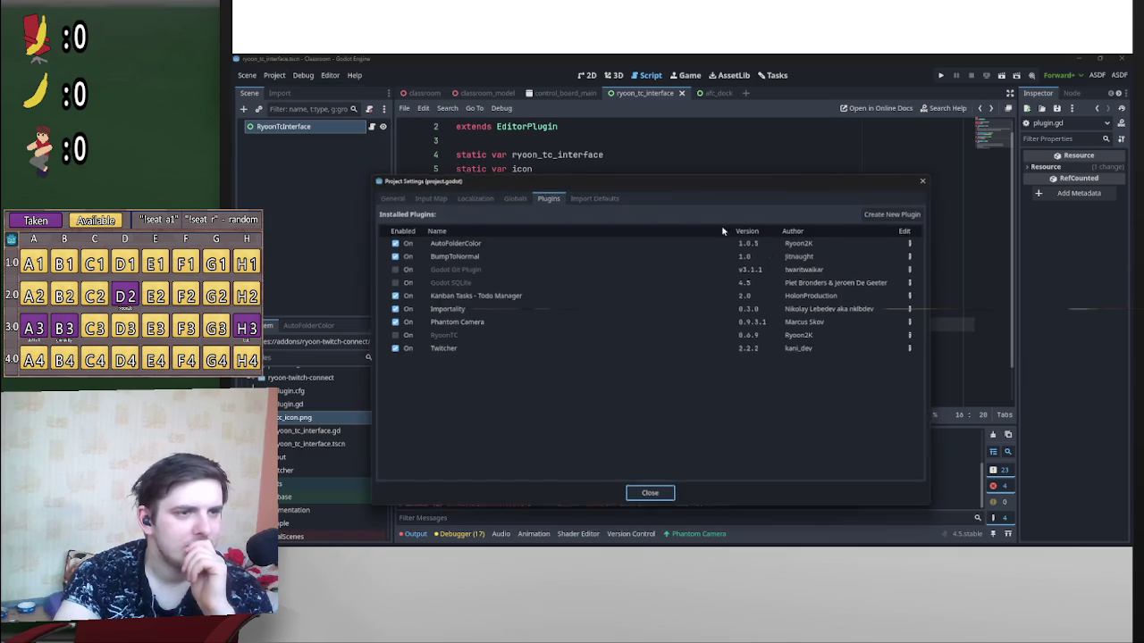
{"action": "left_click", "coordinate": [393, 335]}
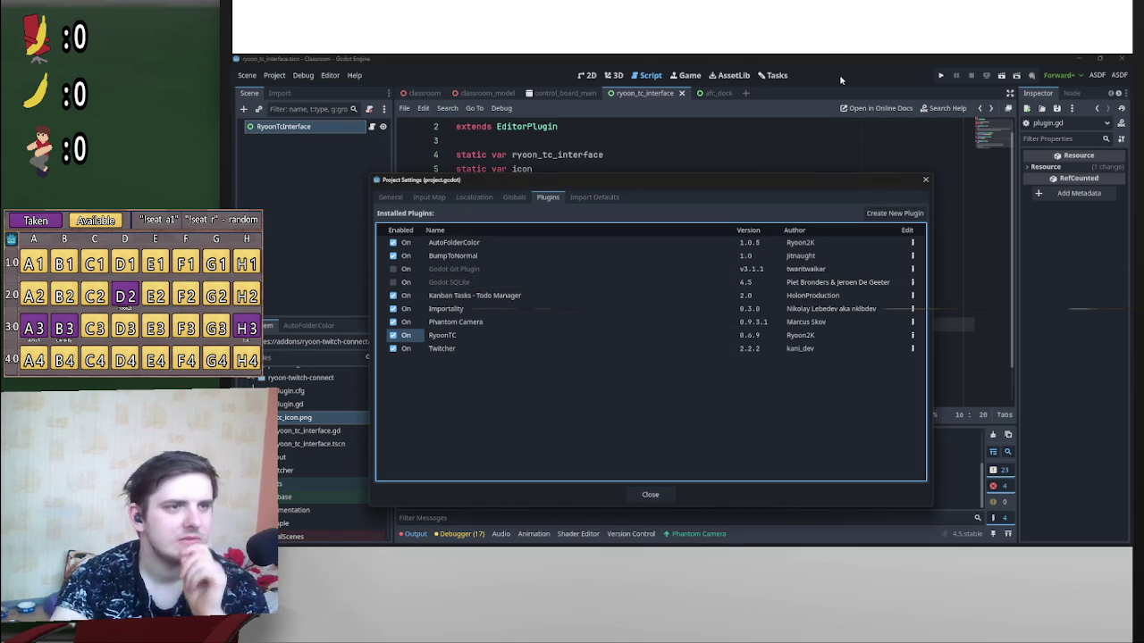
{"action": "left_click", "coordinate": [398, 339]}
{"action": "left_click", "coordinate": [399, 339]}
{"action": "left_click", "coordinate": [399, 340]}
{"action": "left_click", "coordinate": [399, 338]}
{"action": "left_click", "coordinate": [398, 339]}
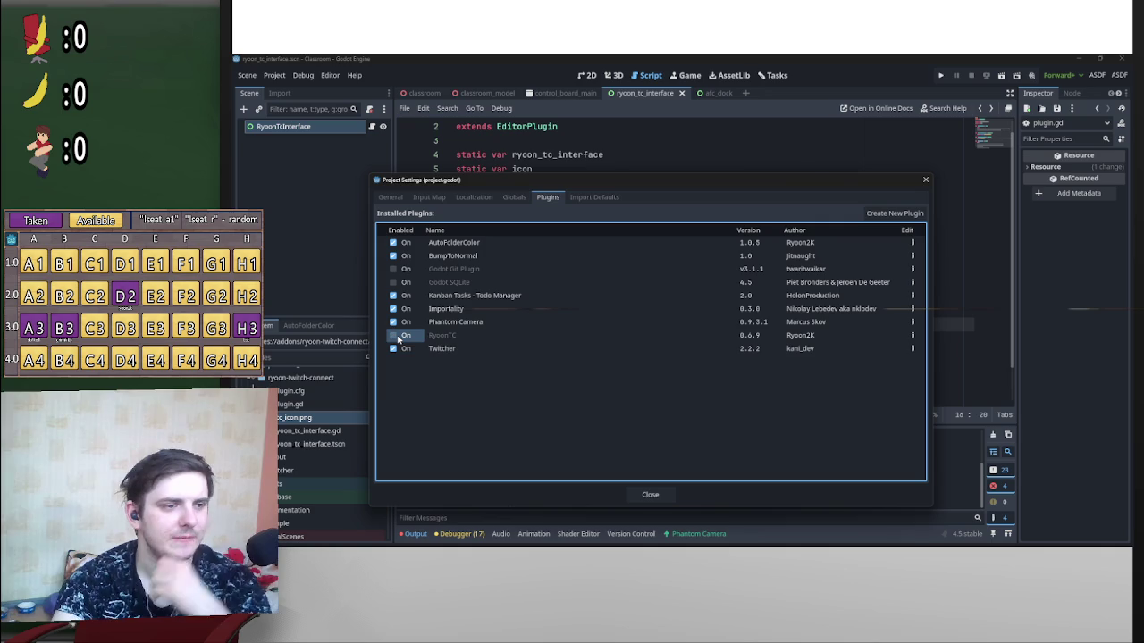
{"action": "left_click", "coordinate": [398, 339]}
{"action": "left_click", "coordinate": [398, 339]}
{"action": "left_click", "coordinate": [399, 338]}
{"action": "left_click", "coordinate": [398, 339]}
{"action": "left_click", "coordinate": [399, 339]}
{"action": "left_click", "coordinate": [398, 339]}
{"action": "left_click", "coordinate": [656, 492]}
{"action": "left_click", "coordinate": [765, 268]}
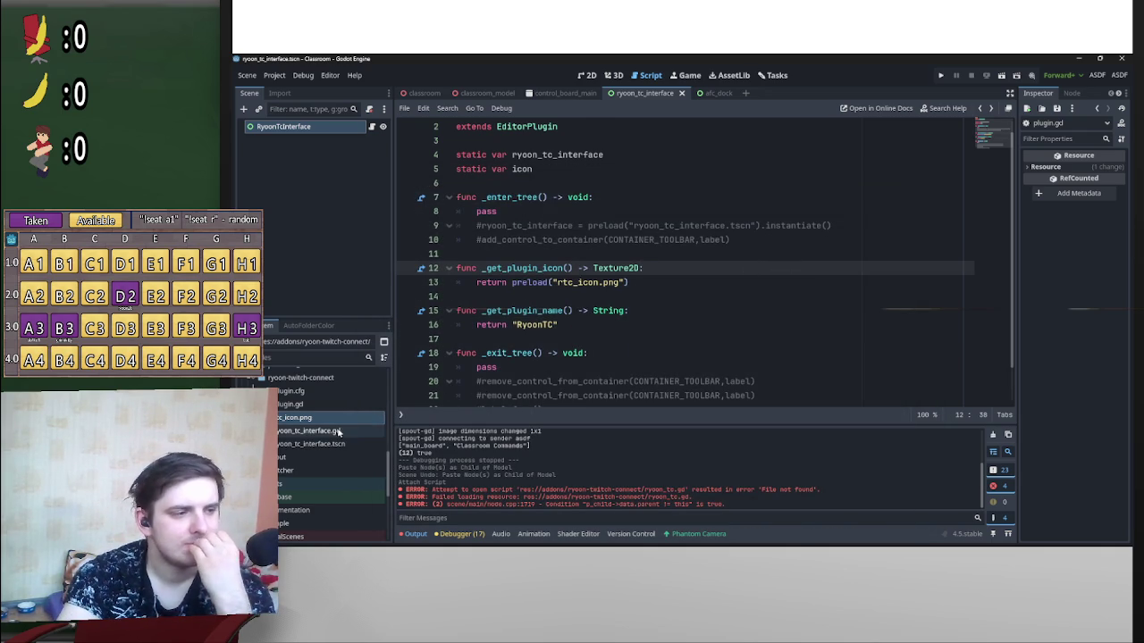
Step: Ctrl+click _get_plugin_icon on line 12 to open its EditorPlugin help entry
{"action": "left_click", "coordinate": [517, 271]}
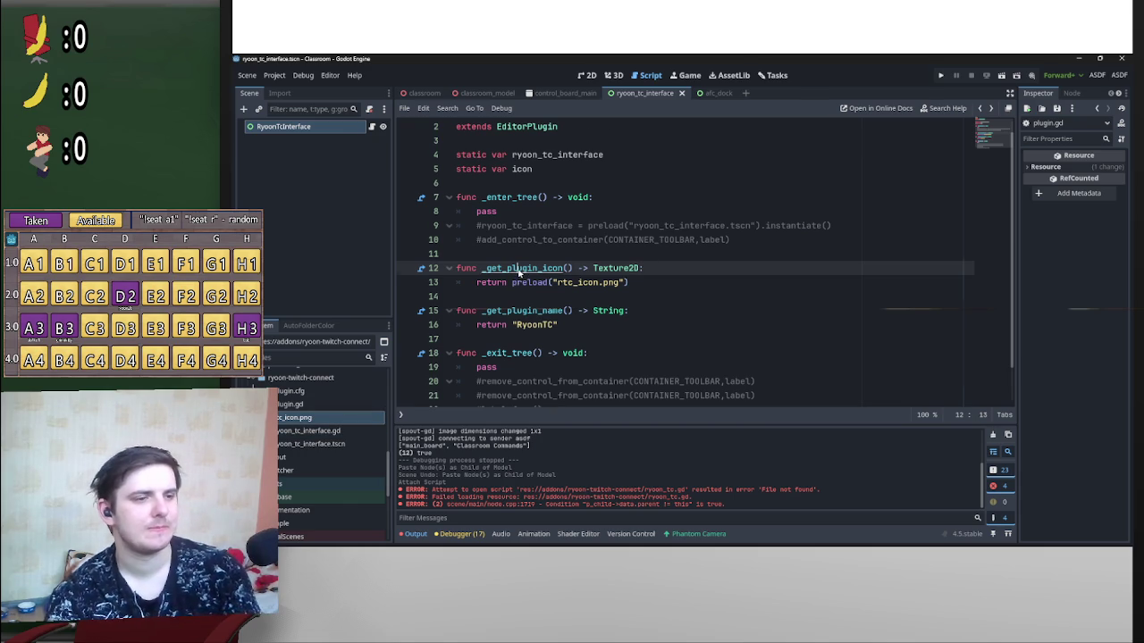
{"action": "left_click", "coordinate": [517, 271], "text": "ctrl"}
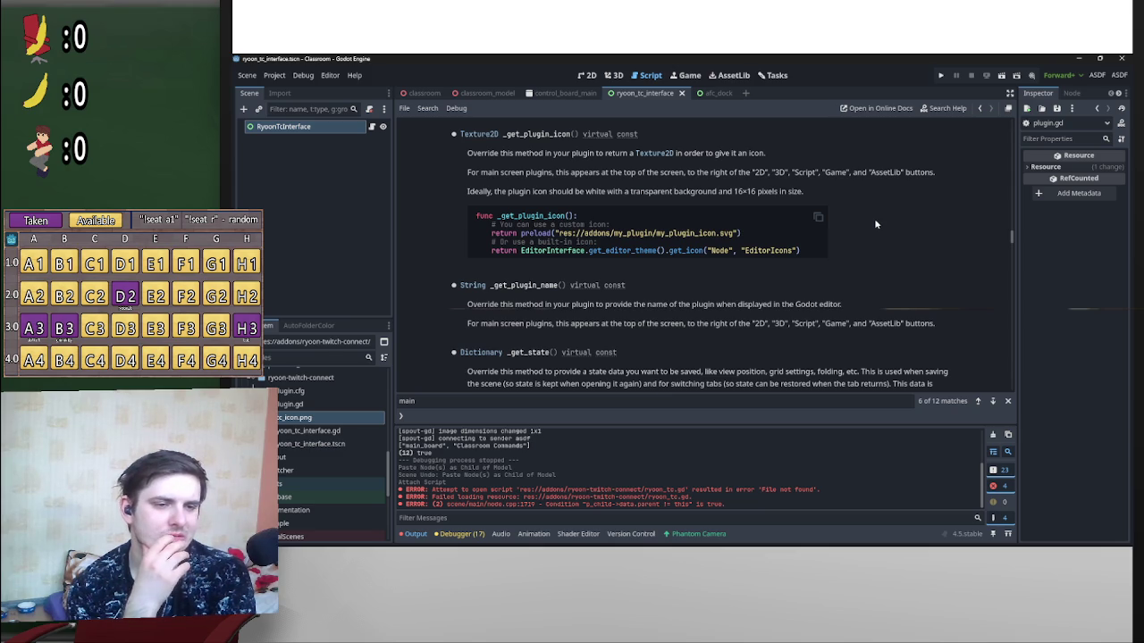
{"action": "scroll", "coordinate": [871, 259], "scroll_direction": "up", "scroll_amount": 2}
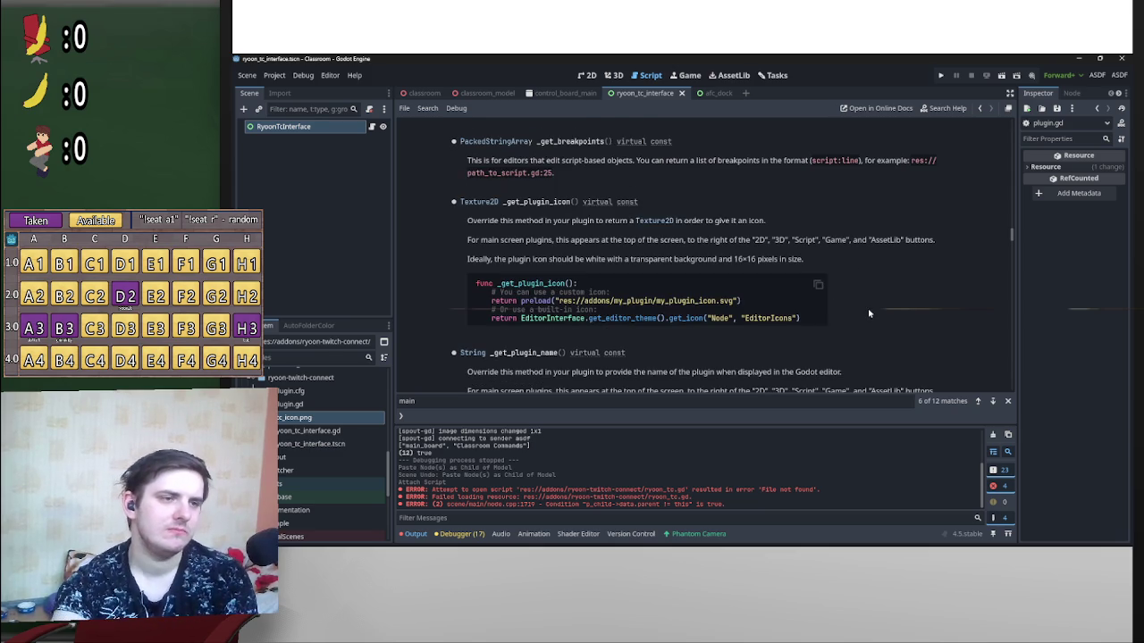
{"action": "scroll", "coordinate": [865, 297], "scroll_direction": "up", "scroll_amount": 1}
{"action": "scroll", "coordinate": [869, 300], "scroll_direction": "up", "scroll_amount": 4}
{"action": "scroll", "coordinate": [886, 282], "scroll_direction": "down", "scroll_amount": 8}
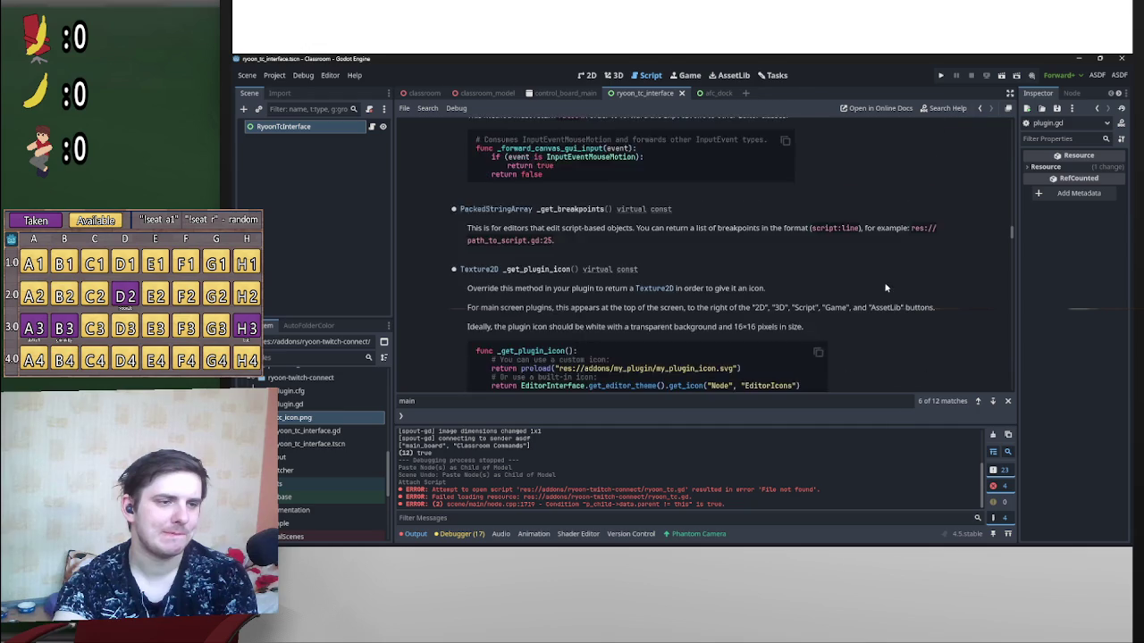
{"action": "scroll", "coordinate": [887, 286], "scroll_direction": "down", "scroll_amount": 10}
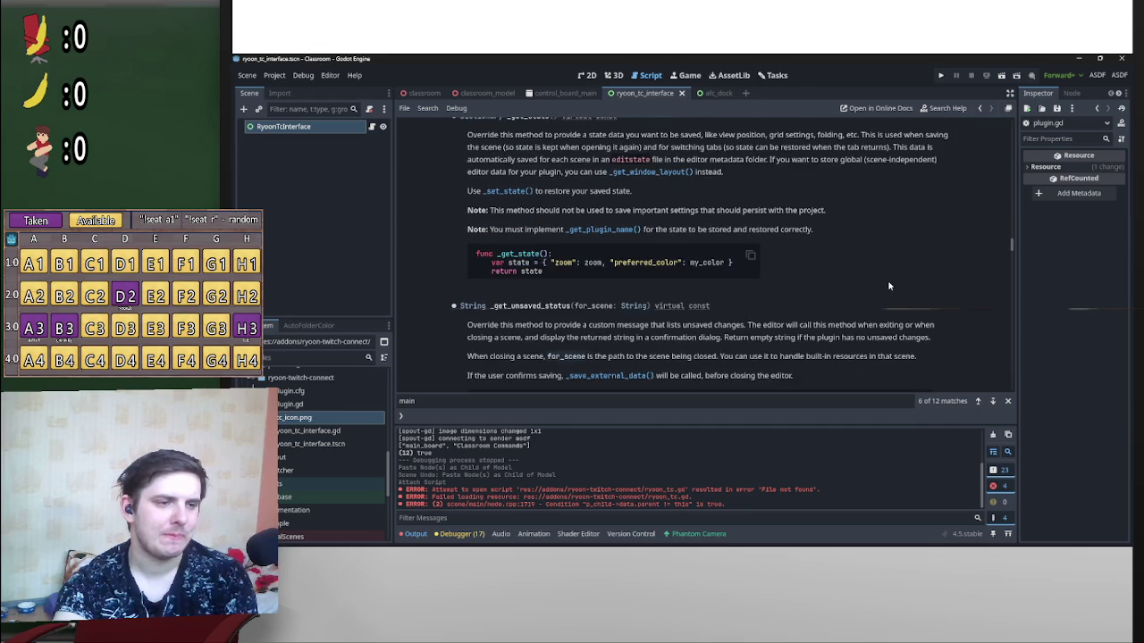
{"action": "scroll", "coordinate": [903, 284], "scroll_direction": "down", "scroll_amount": 5}
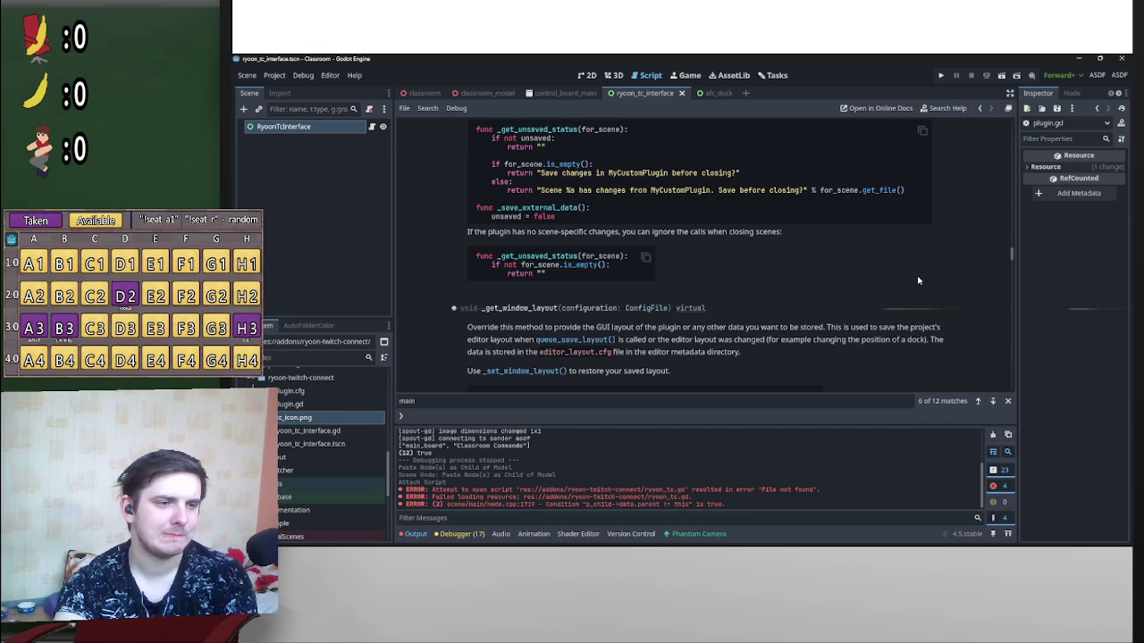
{"action": "scroll", "coordinate": [922, 280], "scroll_direction": "up", "scroll_amount": 3}
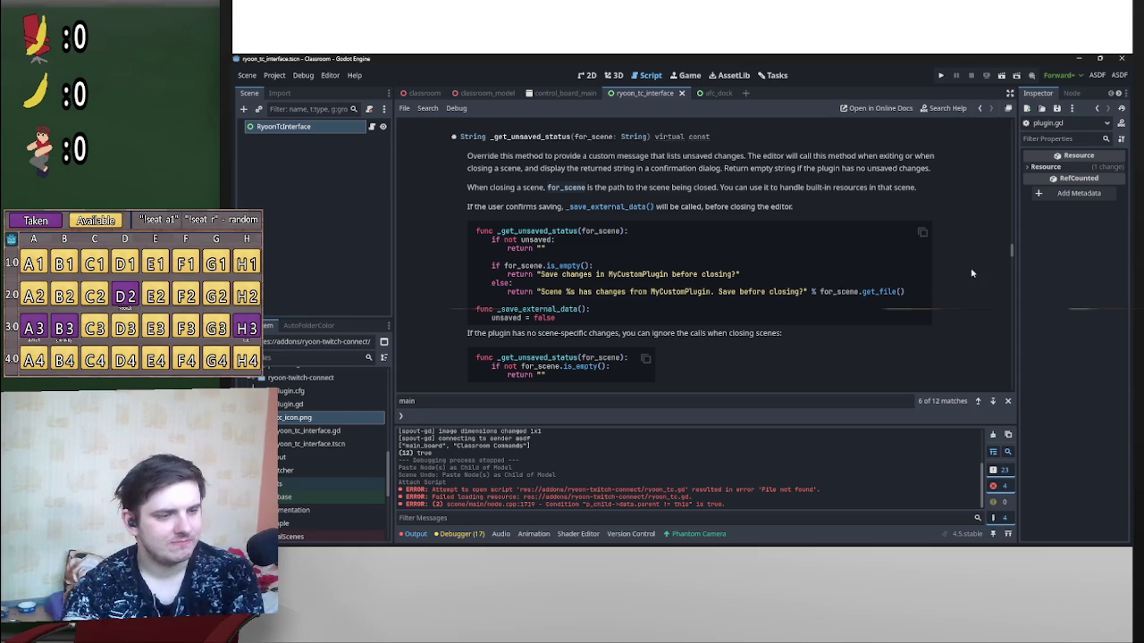
{"action": "scroll", "coordinate": [967, 273], "scroll_direction": "down", "scroll_amount": 4}
{"action": "scroll", "coordinate": [965, 271], "scroll_direction": "down", "scroll_amount": 2}
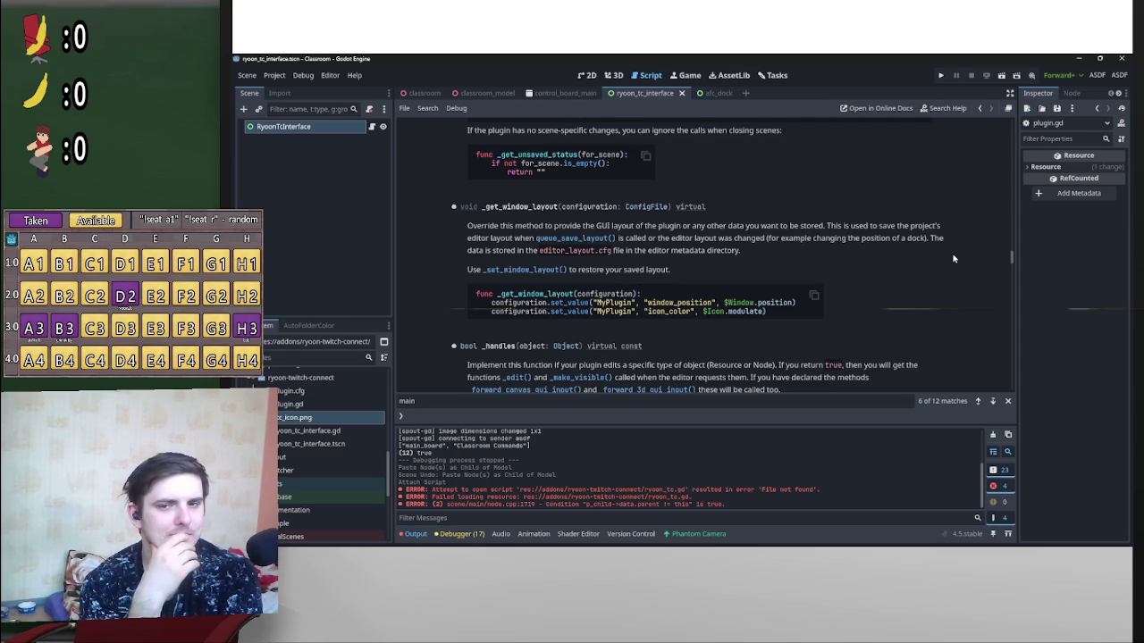
{"action": "scroll", "coordinate": [953, 258], "scroll_direction": "down", "scroll_amount": 4}
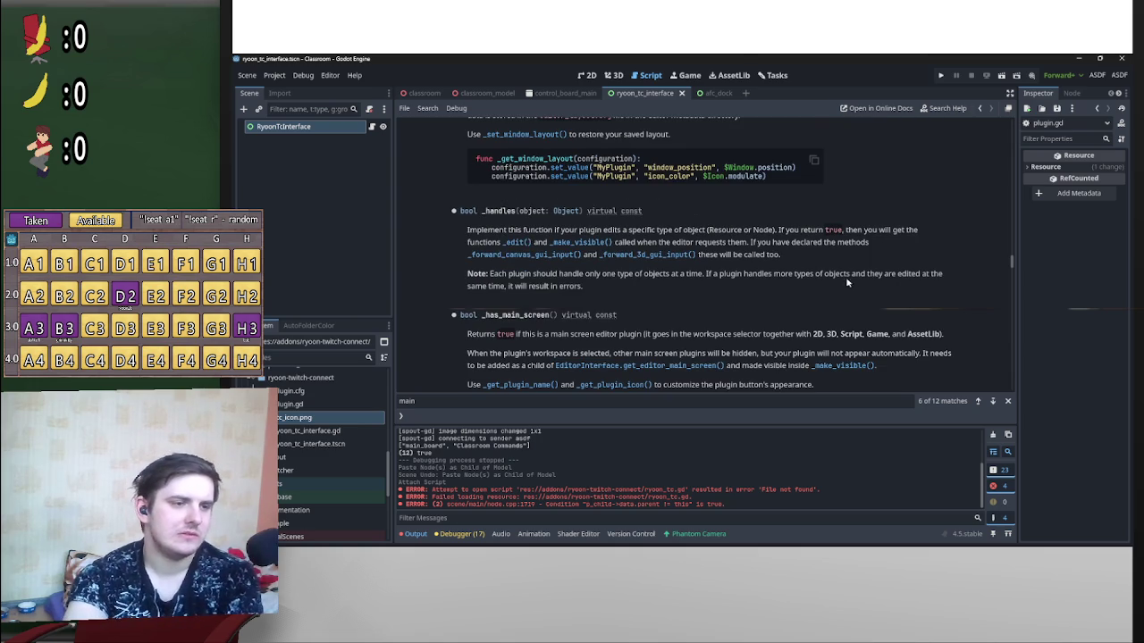
{"action": "scroll", "coordinate": [840, 268], "scroll_direction": "down", "scroll_amount": 2}
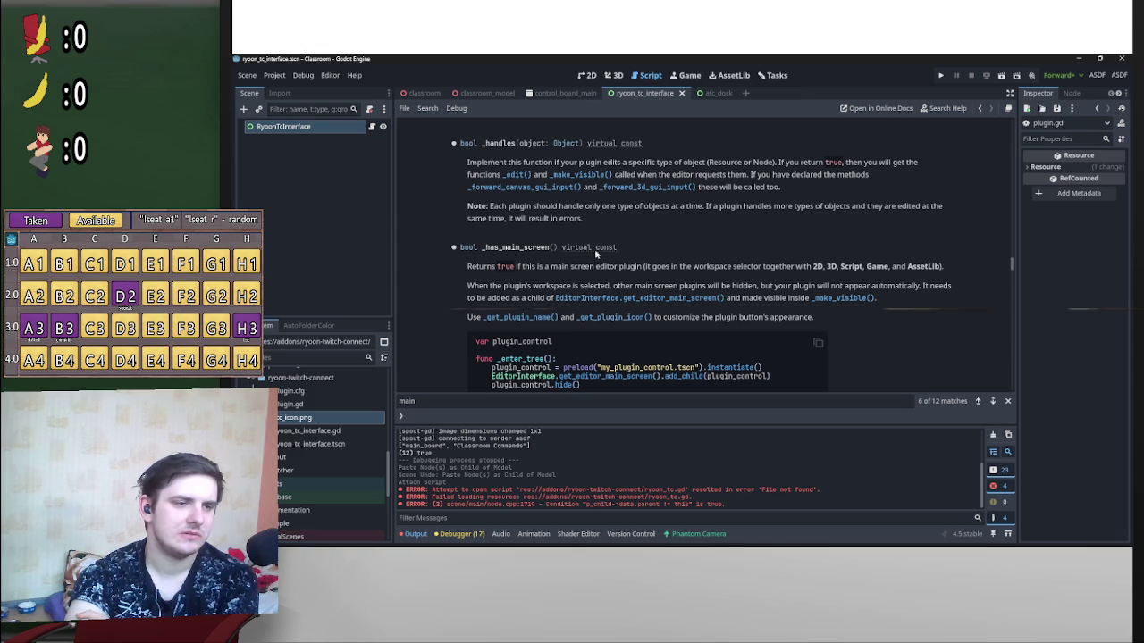
{"action": "scroll", "coordinate": [506, 246], "scroll_direction": "down", "scroll_amount": 2}
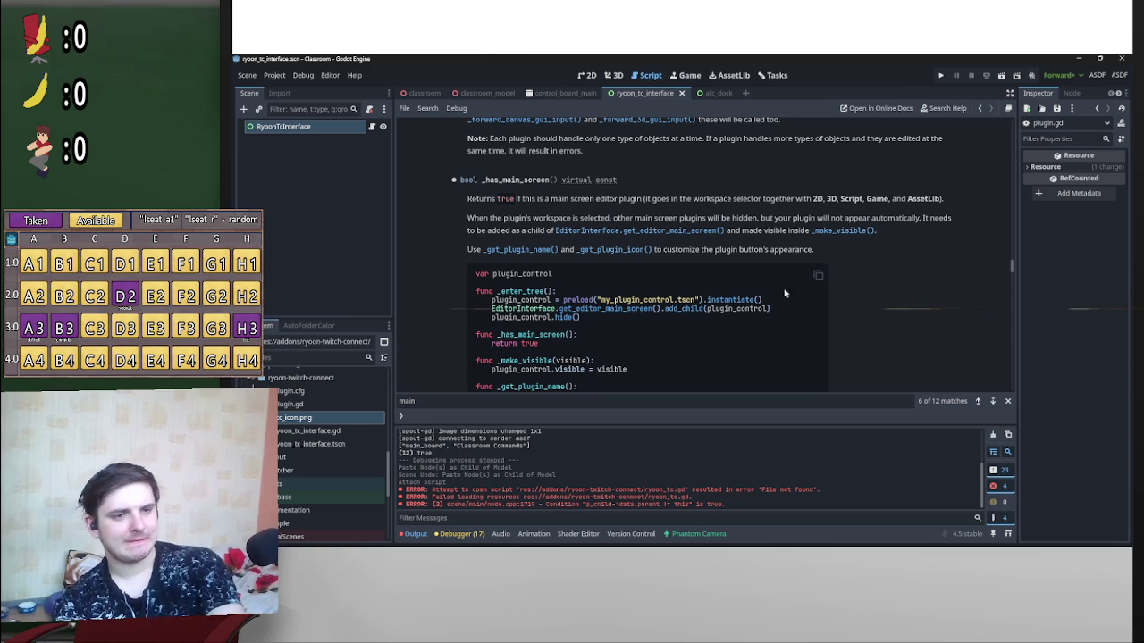
{"action": "scroll", "coordinate": [836, 241], "scroll_direction": "down", "scroll_amount": 5}
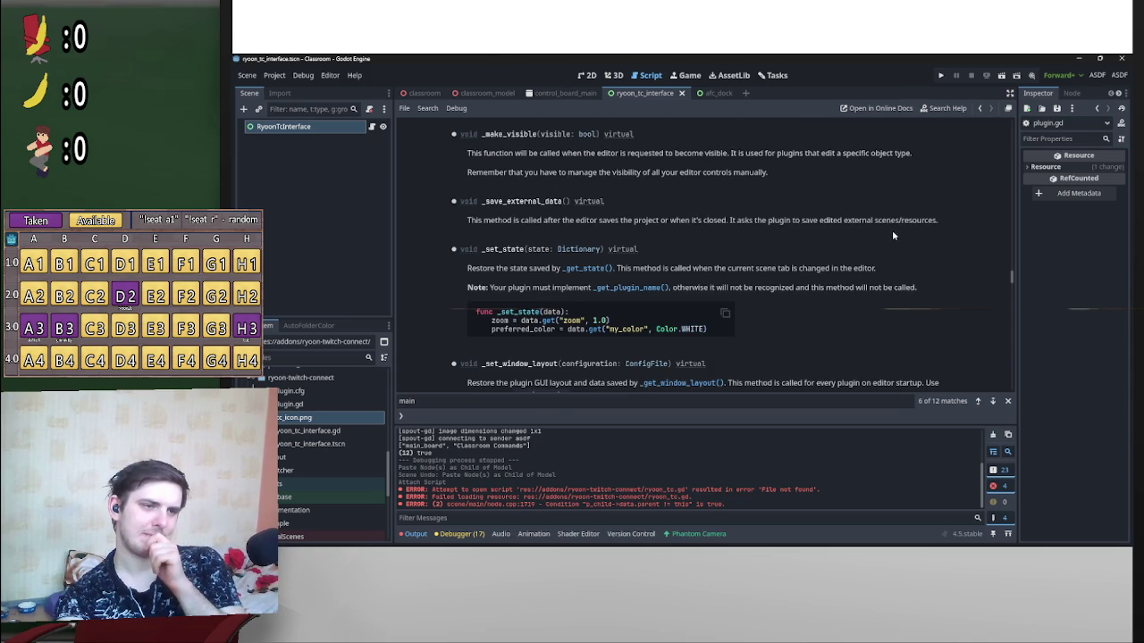
{"action": "key", "text": "alt+Left"}
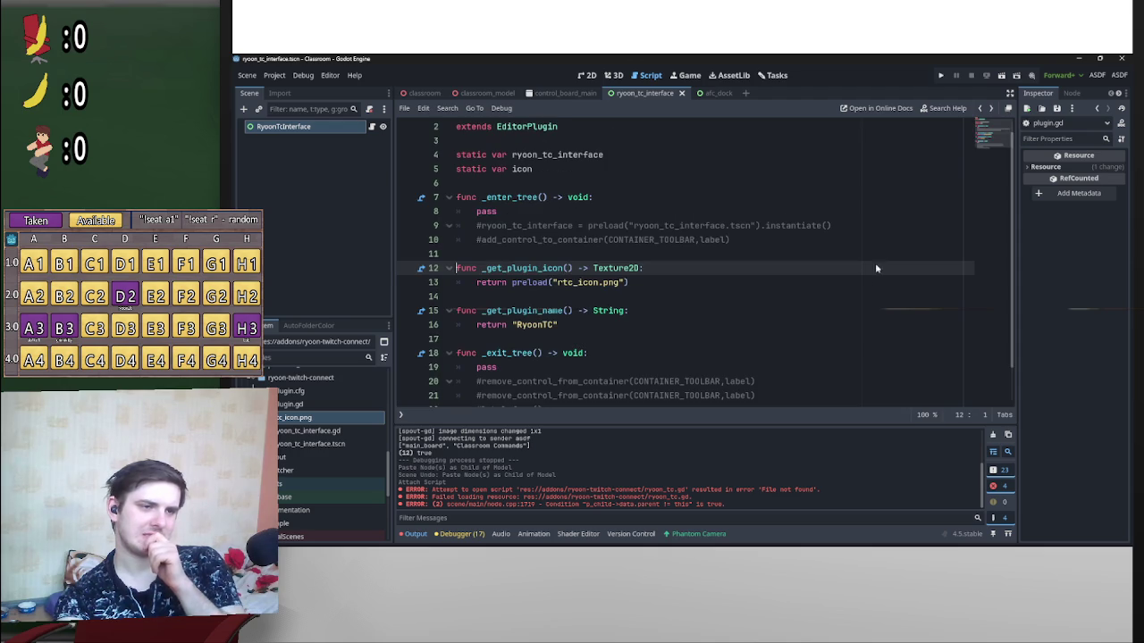
{"action": "key", "text": "Up"}
{"action": "key", "text": "Up"}
{"action": "key", "text": "Up"}
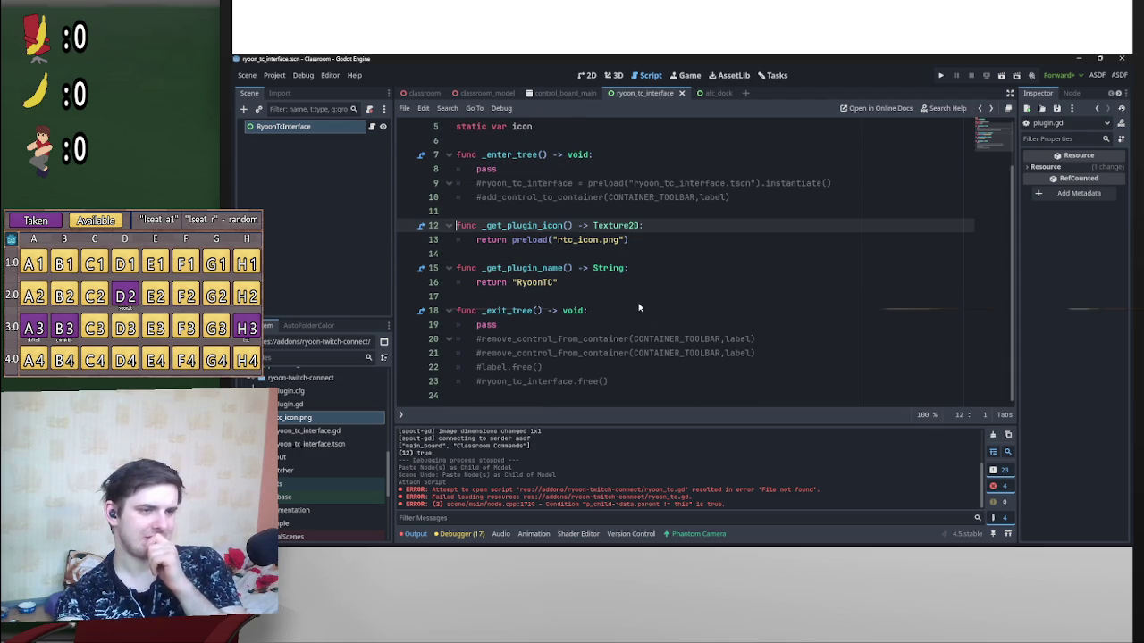
{"action": "left_click", "coordinate": [573, 298]}
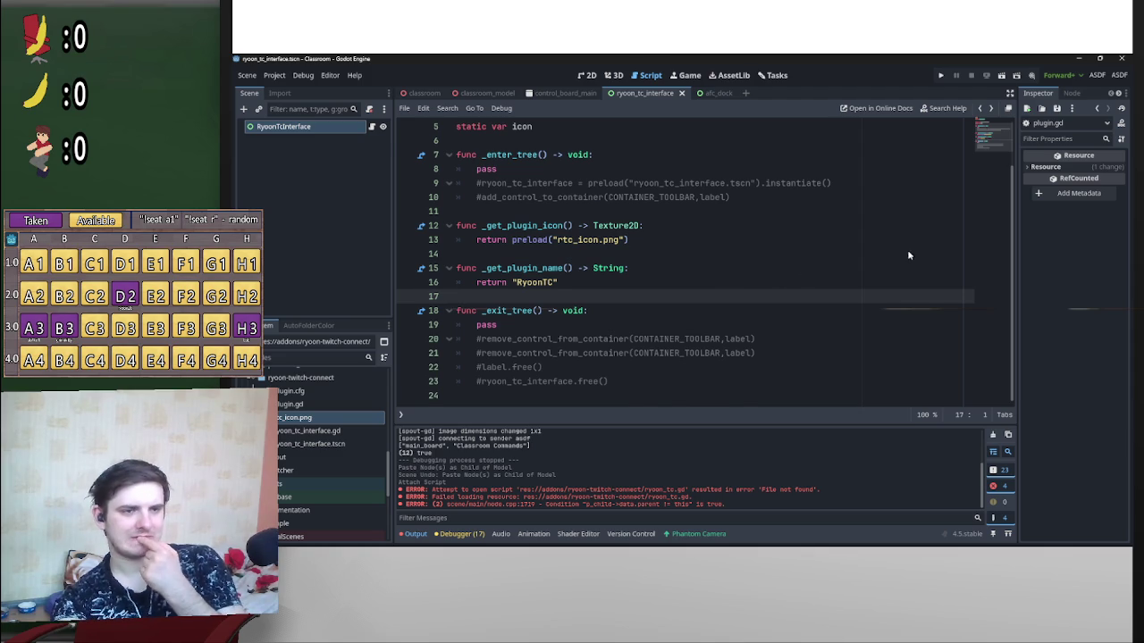
{"action": "scroll", "coordinate": [911, 259], "scroll_direction": "up", "scroll_amount": 2}
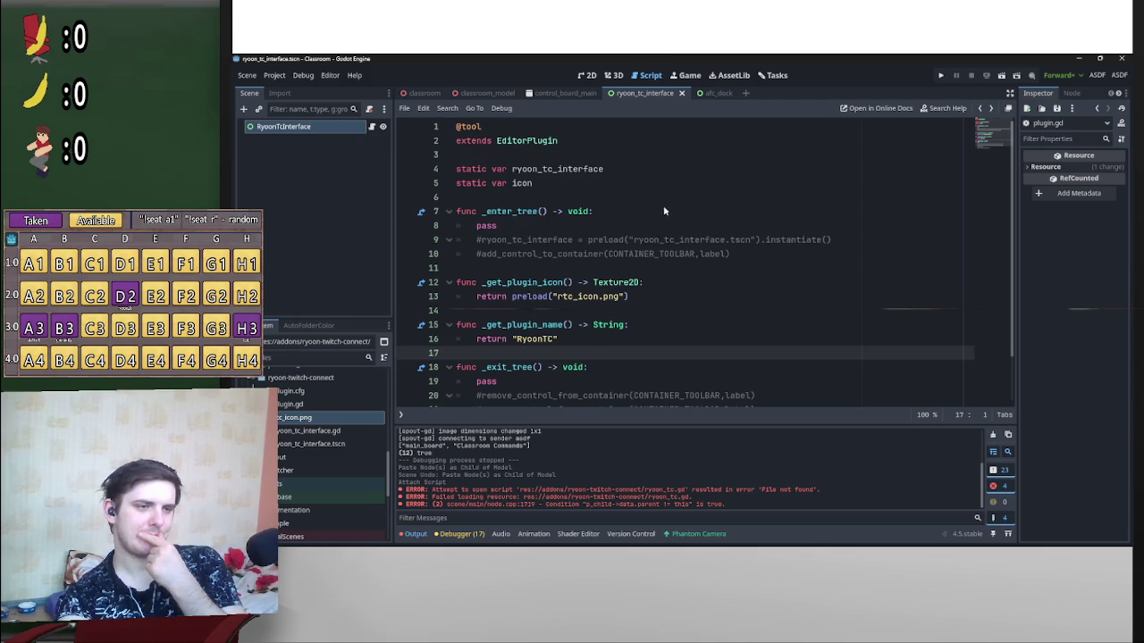
{"action": "key", "text": "alt+Left"}
{"action": "scroll", "coordinate": [750, 239], "scroll_direction": "up", "scroll_amount": 5}
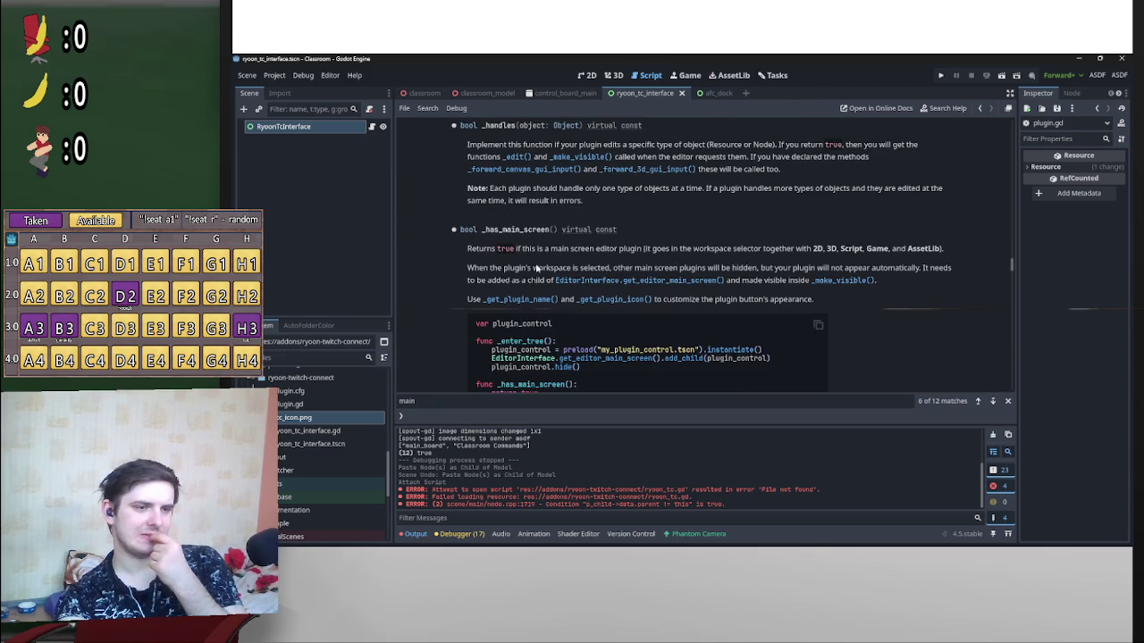
{"action": "scroll", "coordinate": [536, 268], "scroll_direction": "down", "scroll_amount": 3}
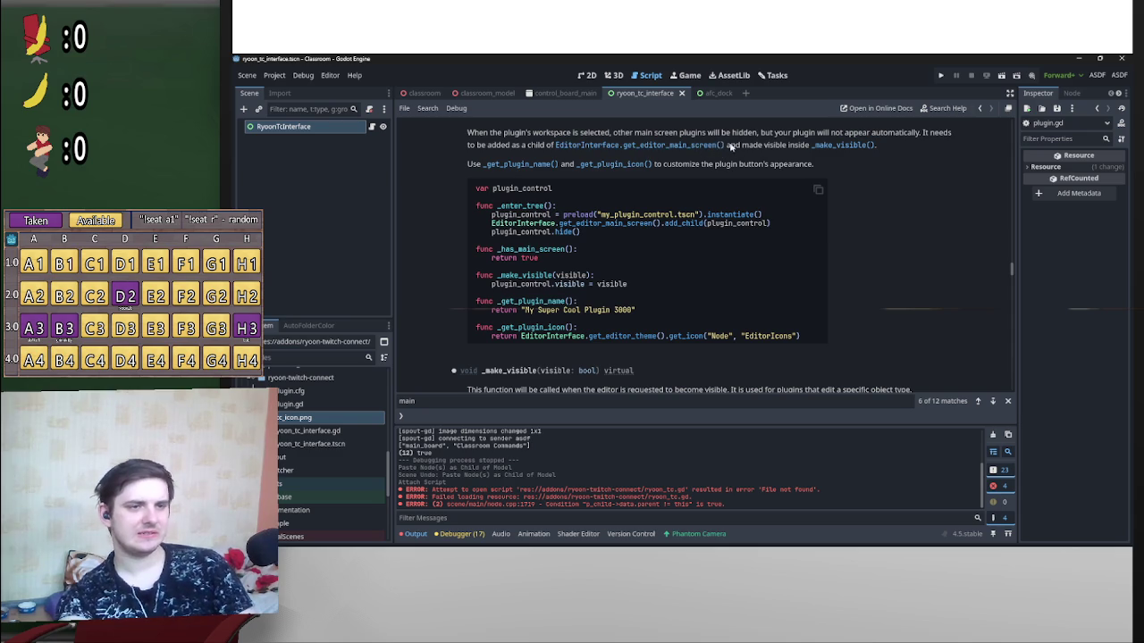
{"action": "left_click_drag", "start_coordinate": [725, 146], "coordinate": [556, 147]}
{"action": "key", "text": "ctrl+c"}
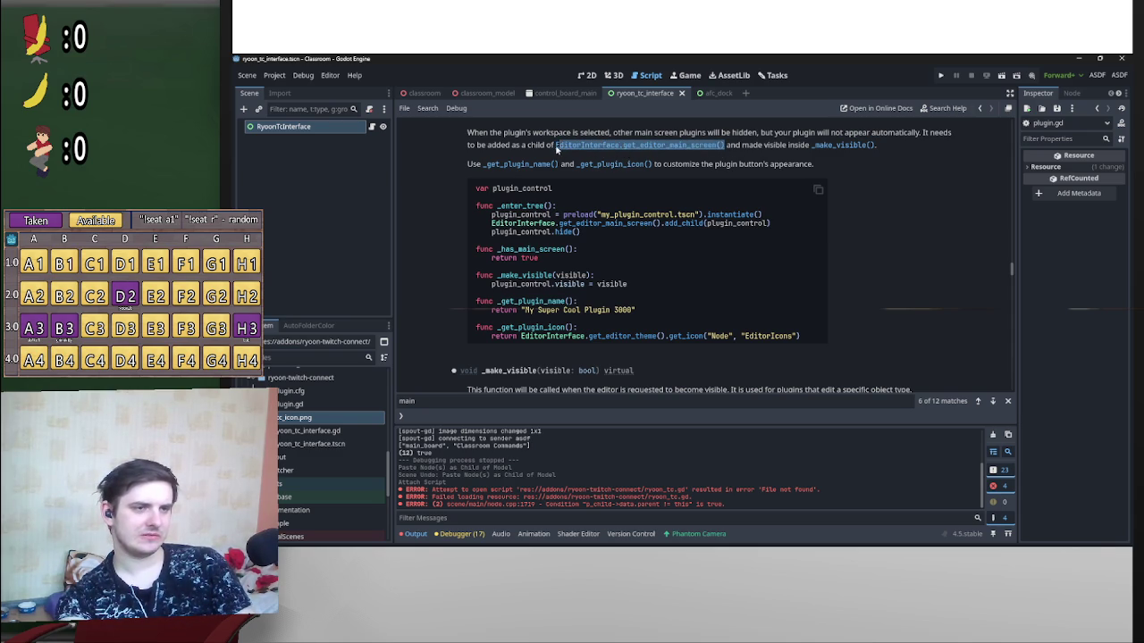
{"action": "key", "text": "alt+Left"}
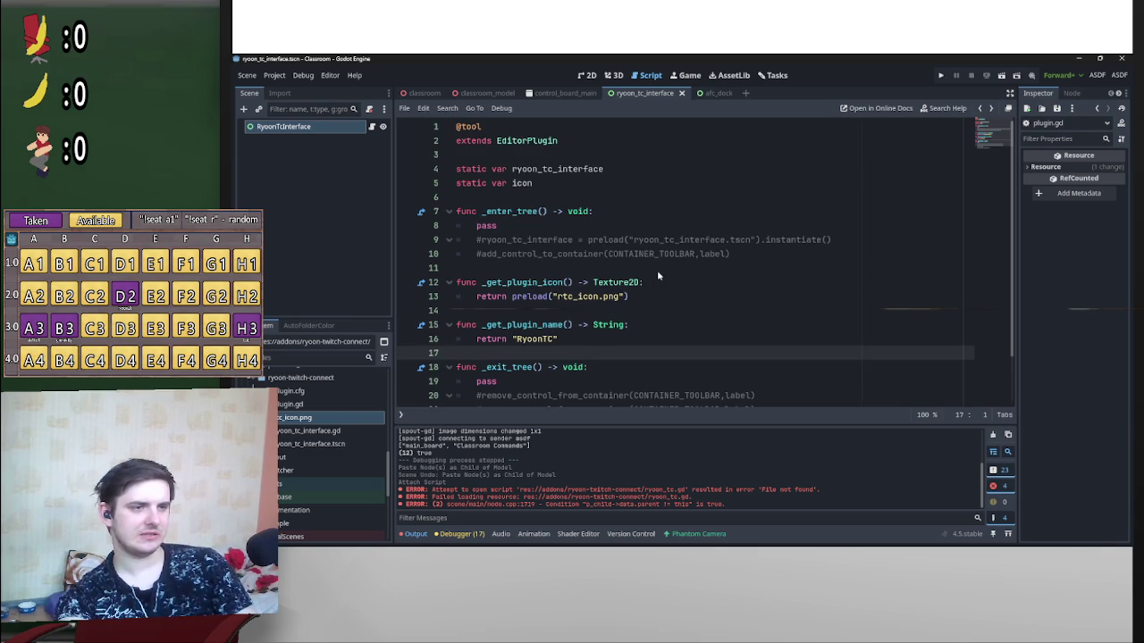
{"action": "left_click", "coordinate": [477, 227]}
Step: Store the pasted get_editor_main_screen() call in var ms inside _enter_tree
{"action": "key", "text": "Return"}
{"action": "key", "text": "Up"}
{"action": "key", "text": "ctrl+v"}
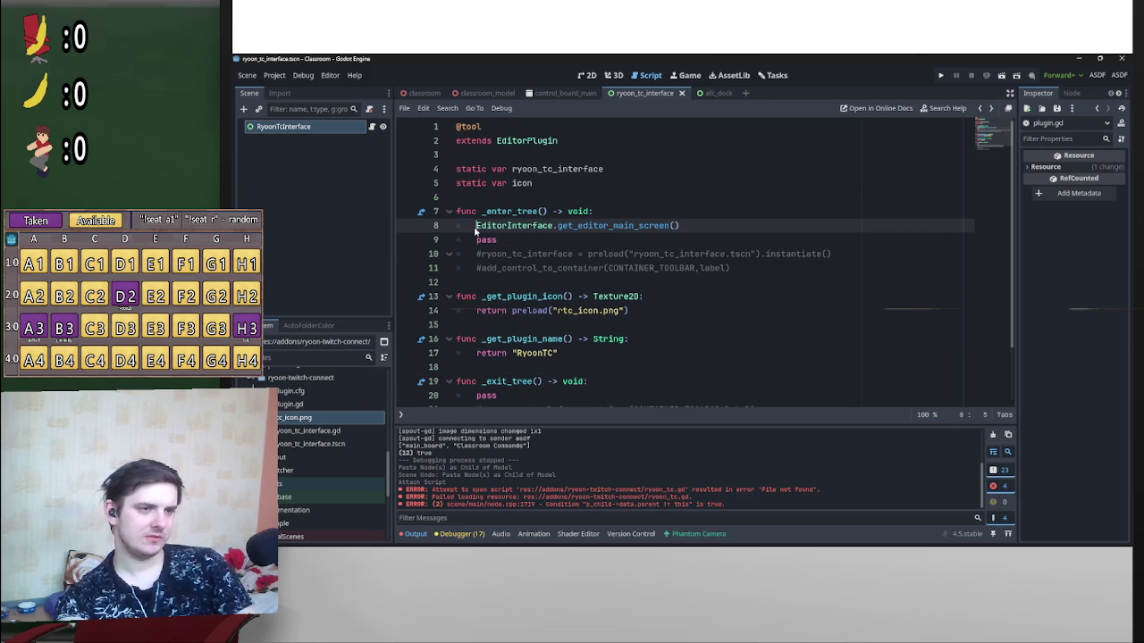
{"action": "type", "text": "var ms"}
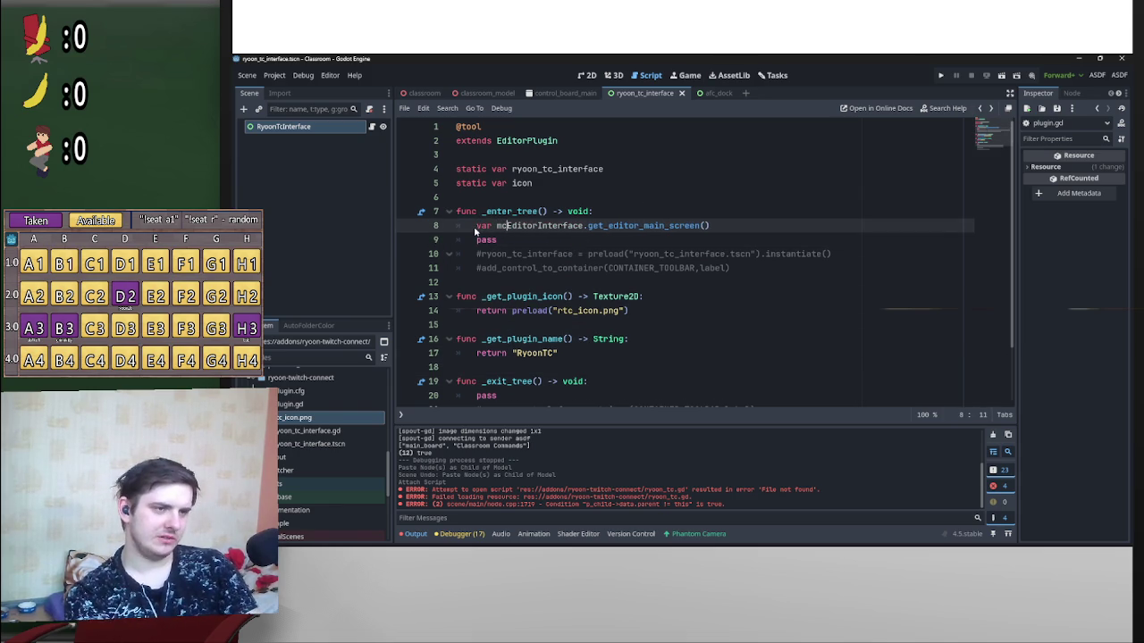
{"action": "type", "text": " ="}
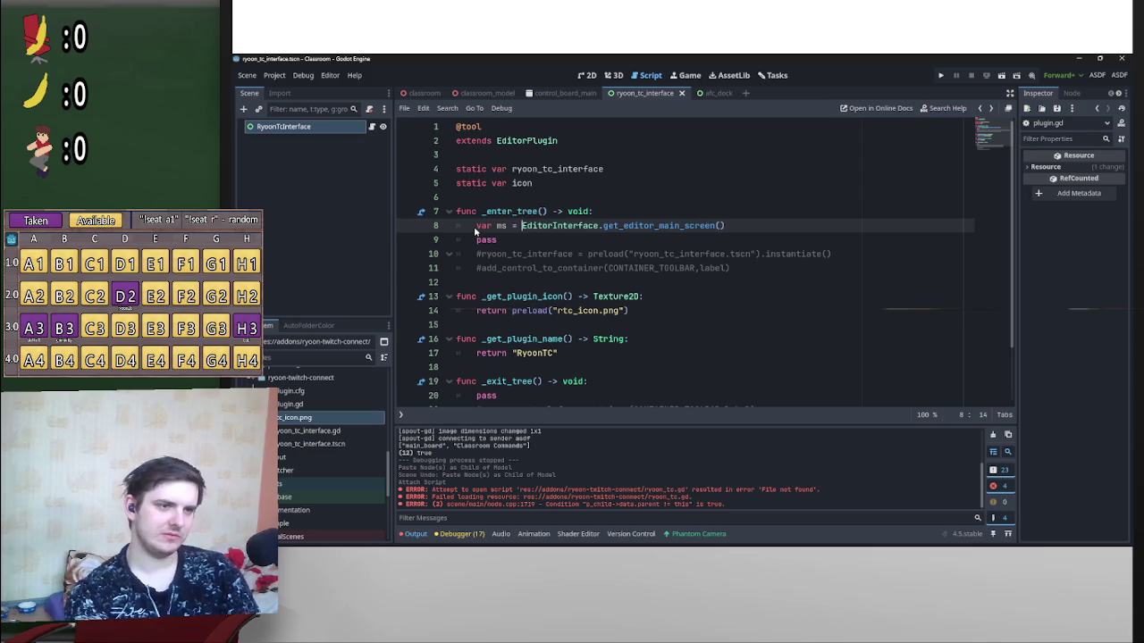
Step: Uncomment the ryoon_tc_interface preload-instantiate line and add ms.add_child(ryoon_tc_interface)
{"action": "left_click", "coordinate": [474, 240]}
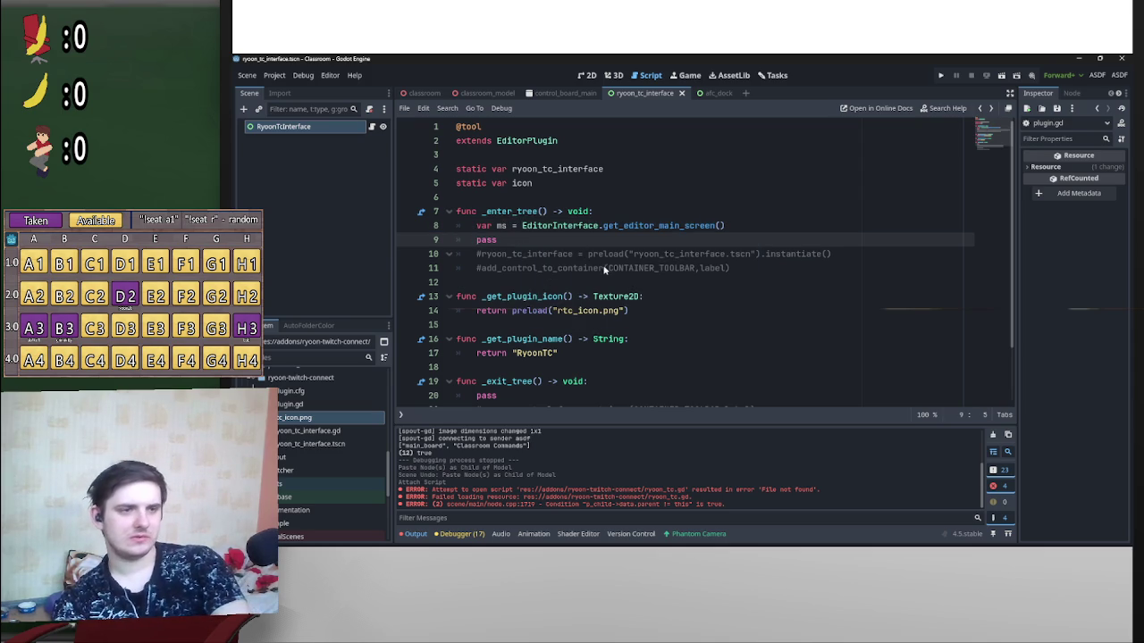
{"action": "key", "text": "Return"}
{"action": "left_click", "coordinate": [838, 266]}
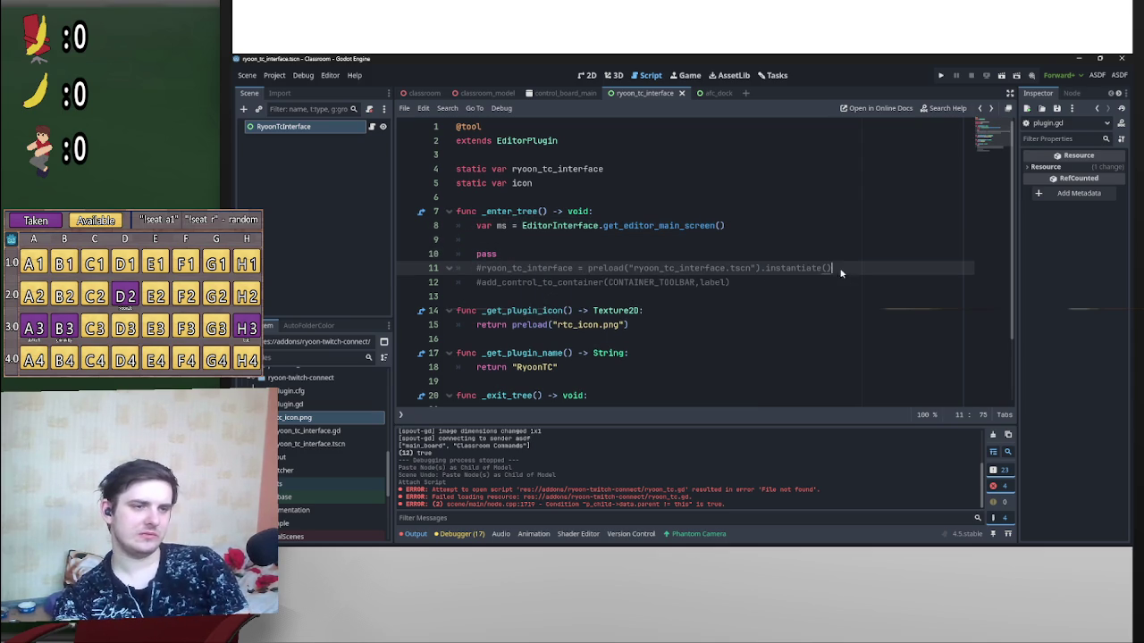
{"action": "left_click", "coordinate": [476, 228]}
{"action": "key", "text": "Return"}
{"action": "mouse_move", "coordinate": [845, 284]}
{"action": "left_mouse_down"}
{"action": "mouse_move", "coordinate": [478, 284]}
{"action": "mouse_move", "coordinate": [503, 230]}
{"action": "mouse_move", "coordinate": [492, 229]}
{"action": "left_mouse_up"}
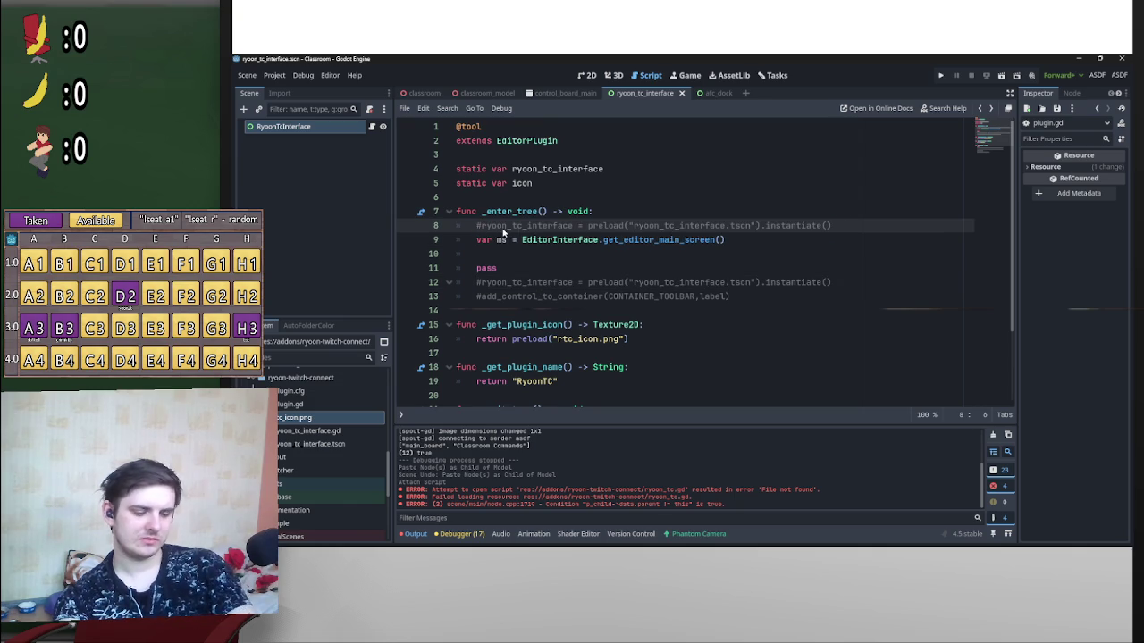
{"action": "key", "text": "ctrl+k"}
{"action": "left_click", "coordinate": [631, 255]}
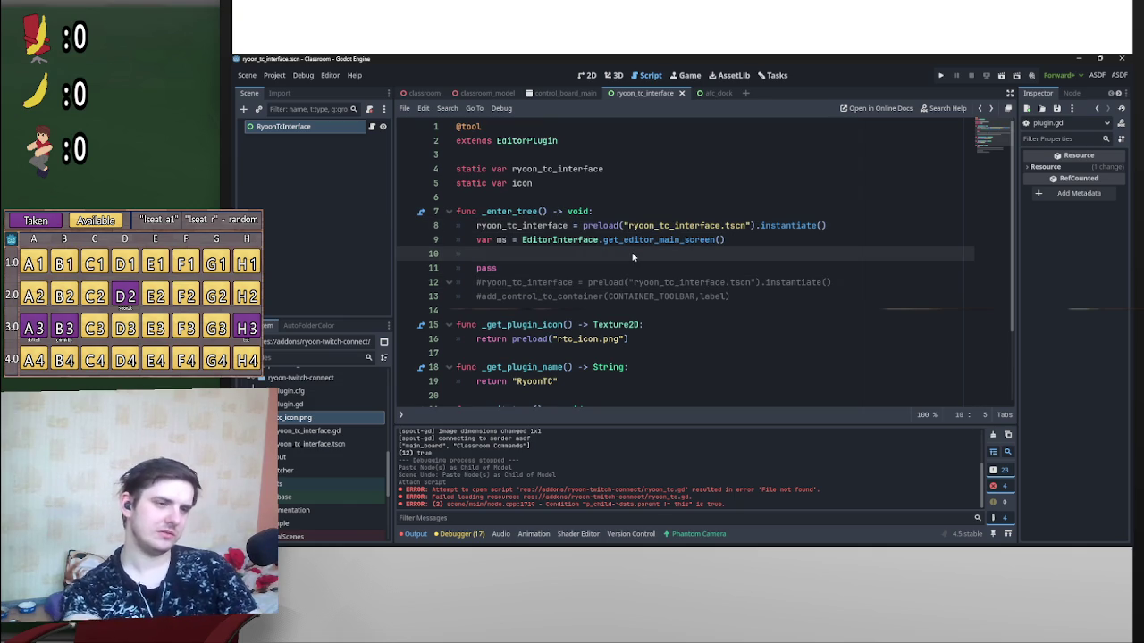
{"action": "type", "text": "ms.add"}
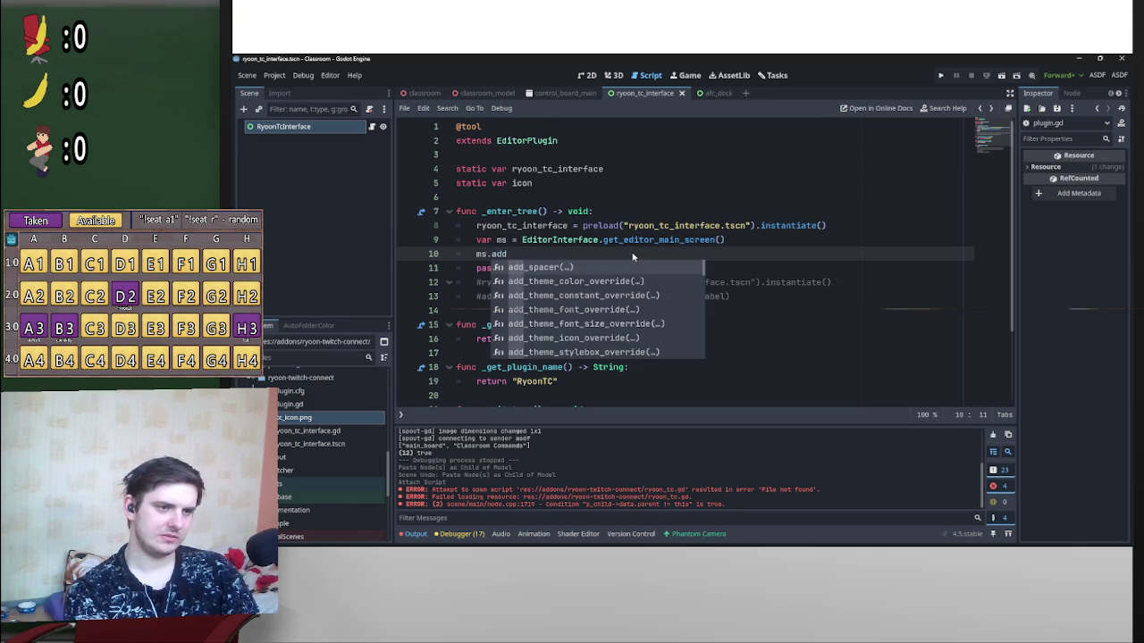
{"action": "type", "text": "_c"}
{"action": "key", "text": "Return"}
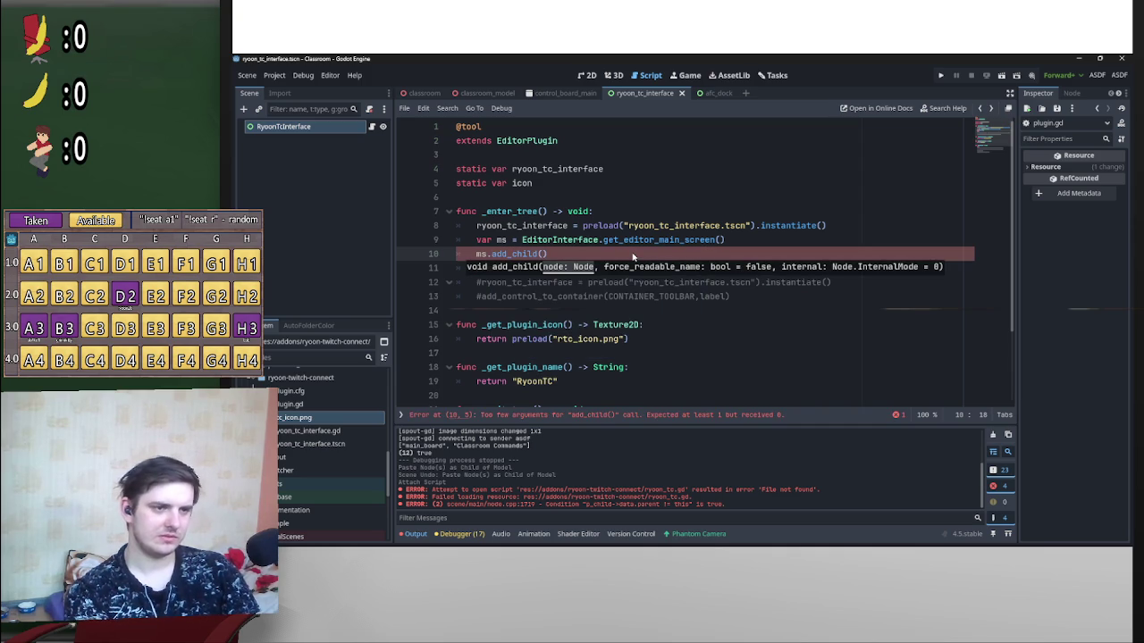
{"action": "mouse_move", "coordinate": [568, 226]}
{"action": "left_mouse_down"}
{"action": "mouse_move", "coordinate": [476, 226]}
{"action": "mouse_move", "coordinate": [514, 254]}
{"action": "mouse_move", "coordinate": [543, 256]}
{"action": "left_mouse_up"}
Step: Copy the get_editor_main_screen() call and open an empty line above pass in _exit_tree
{"action": "scroll", "coordinate": [624, 280], "scroll_direction": "down", "scroll_amount": 3}
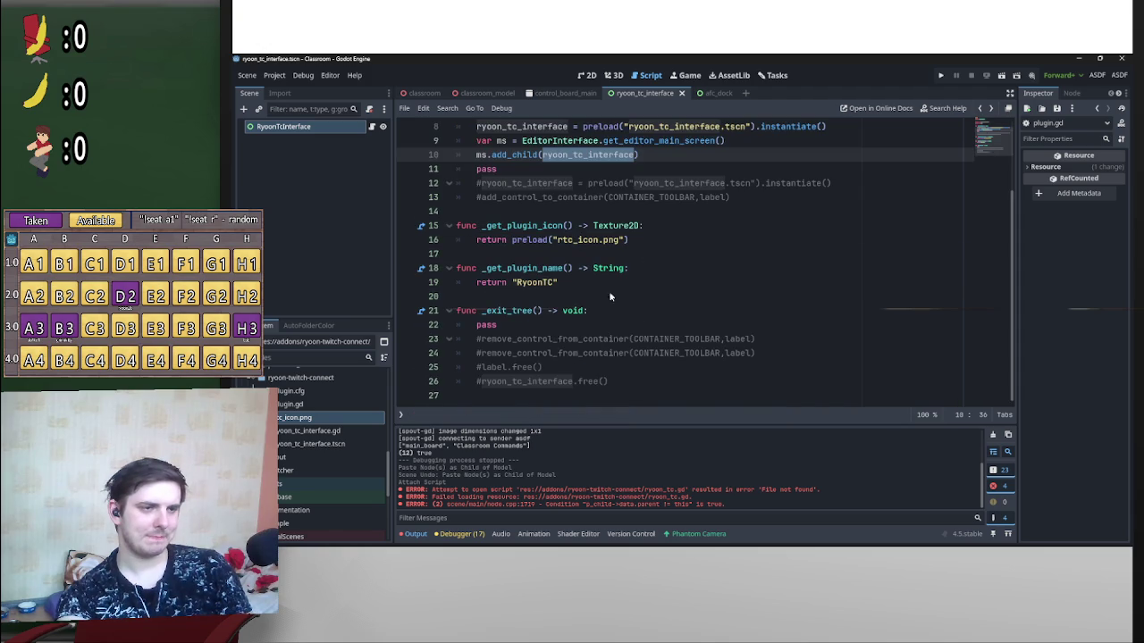
{"action": "left_click", "coordinate": [476, 325]}
{"action": "key", "text": "Return"}
{"action": "key", "text": "Up"}
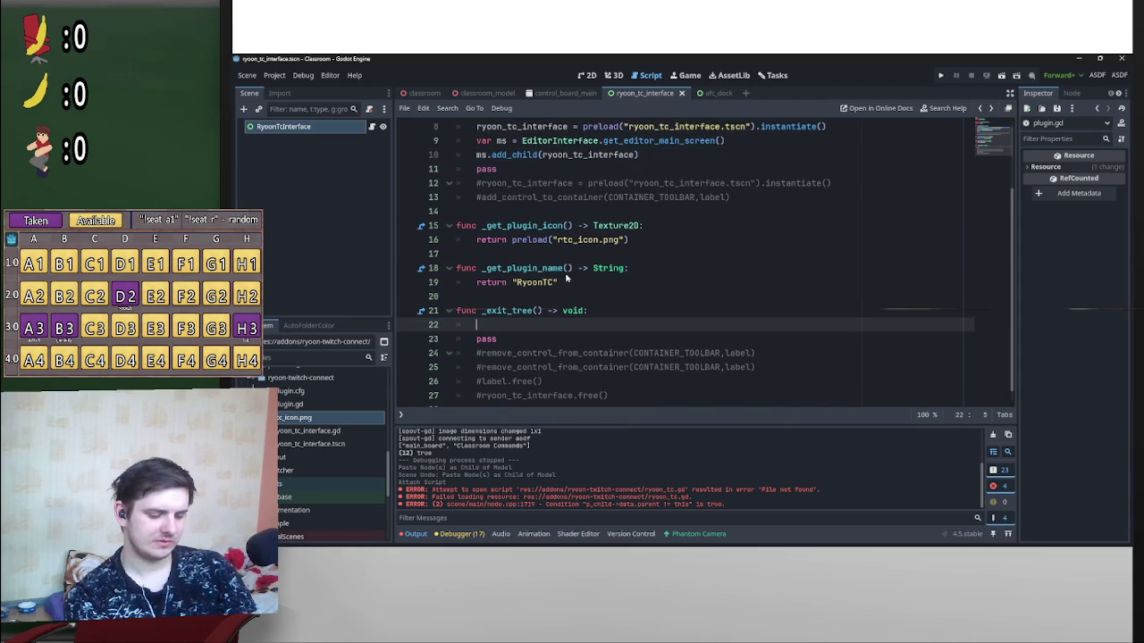
{"action": "scroll", "coordinate": [566, 279], "scroll_direction": "up", "scroll_amount": 3}
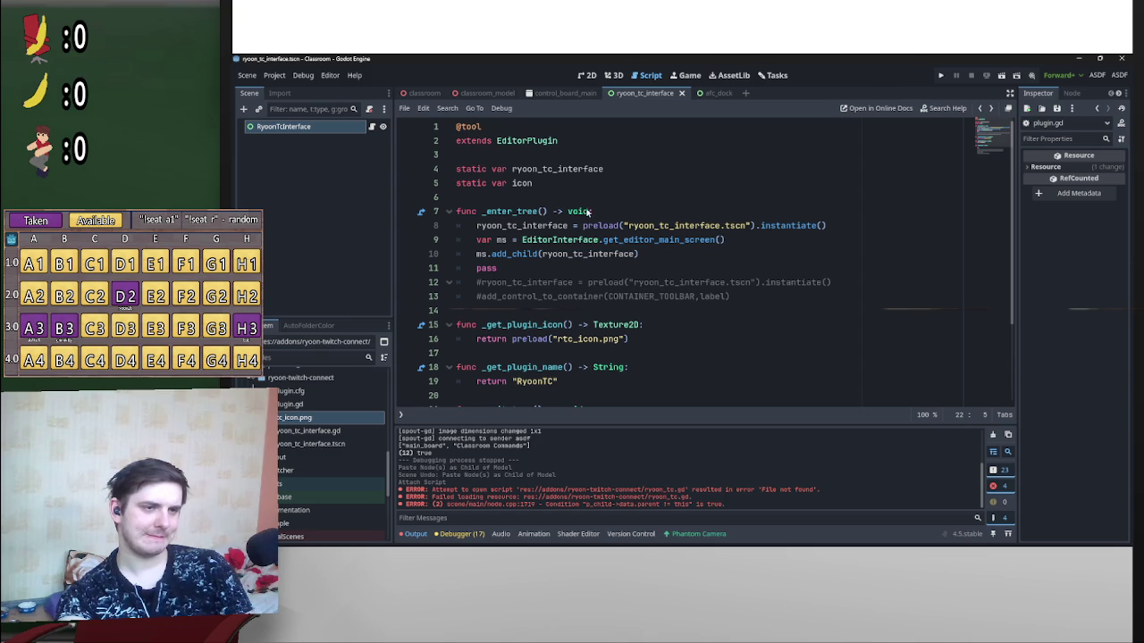
{"action": "left_click_drag", "start_coordinate": [725, 242], "coordinate": [522, 242]}
{"action": "scroll", "coordinate": [523, 241], "scroll_direction": "down", "scroll_amount": 3}
{"action": "left_click", "coordinate": [514, 308]}
Step: Add get_editor_main_screen().remove_child(ryoon_tc_interface) and ryoon_tc_interface.queue_free() to _exit_tree
{"action": "key", "text": "ctrl+v"}
{"action": "type", "text": ".rem"}
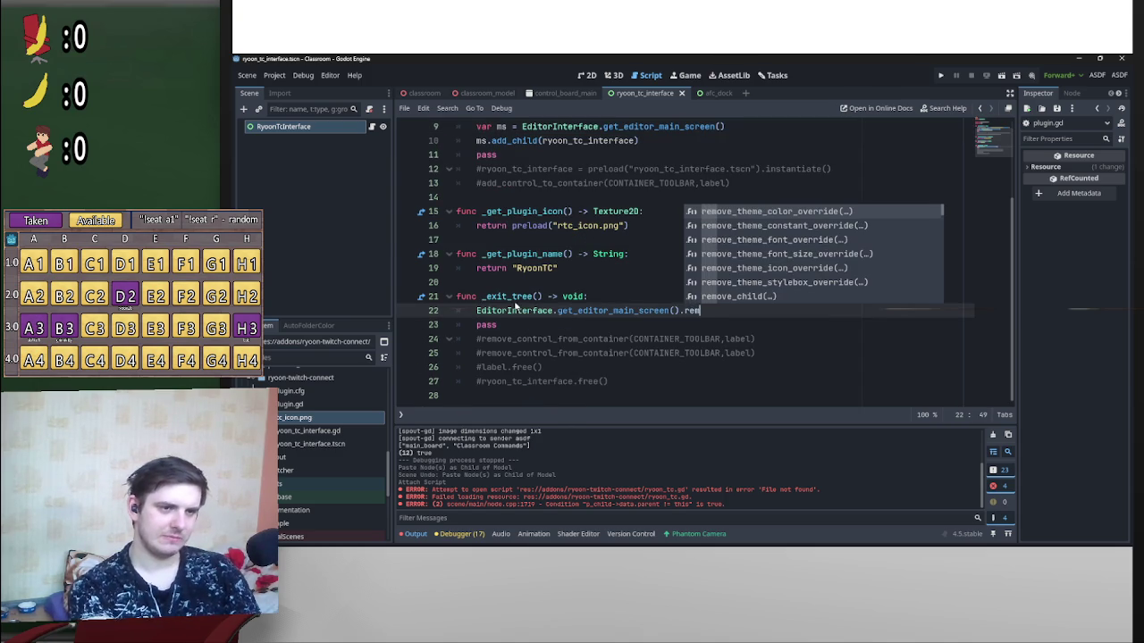
{"action": "key", "text": "Down"}
{"action": "key", "text": "Down"}
{"action": "key", "text": "Down"}
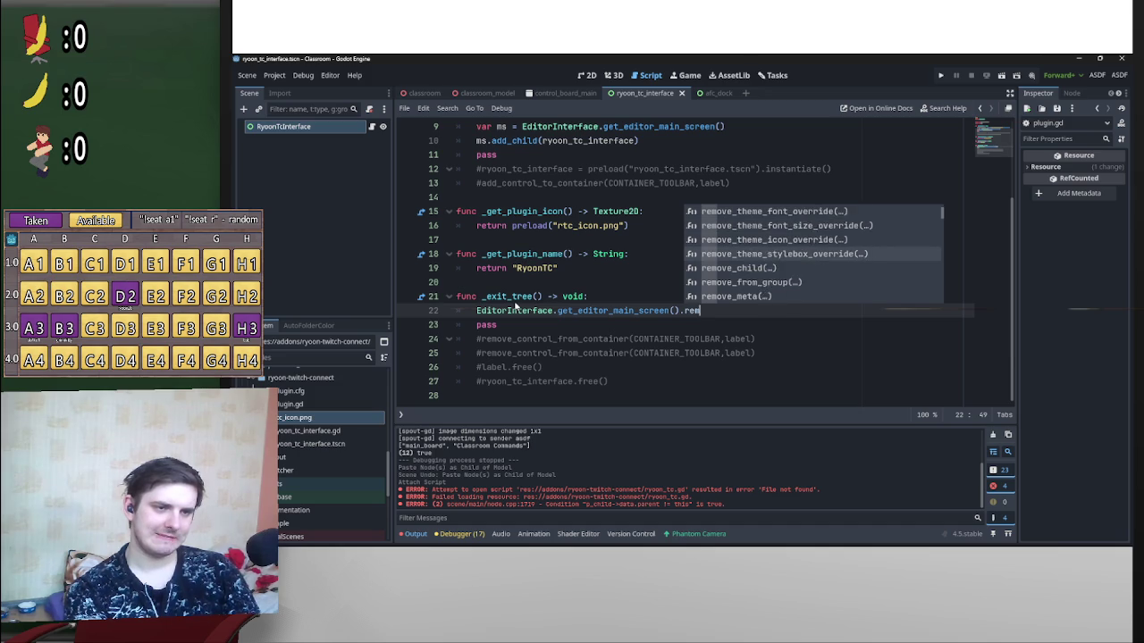
{"action": "key", "text": "Return"}
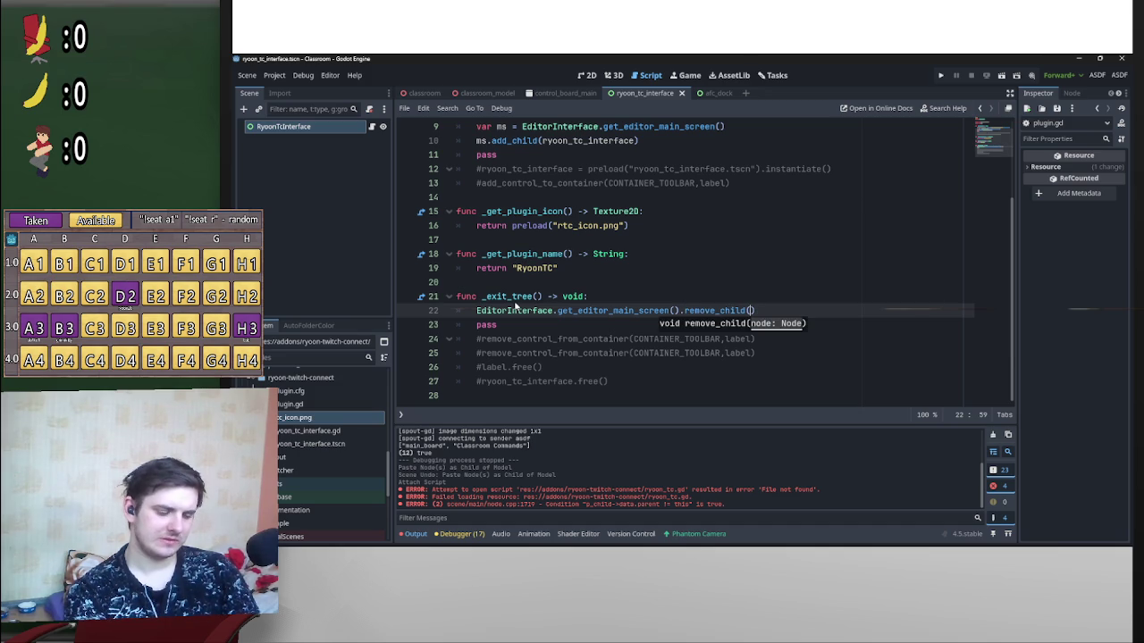
{"action": "type", "text": "r"}
{"action": "key", "text": "Return"}
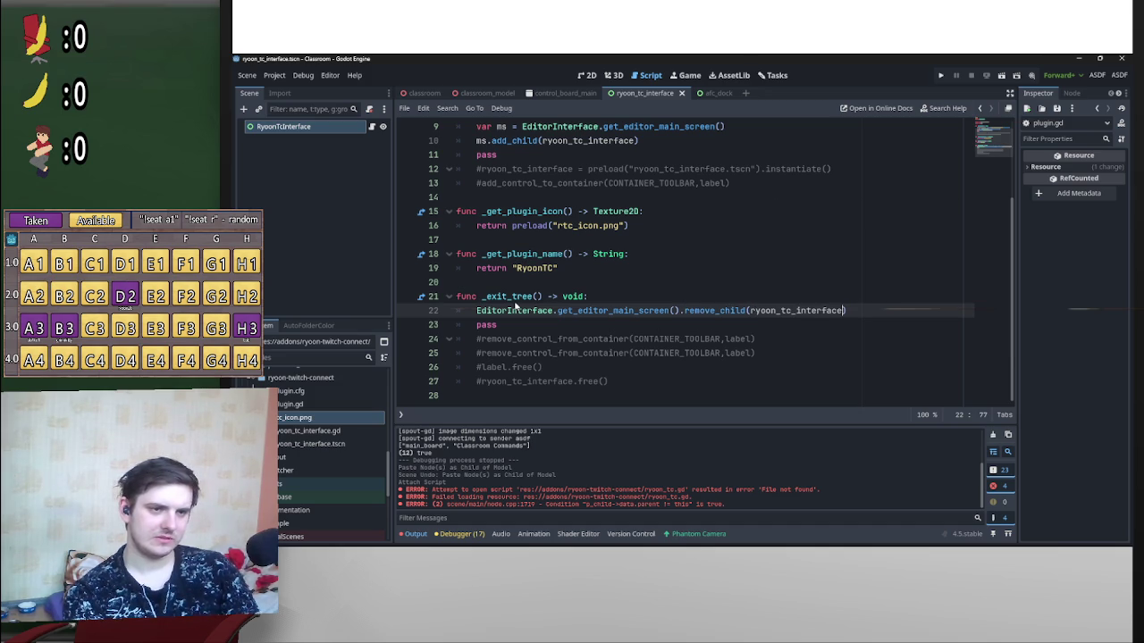
{"action": "key", "text": "Return"}
{"action": "type", "text": "r"}
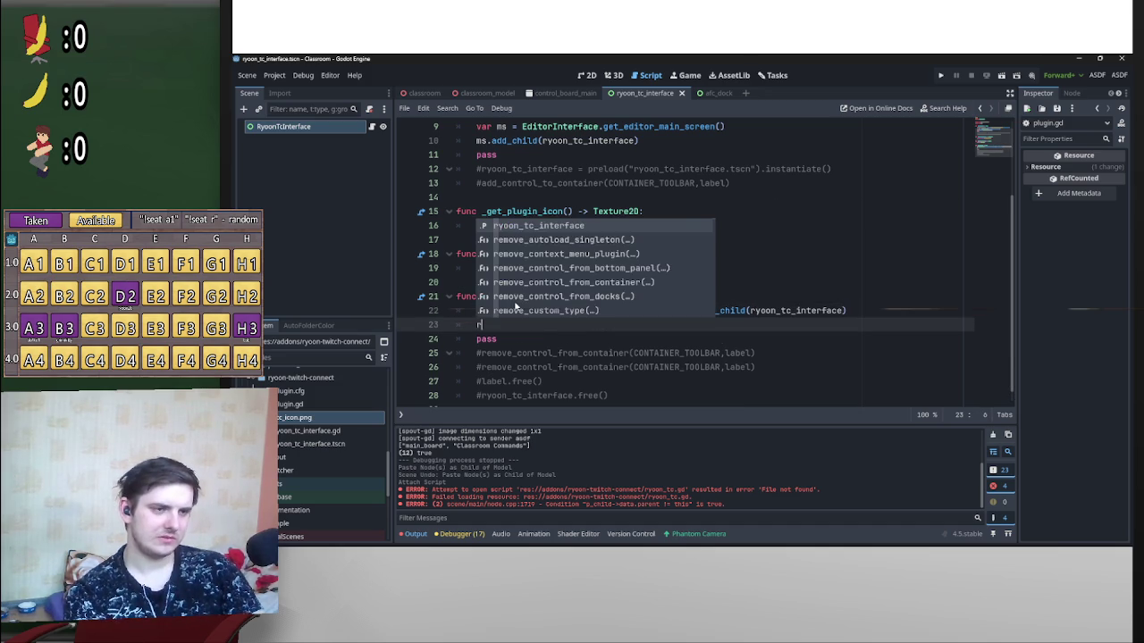
{"action": "key", "text": "Return"}
{"action": "type", "text": ".q"}
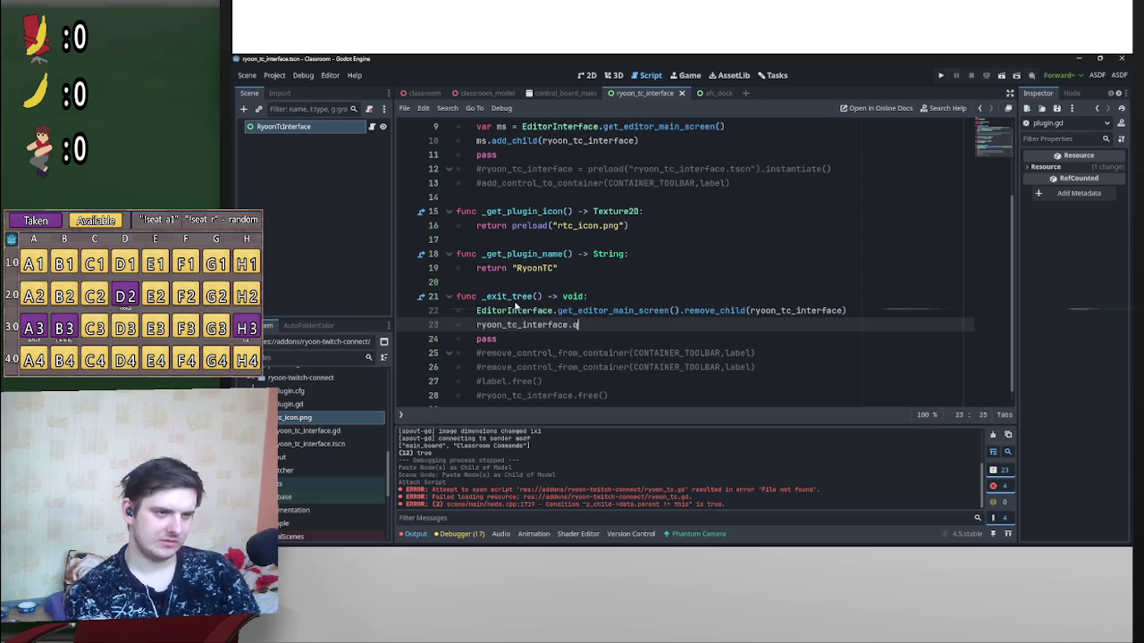
{"action": "type", "text": "ueue"}
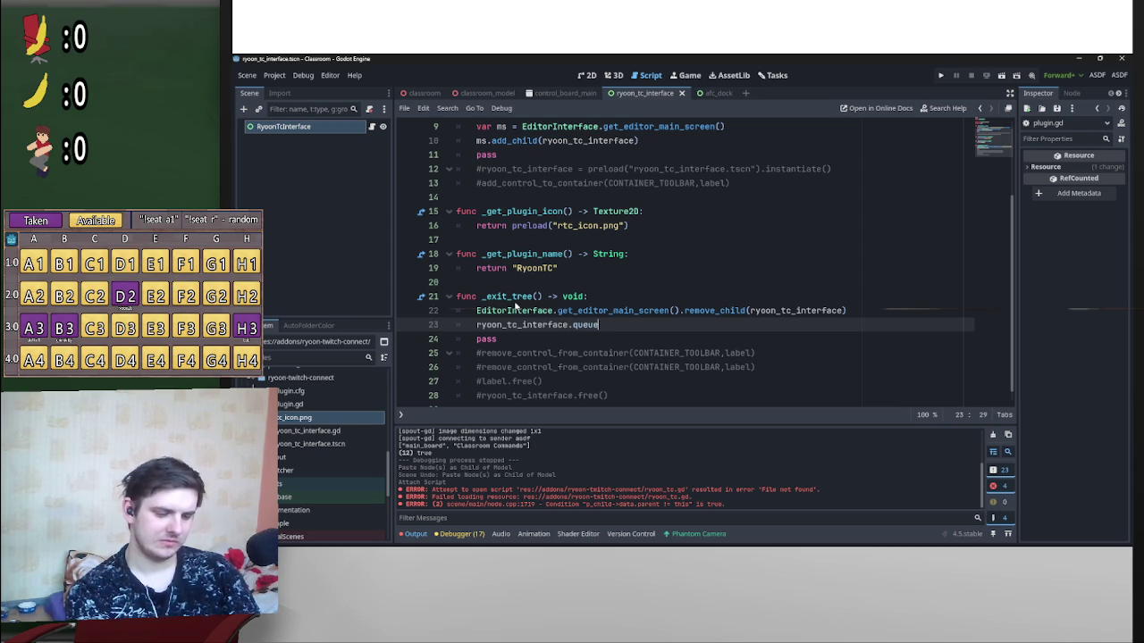
{"action": "type", "text": "_free"}
{"action": "key", "text": "Return"}
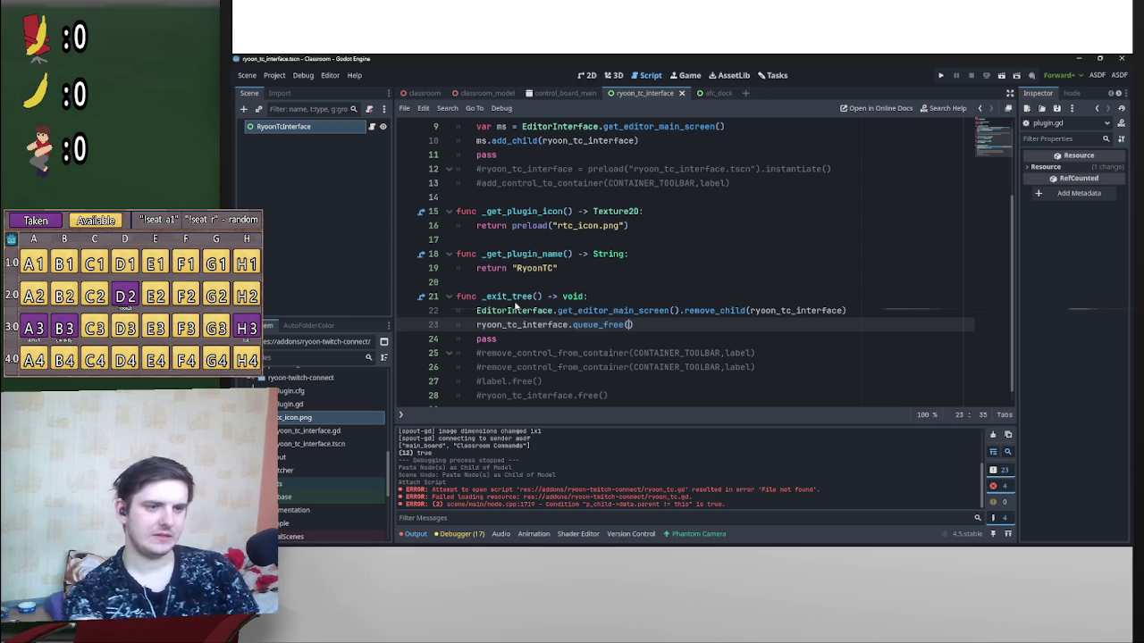
{"action": "scroll", "coordinate": [715, 246], "scroll_direction": "up", "scroll_amount": 2}
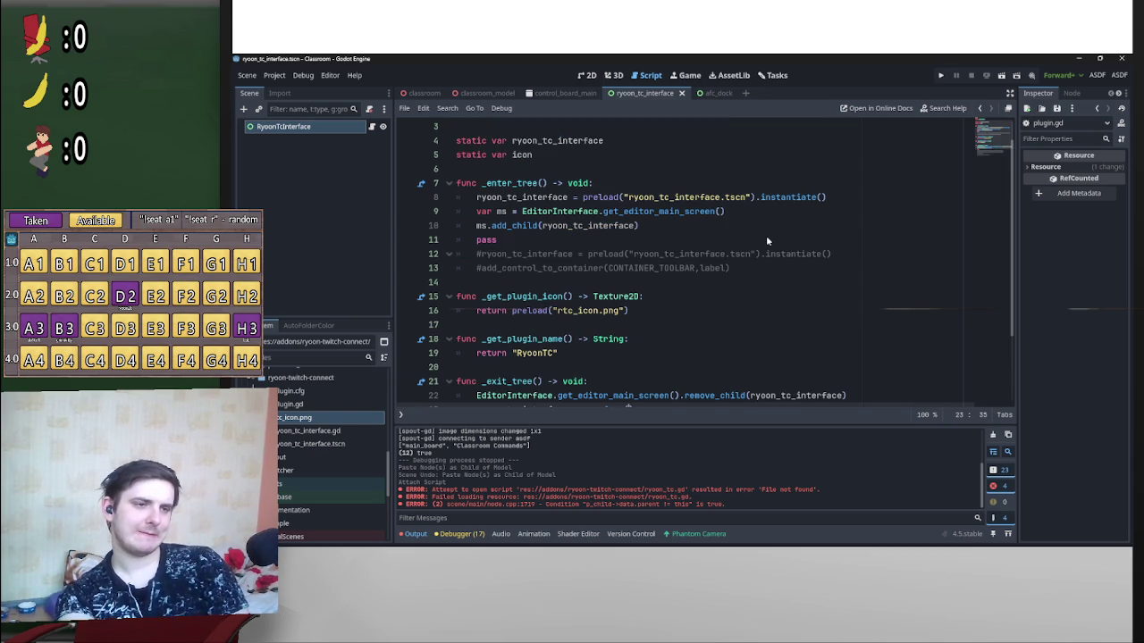
{"action": "scroll", "coordinate": [746, 223], "scroll_direction": "up", "scroll_amount": 1}
{"action": "left_click", "coordinate": [617, 168]}
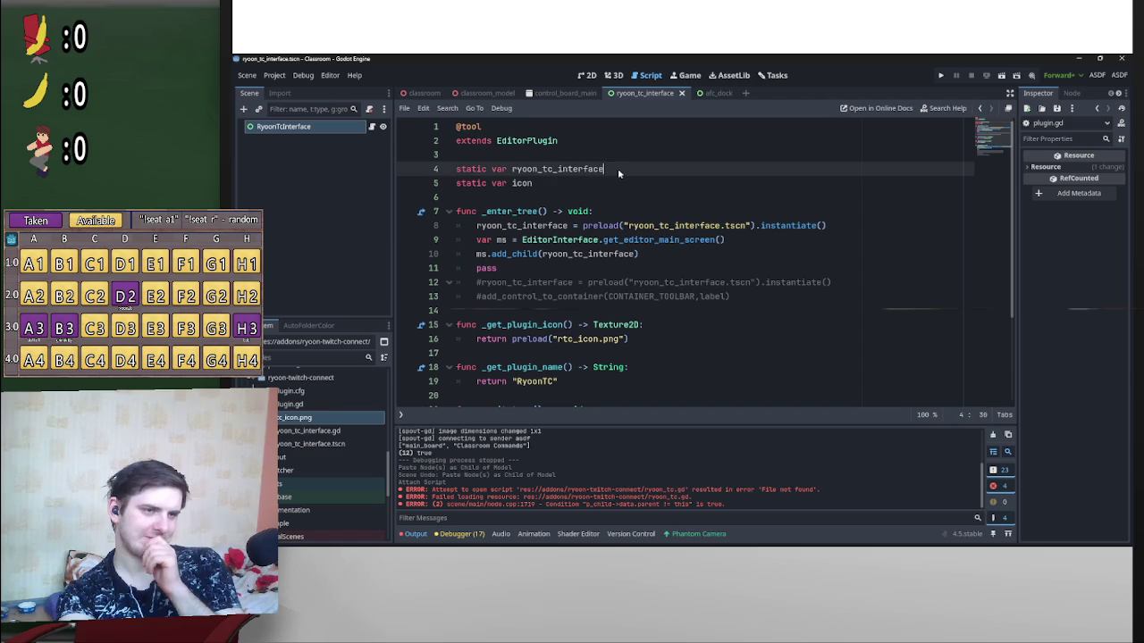
{"action": "type", "text": ":c"}
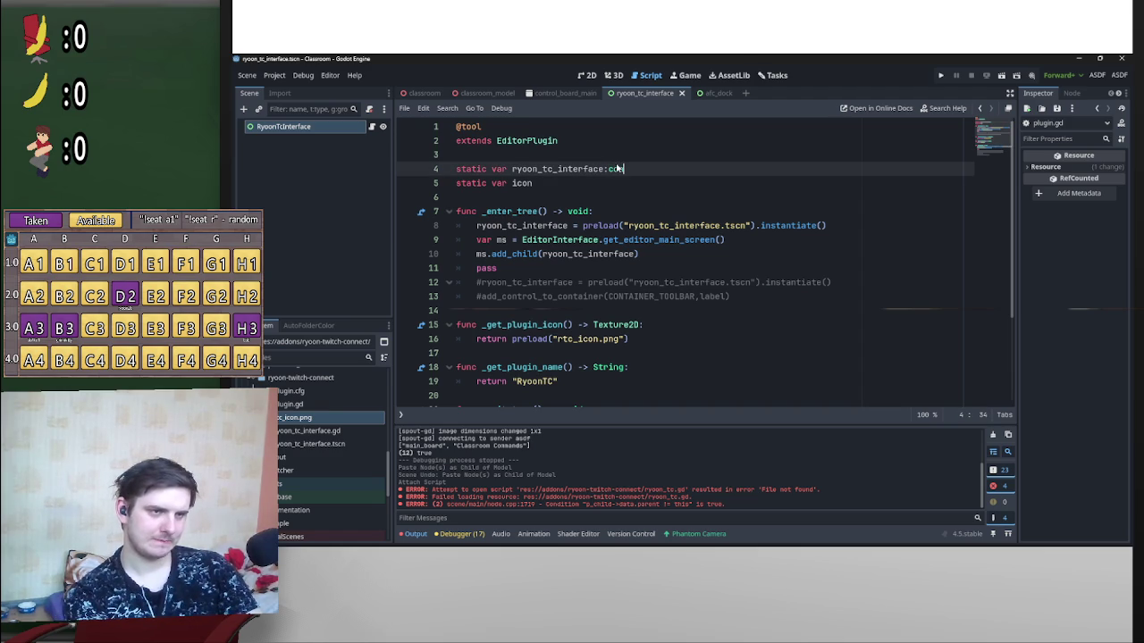
{"action": "type", "text": "ontr"}
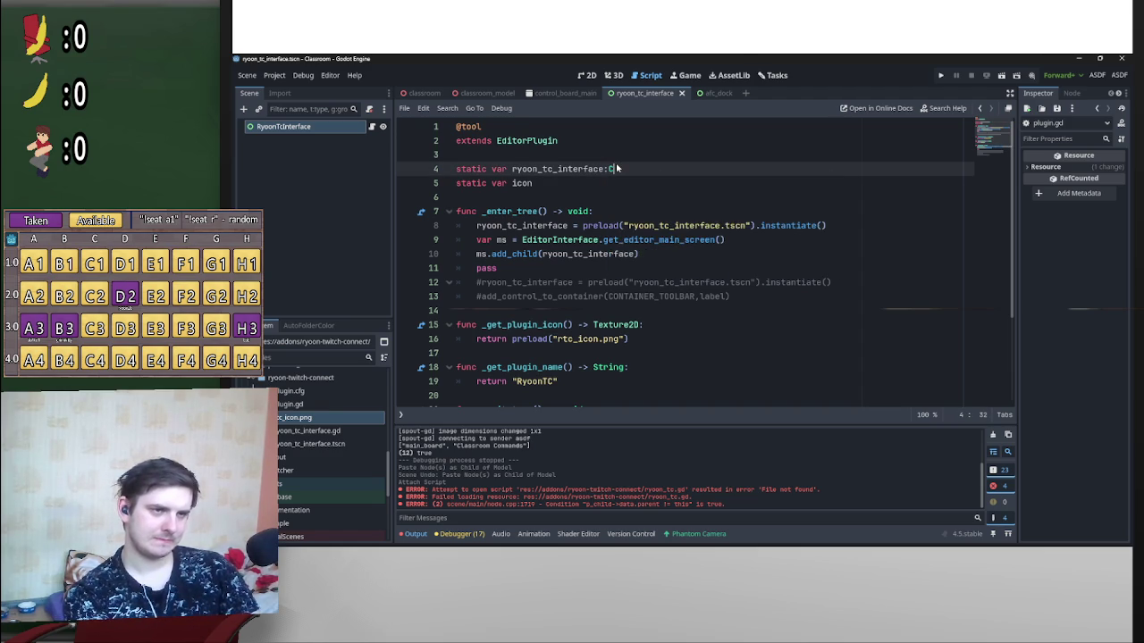
{"action": "key", "text": "Return"}
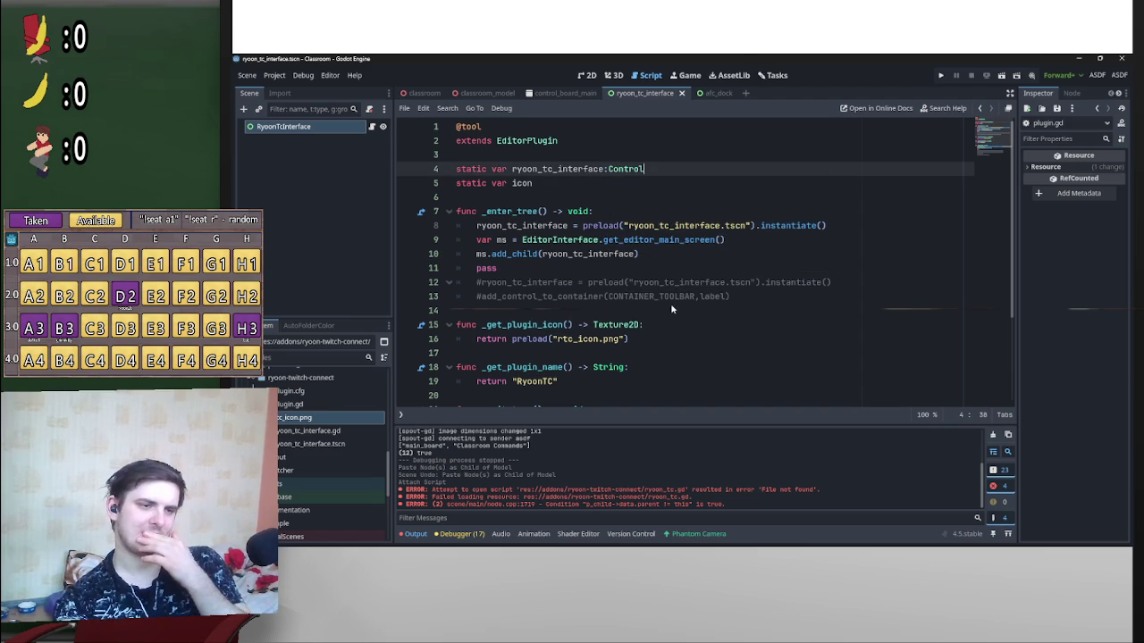
{"action": "scroll", "coordinate": [677, 288], "scroll_direction": "down", "scroll_amount": 2}
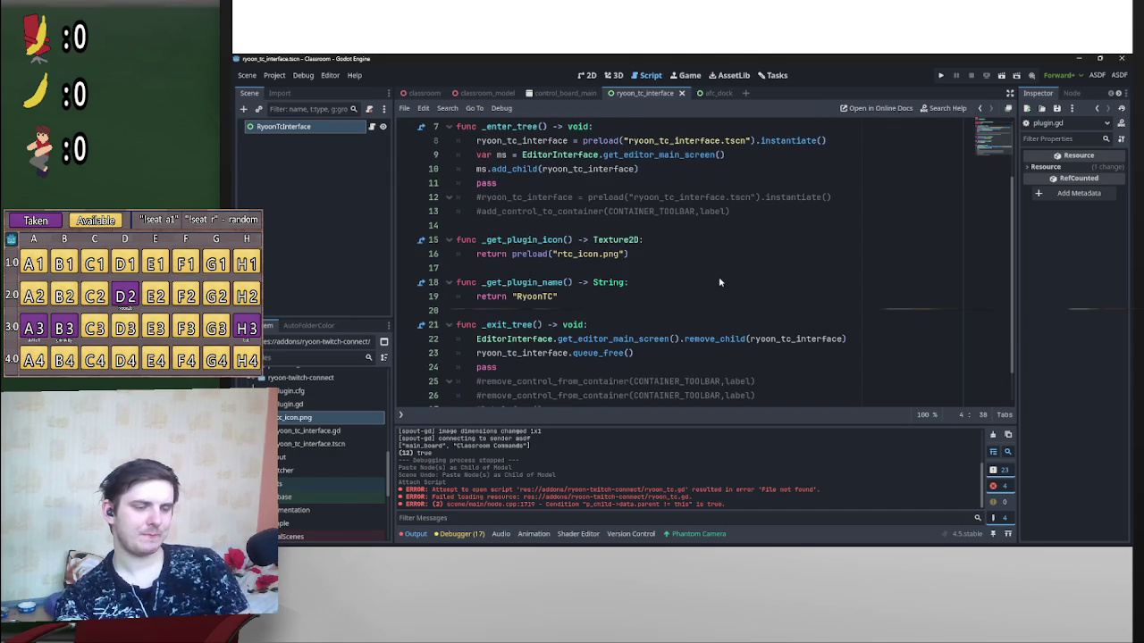
{"action": "scroll", "coordinate": [723, 286], "scroll_direction": "down", "scroll_amount": 1}
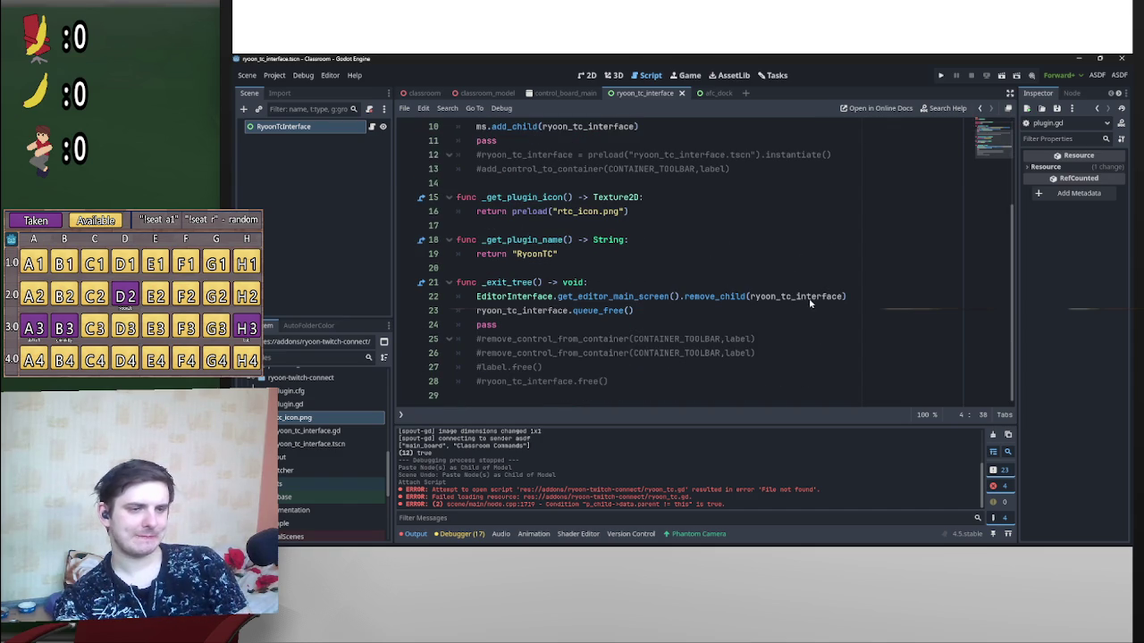
{"action": "mouse_move", "coordinate": [844, 302]}
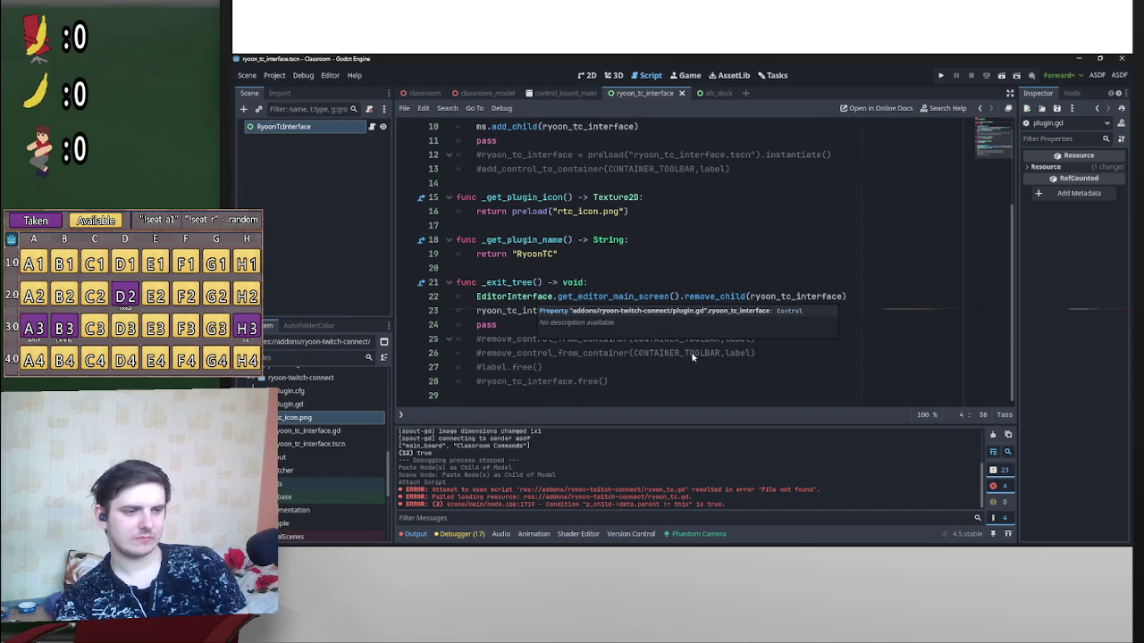
Step: Rename ryoon_tc_interface.gd to ryoon_tc.gd in the FileSystem dock
{"action": "right_click", "coordinate": [328, 434]}
{"action": "left_click", "coordinate": [350, 441]}
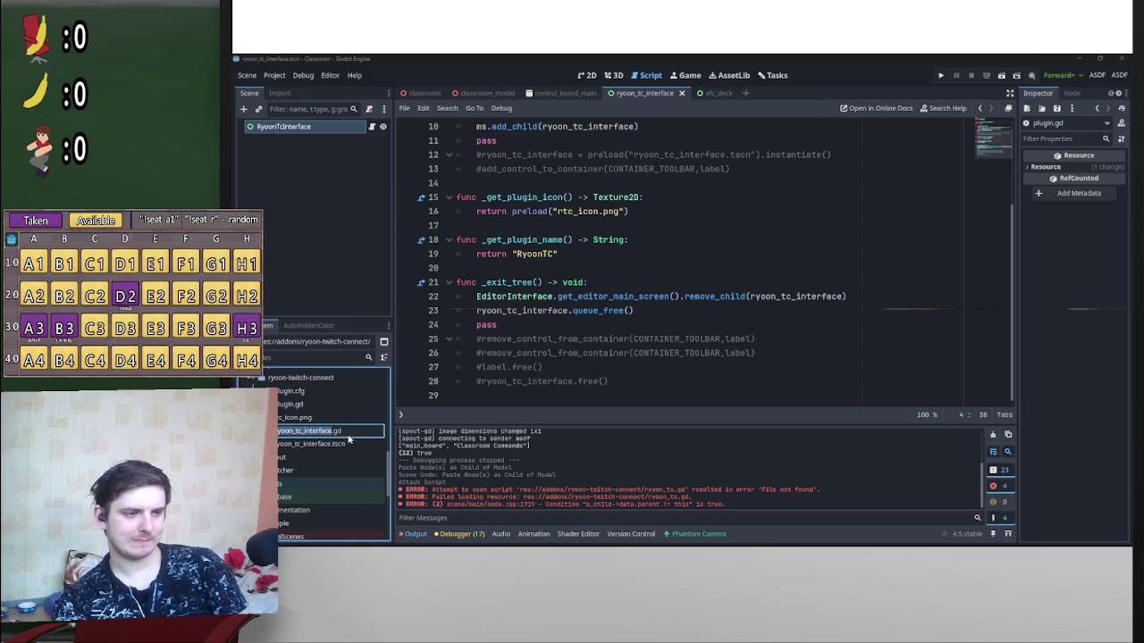
{"action": "left_click", "coordinate": [334, 435]}
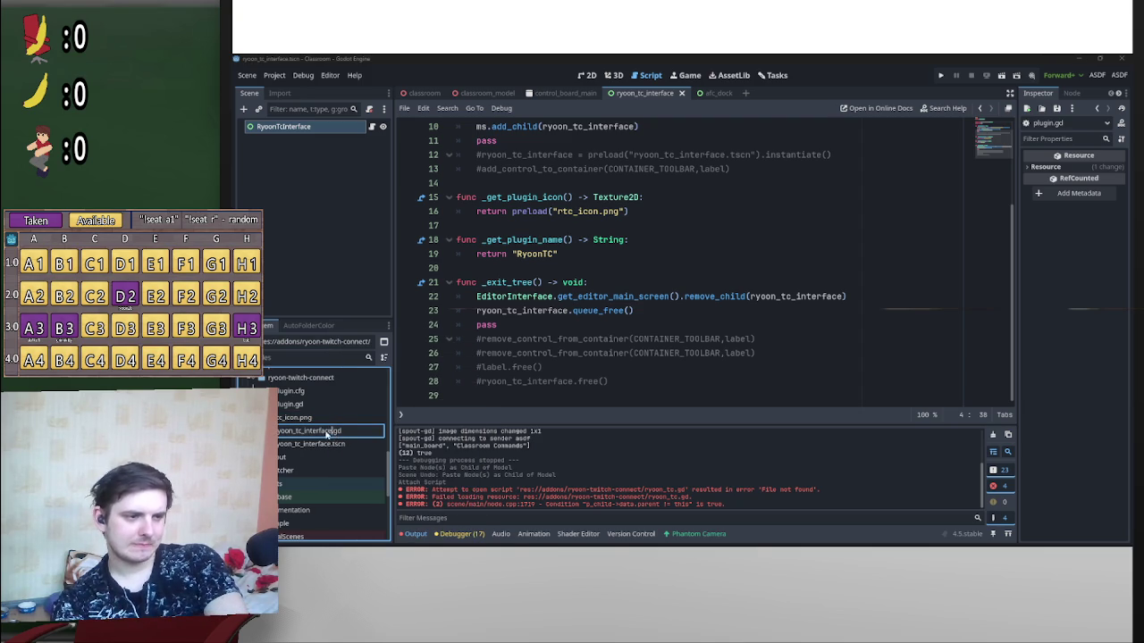
{"action": "left_click_drag", "start_coordinate": [332, 432], "coordinate": [304, 433]}
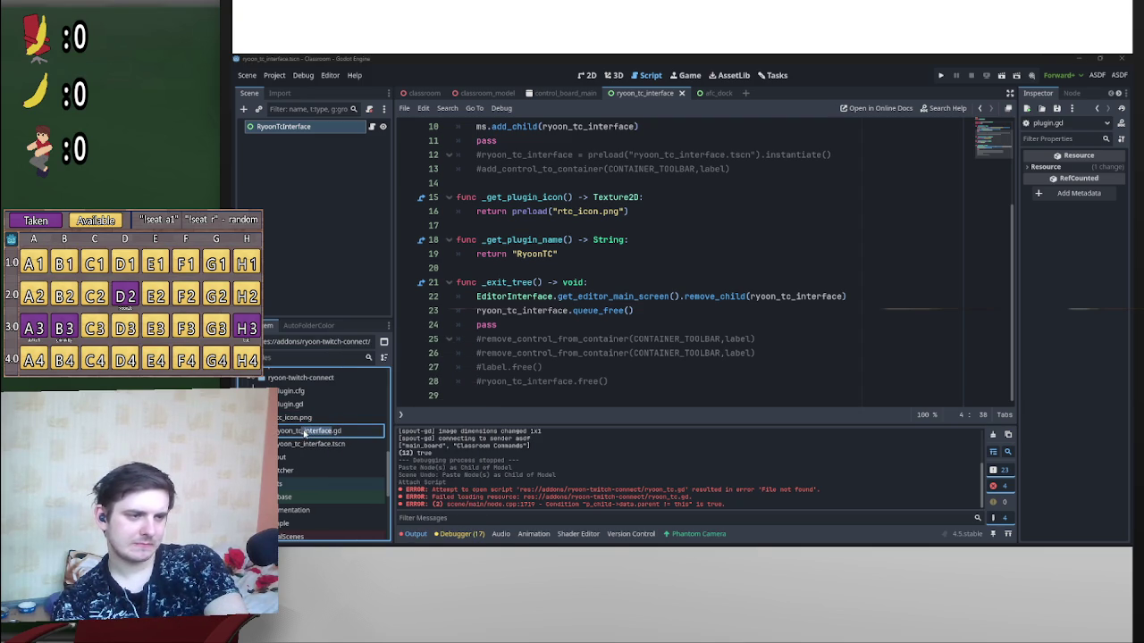
{"action": "key", "text": "BackSpace"}
{"action": "key", "text": "BackSpace"}
{"action": "key", "text": "Return"}
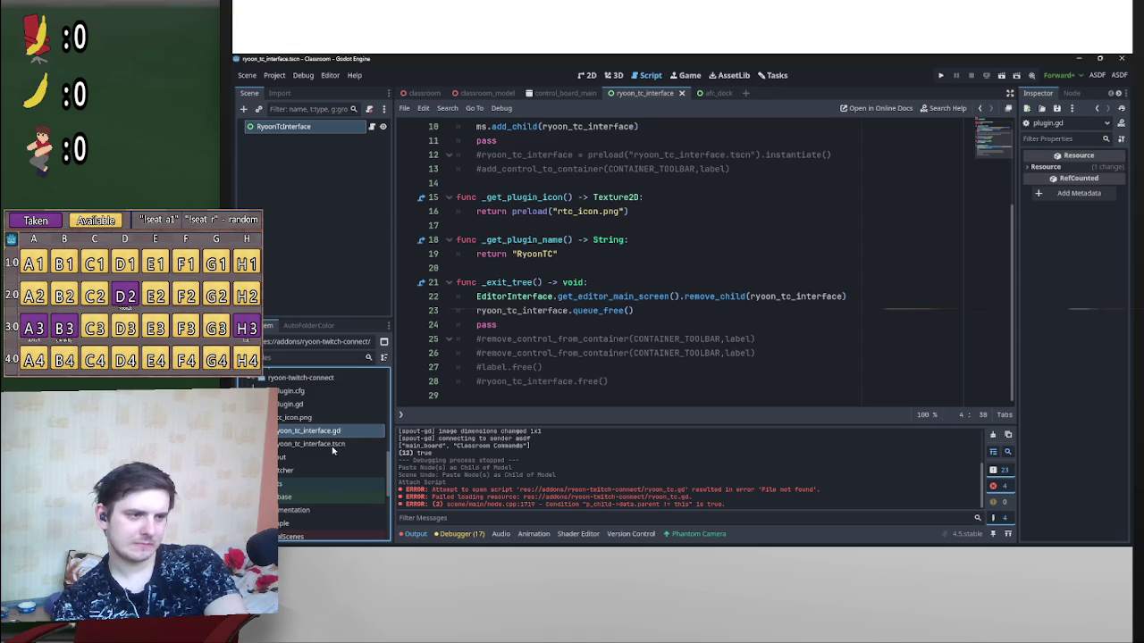
Step: Rename ryoon_tc_interface.tscn to ryoon_tc.tscn and open plugin.gd
{"action": "right_click", "coordinate": [333, 446]}
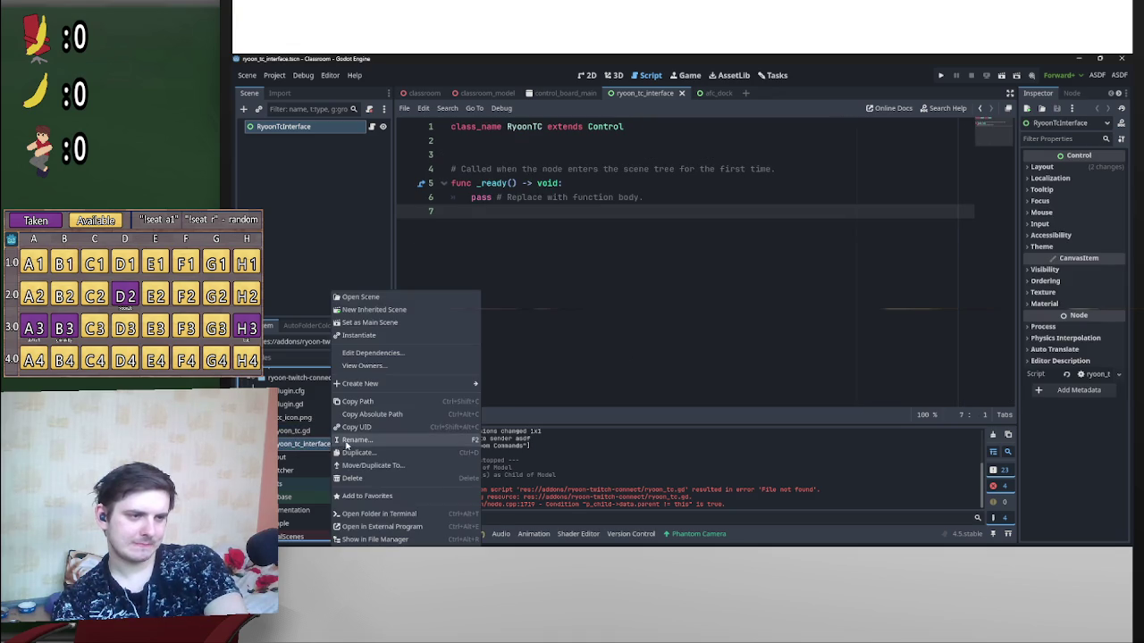
{"action": "left_click", "coordinate": [339, 440]}
{"action": "left_click_drag", "start_coordinate": [333, 444], "coordinate": [300, 446]}
{"action": "key", "text": "BackSpace"}
{"action": "key", "text": "Return"}
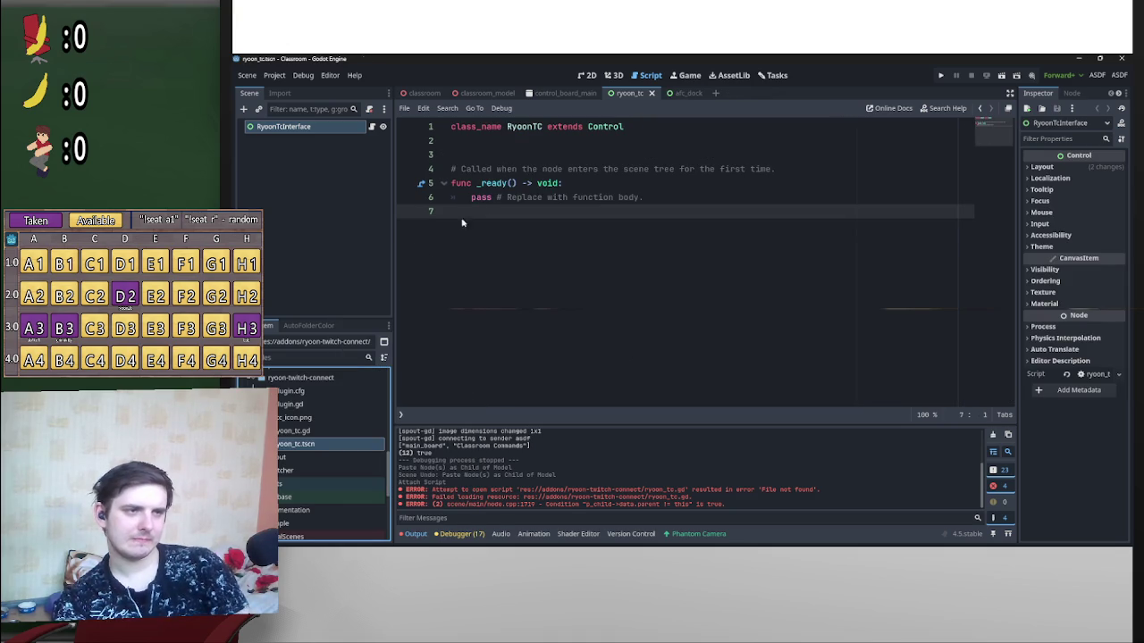
{"action": "double_click", "coordinate": [311, 490]}
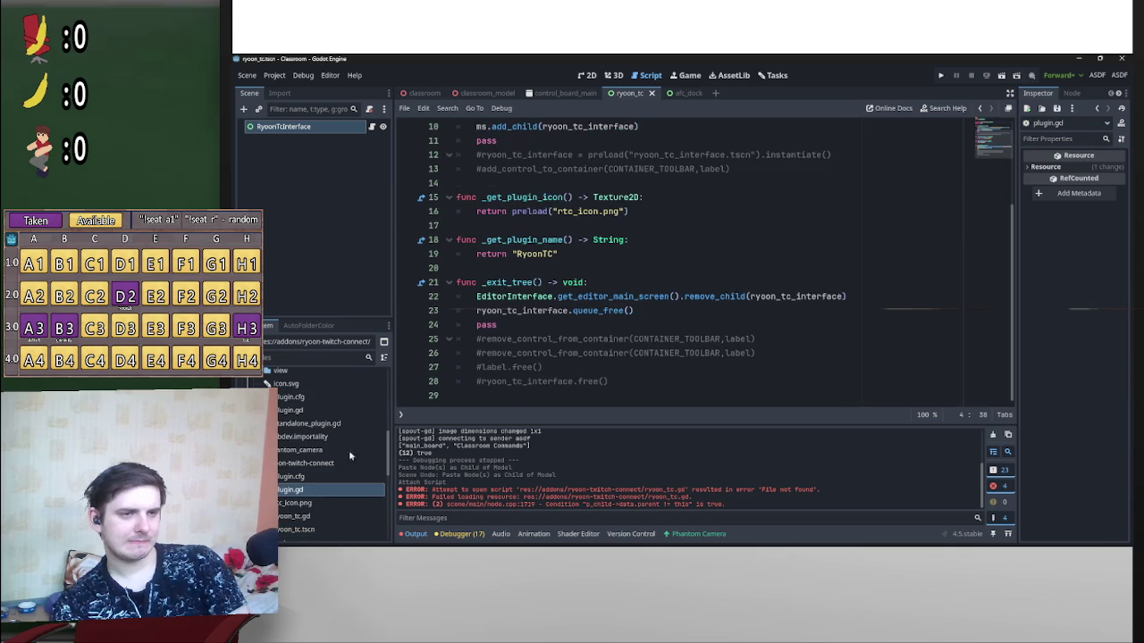
Step: Point the preload path at "ryoon_tc.tscn" and add blank lines after _get_plugin_name
{"action": "left_click_drag", "start_coordinate": [722, 227], "coordinate": [670, 230]}
{"action": "key", "text": "BackSpace"}
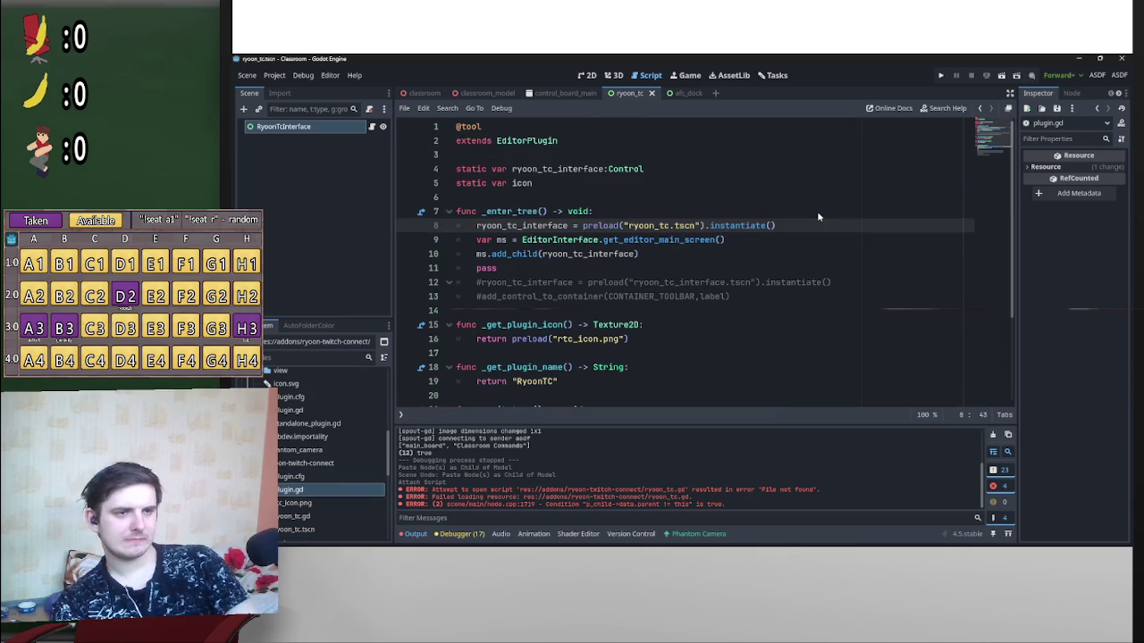
{"action": "scroll", "coordinate": [574, 276], "scroll_direction": "down", "scroll_amount": 1}
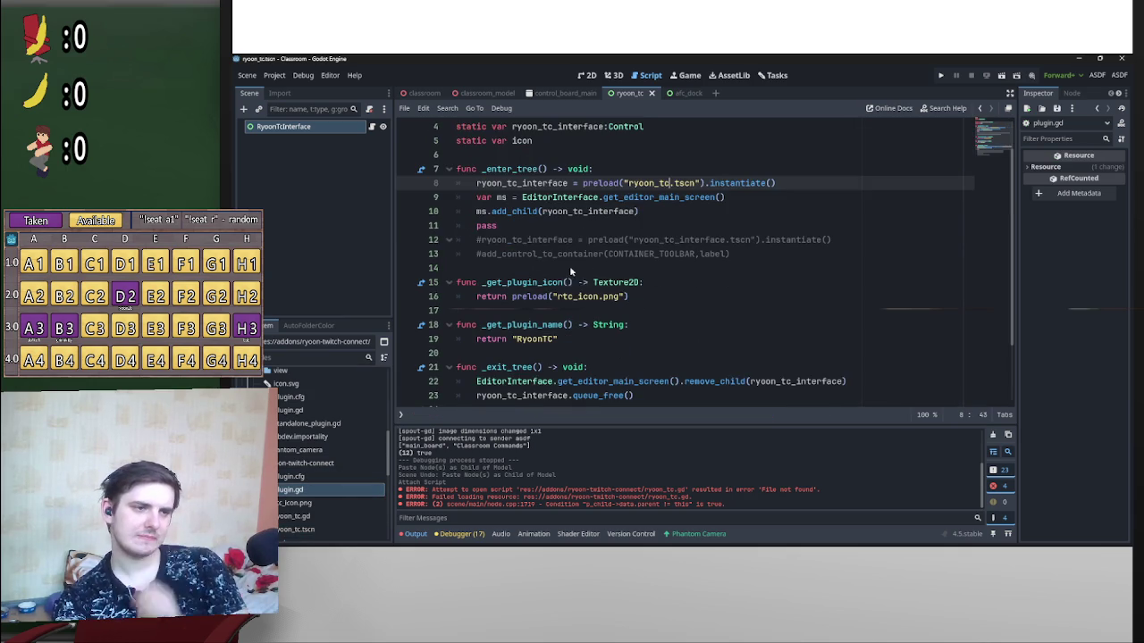
{"action": "scroll", "coordinate": [563, 258], "scroll_direction": "up", "scroll_amount": 1}
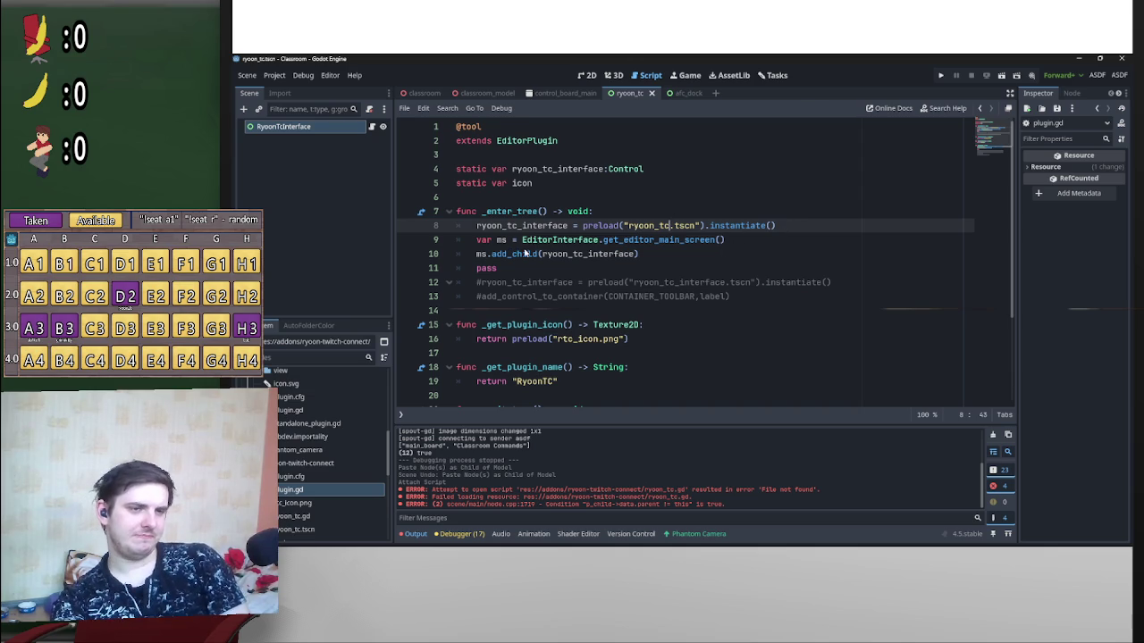
{"action": "scroll", "coordinate": [603, 245], "scroll_direction": "down", "scroll_amount": 2}
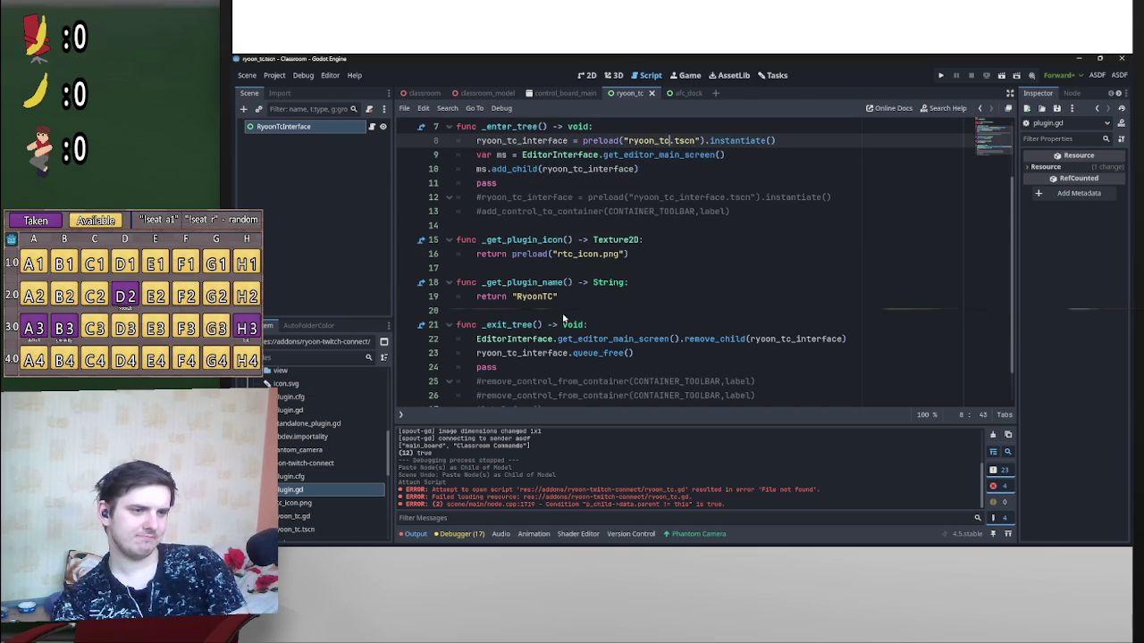
{"action": "left_click", "coordinate": [565, 314]}
{"action": "key", "text": "Return"}
{"action": "key", "text": "Return"}
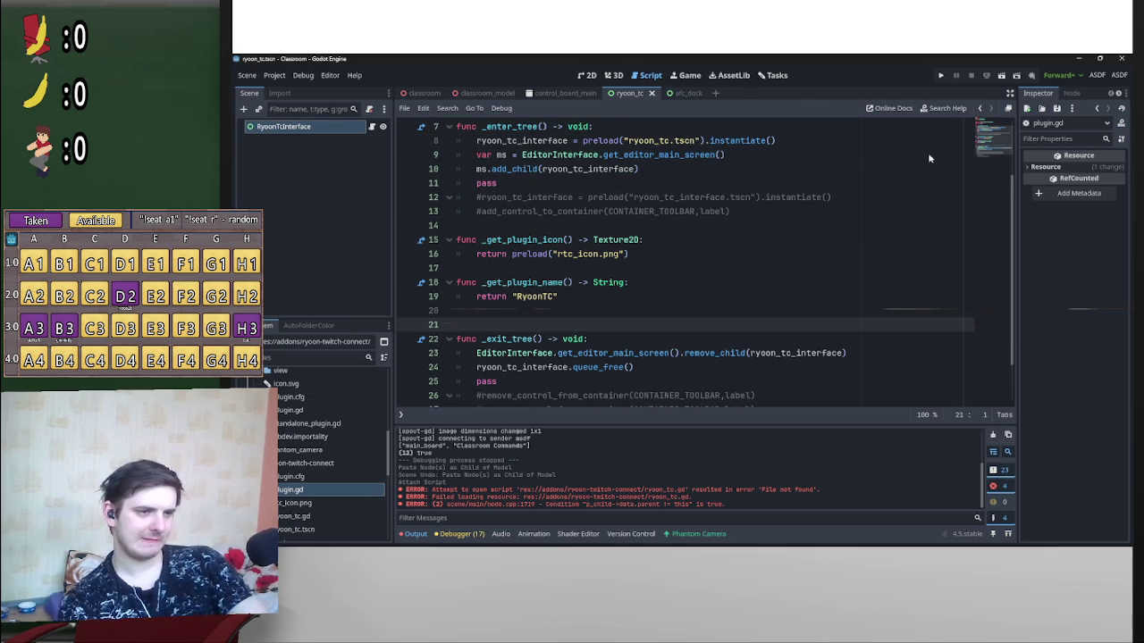
Step: Write func _make_visible(visible: bool) with the body ryoon_tc_interface.visible = visible
{"action": "key", "text": "Up"}
{"action": "type", "text": "fun"}
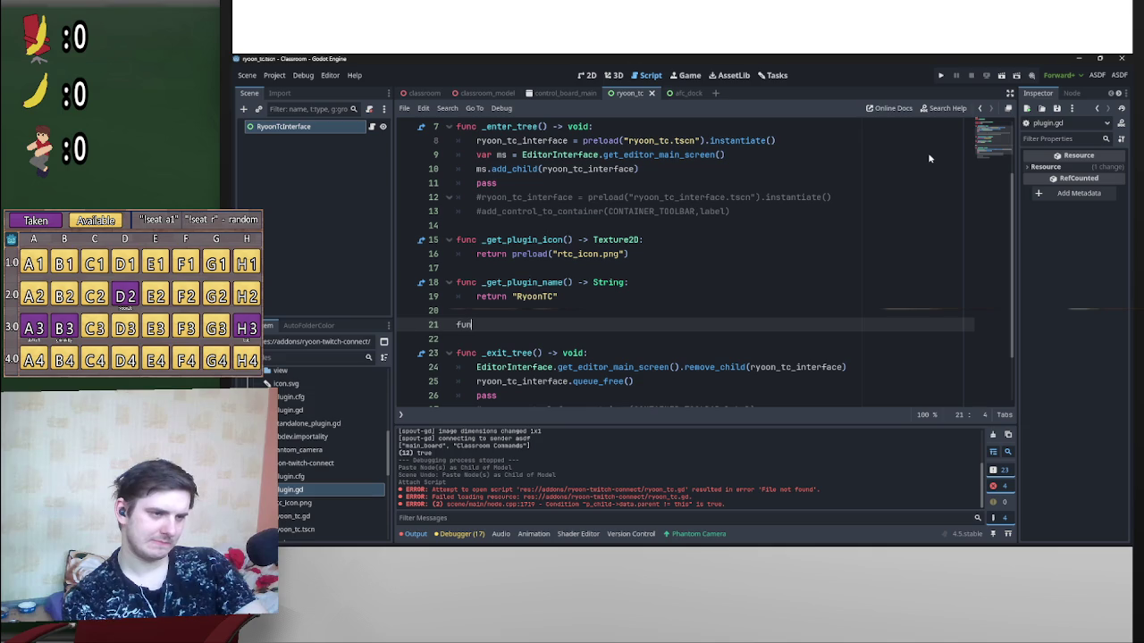
{"action": "type", "text": "c _m"}
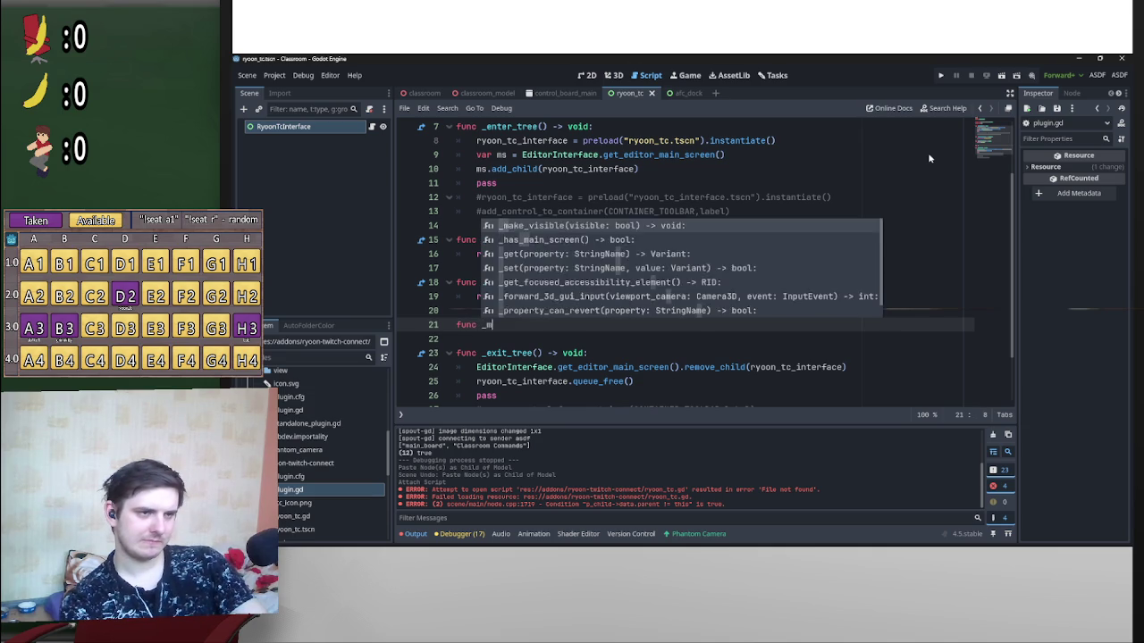
{"action": "key", "text": "Return"}
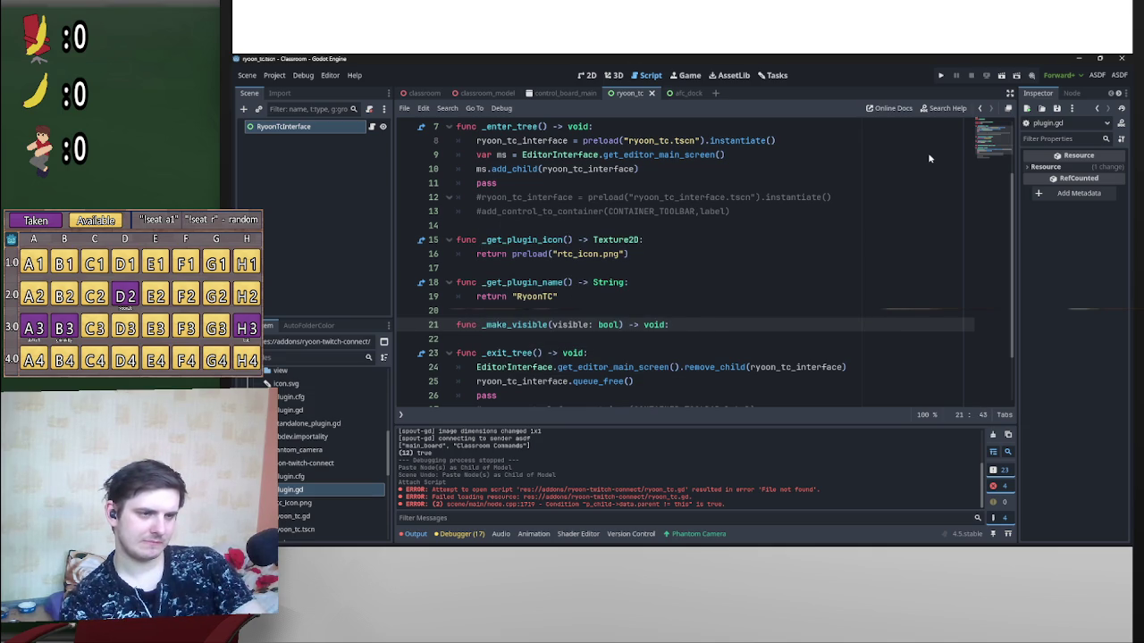
{"action": "key", "text": "Return"}
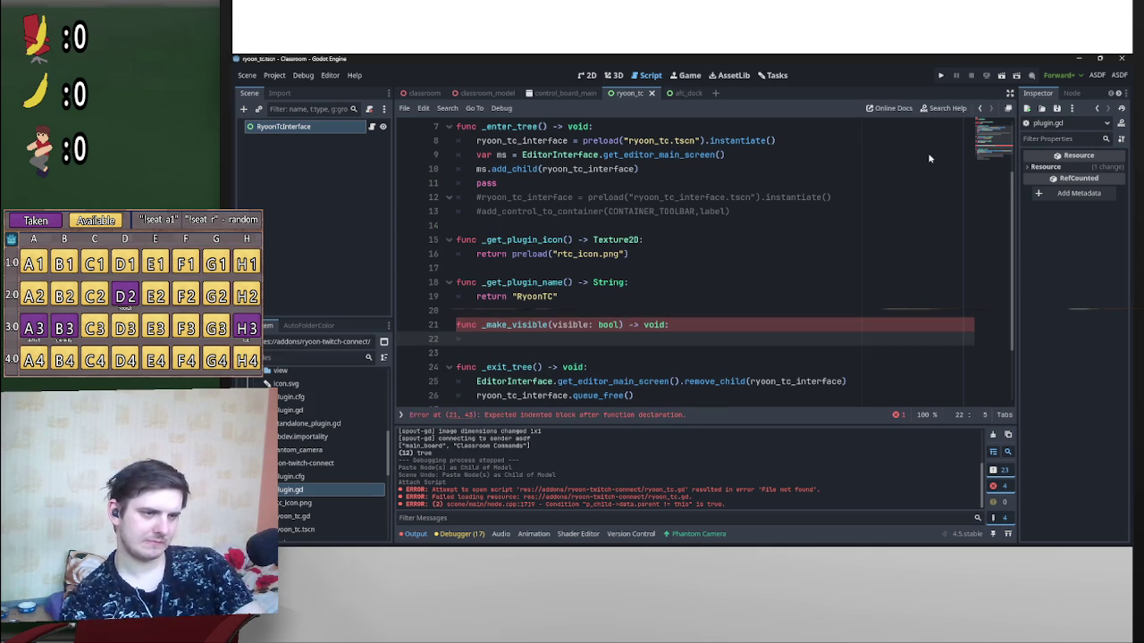
{"action": "type", "text": "ry"}
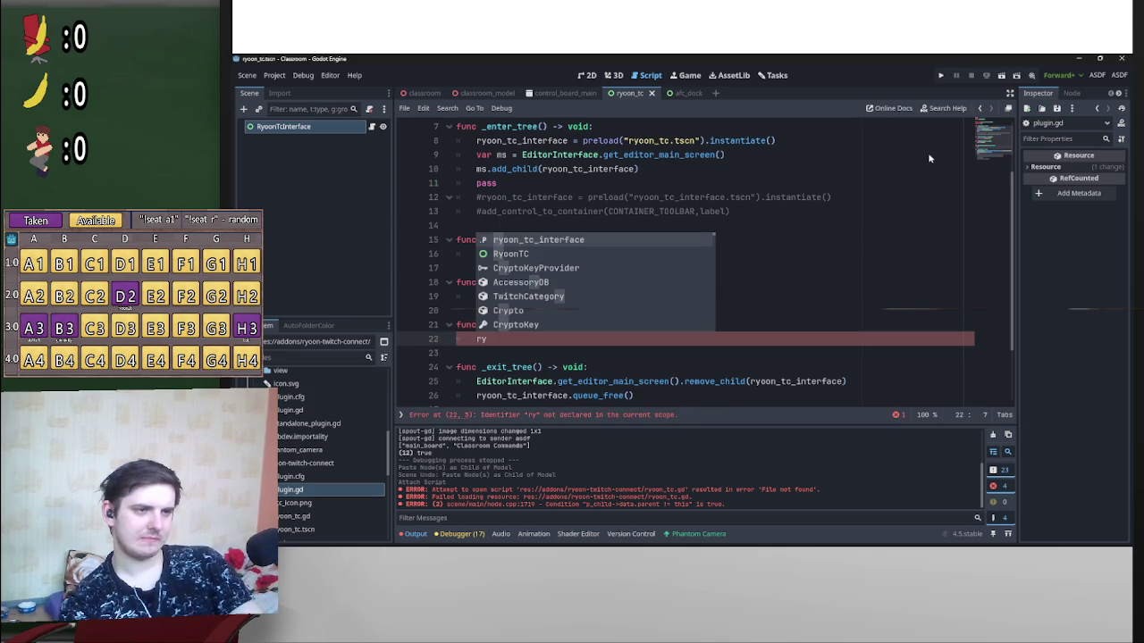
{"action": "key", "text": "Return"}
{"action": "type", "text": "."}
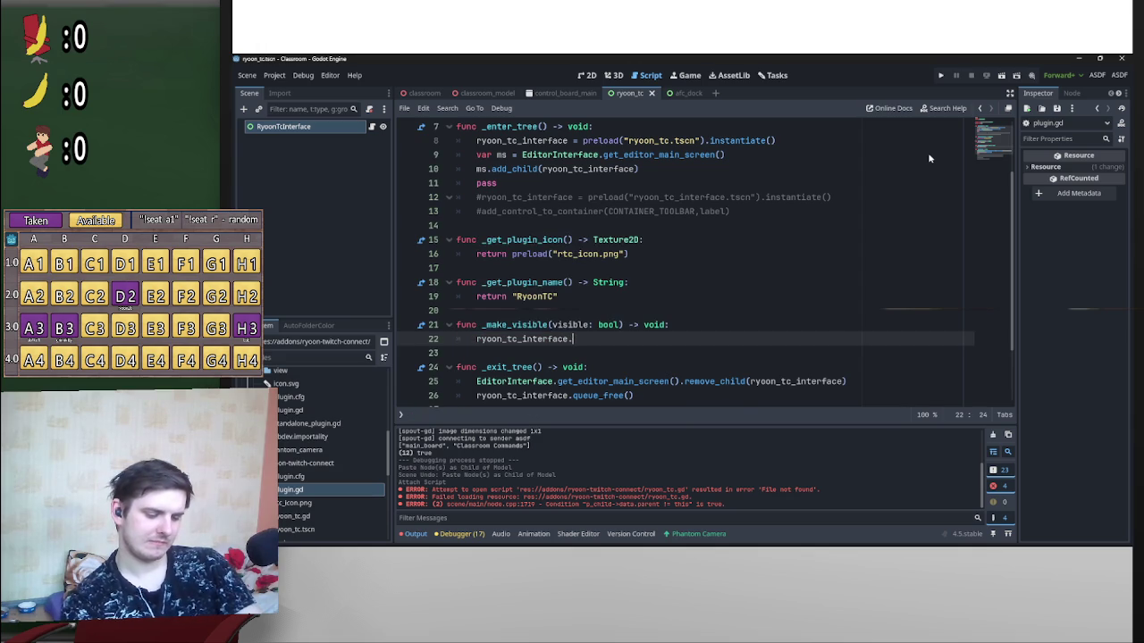
{"action": "type", "text": "visi"}
{"action": "key", "text": "Down"}
{"action": "key", "text": "Down"}
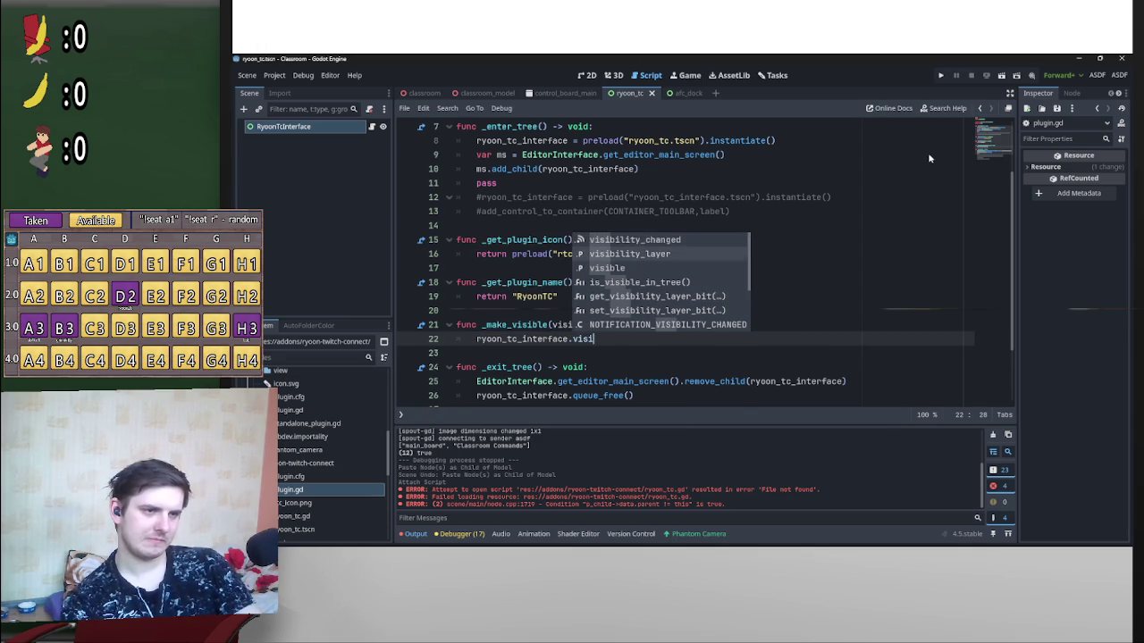
{"action": "key", "text": "Return"}
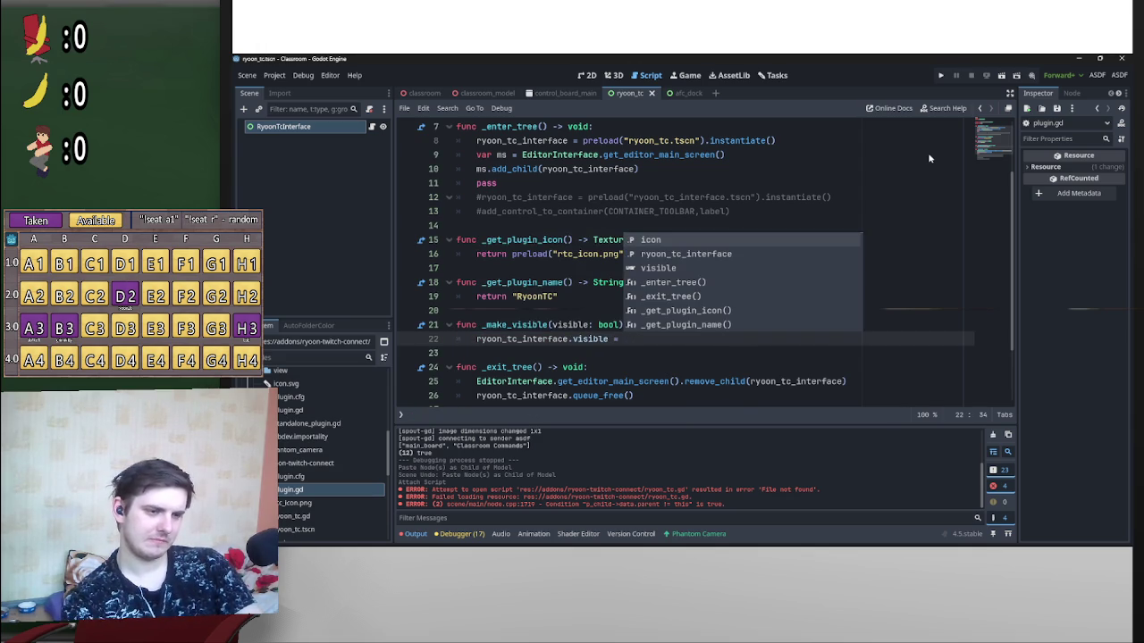
{"action": "type", "text": "vis"}
{"action": "key", "text": "Return"}
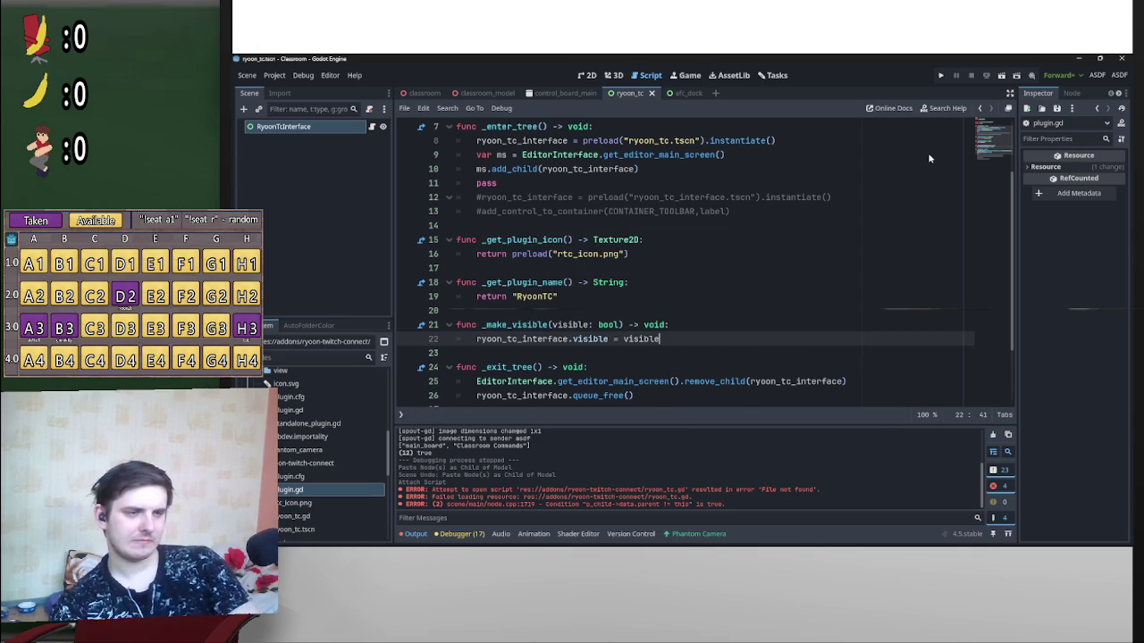
{"action": "scroll", "coordinate": [834, 276], "scroll_direction": "up", "scroll_amount": 2}
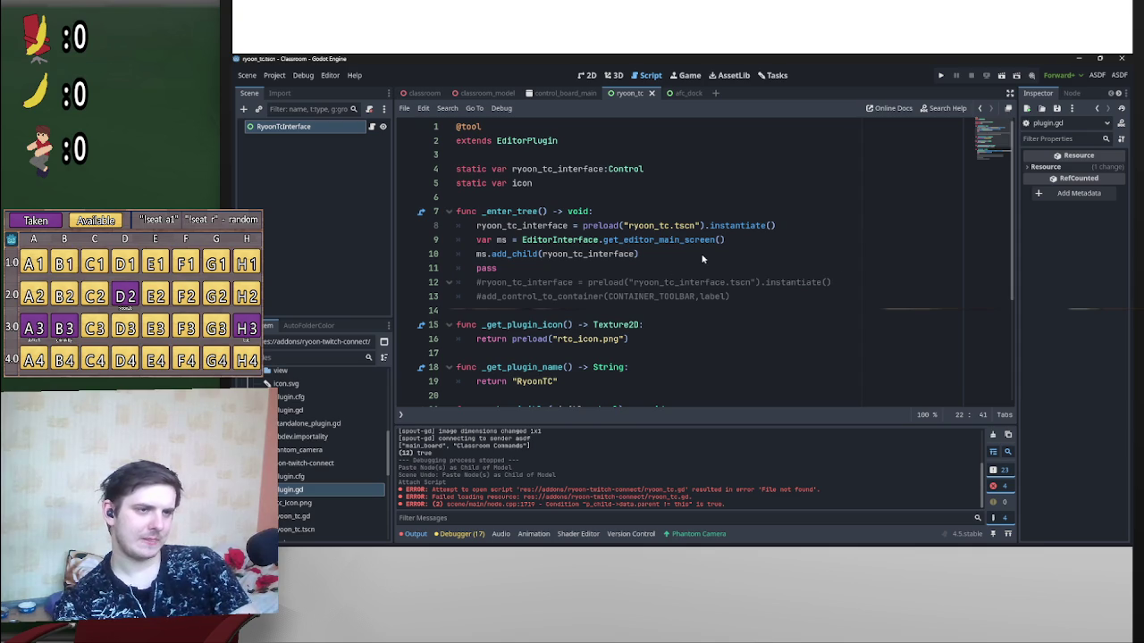
Step: Add 'ryoon_tc_interface.visible = false' after the ryoon_tc.tscn instantiate line in _enter_tree
{"action": "left_click", "coordinate": [795, 225]}
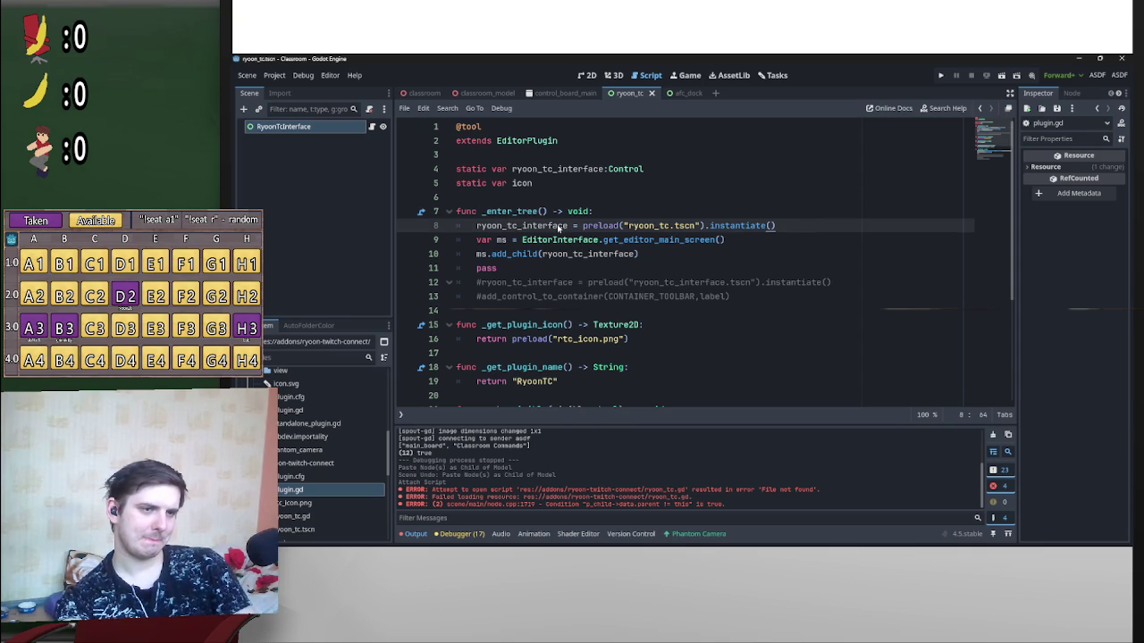
{"action": "left_click_drag", "start_coordinate": [568, 226], "coordinate": [487, 228]}
{"action": "left_click", "coordinate": [834, 231]}
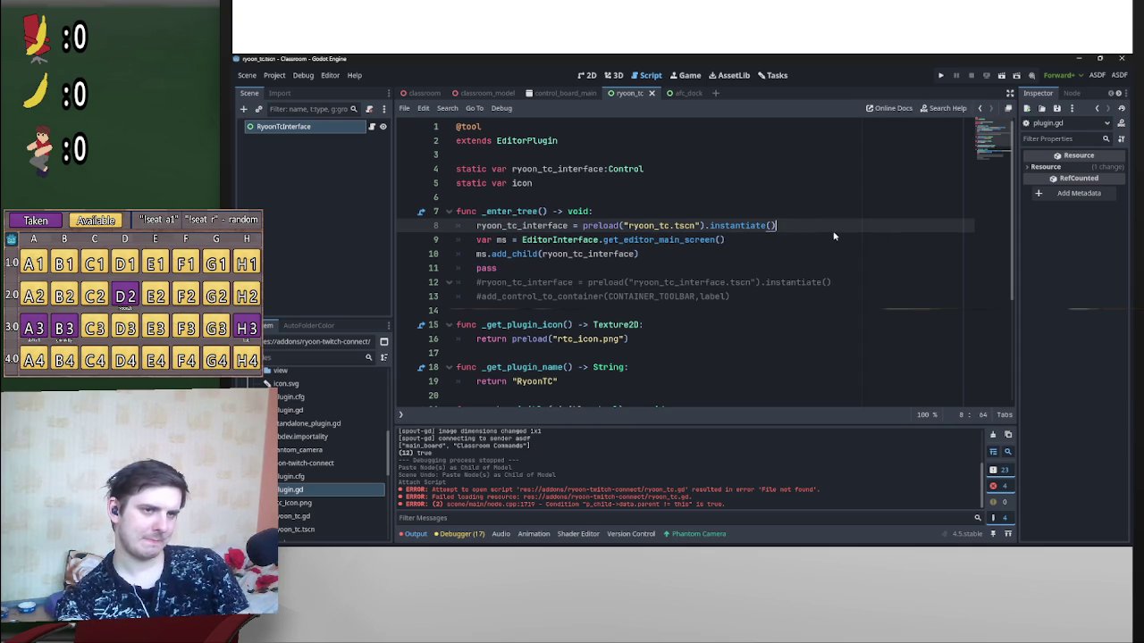
{"action": "key", "text": "Return"}
{"action": "type", "text": "ryoon_tc_interface."}
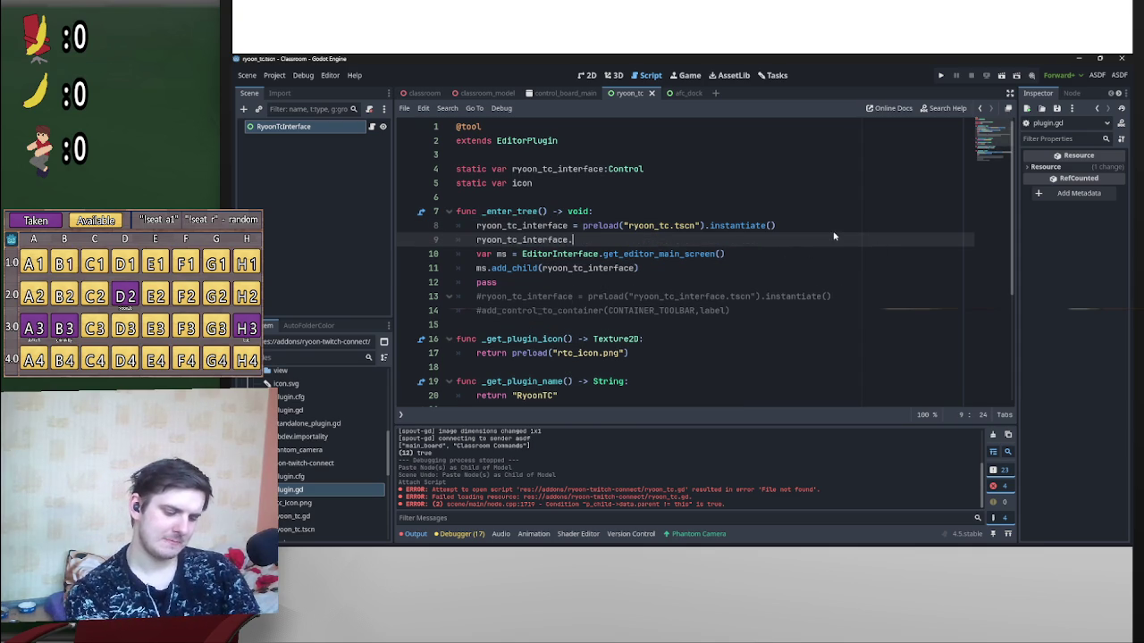
{"action": "type", "text": "visi"}
{"action": "key", "text": "Down"}
{"action": "key", "text": "Down"}
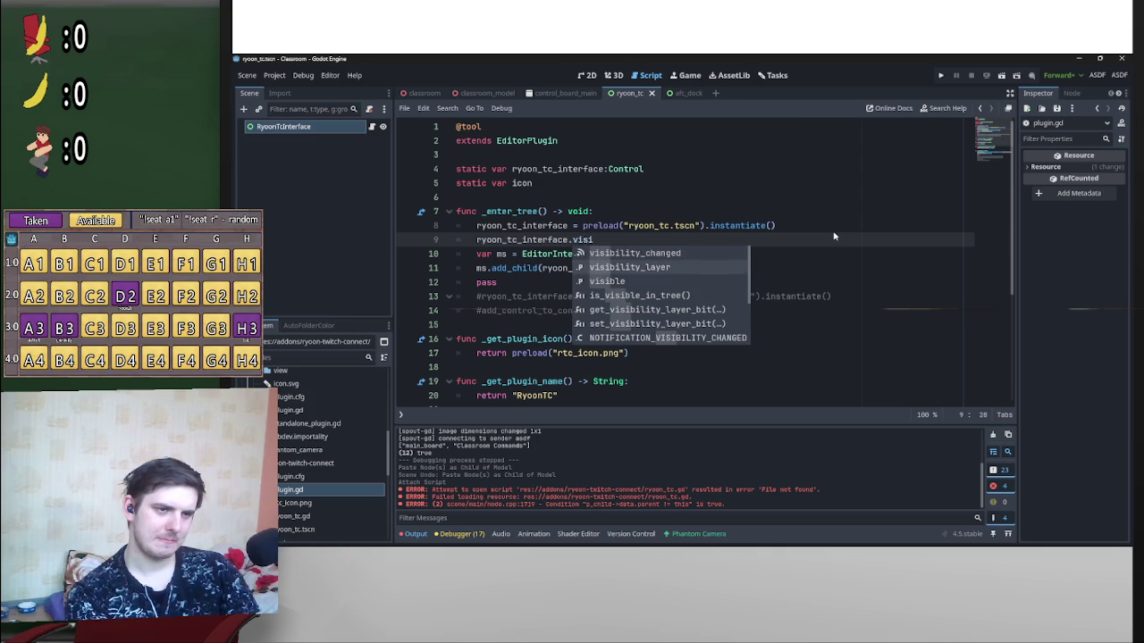
{"action": "key", "text": "Return"}
{"action": "type", "text": "= false"}
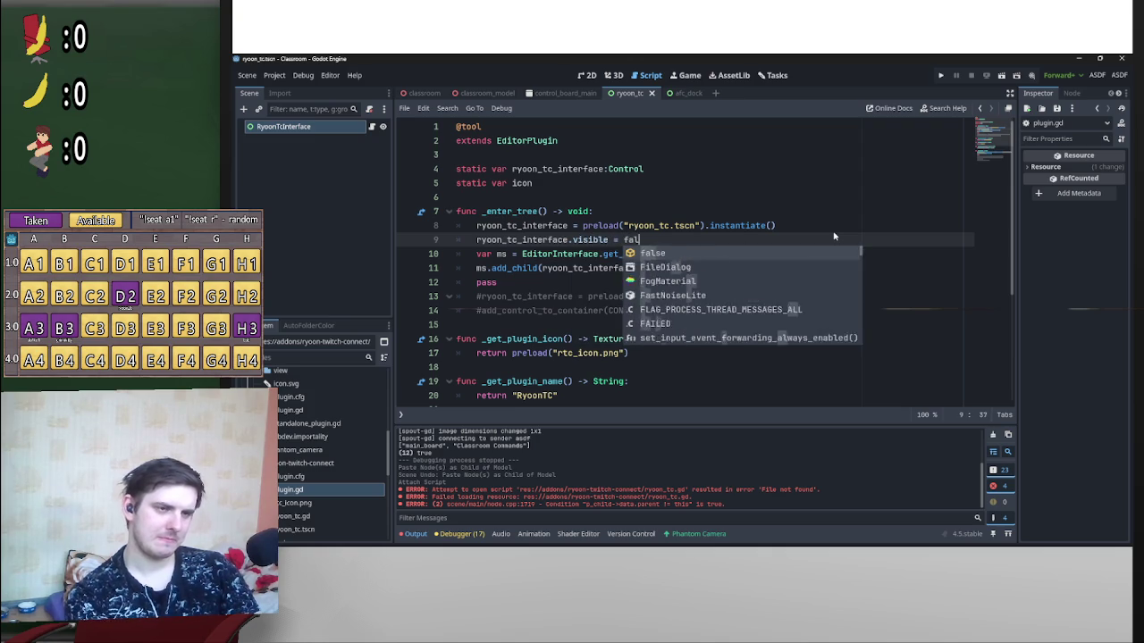
Step: Bring up the EditorPlugin documentation for _make_visible from the script
{"action": "left_click", "coordinate": [847, 212]}
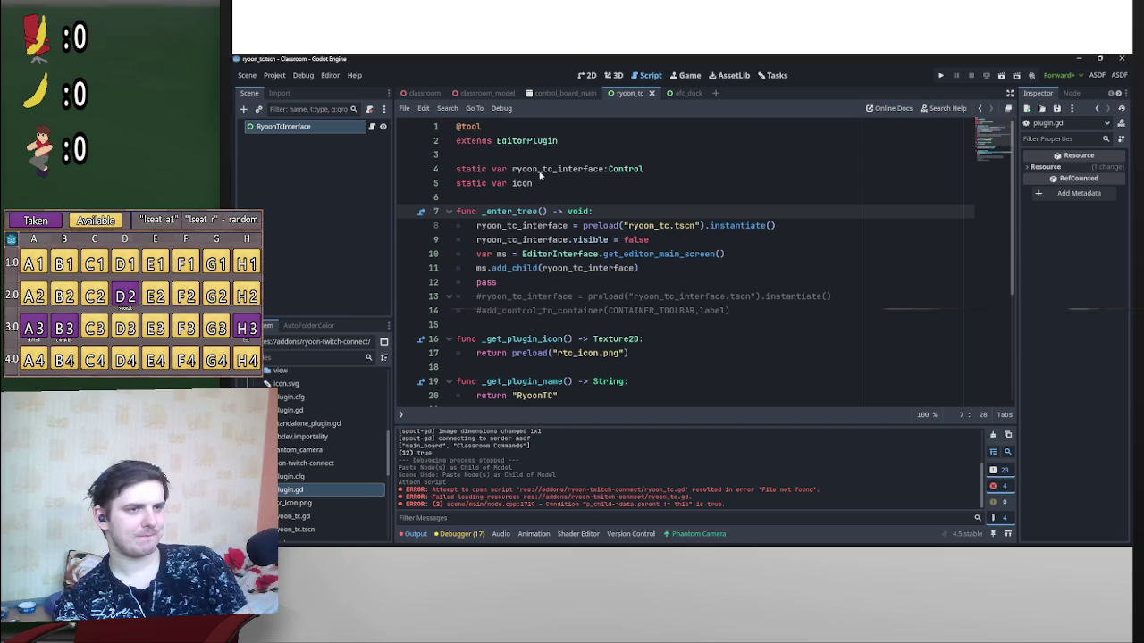
{"action": "key", "text": "Down"}
{"action": "key", "text": "Down"}
{"action": "key", "text": "Down"}
{"action": "key", "text": "End"}
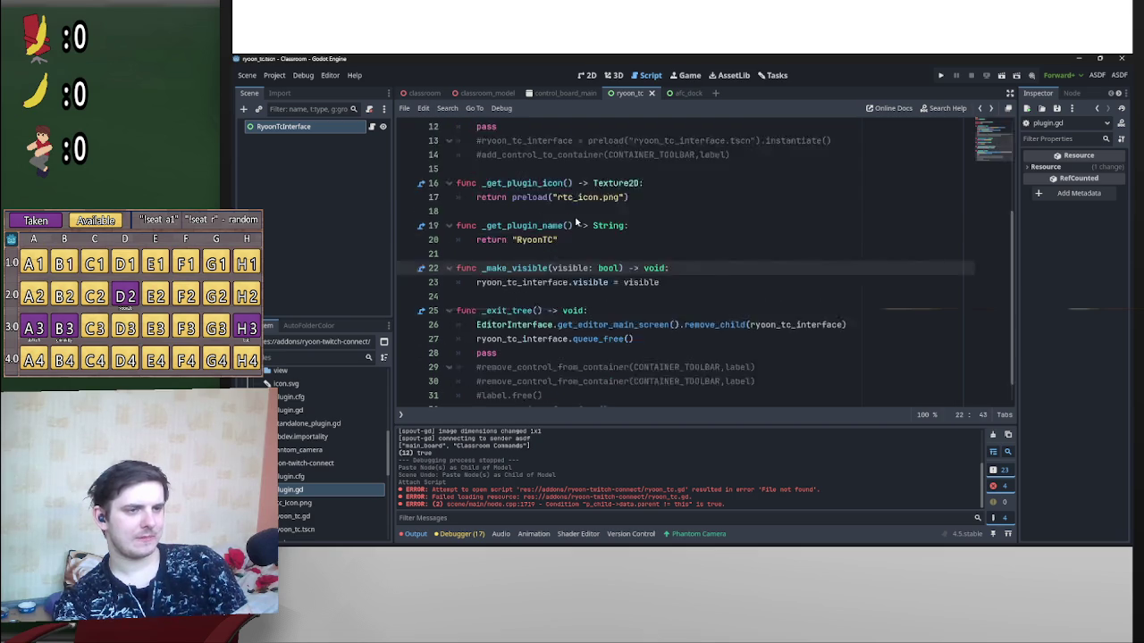
{"action": "key", "text": "alt+Left"}
{"action": "scroll", "coordinate": [545, 304], "scroll_direction": "down", "scroll_amount": 2}
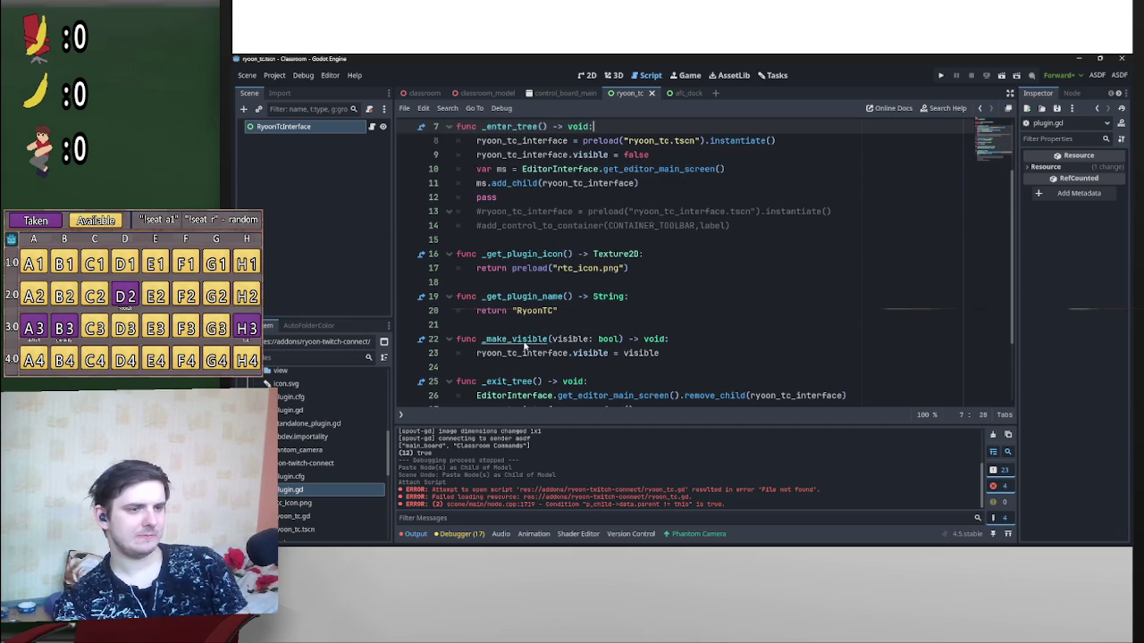
{"action": "left_click", "coordinate": [525, 348], "text": "ctrl"}
Step: Read through the docs' _has_main_screen example, then go back to plugin.gd
{"action": "scroll", "coordinate": [638, 296], "scroll_direction": "up", "scroll_amount": 5}
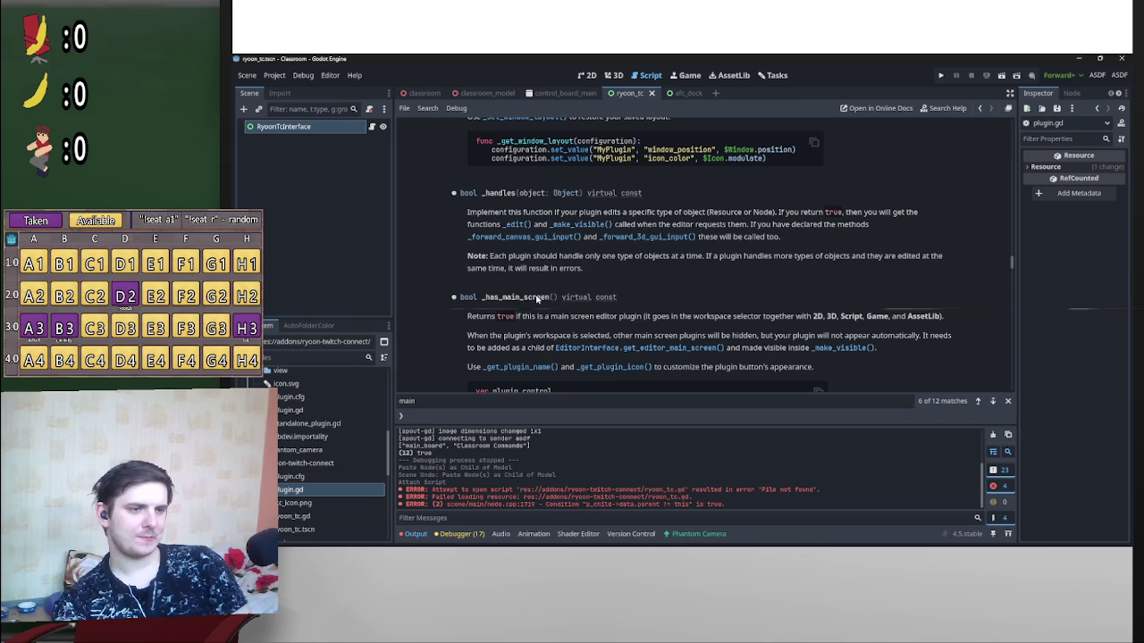
{"action": "scroll", "coordinate": [608, 317], "scroll_direction": "down", "scroll_amount": 1}
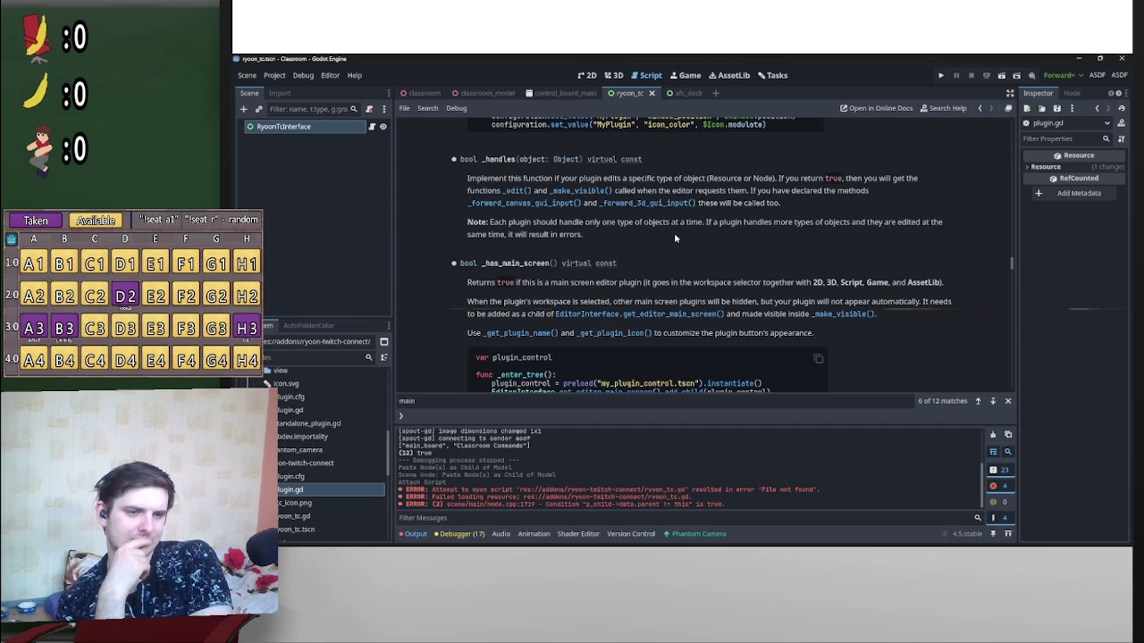
{"action": "scroll", "coordinate": [670, 238], "scroll_direction": "down", "scroll_amount": 3}
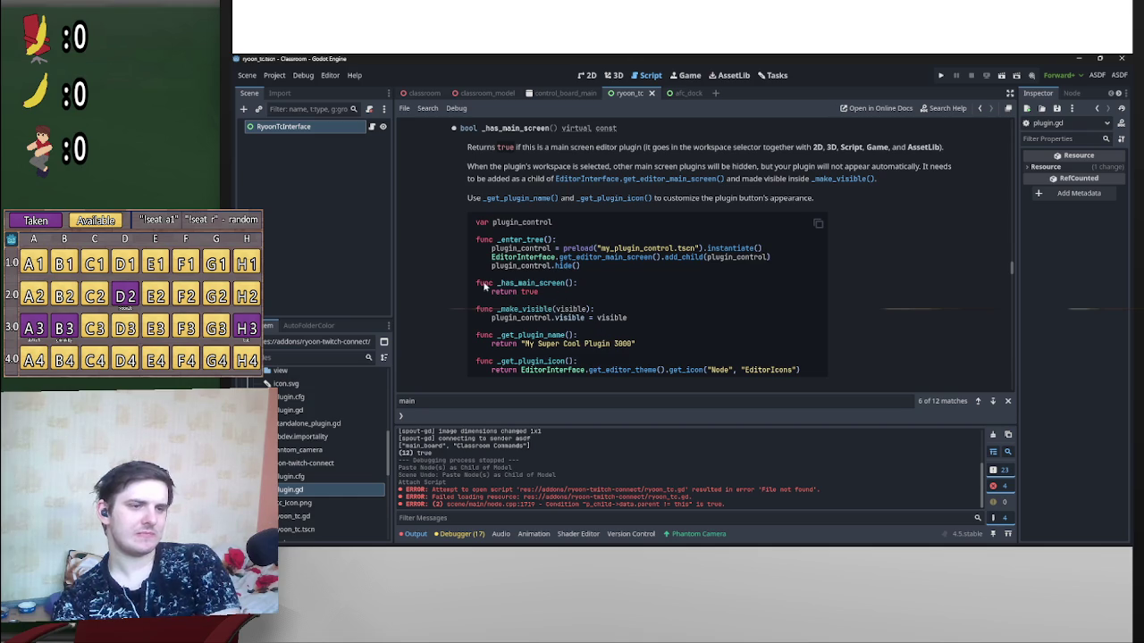
{"action": "key", "text": "alt+Left"}
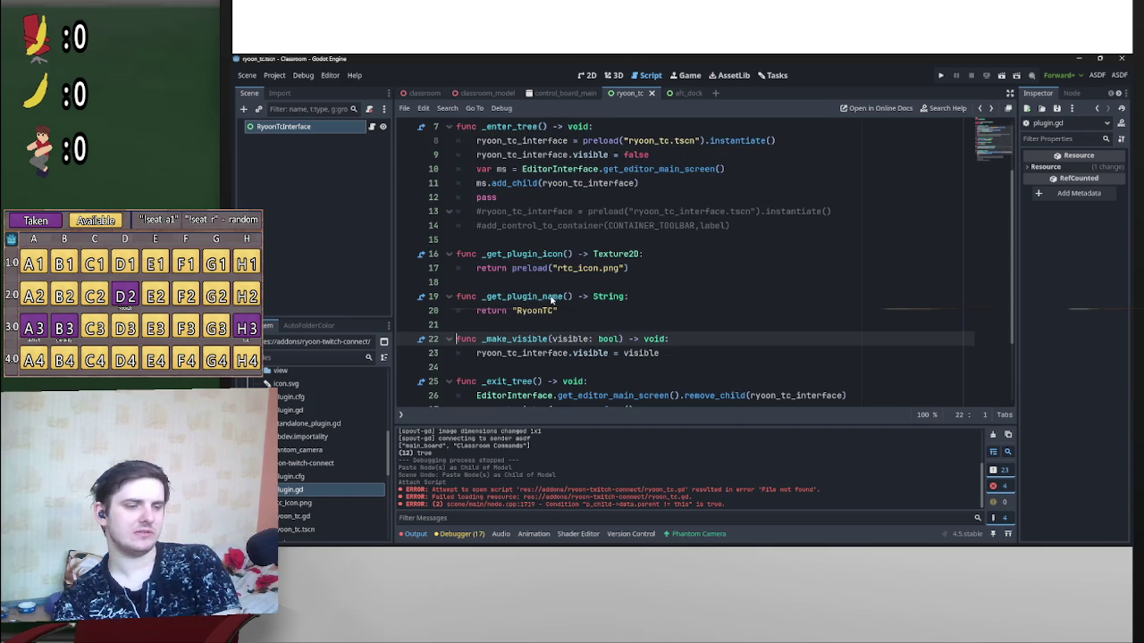
Step: Add 'func _has_main_screen() -> bool:' with 'return true' below _enter_tree
{"action": "scroll", "coordinate": [557, 300], "scroll_direction": "up", "scroll_amount": 2}
{"action": "left_click", "coordinate": [559, 323]}
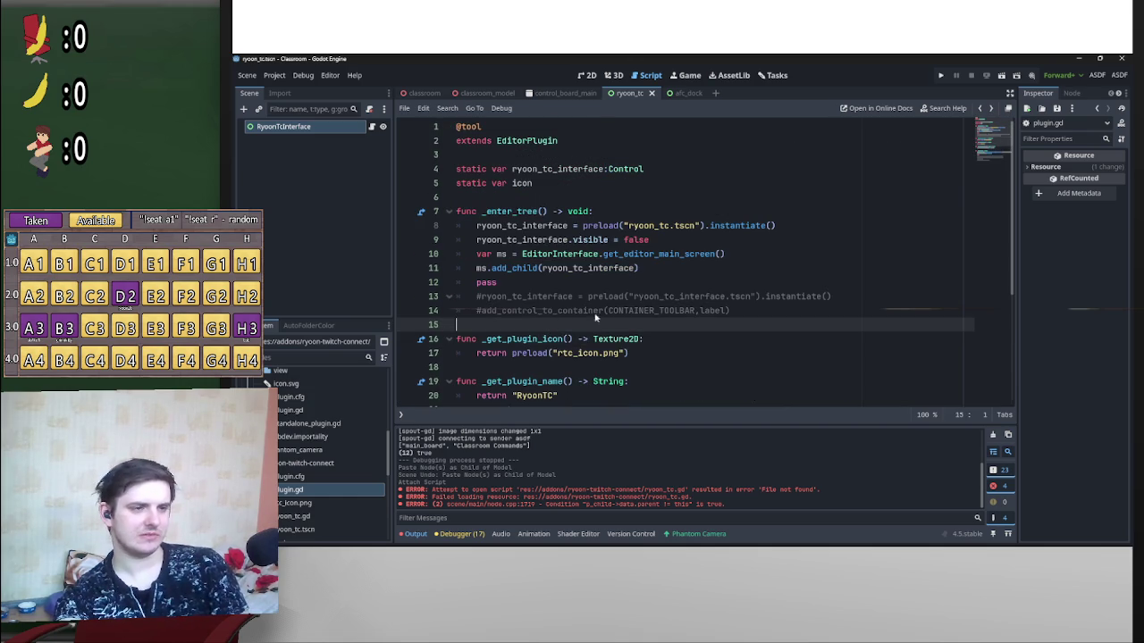
{"action": "scroll", "coordinate": [710, 308], "scroll_direction": "down", "scroll_amount": 3}
{"action": "key", "text": "Return"}
{"action": "key", "text": "Return"}
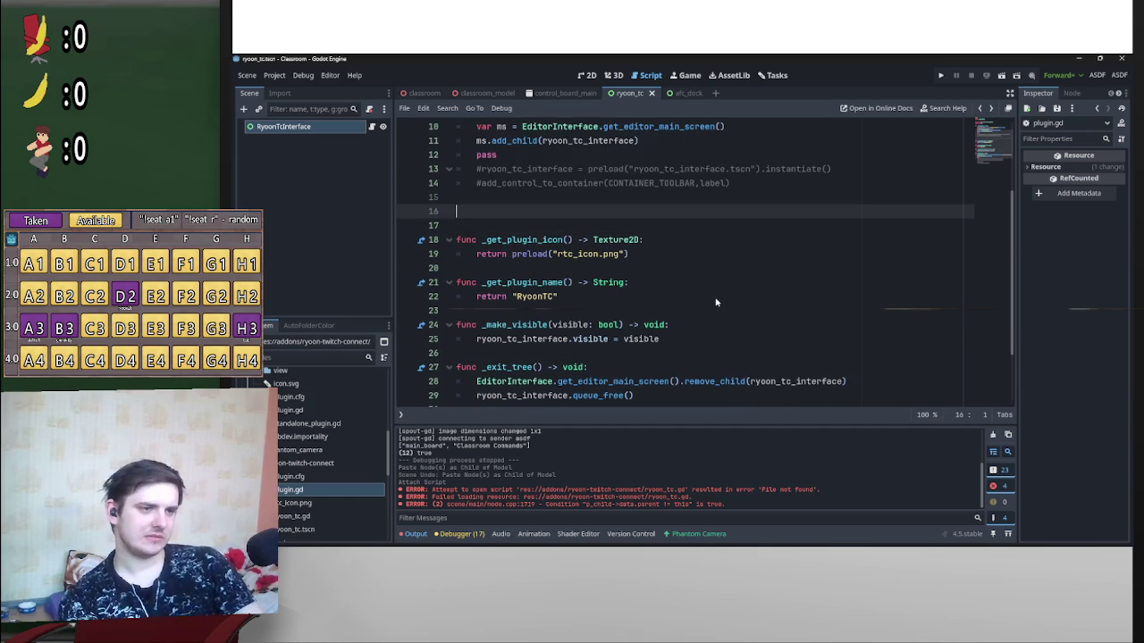
{"action": "type", "text": "_has"}
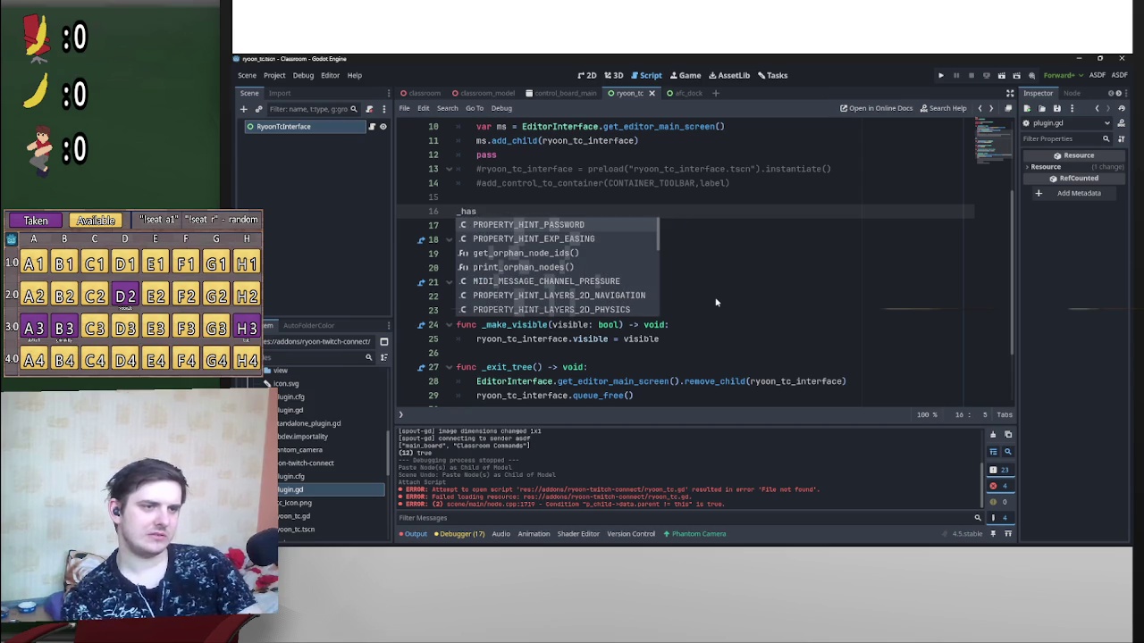
{"action": "key", "text": "BackSpace"}
{"action": "key", "text": "BackSpace"}
{"action": "key", "text": "BackSpace"}
{"action": "type", "text": "func _has"}
{"action": "key", "text": "Return"}
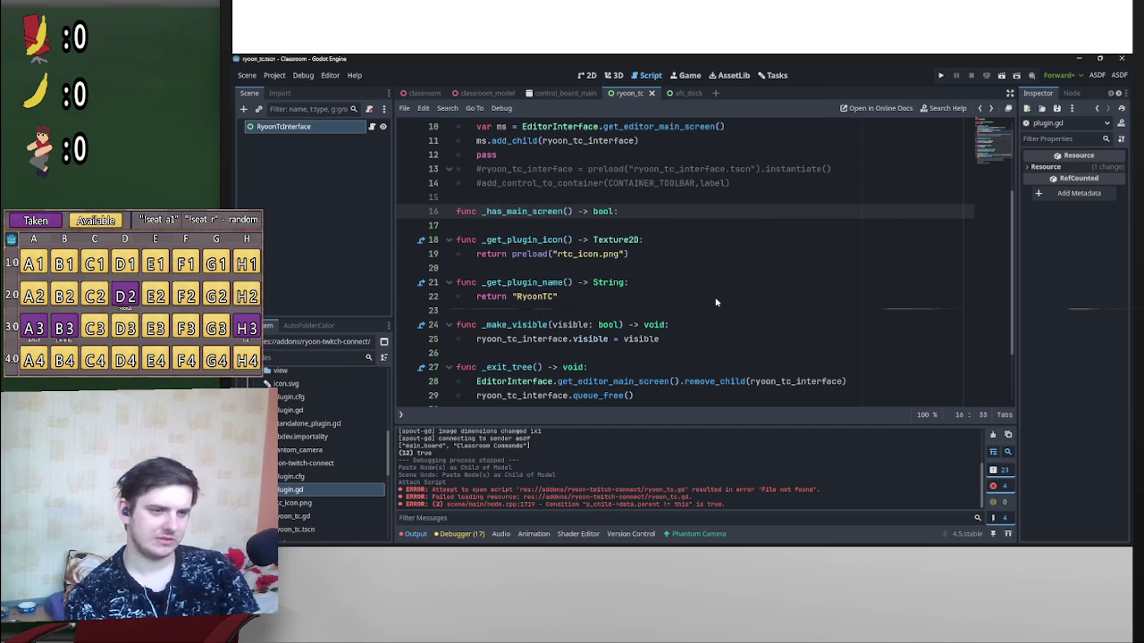
{"action": "key", "text": "Return"}
{"action": "type", "text": "return"}
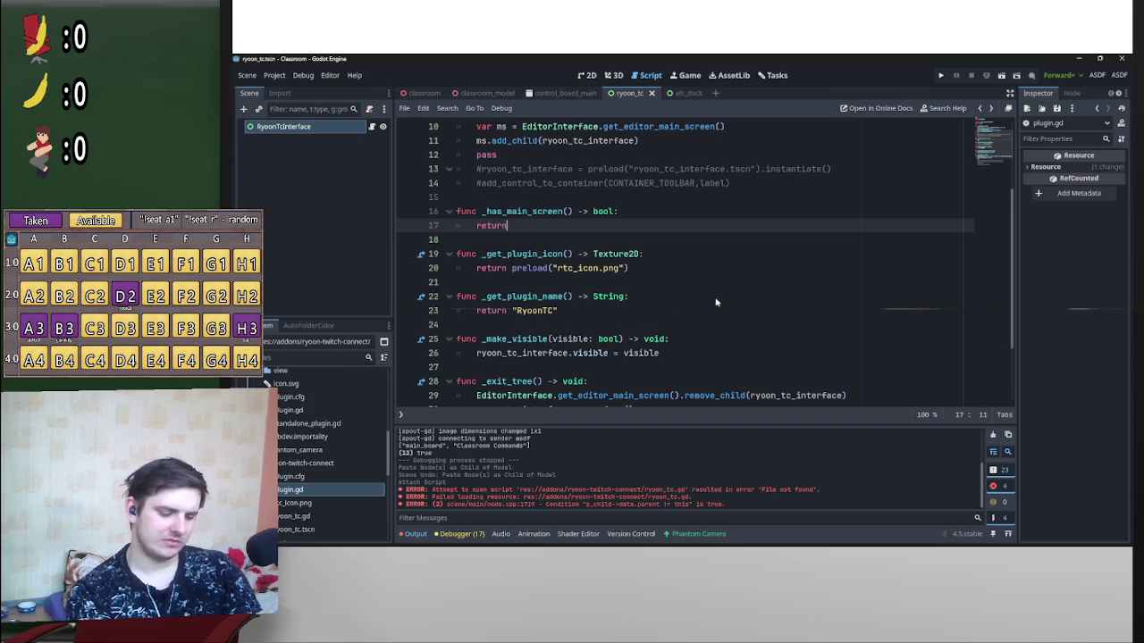
{"action": "type", "text": " true"}
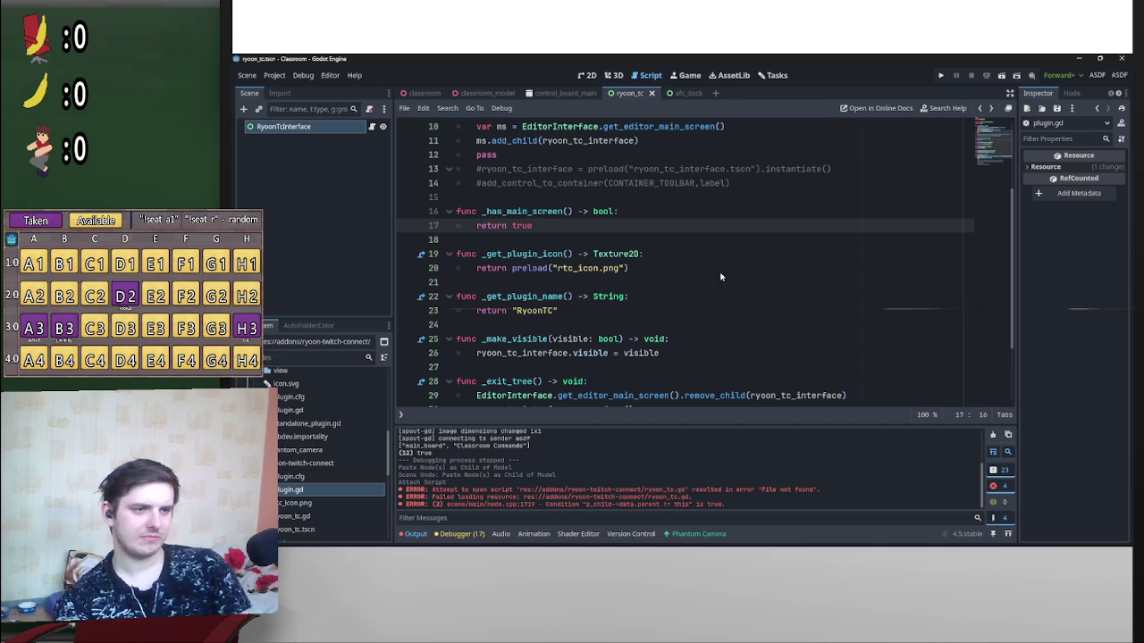
{"action": "left_click", "coordinate": [715, 267]}
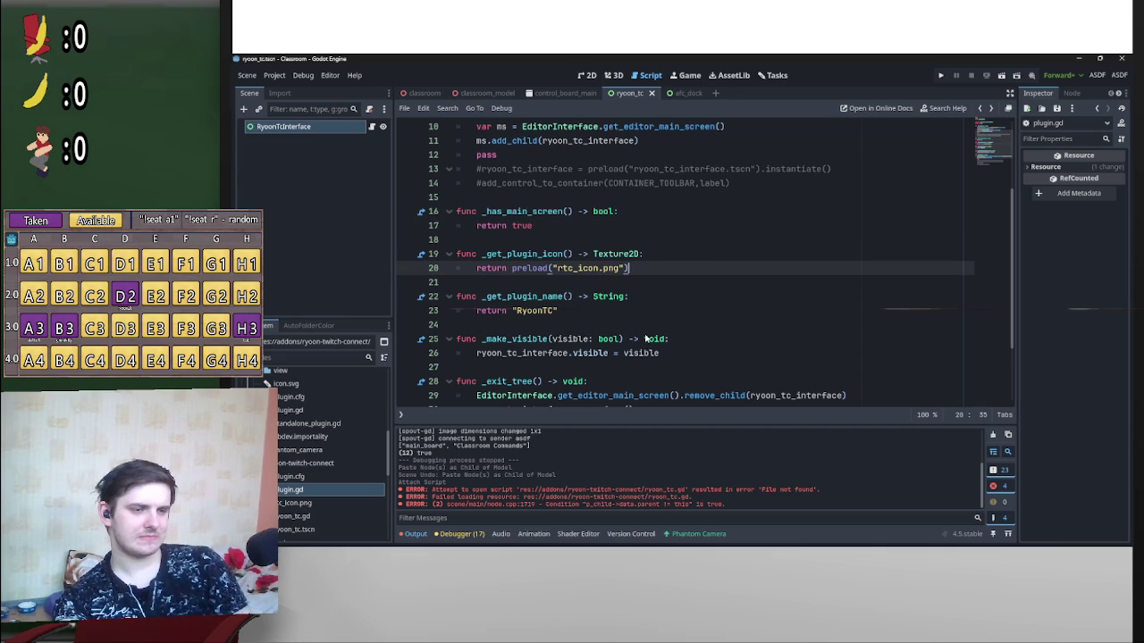
{"action": "scroll", "coordinate": [661, 350], "scroll_direction": "up", "scroll_amount": 1}
{"action": "scroll", "coordinate": [674, 345], "scroll_direction": "up", "scroll_amount": 2}
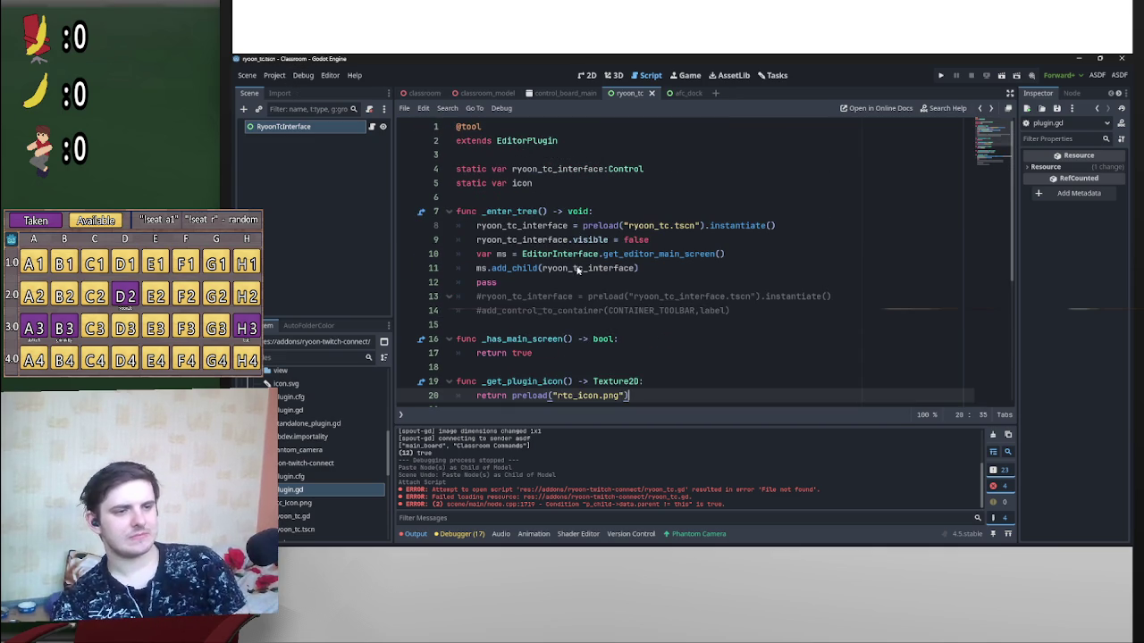
Step: Compare _enter_tree with the instantiate code in the docs' _has_main_screen example
{"action": "left_click", "coordinate": [540, 211]}
{"action": "key", "text": "ctrl+z"}
{"action": "key", "text": "ctrl+y"}
{"action": "key", "text": "ctrl+z"}
{"action": "key", "text": "alt+Left"}
{"action": "key", "text": "alt+Left"}
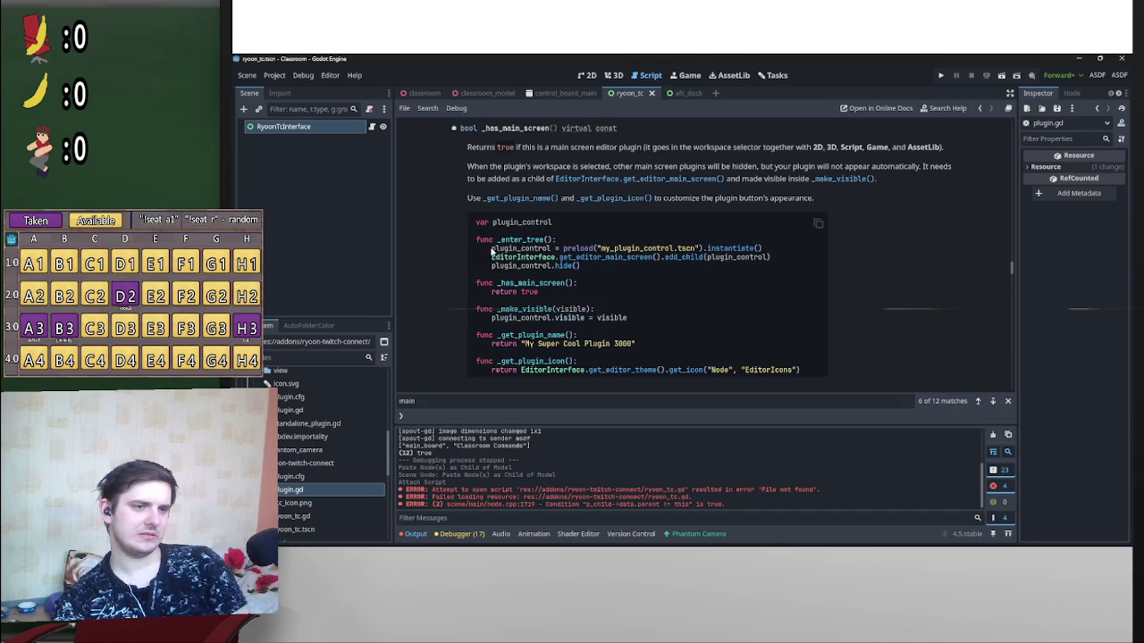
{"action": "left_click_drag", "start_coordinate": [492, 251], "coordinate": [756, 248]}
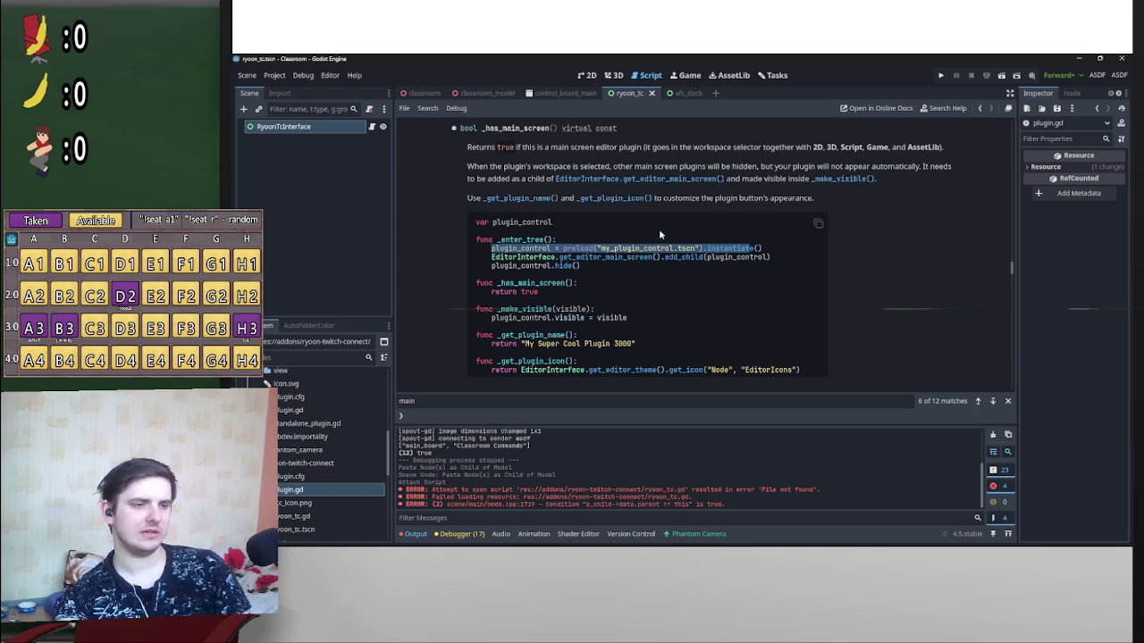
{"action": "key", "text": "alt+Left"}
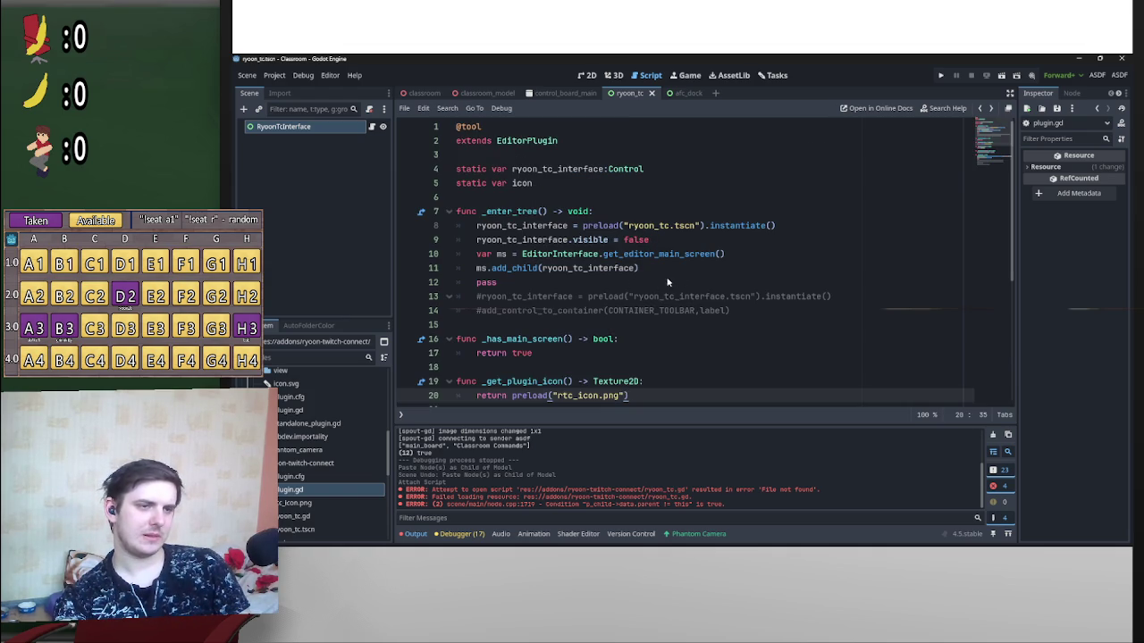
Step: Delete the 'ryoon_tc_interface.visible = false' line and recheck against the docs example
{"action": "left_click_drag", "start_coordinate": [650, 239], "coordinate": [447, 248]}
{"action": "key", "text": "BackSpace"}
{"action": "key", "text": "BackSpace"}
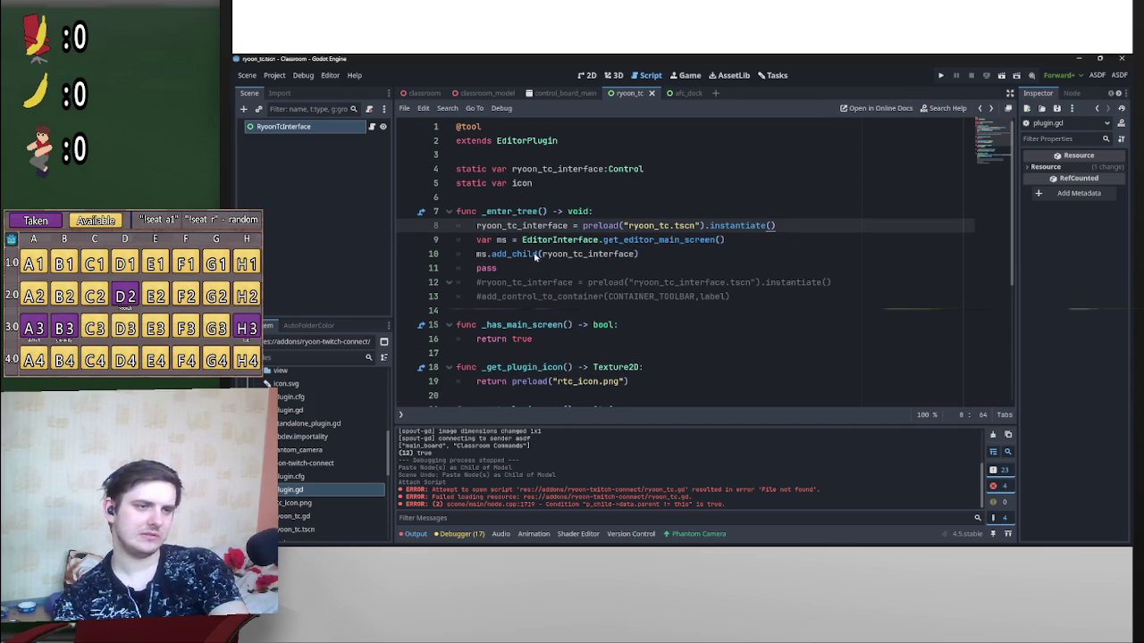
{"action": "left_click_drag", "start_coordinate": [642, 258], "coordinate": [490, 256]}
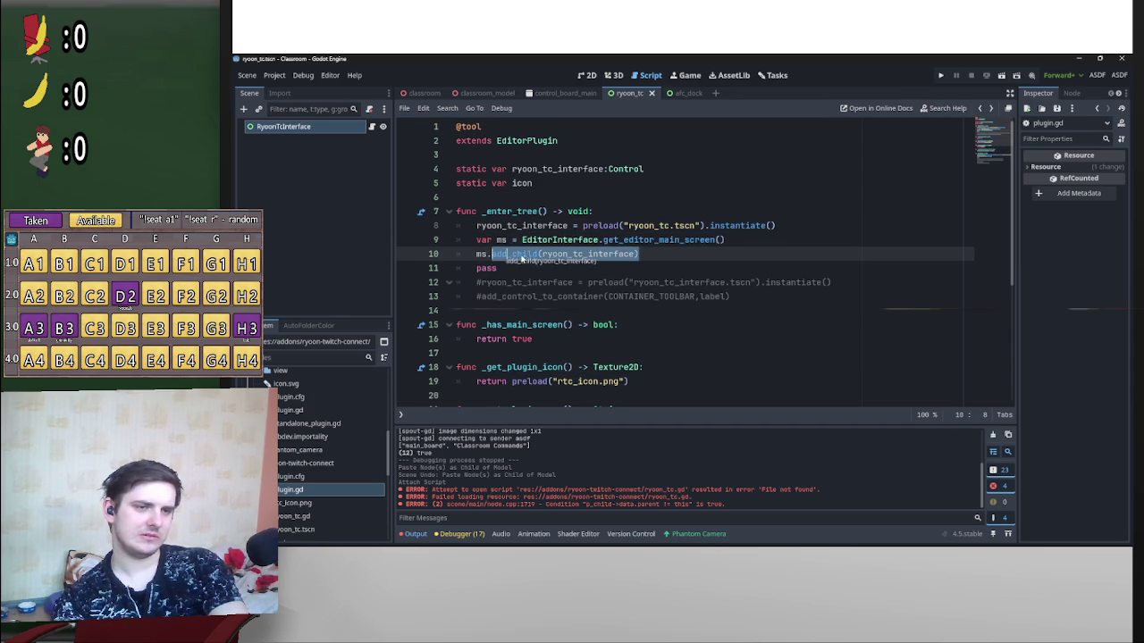
{"action": "left_click_drag", "start_coordinate": [655, 258], "coordinate": [488, 256]}
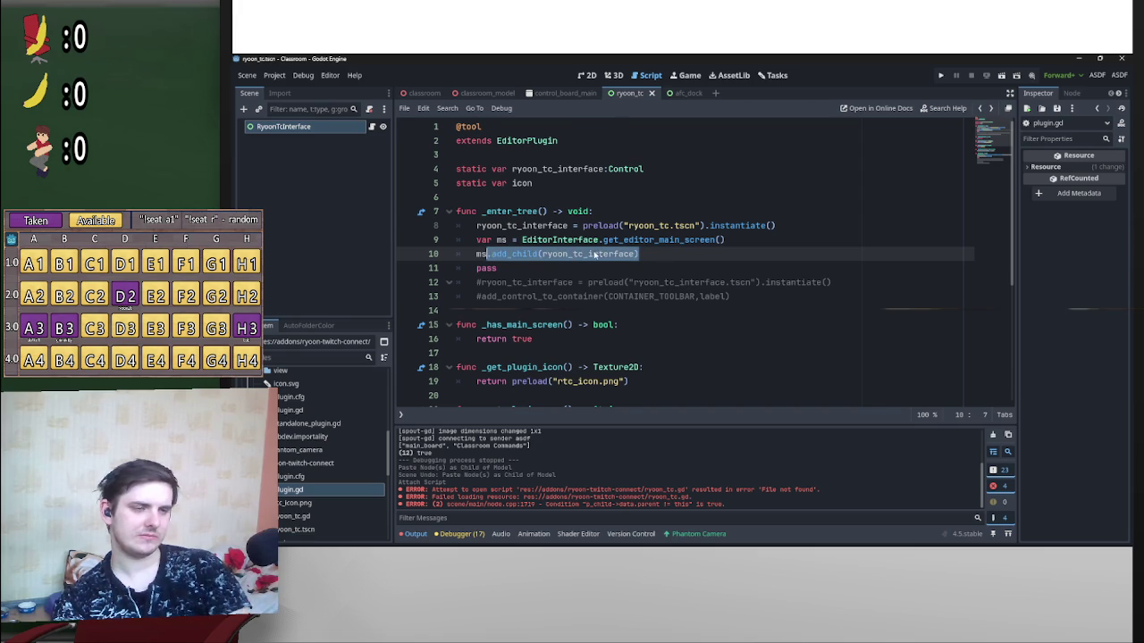
{"action": "key", "text": "alt+Left"}
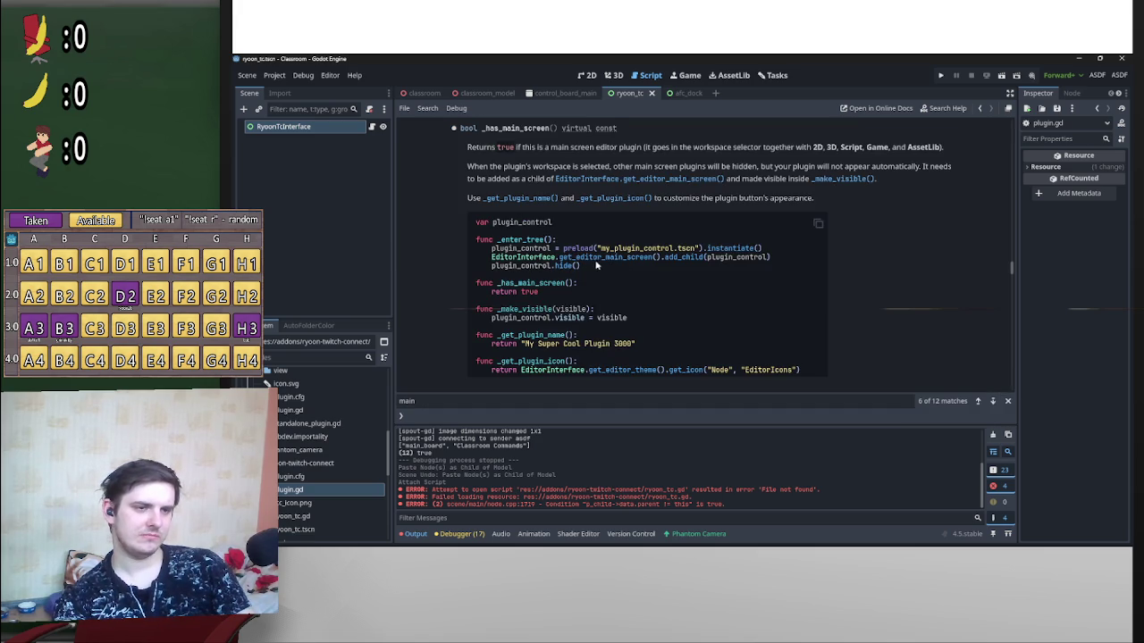
{"action": "key", "text": "alt+Right"}
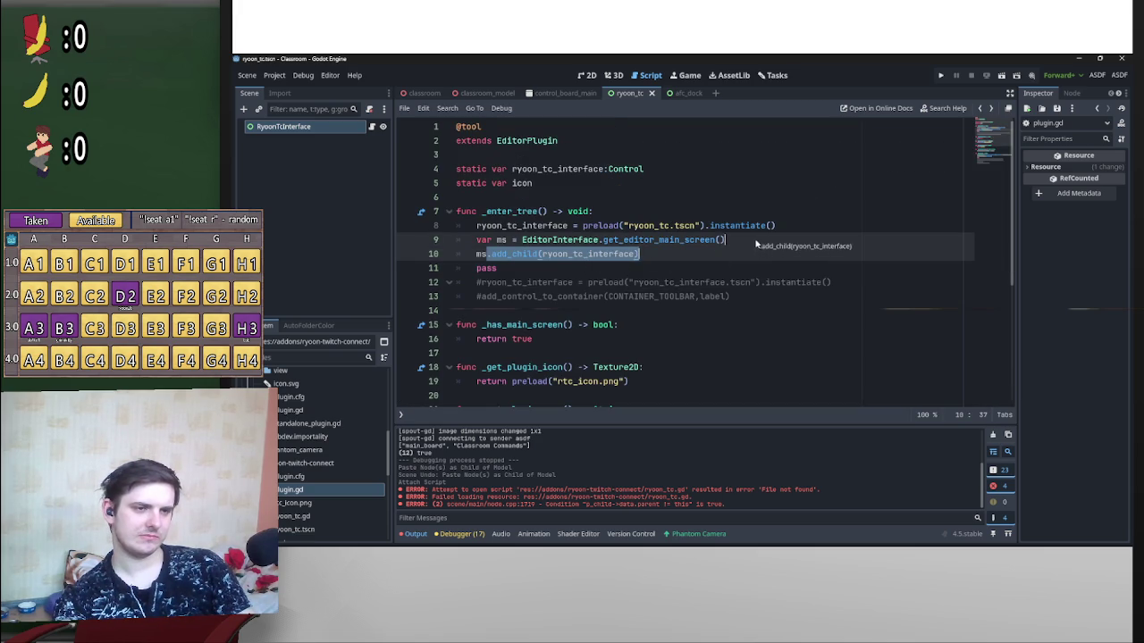
Step: Call get_editor_main_screen().add_child(ryoon_tc_interface) directly, dropping the var ms line
{"action": "left_click_drag", "start_coordinate": [581, 254], "coordinate": [876, 240]}
{"action": "double_click", "coordinate": [501, 239]}
{"action": "double_click", "coordinate": [479, 249]}
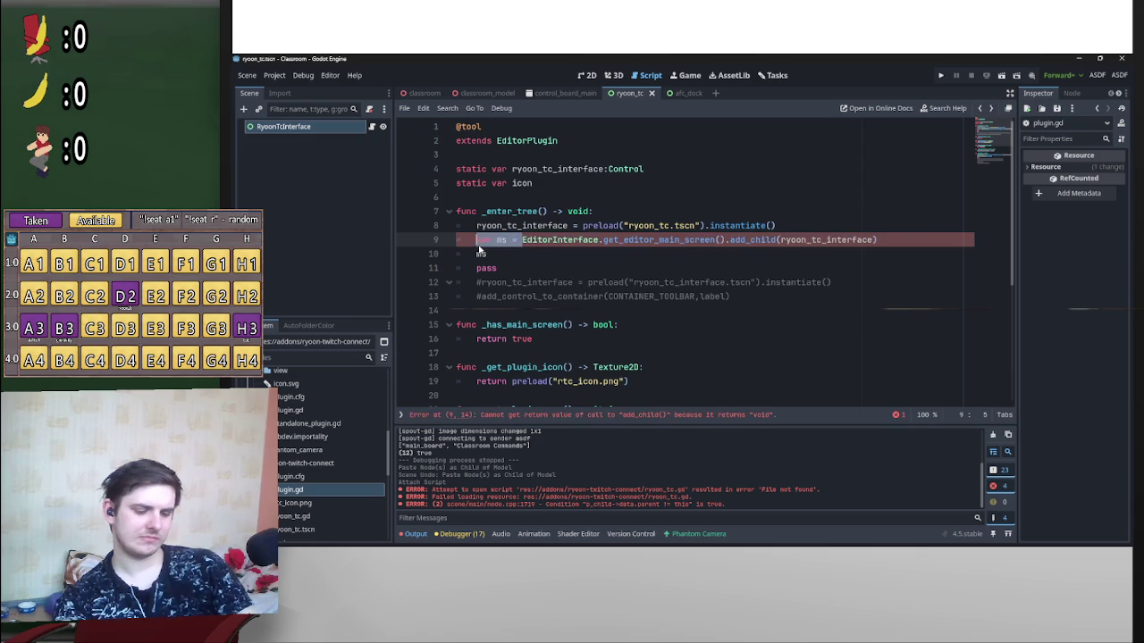
{"action": "key", "text": "BackSpace"}
{"action": "left_click", "coordinate": [501, 254]}
{"action": "key", "text": "BackSpace"}
{"action": "key", "text": "BackSpace"}
{"action": "key", "text": "BackSpace"}
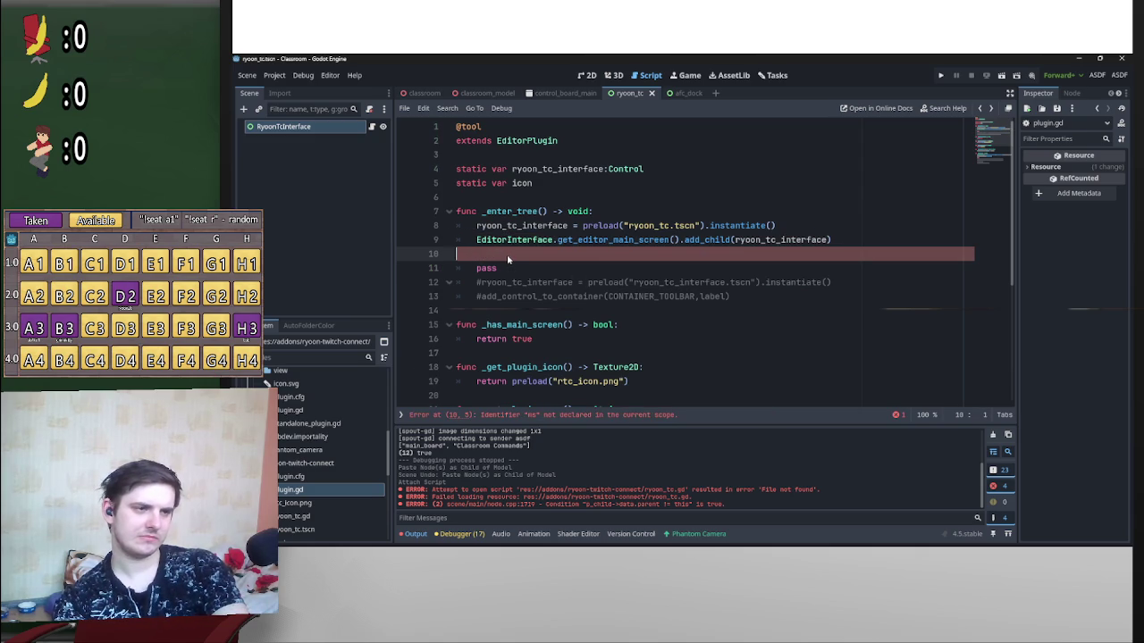
{"action": "key", "text": "Tab"}
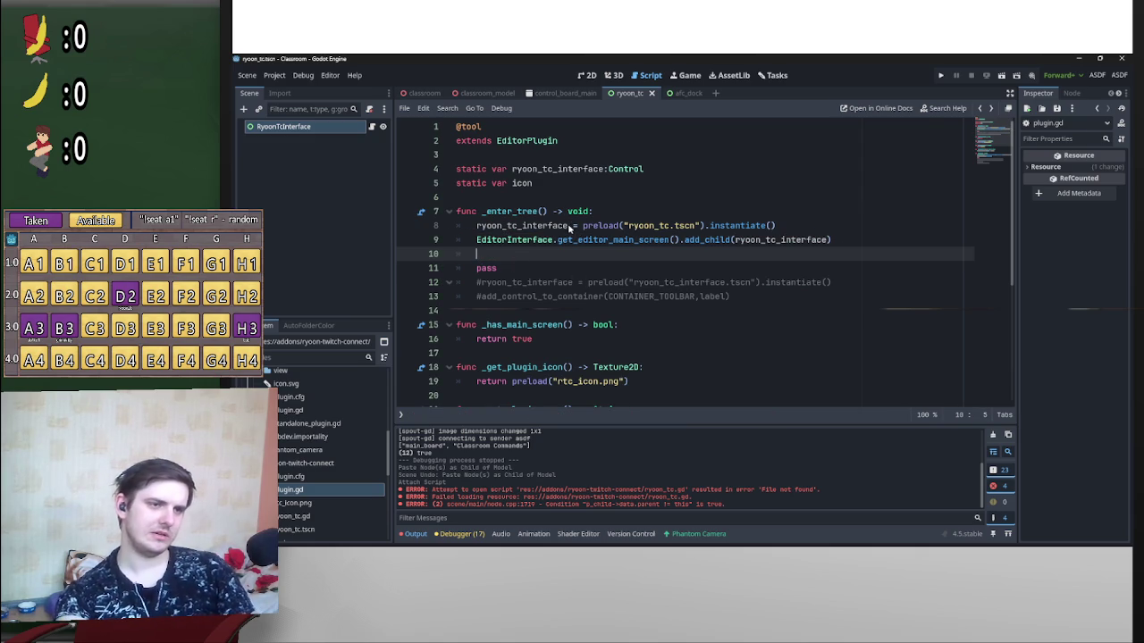
Step: Add ryoon_tc_interface.hide() on the following line of _enter_tree
{"action": "double_click", "coordinate": [554, 226]}
{"action": "mouse_move", "coordinate": [554, 226]}
{"action": "left_mouse_down"}
{"action": "mouse_move", "coordinate": [536, 254]}
{"action": "mouse_move", "coordinate": [567, 257]}
{"action": "left_mouse_up"}
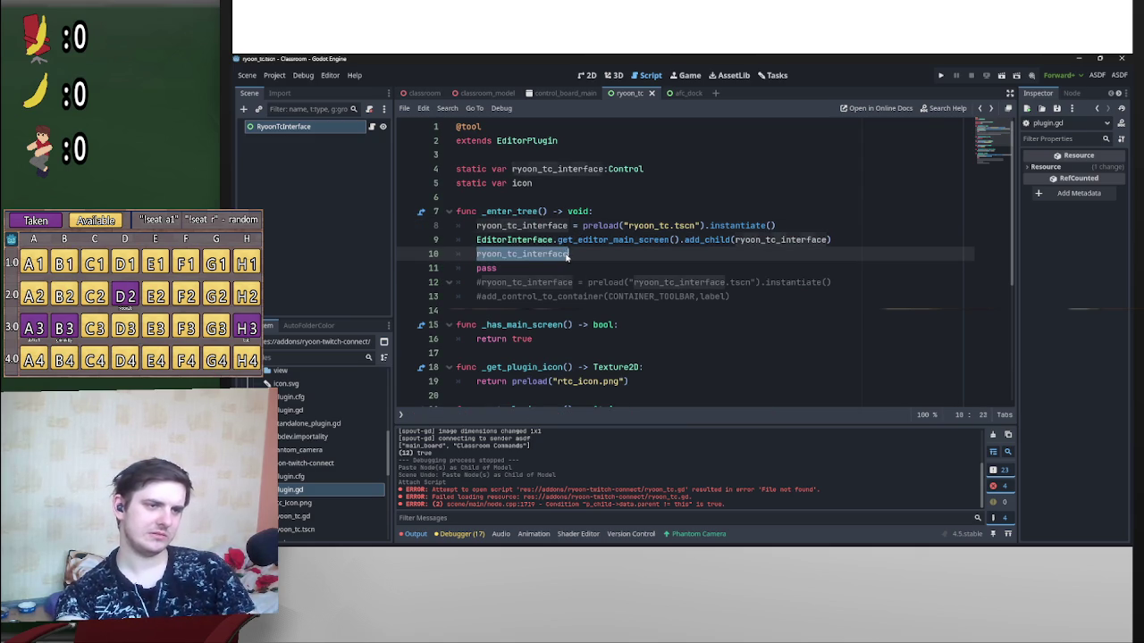
{"action": "left_click", "coordinate": [591, 254]}
{"action": "type", "text": ".hi"}
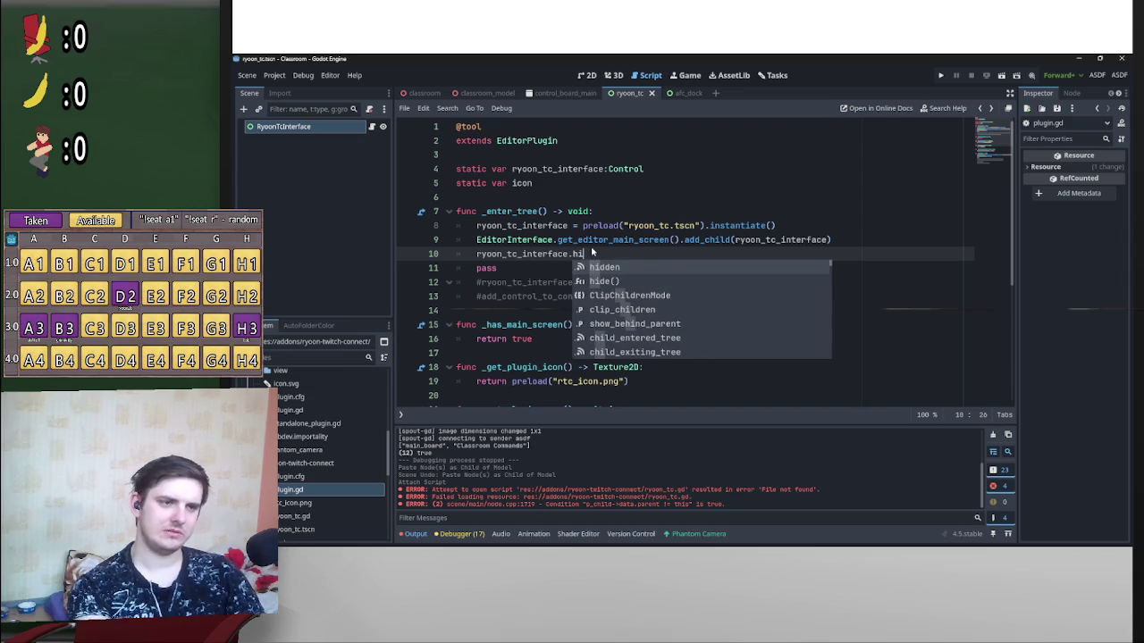
{"action": "key", "text": "Down"}
{"action": "key", "text": "Return"}
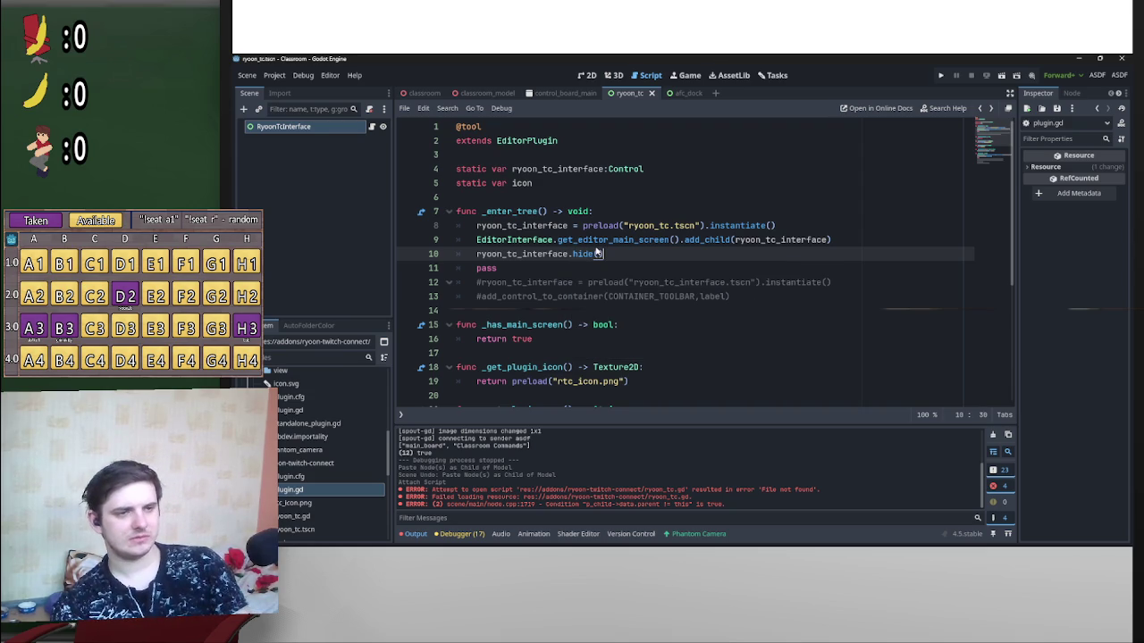
Step: Delete the leftover pass and commented-out lines under _exit_tree's queue_free
{"action": "key", "text": "alt+Left"}
{"action": "key", "text": "alt+Left"}
{"action": "key", "text": "alt+Left"}
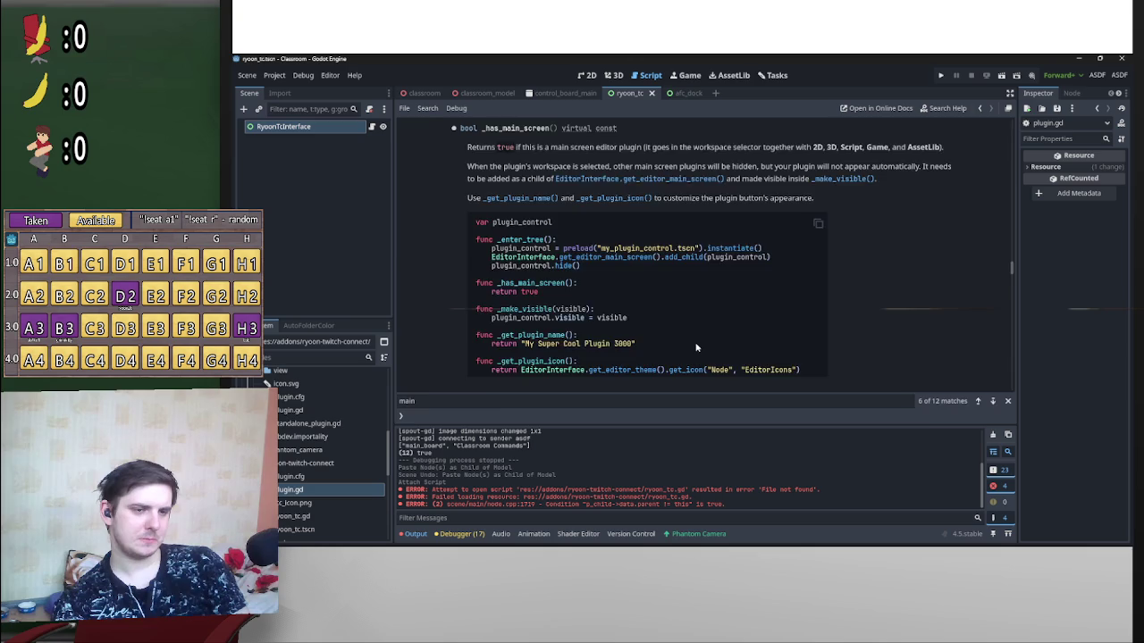
{"action": "key", "text": "alt+Left"}
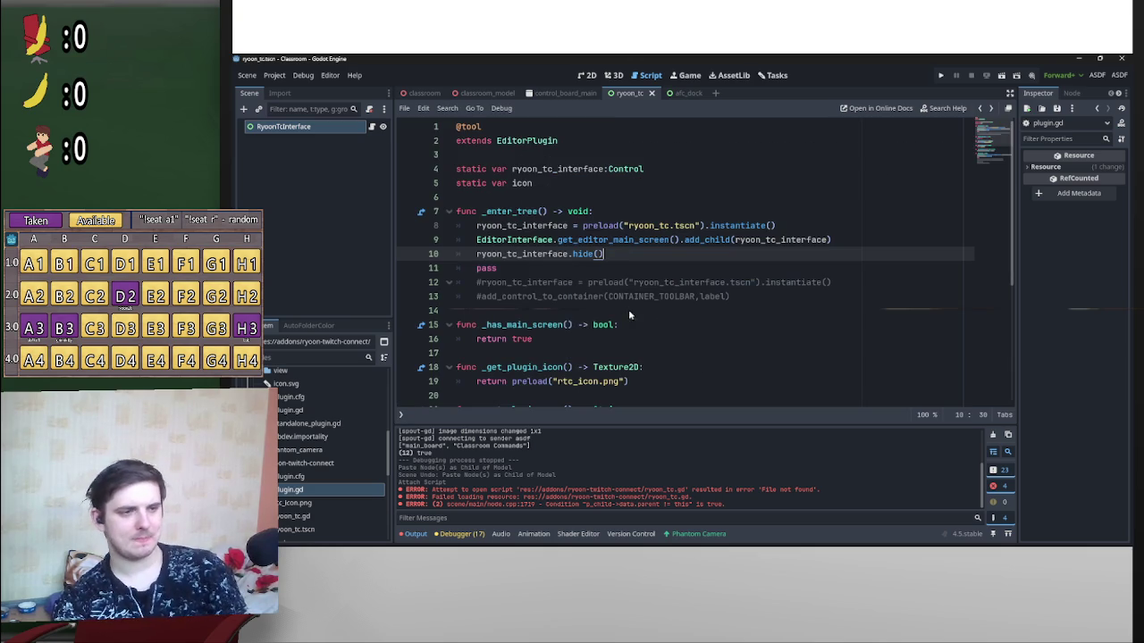
{"action": "left_click_drag", "start_coordinate": [731, 297], "coordinate": [348, 286]}
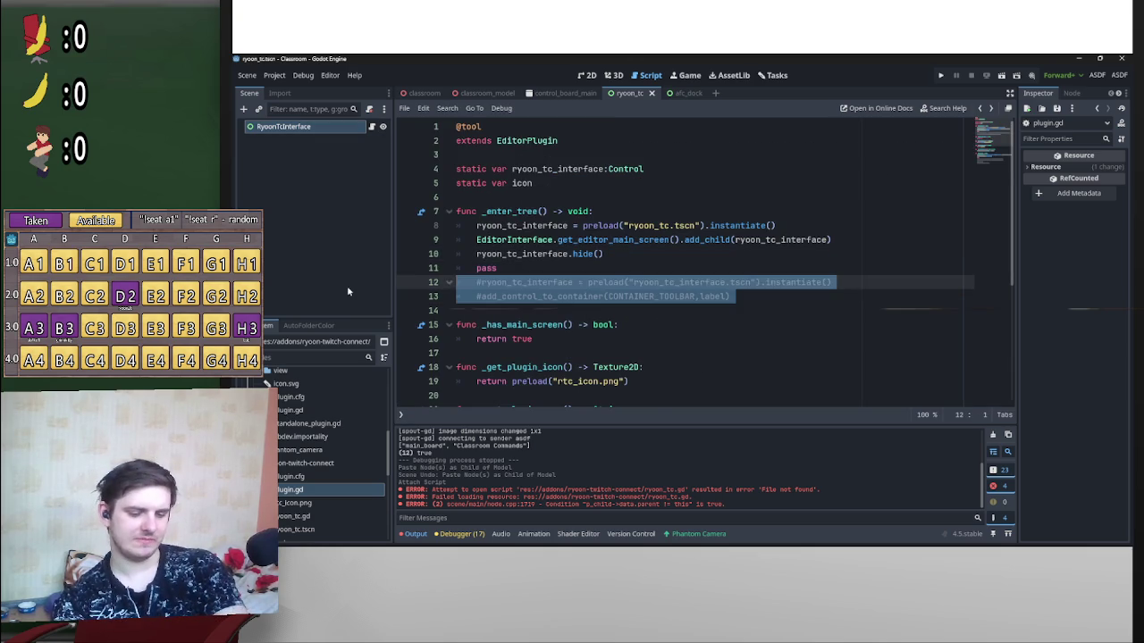
{"action": "key", "text": "BackSpace"}
{"action": "key", "text": "BackSpace"}
{"action": "key", "text": "BackSpace"}
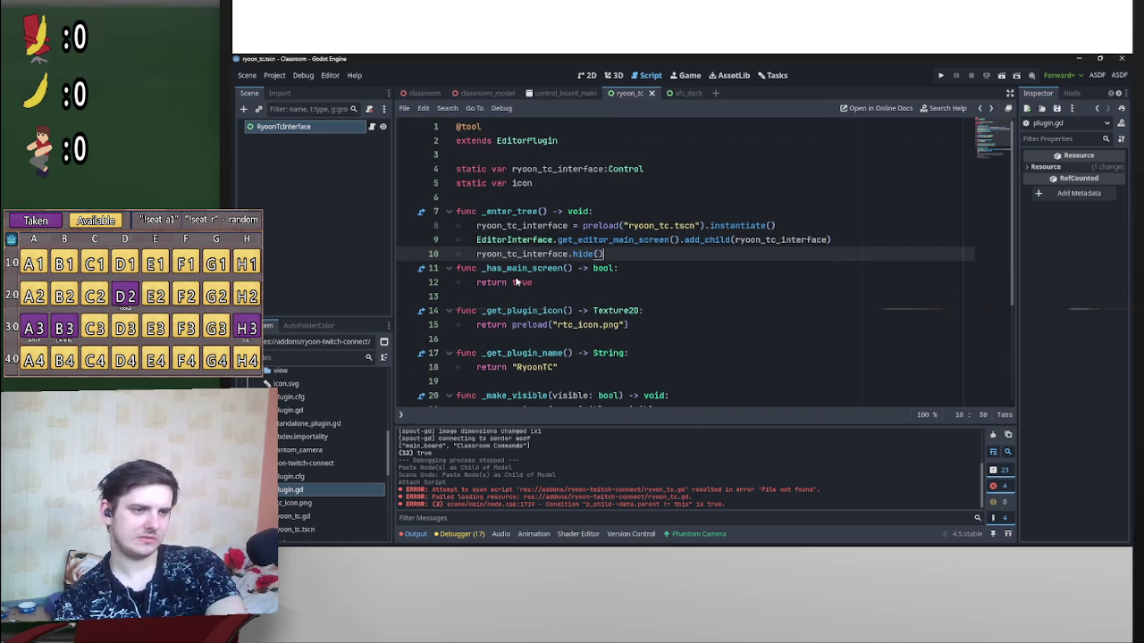
{"action": "left_click", "coordinate": [621, 227]}
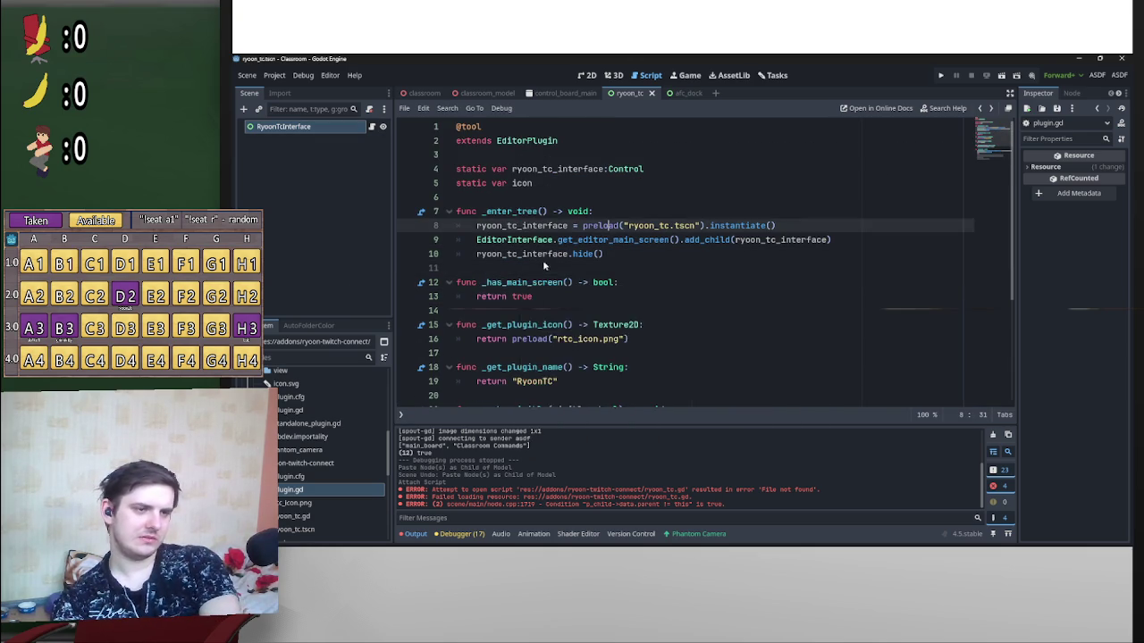
{"action": "scroll", "coordinate": [540, 217], "scroll_direction": "down", "scroll_amount": 2}
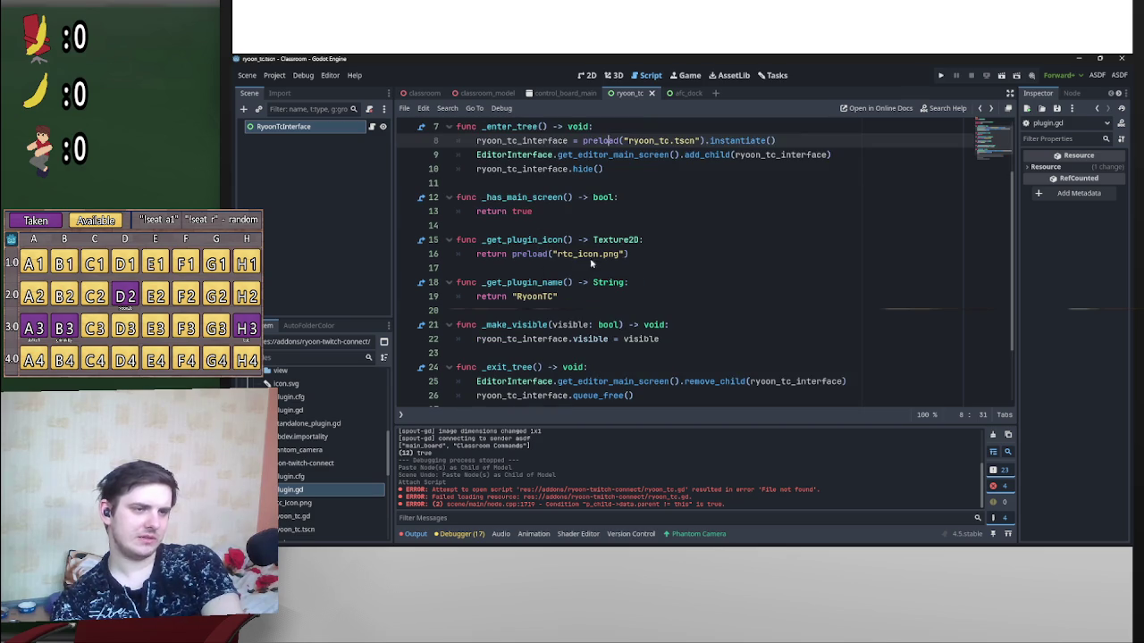
{"action": "scroll", "coordinate": [543, 304], "scroll_direction": "down", "scroll_amount": 1}
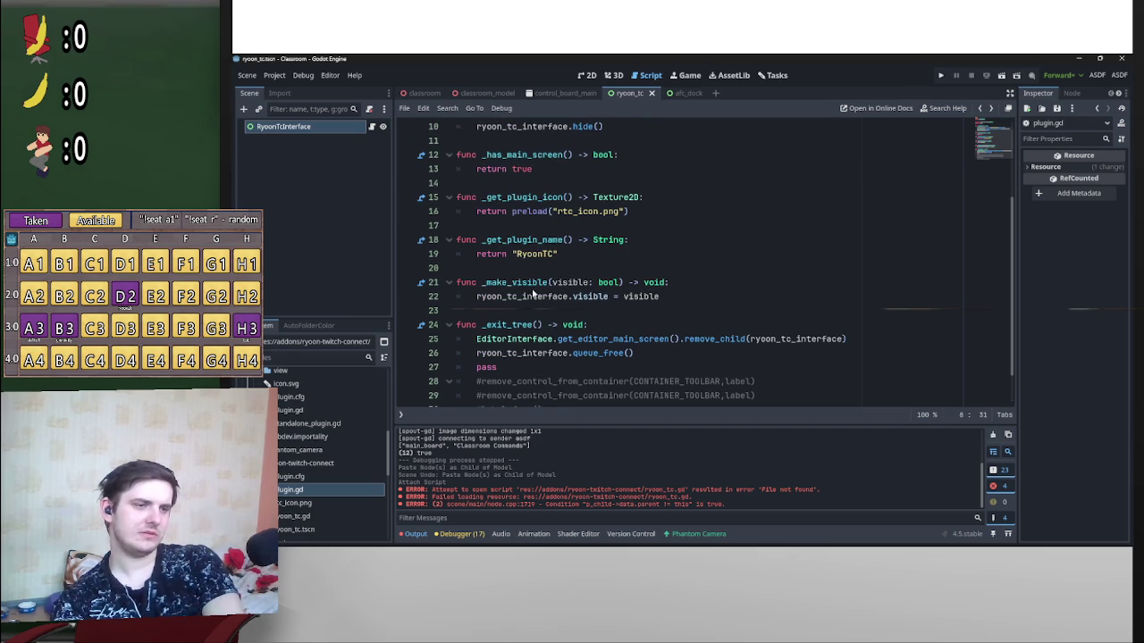
{"action": "scroll", "coordinate": [581, 339], "scroll_direction": "down", "scroll_amount": 1}
{"action": "left_click_drag", "start_coordinate": [616, 379], "coordinate": [545, 367]}
{"action": "left_click", "coordinate": [407, 329], "text": "shift"}
{"action": "key", "text": "BackSpace"}
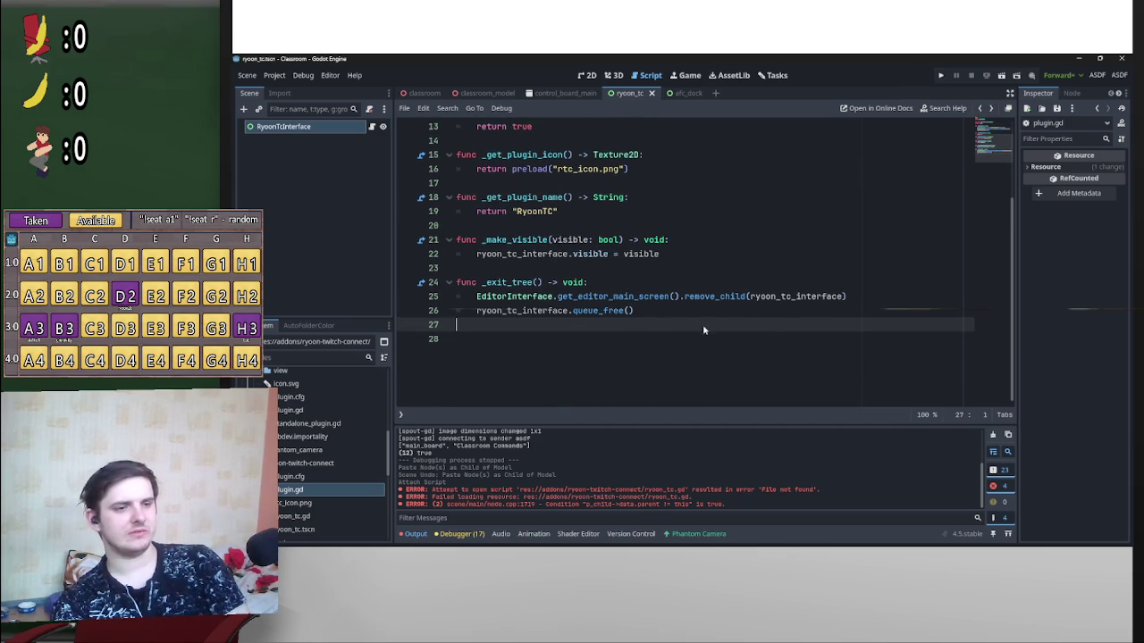
{"action": "scroll", "coordinate": [705, 326], "scroll_direction": "up", "scroll_amount": 4}
Step: Save plugin.gd, toggle RyoonTC on and off twice in Project Settings Plugins, then close
{"action": "key", "text": "ctrl+s"}
{"action": "left_click", "coordinate": [274, 75]}
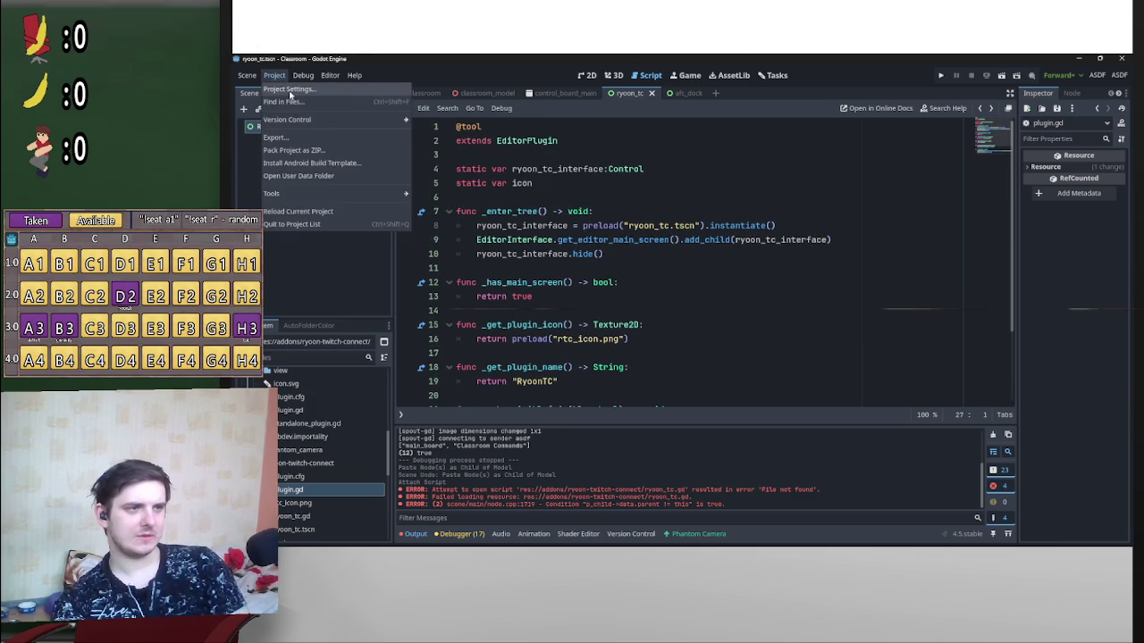
{"action": "left_click", "coordinate": [292, 93]}
{"action": "left_click", "coordinate": [393, 335]}
{"action": "left_click", "coordinate": [393, 335]}
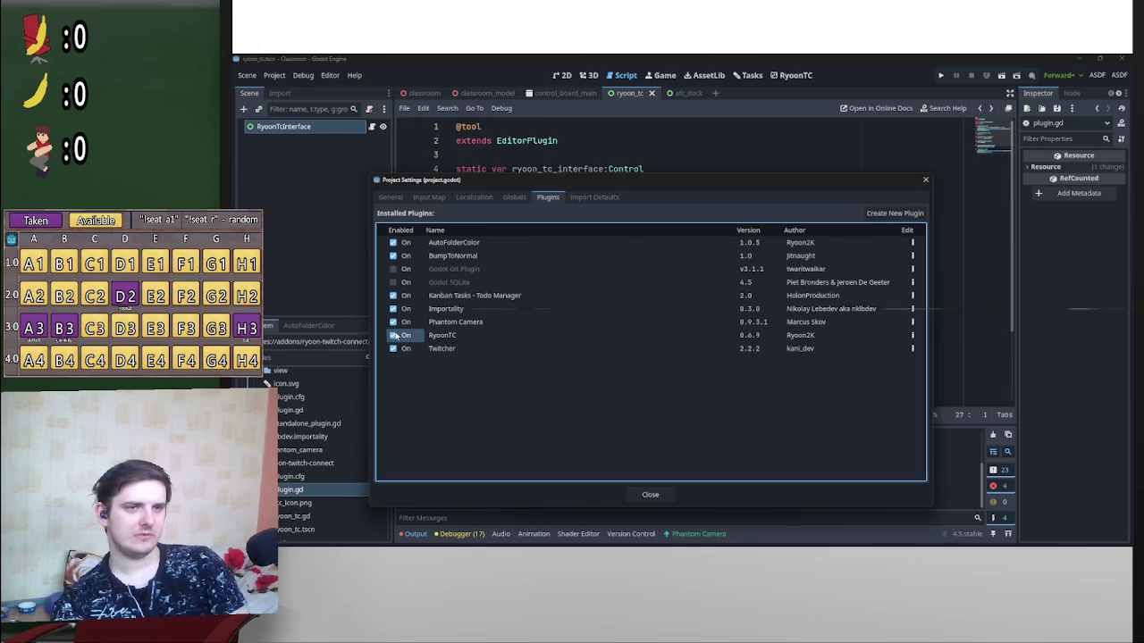
{"action": "left_click", "coordinate": [393, 335]}
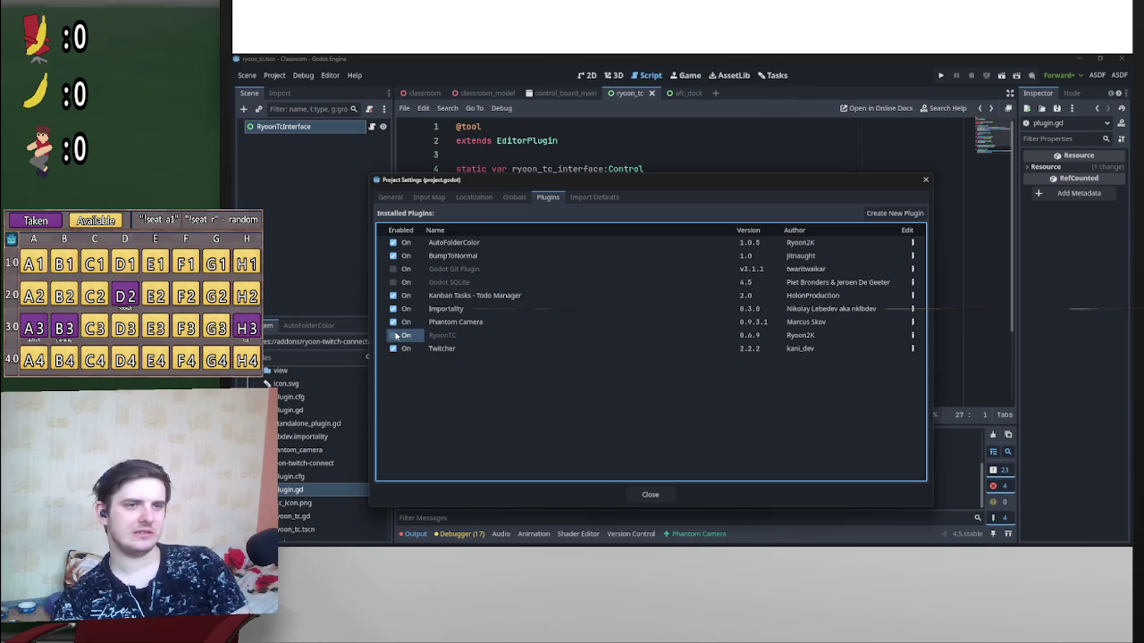
{"action": "left_click", "coordinate": [393, 335]}
{"action": "left_click", "coordinate": [651, 494]}
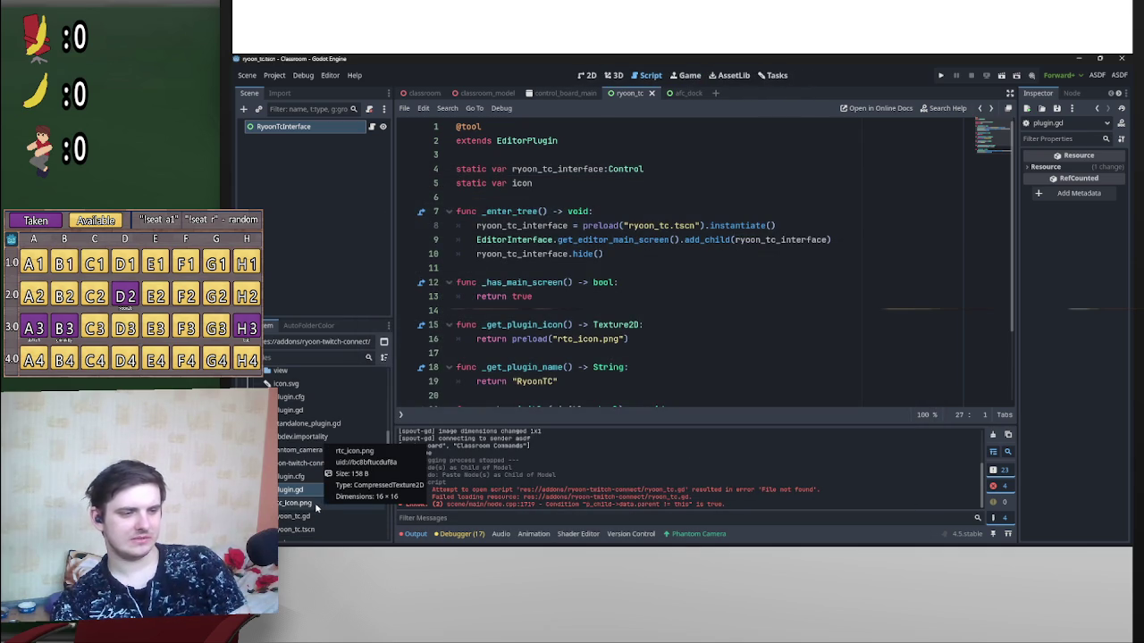
Step: Erase the small letter inside the speech bubble in rtc_icon.png
{"action": "mouse_move", "coordinate": [828, 536]}
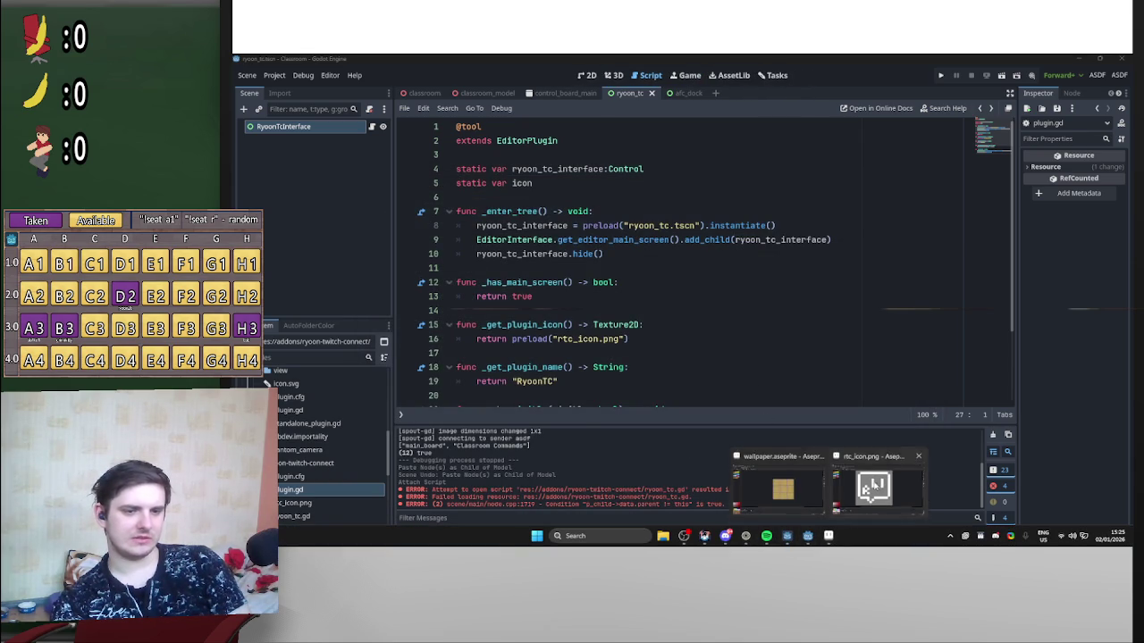
{"action": "left_click", "coordinate": [874, 483]}
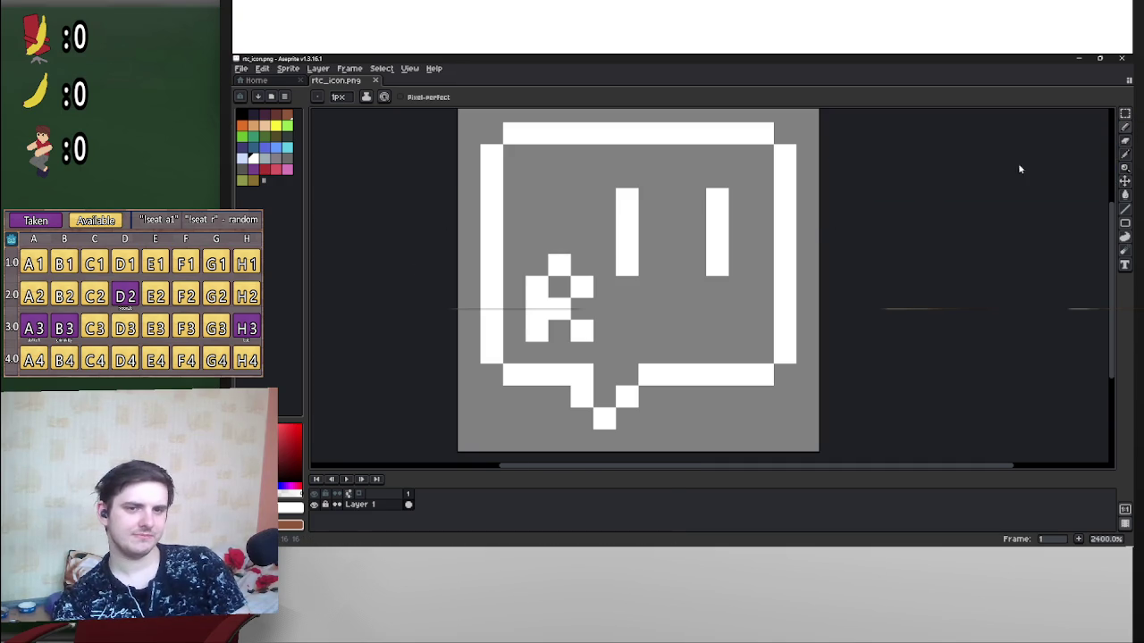
{"action": "left_click", "coordinate": [1125, 113]}
{"action": "mouse_move", "coordinate": [594, 254]}
{"action": "left_mouse_down"}
{"action": "mouse_move", "coordinate": [524, 327]}
{"action": "mouse_move", "coordinate": [525, 343]}
{"action": "left_mouse_up"}
{"action": "key", "text": "Delete"}
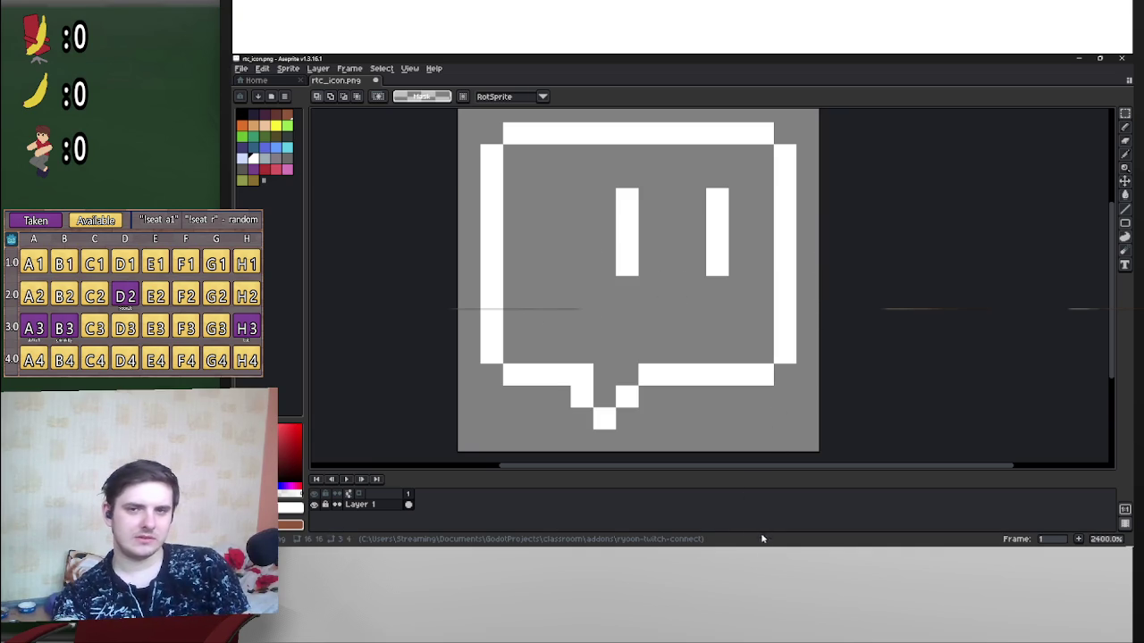
Step: Fill the bubble's white outline with dark red using the Paint Bucket
{"action": "mouse_move", "coordinate": [824, 543]}
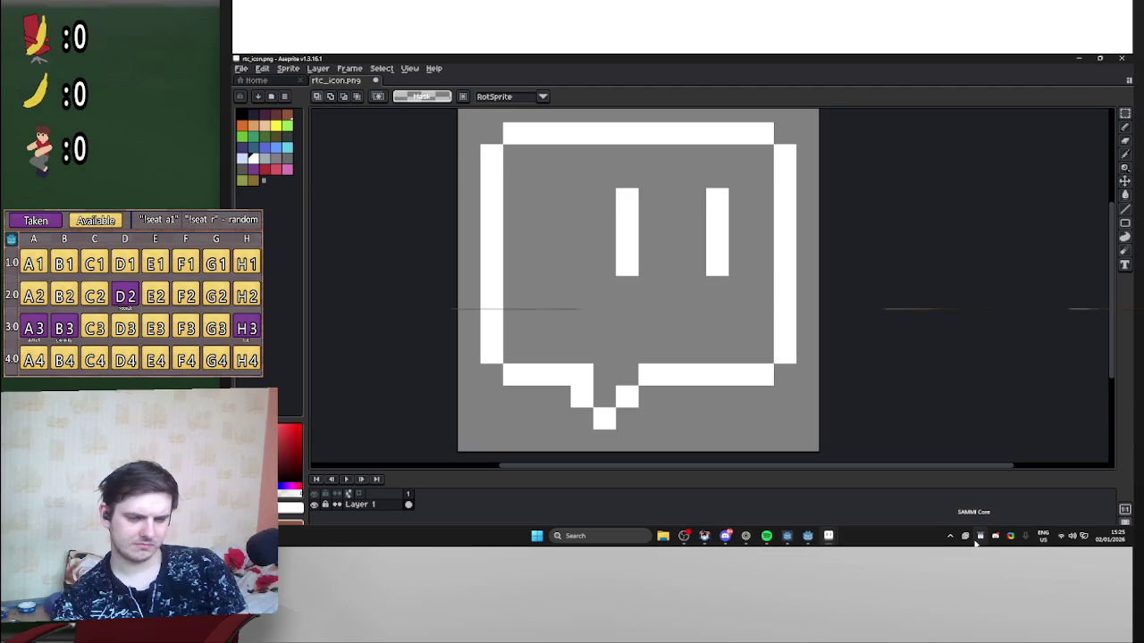
{"action": "left_click", "coordinate": [981, 536]}
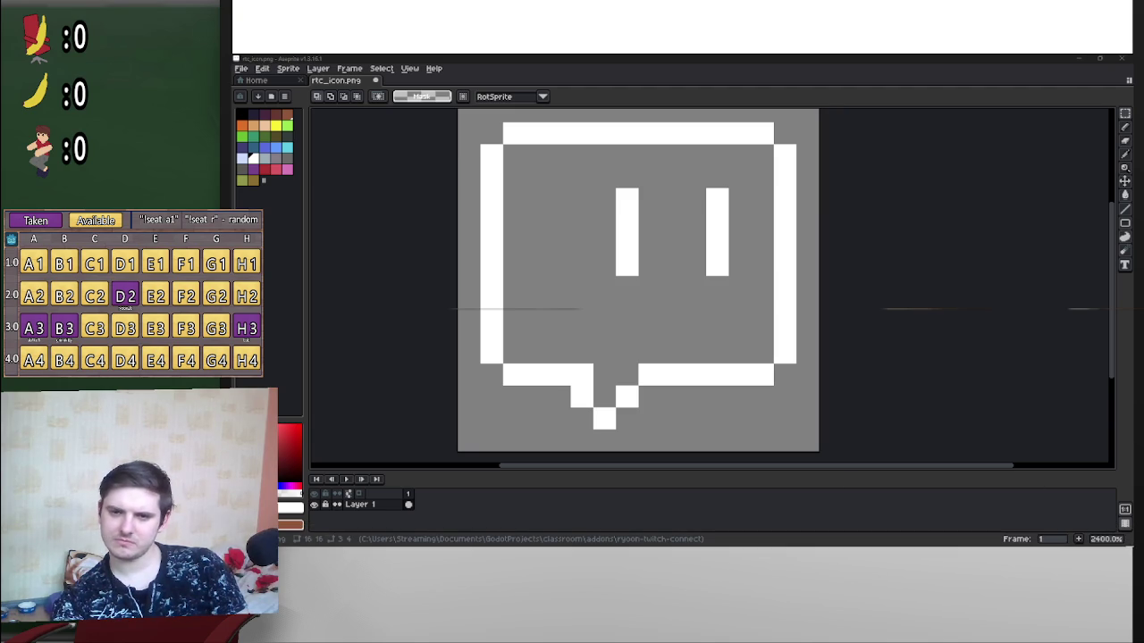
{"action": "left_click", "coordinate": [840, 300]}
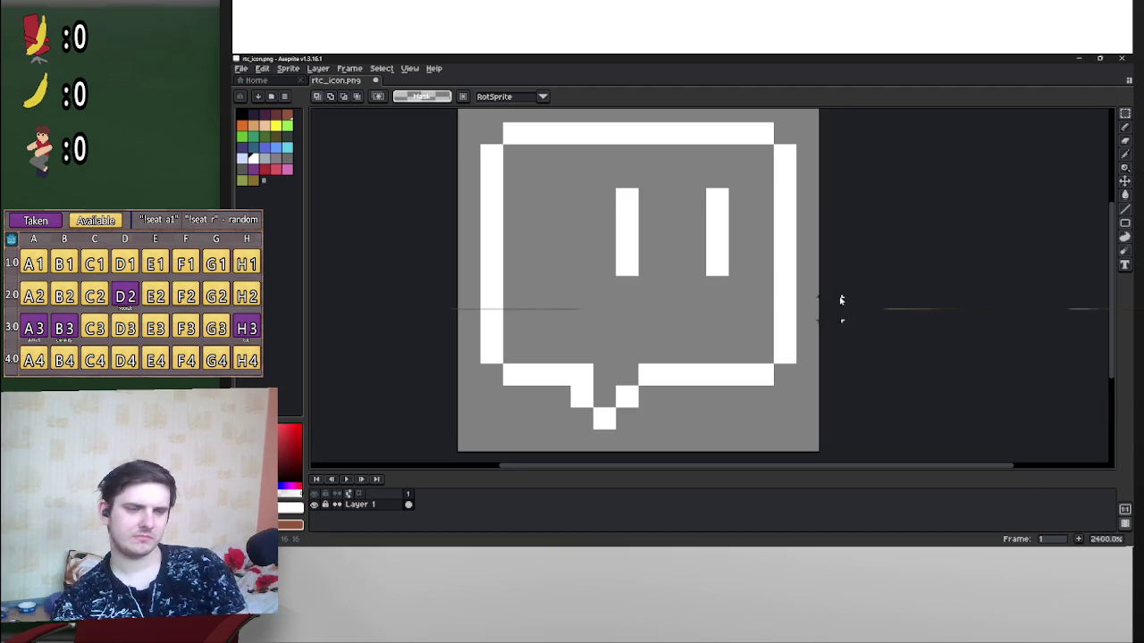
{"action": "scroll", "coordinate": [664, 303], "scroll_direction": "down", "scroll_amount": 3}
{"action": "scroll", "coordinate": [664, 307], "scroll_direction": "up", "scroll_amount": 4}
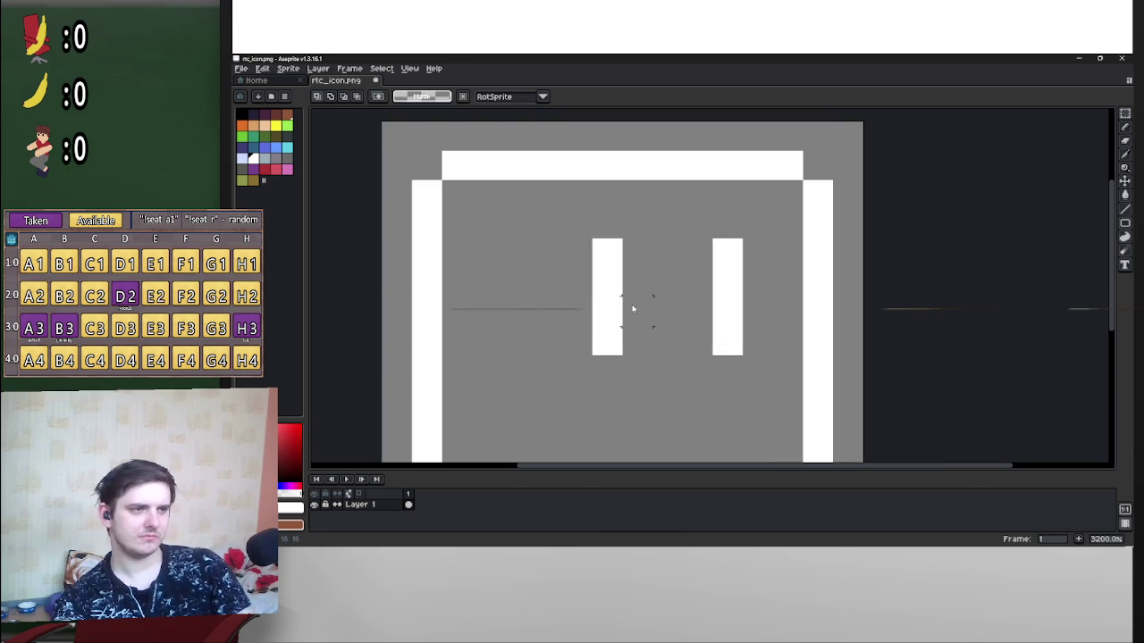
{"action": "left_click", "coordinate": [272, 115]}
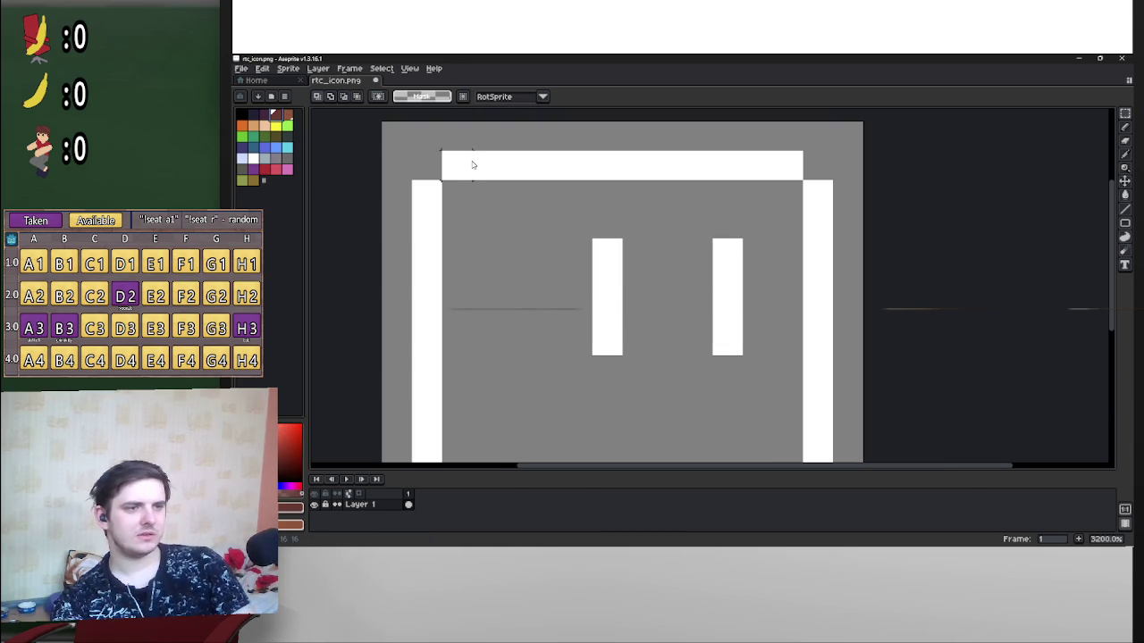
{"action": "left_click", "coordinate": [1125, 194]}
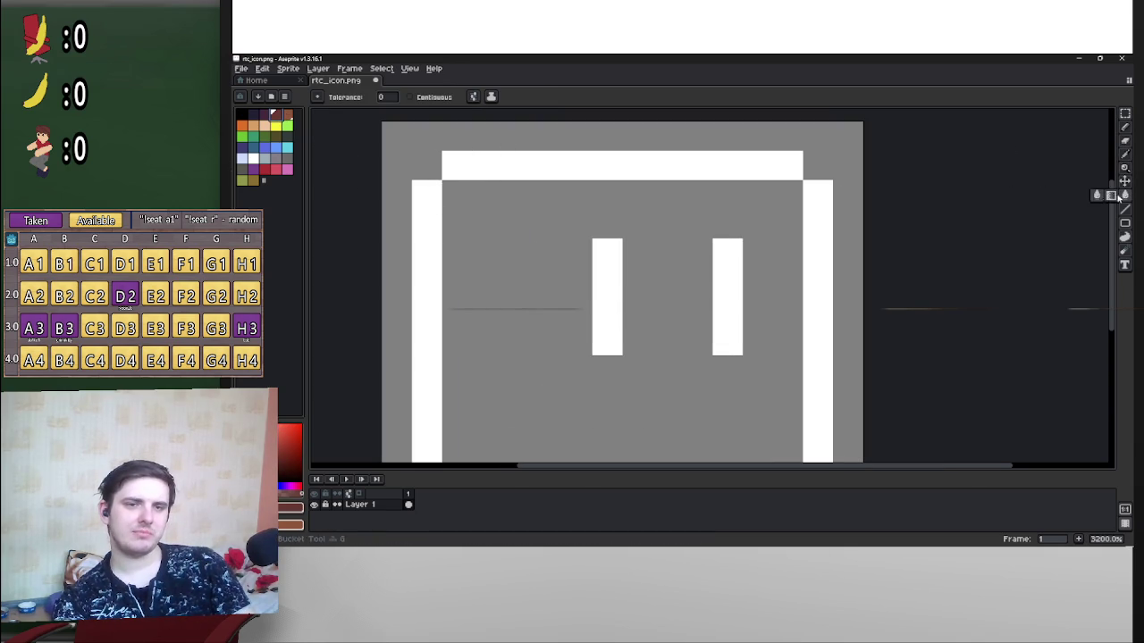
{"action": "left_click", "coordinate": [765, 165]}
{"action": "left_click", "coordinate": [765, 165]}
Step: Save rtc_icon.png and switch back to the Godot editor
{"action": "scroll", "coordinate": [759, 234], "scroll_direction": "down", "scroll_amount": 4}
{"action": "key", "text": "ctrl+s"}
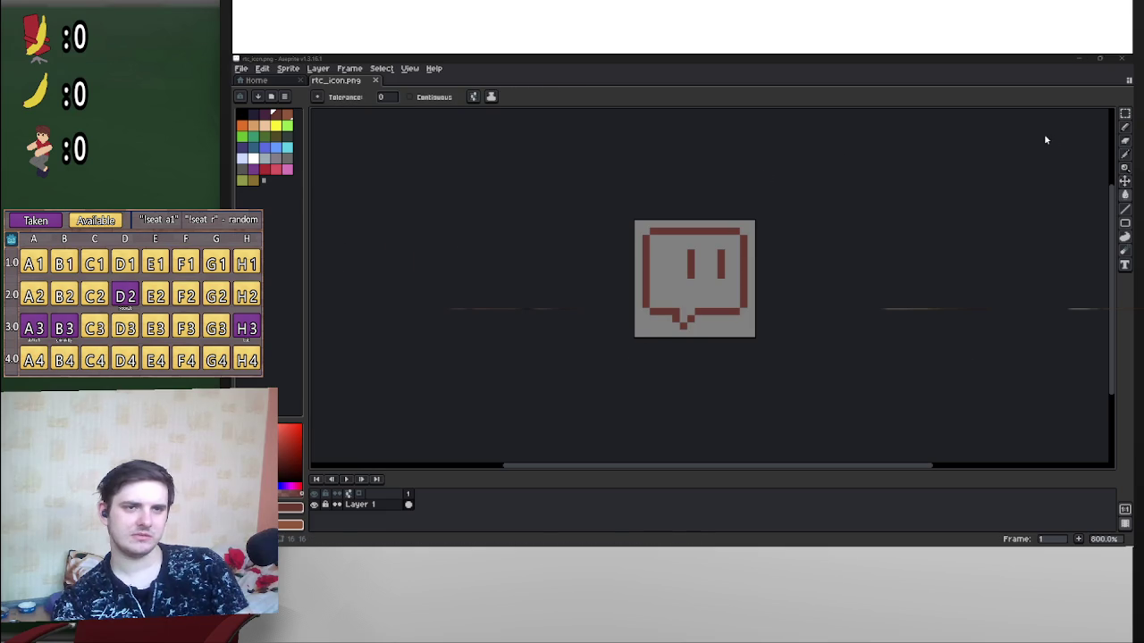
{"action": "key", "text": "alt+Tab"}
{"action": "key", "text": "Tab"}
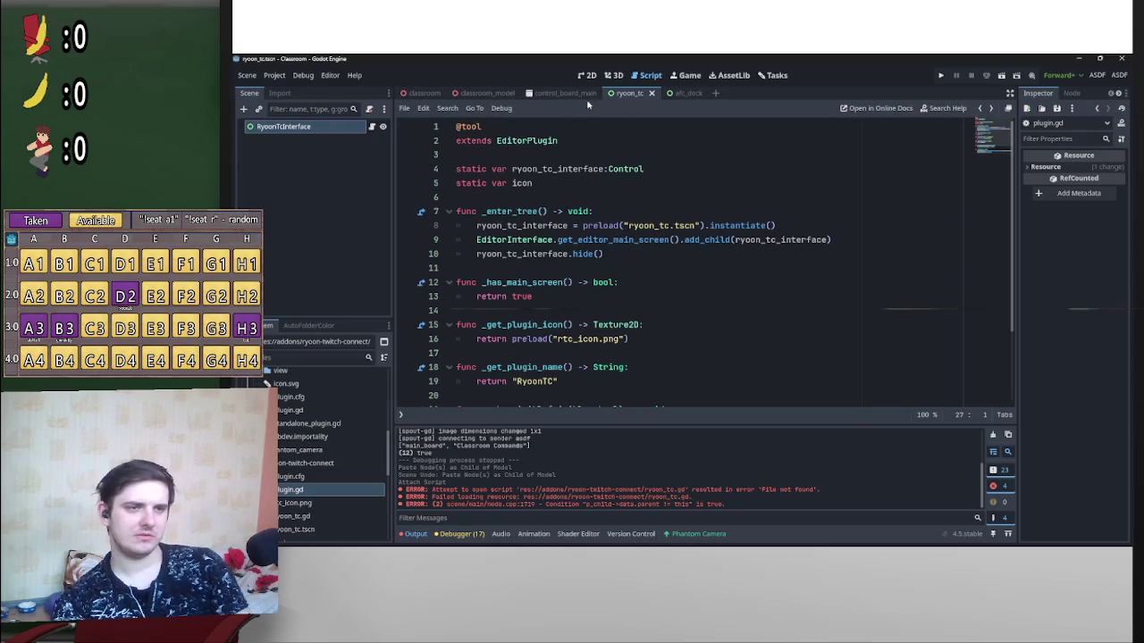
{"action": "left_click", "coordinate": [274, 75]}
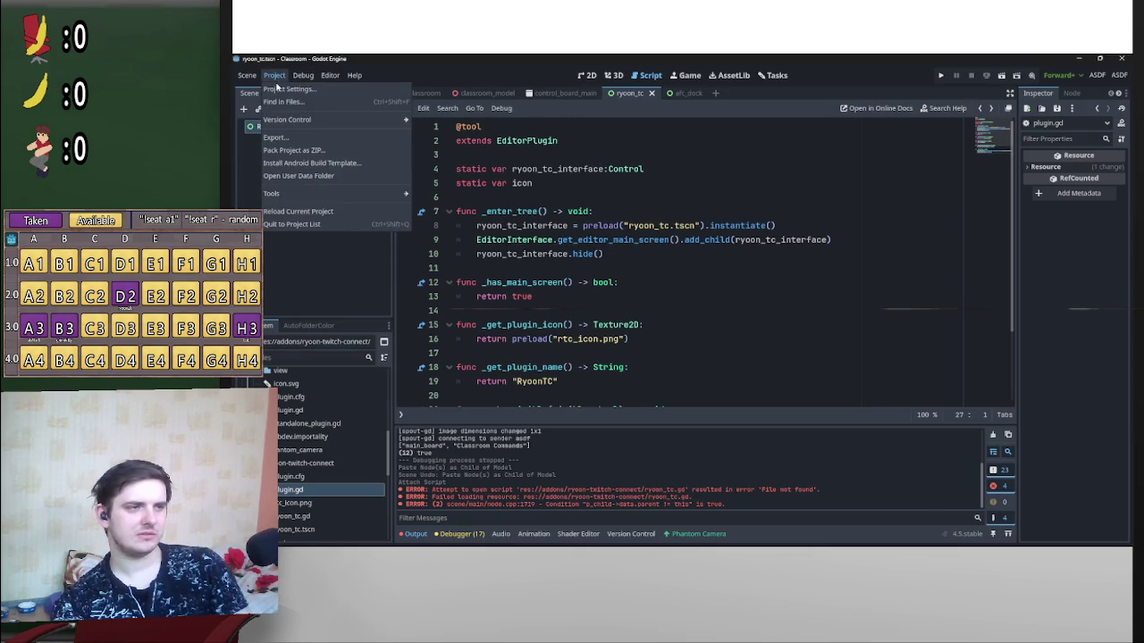
{"action": "left_click", "coordinate": [295, 92]}
{"action": "left_click", "coordinate": [392, 336]}
{"action": "left_click", "coordinate": [393, 335]}
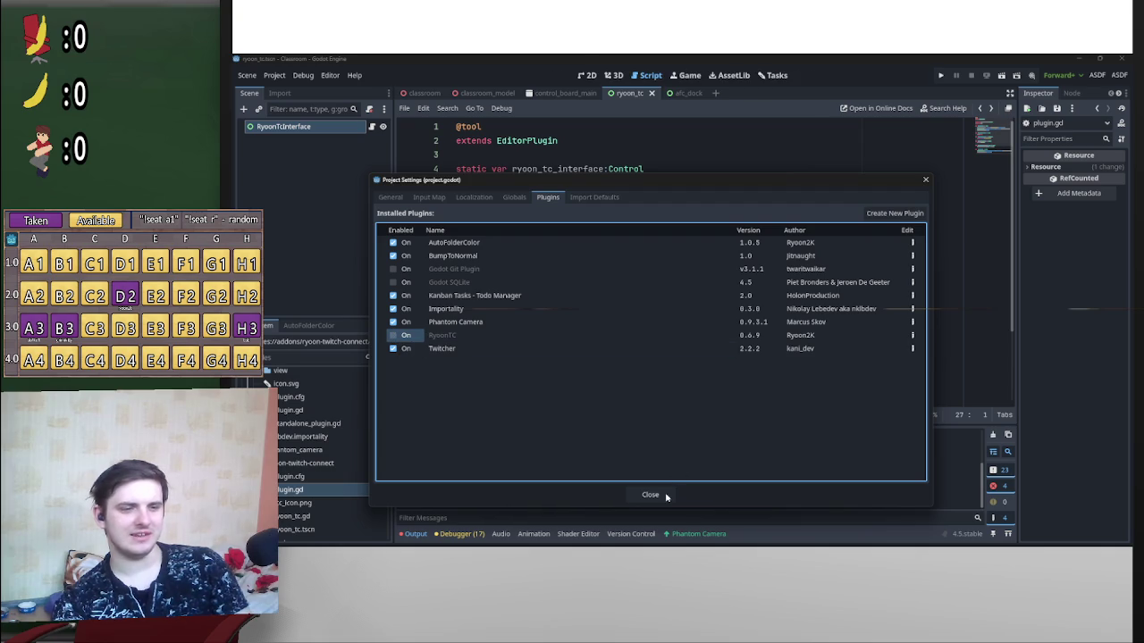
{"action": "left_click", "coordinate": [652, 495]}
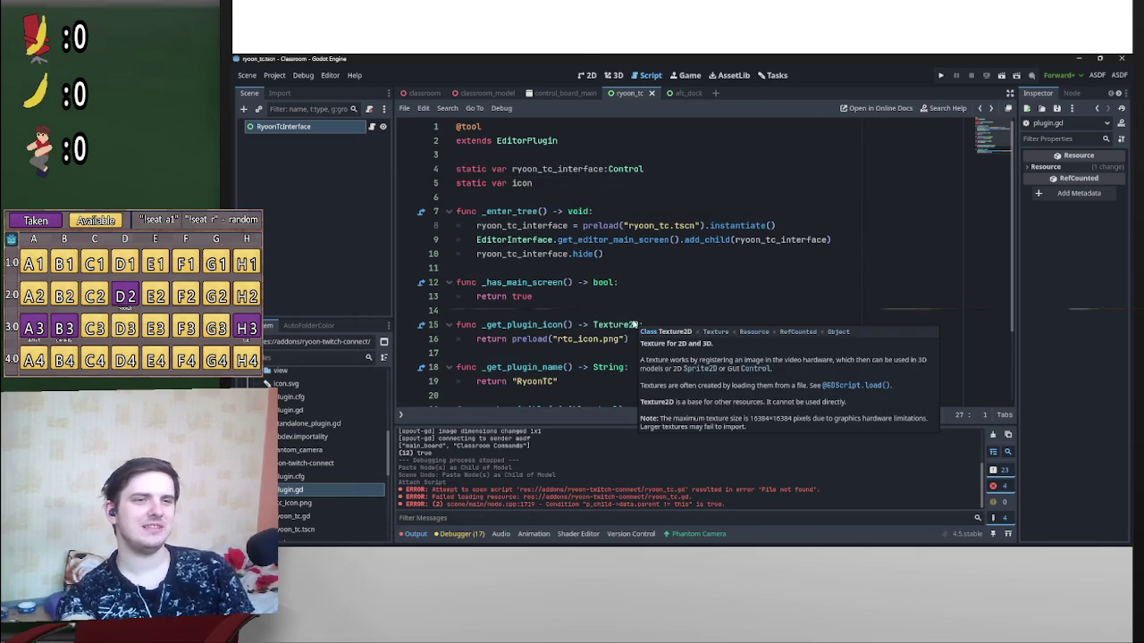
{"action": "key", "text": "alt+Tab"}
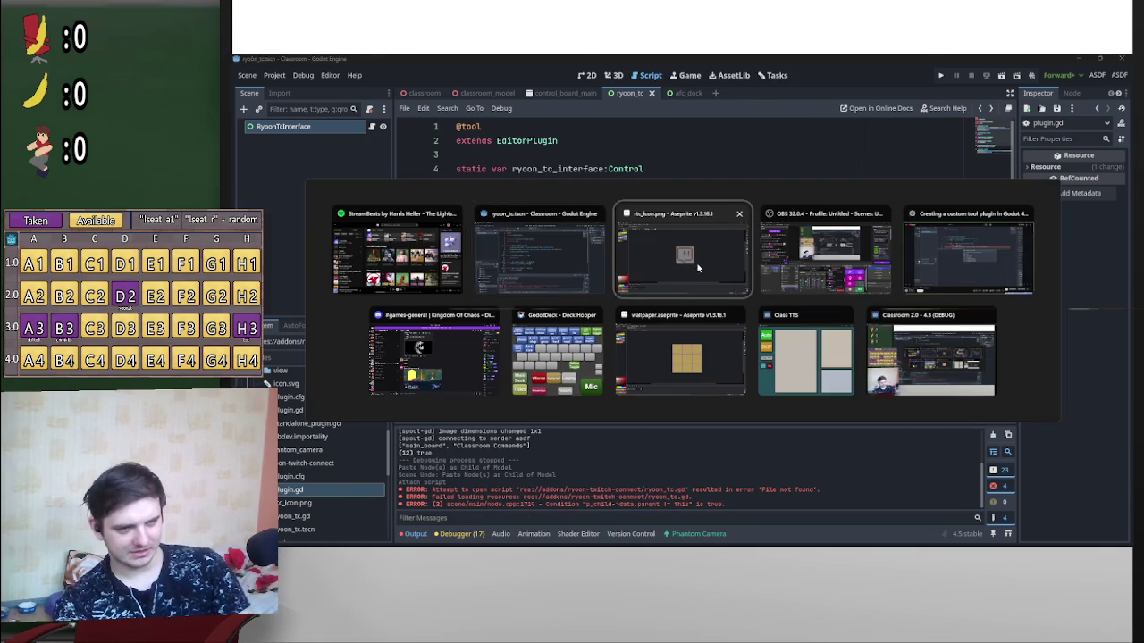
Step: Pencil in corner pixels inside the bubble's top-left and bottom-left
{"action": "left_click", "coordinate": [673, 268]}
{"action": "scroll", "coordinate": [729, 268], "scroll_direction": "up", "scroll_amount": 3}
{"action": "scroll", "coordinate": [729, 268], "scroll_direction": "down", "scroll_amount": 1}
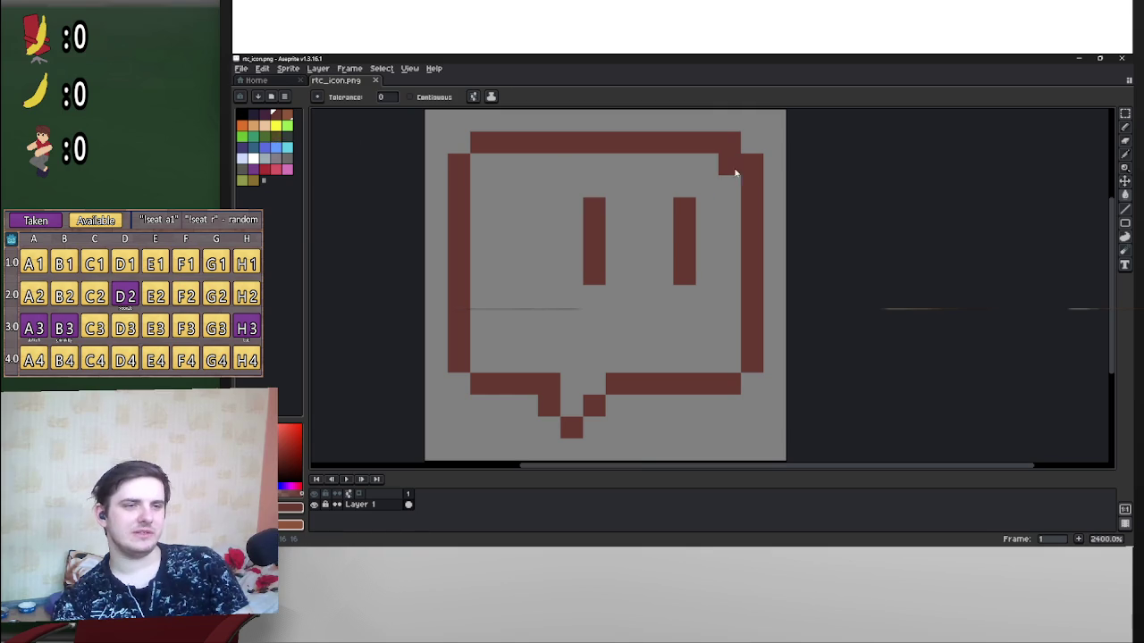
{"action": "key", "text": "b"}
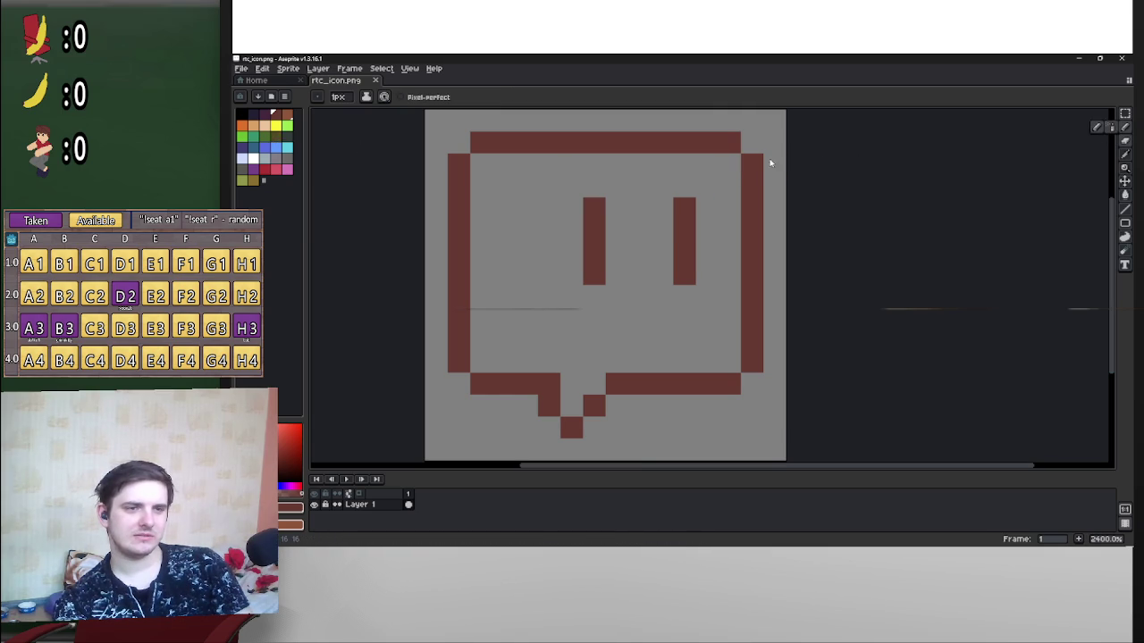
{"action": "left_click_drag", "start_coordinate": [731, 163], "coordinate": [476, 164]}
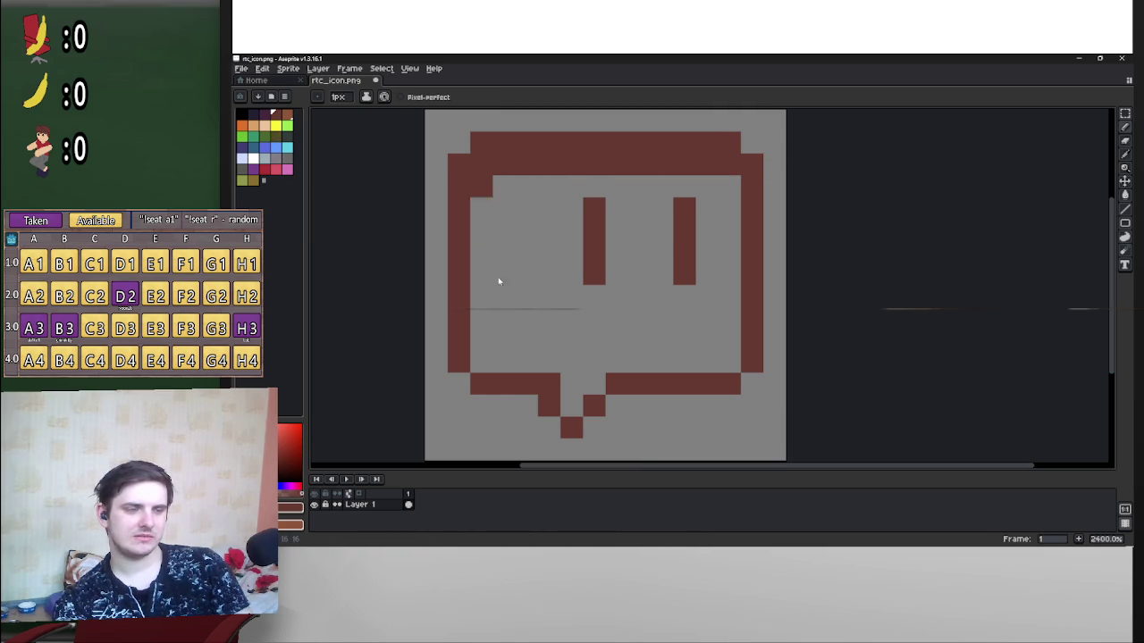
{"action": "left_click_drag", "start_coordinate": [480, 360], "coordinate": [517, 355]}
{"action": "key", "text": "ctrl+z"}
{"action": "key", "text": "ctrl+z"}
{"action": "key", "text": "ctrl+z"}
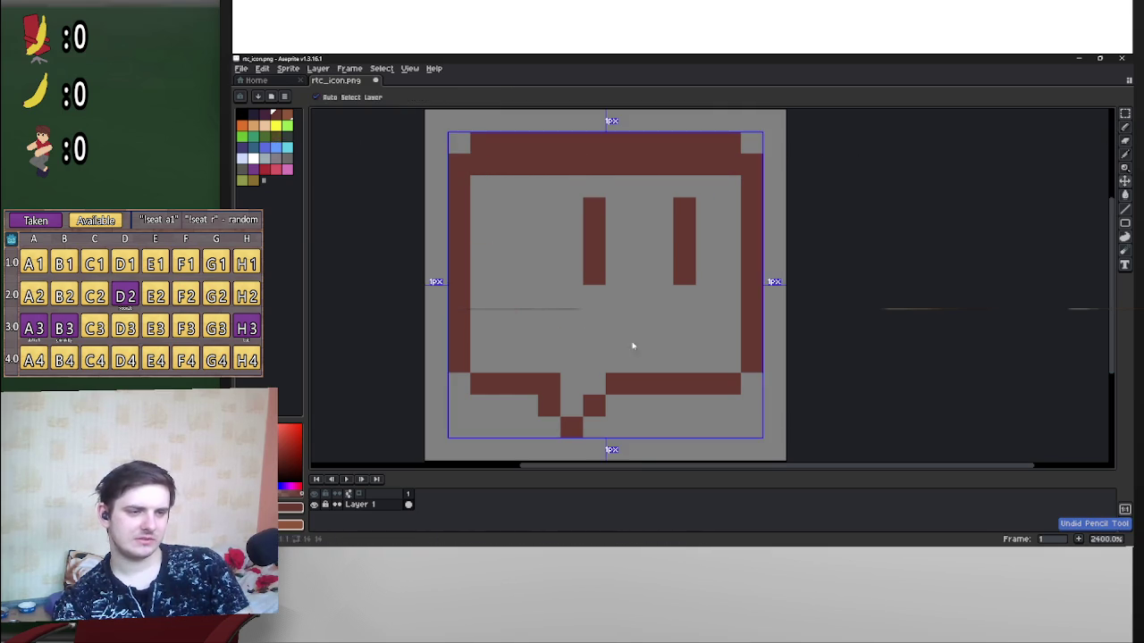
{"action": "left_click", "coordinate": [481, 165]}
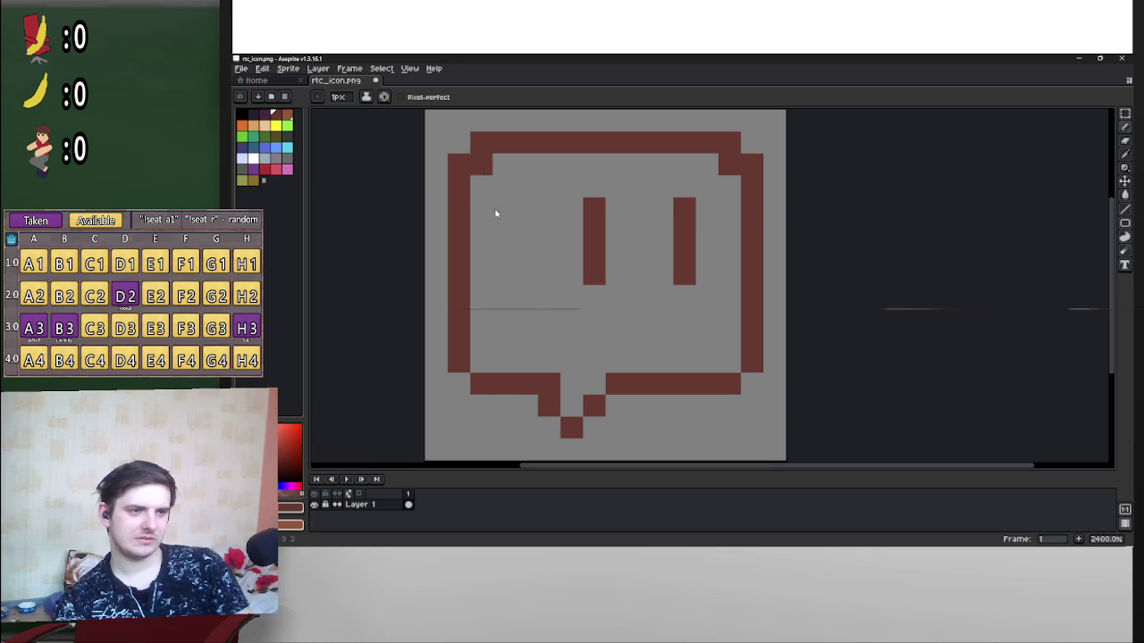
{"action": "left_click", "coordinate": [480, 361]}
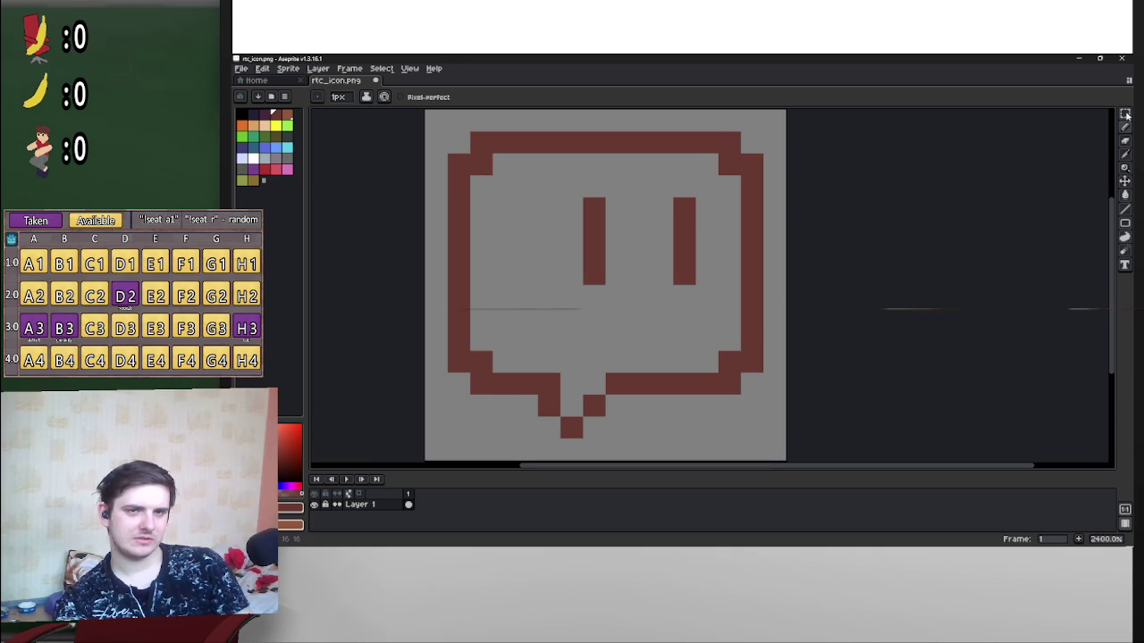
Step: Shift both eyes by one pixel and save rtc_icon.png
{"action": "left_click", "coordinate": [1124, 115]}
{"action": "mouse_move", "coordinate": [580, 196]}
{"action": "left_mouse_down"}
{"action": "mouse_move", "coordinate": [720, 263]}
{"action": "mouse_move", "coordinate": [698, 286]}
{"action": "mouse_move", "coordinate": [685, 253]}
{"action": "mouse_move", "coordinate": [669, 250]}
{"action": "mouse_move", "coordinate": [701, 254]}
{"action": "left_mouse_up"}
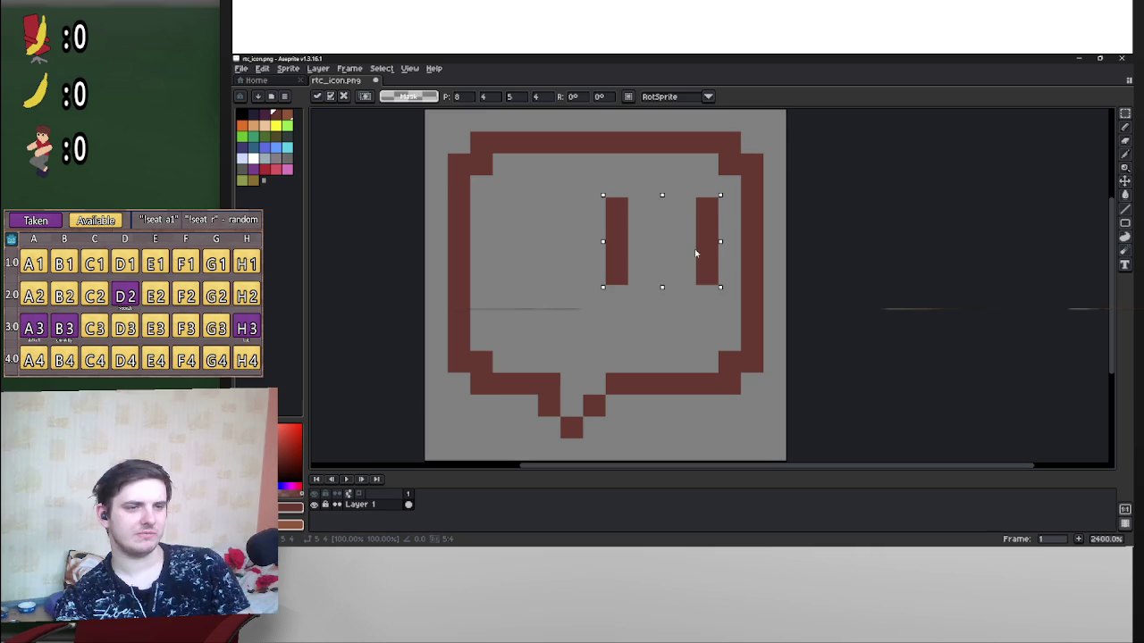
{"action": "key", "text": "Left"}
{"action": "left_click", "coordinate": [893, 218]}
{"action": "scroll", "coordinate": [874, 230], "scroll_direction": "down", "scroll_amount": 2}
{"action": "key", "text": "ctrl+s"}
Step: Zoom the canvas and pick one-pixel freehand pencil drawing
{"action": "scroll", "coordinate": [828, 300], "scroll_direction": "up", "scroll_amount": 2}
{"action": "scroll", "coordinate": [830, 270], "scroll_direction": "down", "scroll_amount": 3}
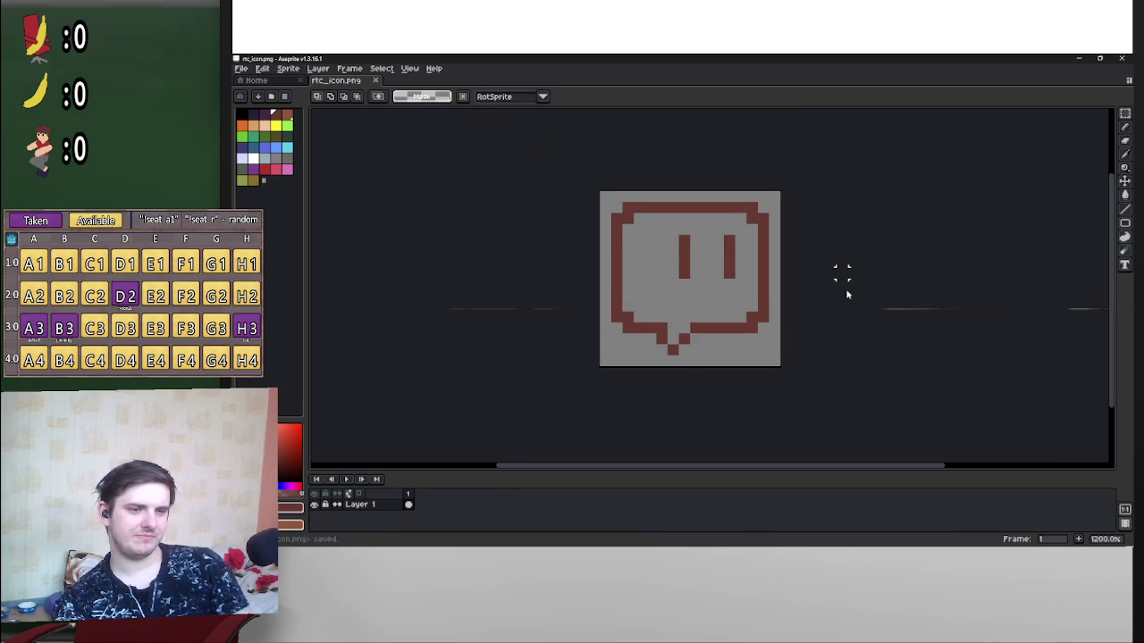
{"action": "scroll", "coordinate": [843, 306], "scroll_direction": "up", "scroll_amount": 3}
{"action": "scroll", "coordinate": [847, 306], "scroll_direction": "down", "scroll_amount": 2}
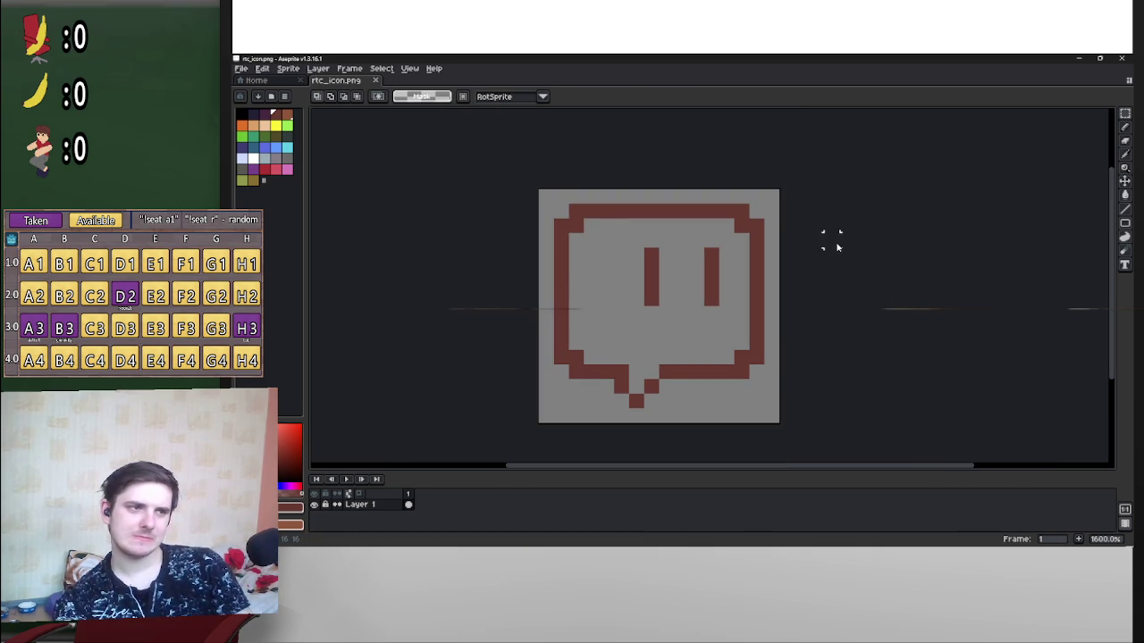
{"action": "scroll", "coordinate": [692, 308], "scroll_direction": "up", "scroll_amount": 2}
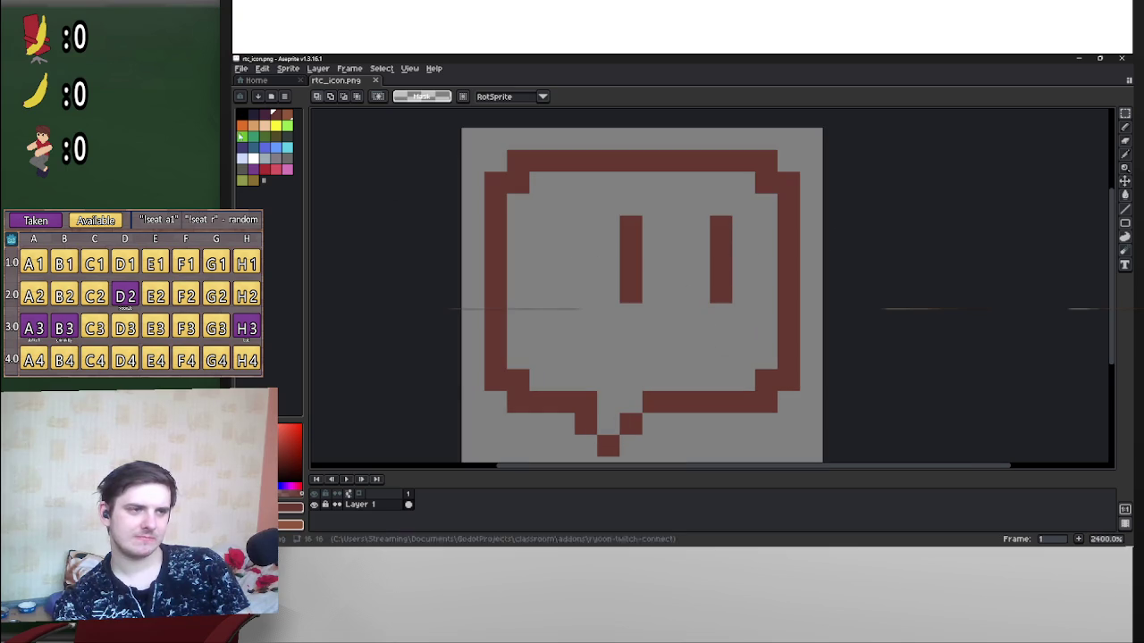
{"action": "left_click", "coordinate": [1125, 127]}
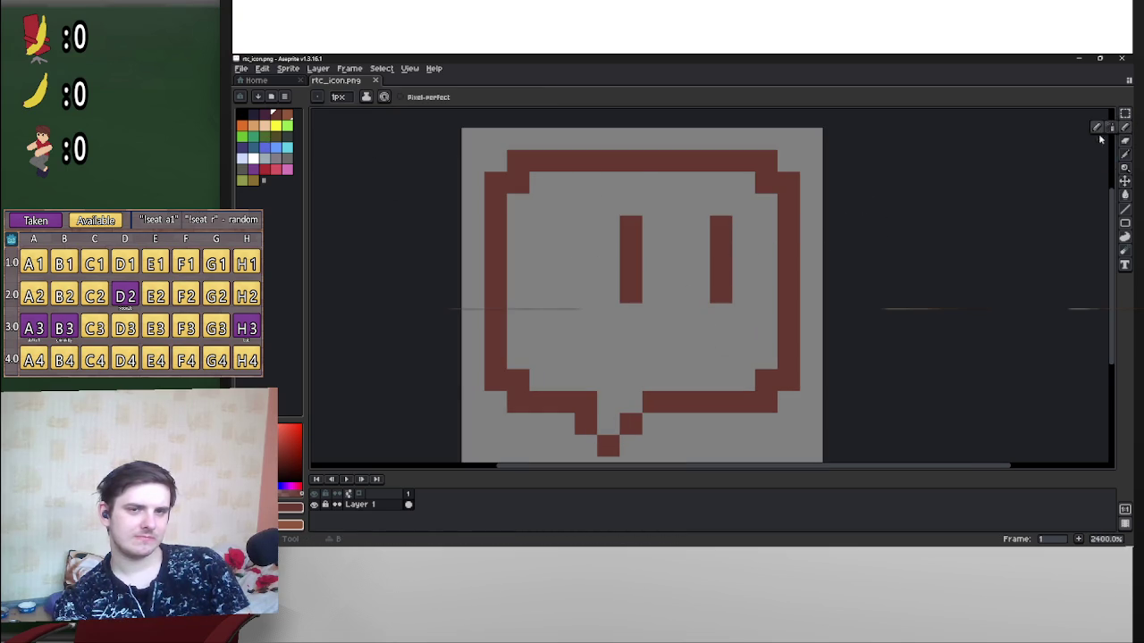
Step: Draw a short mouth bar below the eyes and shift it down one pixel
{"action": "left_click_drag", "start_coordinate": [678, 342], "coordinate": [690, 343]}
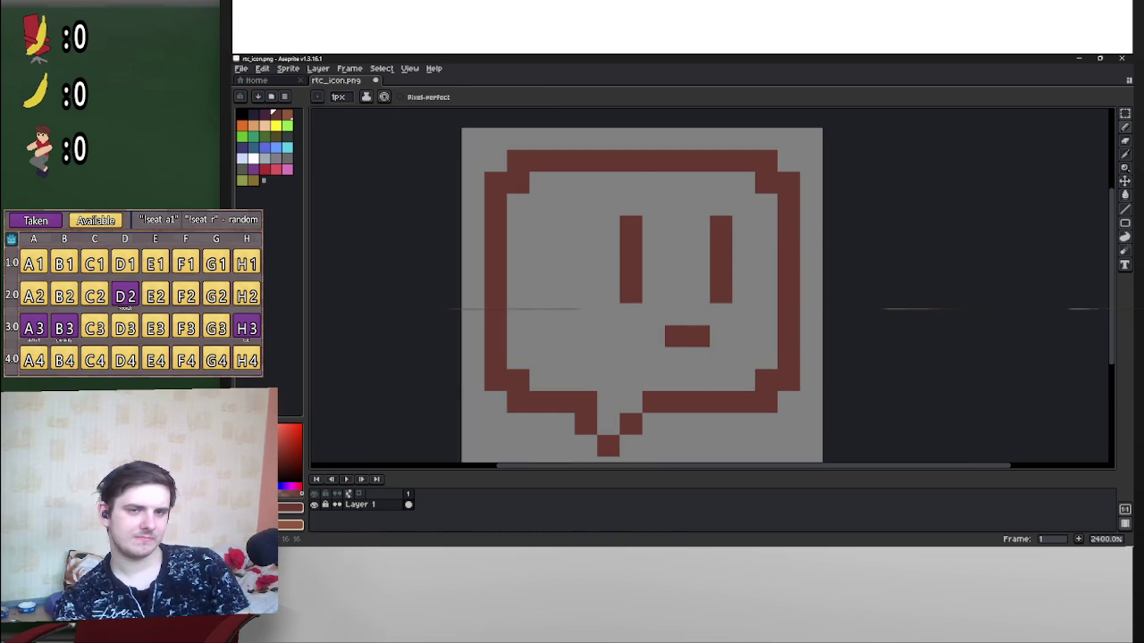
{"action": "left_click", "coordinate": [1123, 114]}
{"action": "mouse_move", "coordinate": [664, 327]}
{"action": "left_mouse_down"}
{"action": "mouse_move", "coordinate": [710, 348]}
{"action": "mouse_move", "coordinate": [703, 361]}
{"action": "left_mouse_up"}
{"action": "left_click", "coordinate": [1124, 127]}
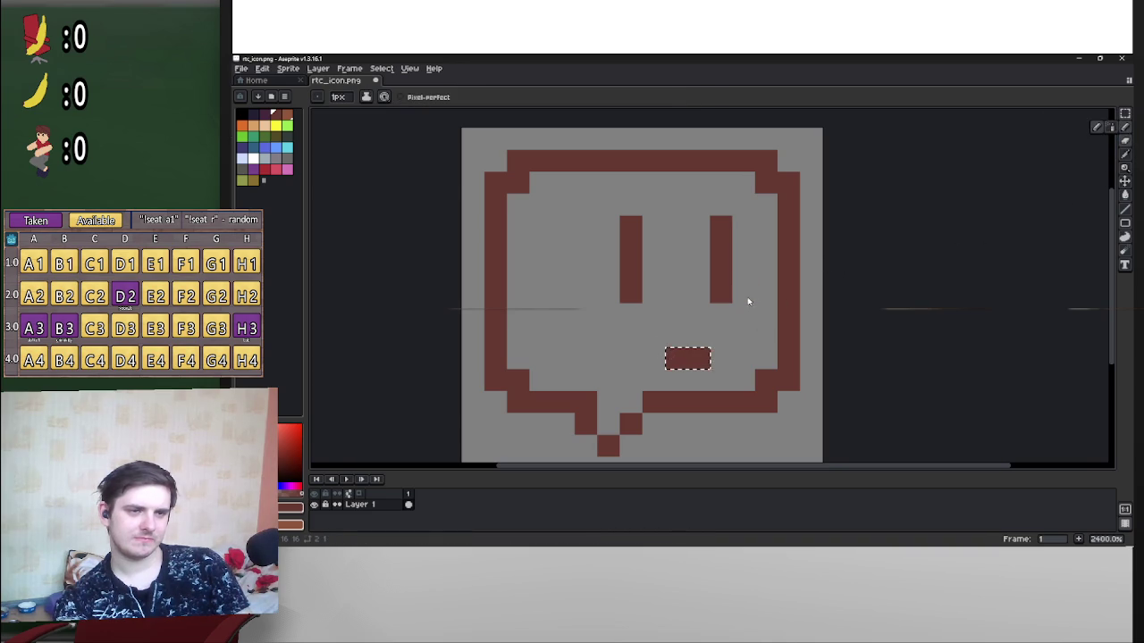
{"action": "key", "text": "ctrl+d"}
Step: Try smirk pixels at the mouth corners and extend the mouth bar to the left
{"action": "left_click", "coordinate": [653, 337]}
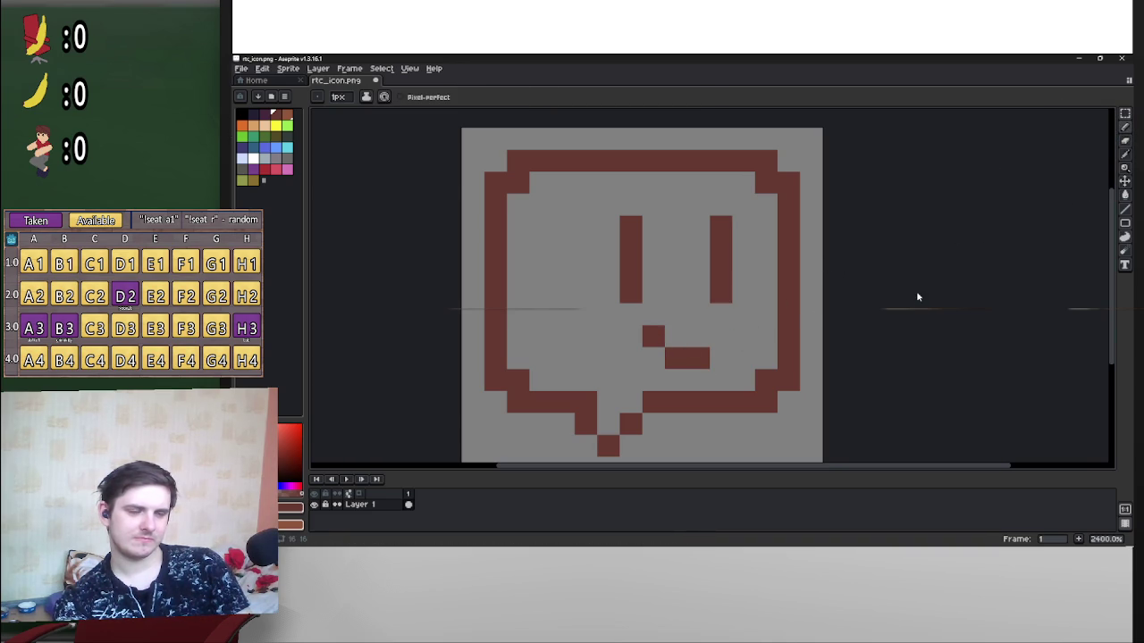
{"action": "key", "text": "v"}
{"action": "key", "text": "ctrl+z"}
{"action": "key", "text": "b"}
{"action": "left_click", "coordinate": [720, 337]}
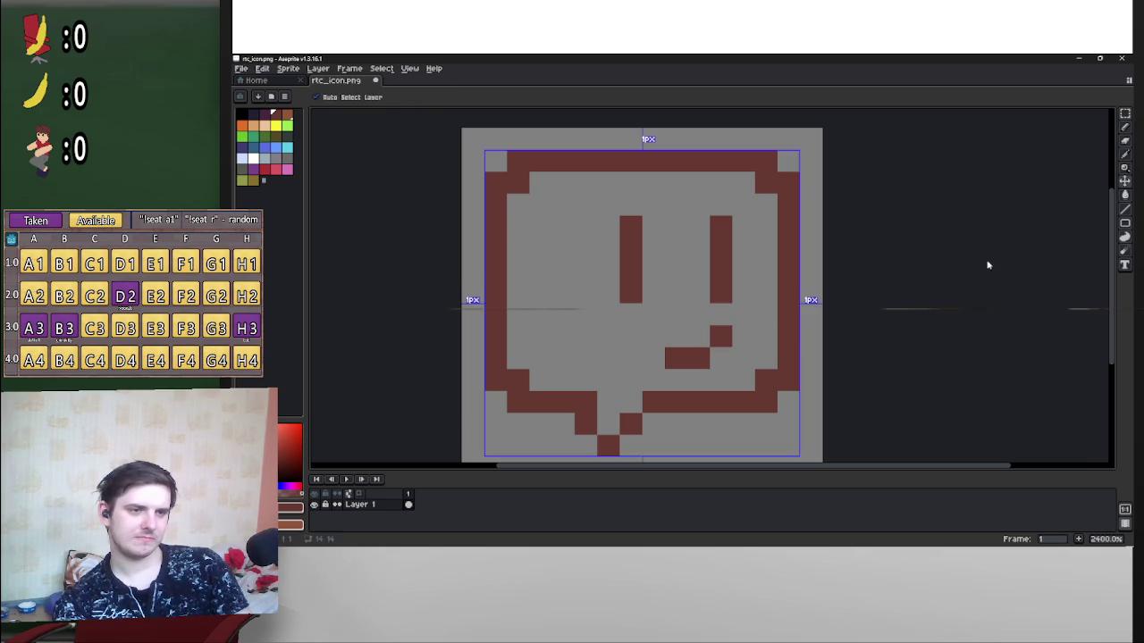
{"action": "key", "text": "ctrl+z"}
{"action": "left_click", "coordinate": [657, 359]}
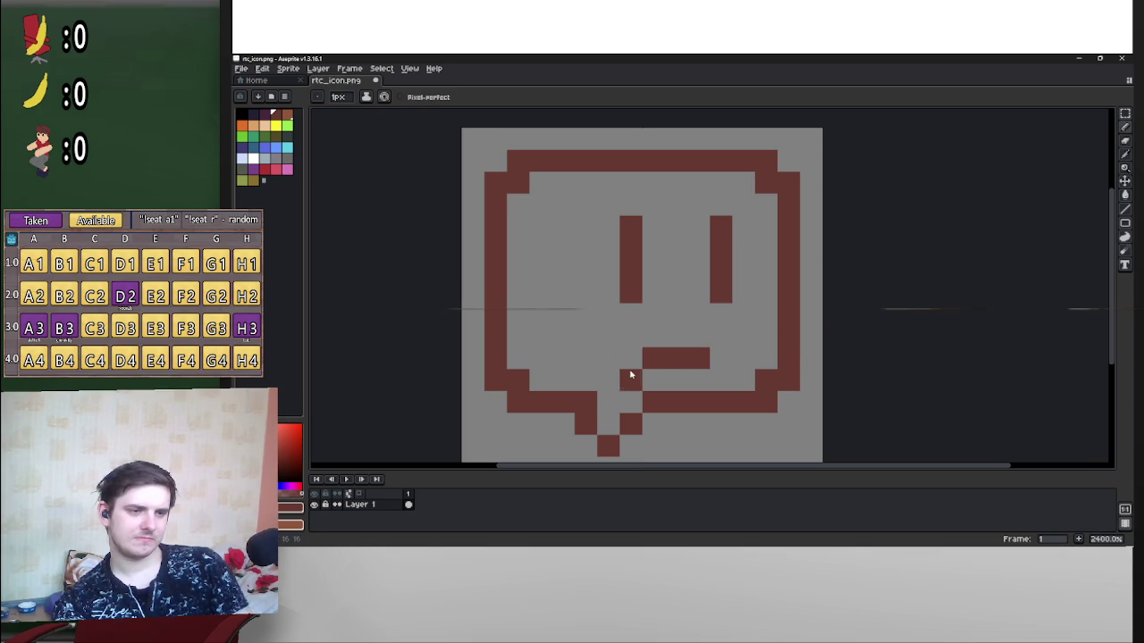
{"action": "left_click", "coordinate": [631, 336]}
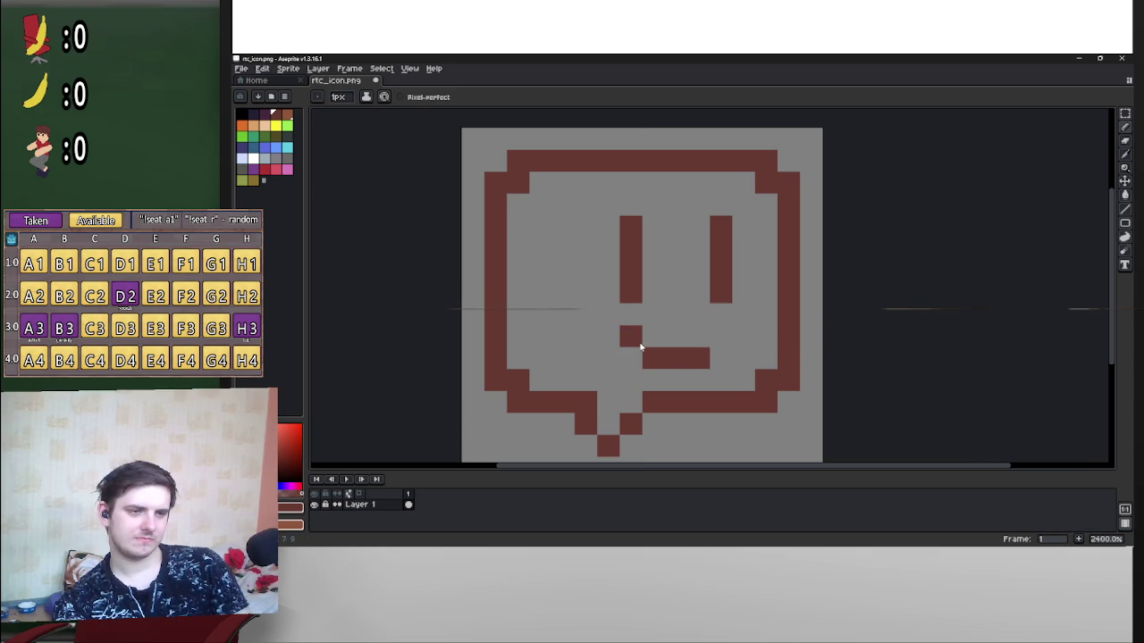
{"action": "key", "text": "ctrl+z"}
{"action": "left_click", "coordinate": [636, 361]}
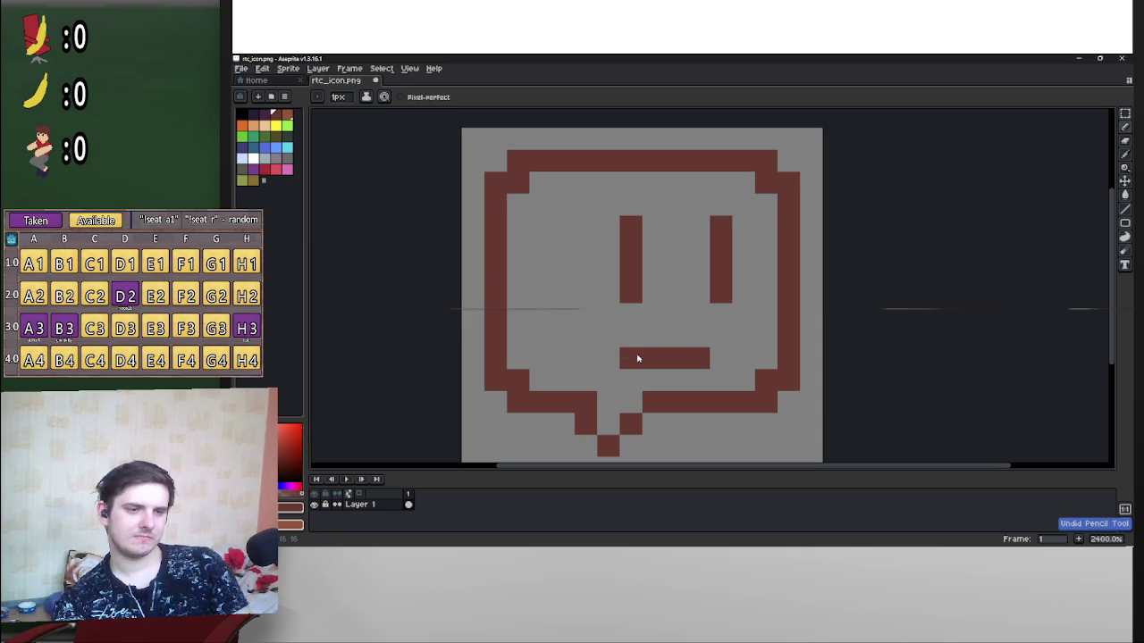
Step: Add an upturned pixel at the mouth's left end for a smirk and save rtc_icon.png
{"action": "left_click_drag", "start_coordinate": [600, 357], "coordinate": [587, 347]}
{"action": "scroll", "coordinate": [973, 261], "scroll_direction": "down", "scroll_amount": 3}
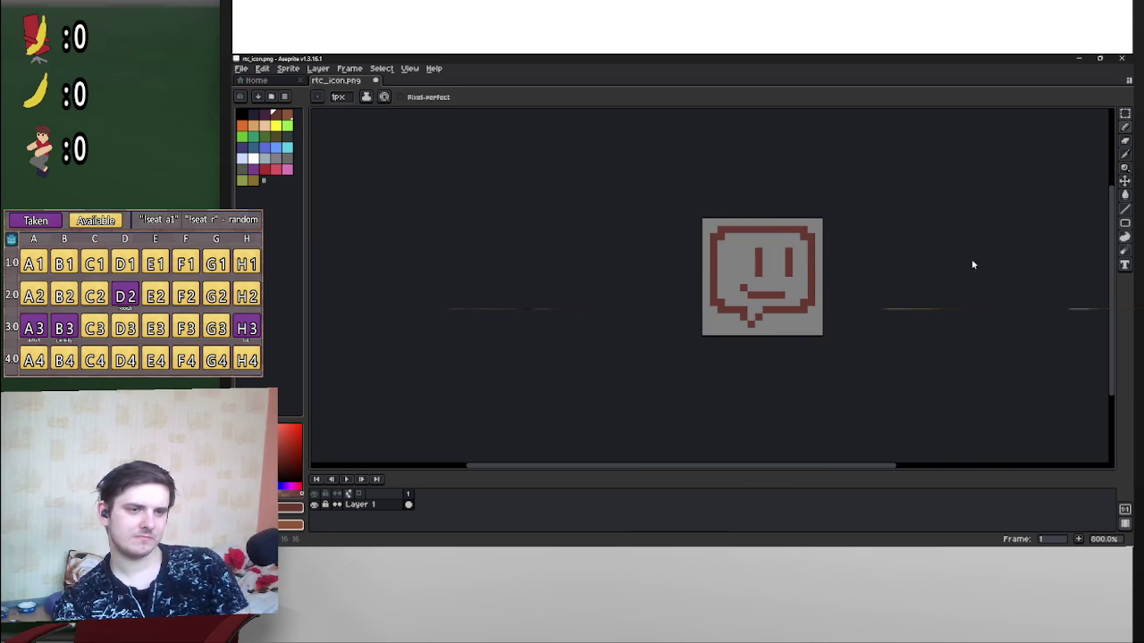
{"action": "key", "text": "ctrl+z"}
{"action": "key", "text": "ctrl+y"}
{"action": "scroll", "coordinate": [779, 300], "scroll_direction": "up", "scroll_amount": 2}
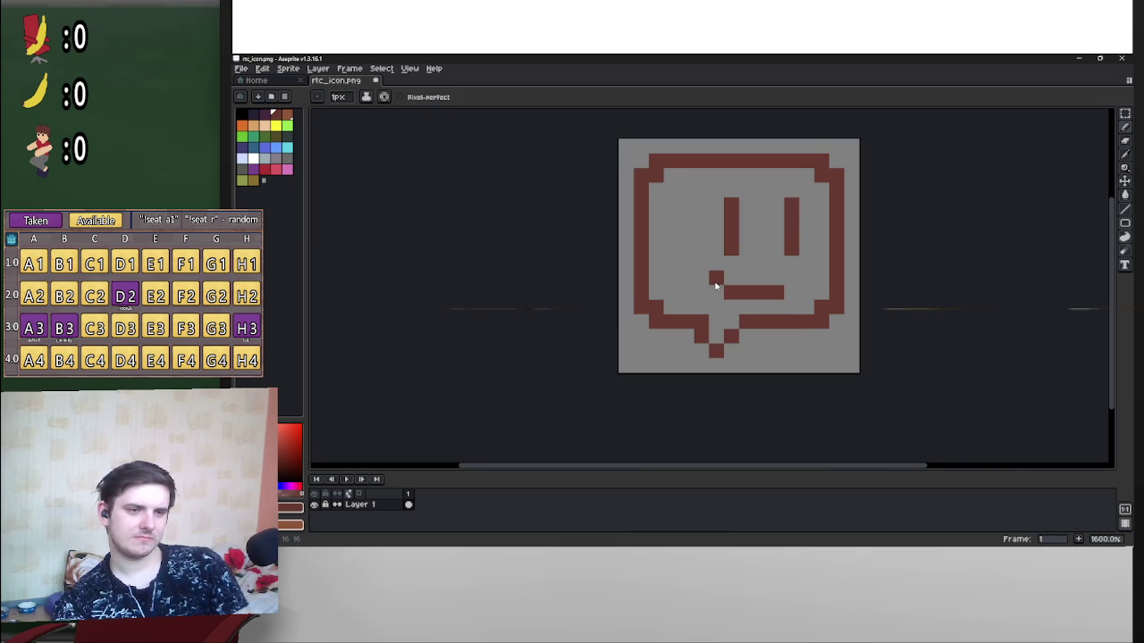
{"action": "scroll", "coordinate": [930, 280], "scroll_direction": "down", "scroll_amount": 2}
{"action": "key", "text": "ctrl+s"}
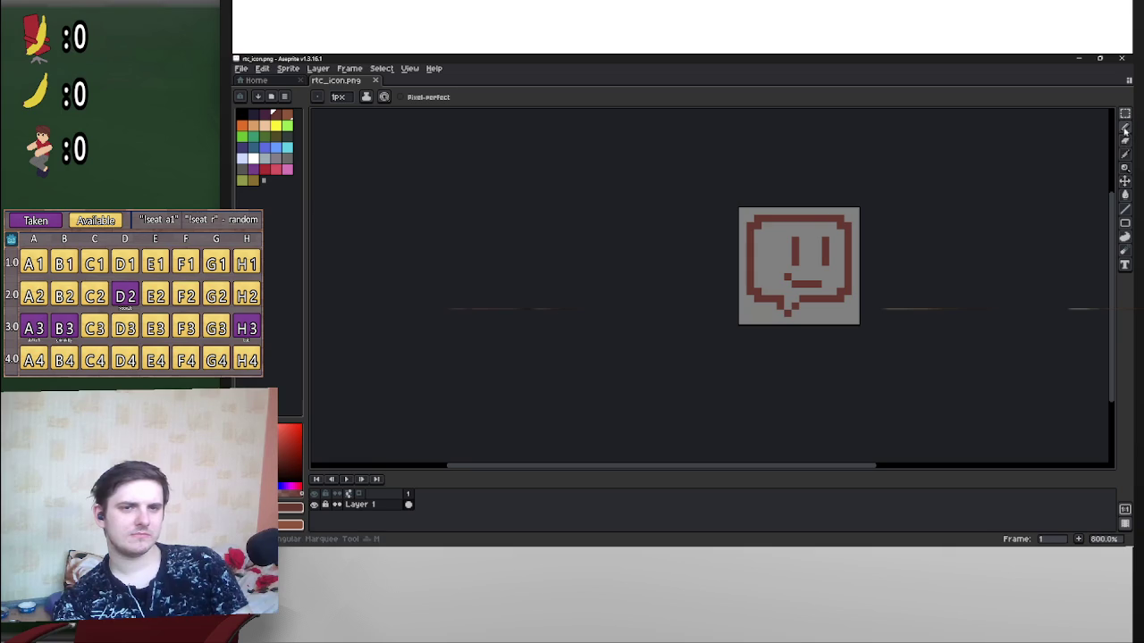
Step: Flood-fill the dark red outline of the speech bubble with white
{"action": "left_click", "coordinate": [1125, 194]}
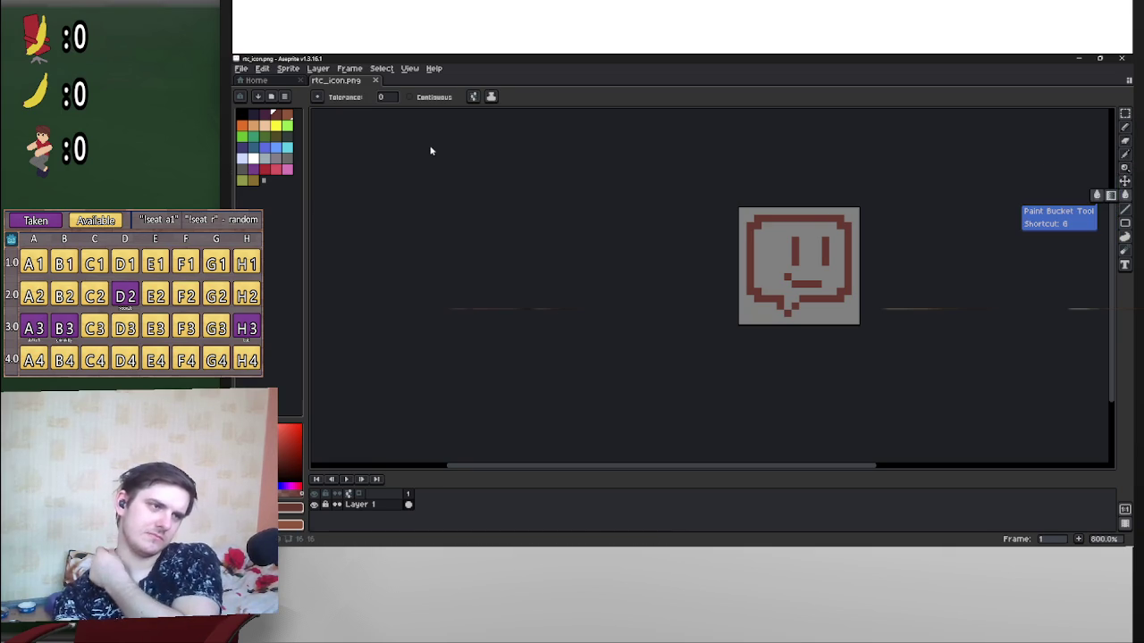
{"action": "left_click", "coordinate": [254, 161]}
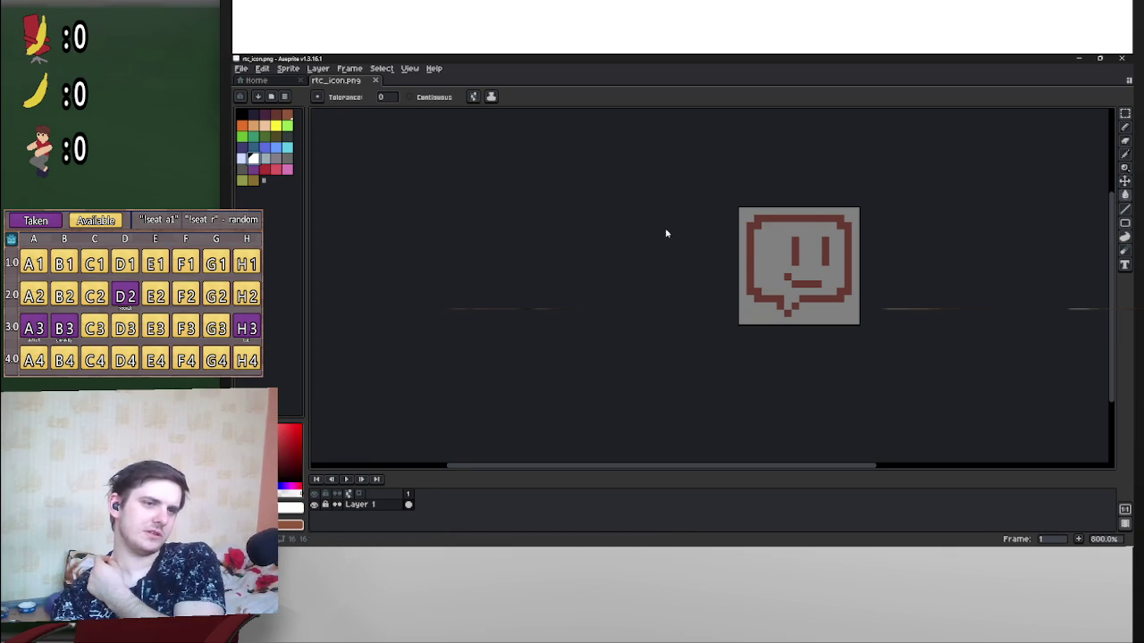
{"action": "left_click", "coordinate": [750, 256]}
{"action": "scroll", "coordinate": [925, 274], "scroll_direction": "up", "scroll_amount": 5}
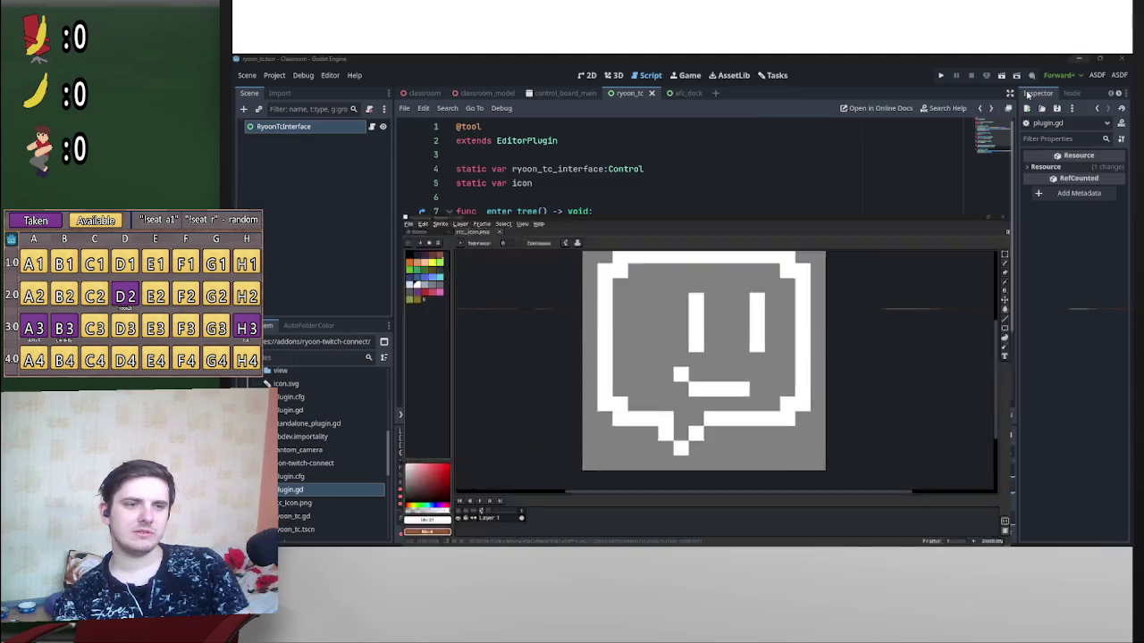
Step: Enable the RyoonTC plugin in Godot's Project Settings Plugins list, then return to Aseprite
{"action": "left_click", "coordinate": [1077, 58]}
{"action": "left_click", "coordinate": [274, 75]}
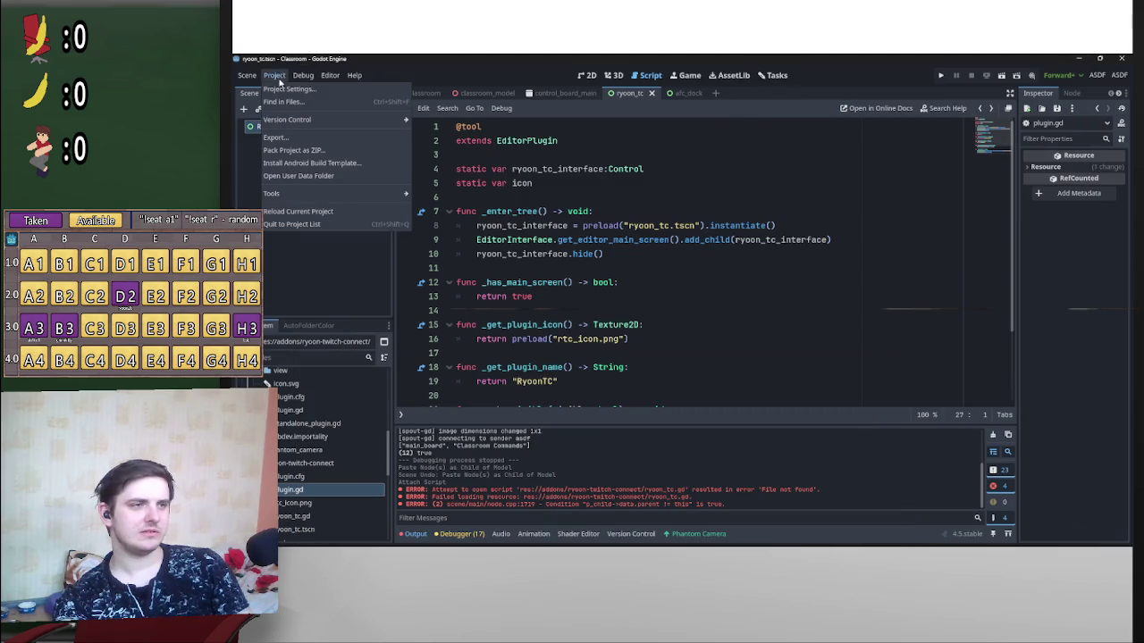
{"action": "left_click", "coordinate": [294, 92]}
{"action": "left_click", "coordinate": [393, 335]}
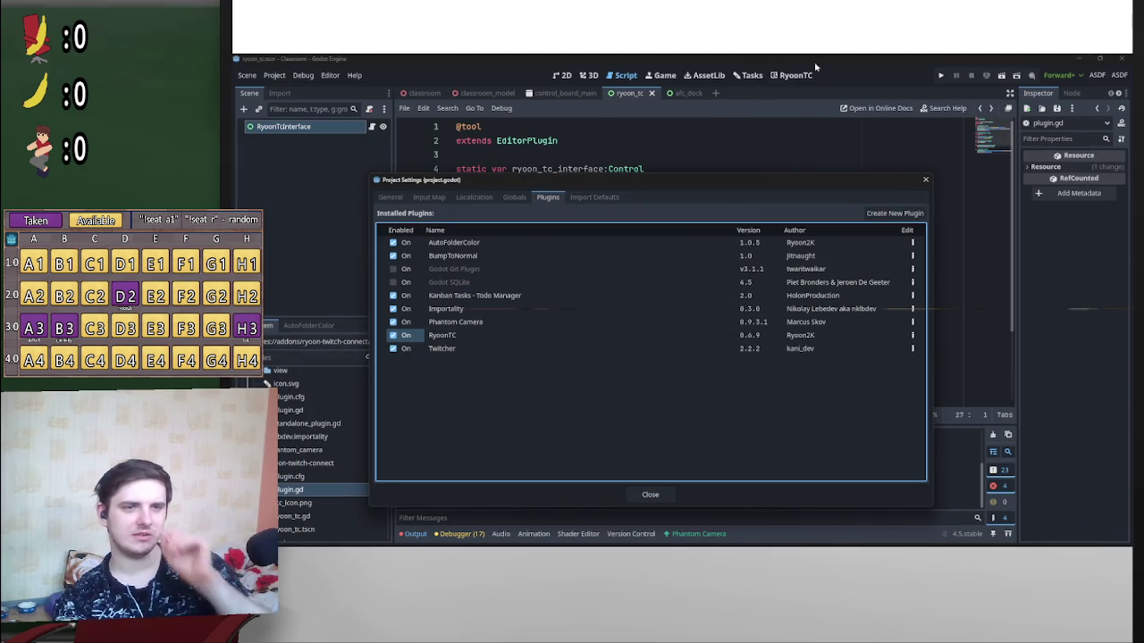
{"action": "key", "text": "alt+Tab"}
{"action": "key", "text": "alt+Tab"}
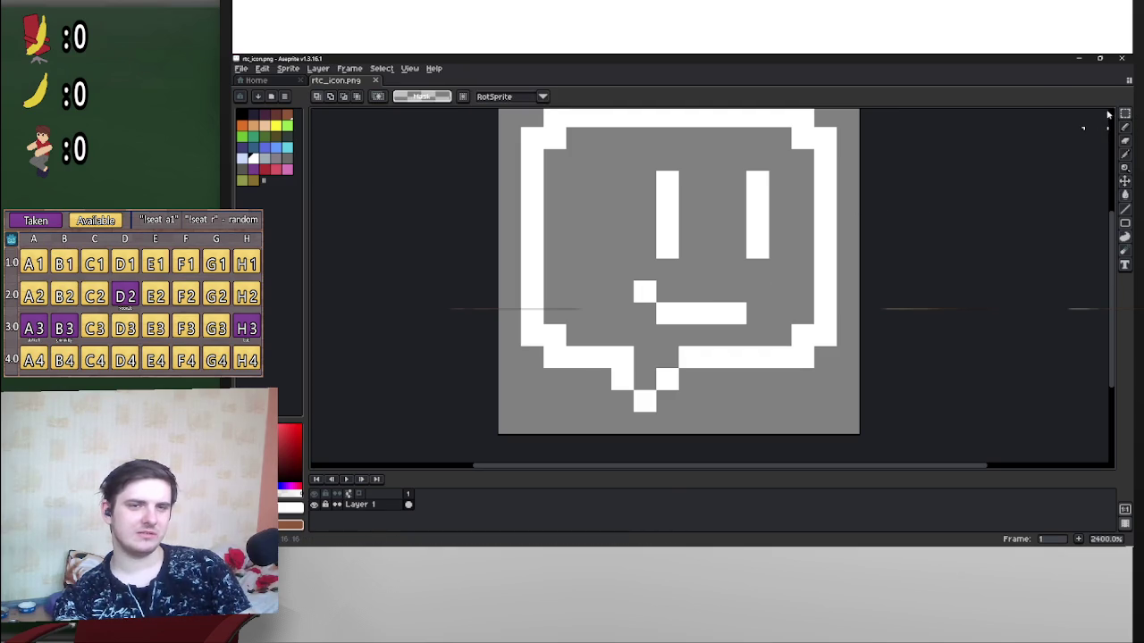
Step: Select and delete the mouth, leaving the white bubble with only two eyes
{"action": "left_click", "coordinate": [757, 269]}
{"action": "left_click_drag", "start_coordinate": [770, 257], "coordinate": [611, 327]}
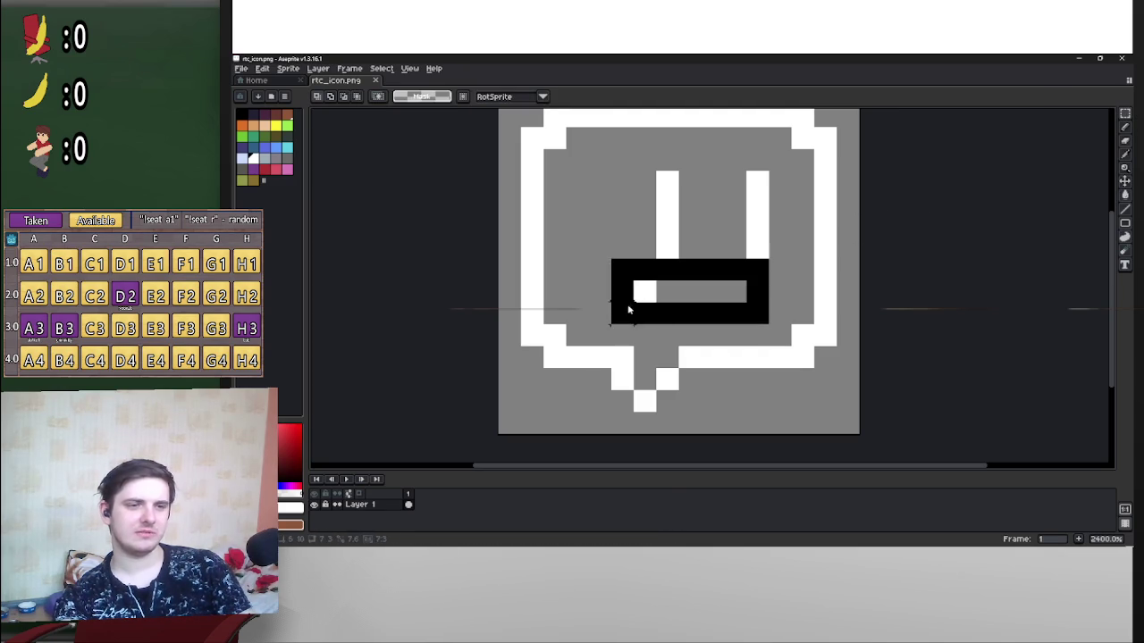
{"action": "key", "text": "Delete"}
{"action": "key", "text": "ctrl+d"}
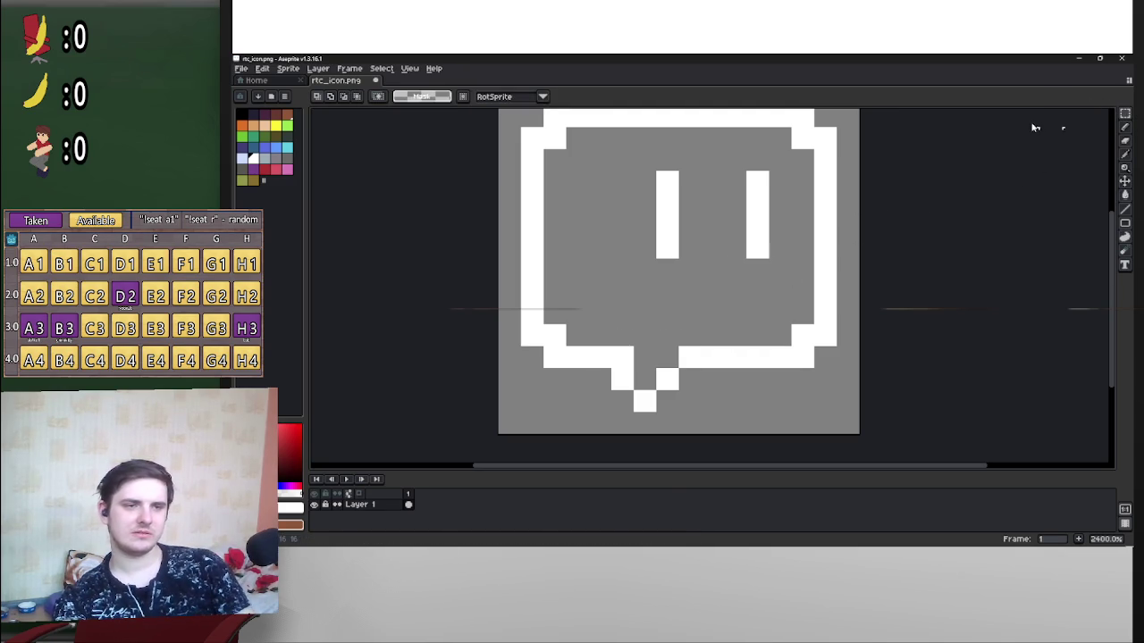
Step: Back in Godot's Plugins list, toggle RyoonTC off and on again
{"action": "left_click", "coordinate": [1077, 58]}
{"action": "left_click", "coordinate": [393, 335]}
{"action": "left_click", "coordinate": [415, 338]}
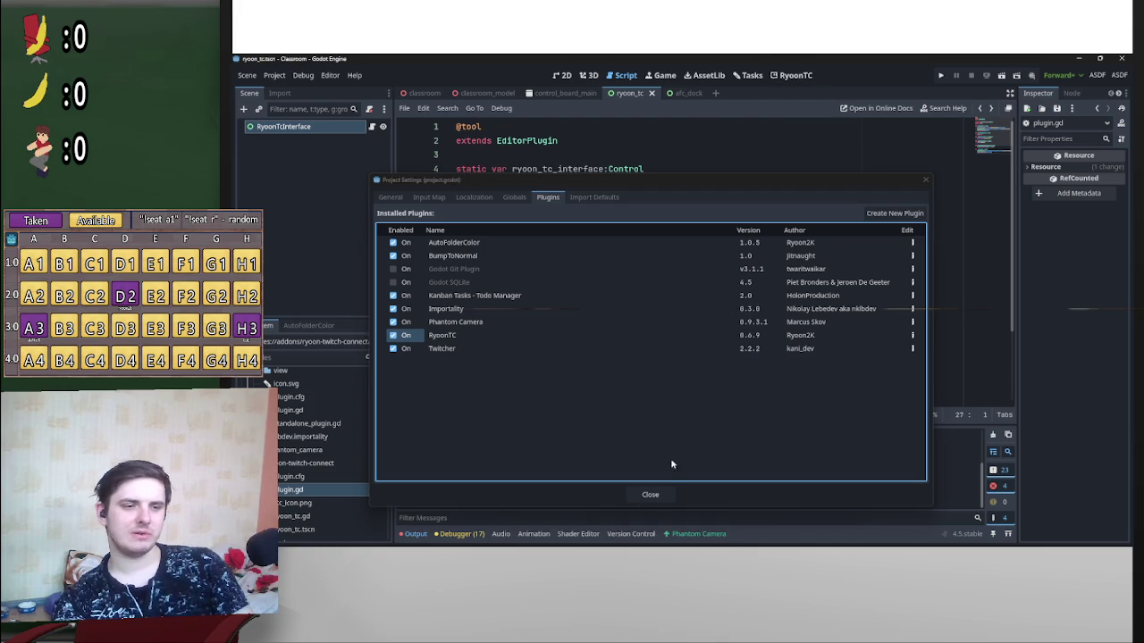
Step: Close Project Settings and switch between the RyoonTC tab and the Tasks board, ending on Tasks
{"action": "left_click", "coordinate": [649, 494]}
{"action": "left_click", "coordinate": [785, 77]}
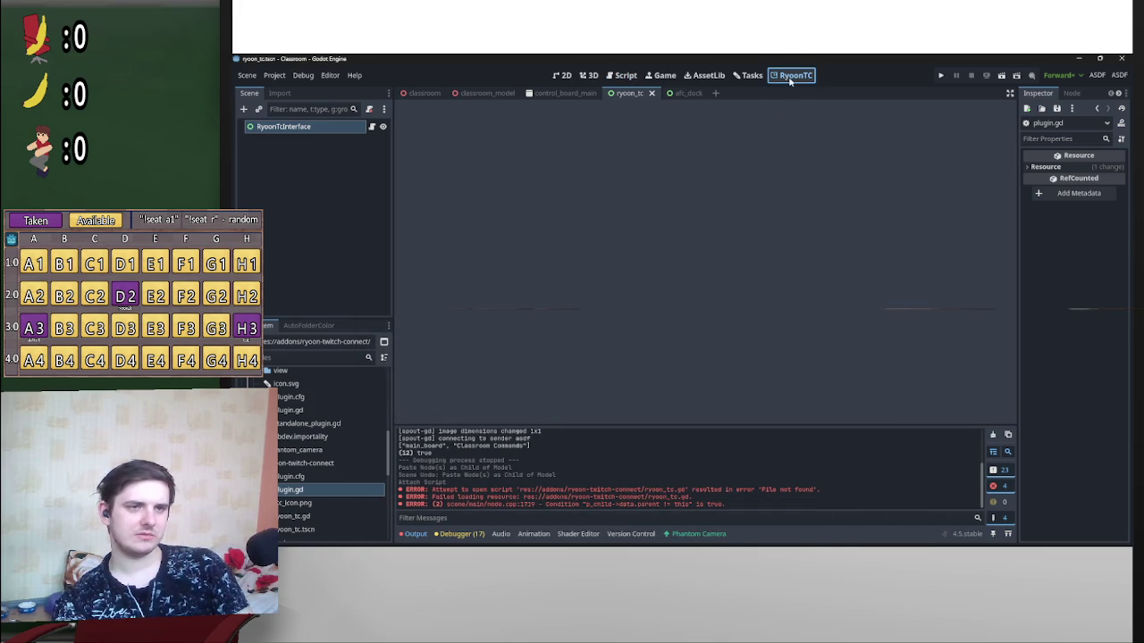
{"action": "left_click", "coordinate": [742, 77]}
{"action": "left_click", "coordinate": [807, 77]}
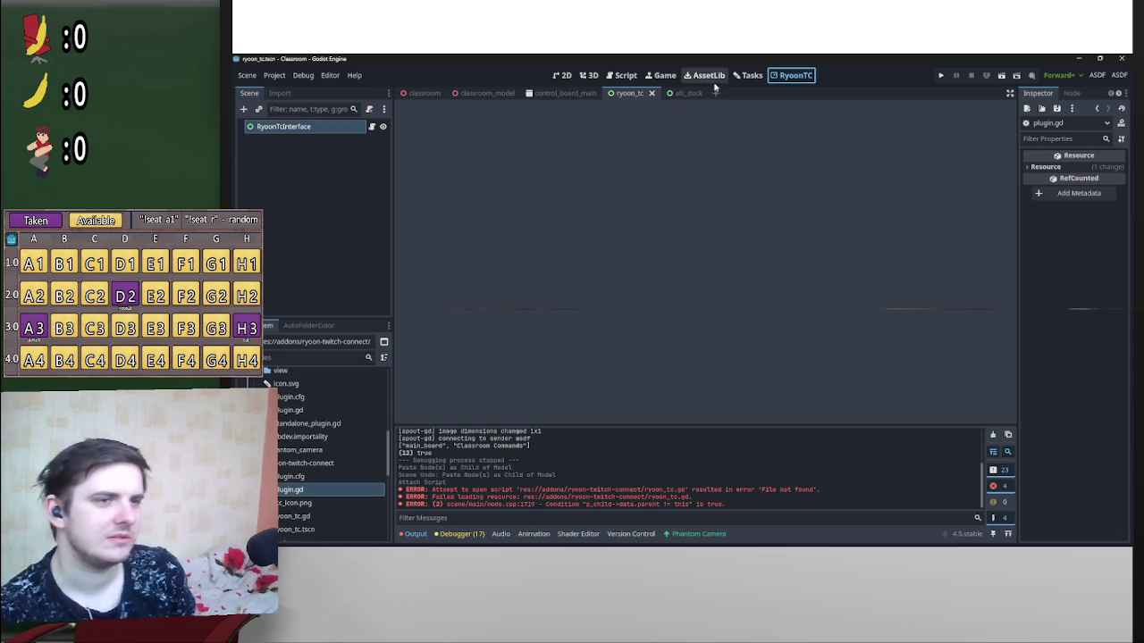
{"action": "left_click", "coordinate": [745, 76]}
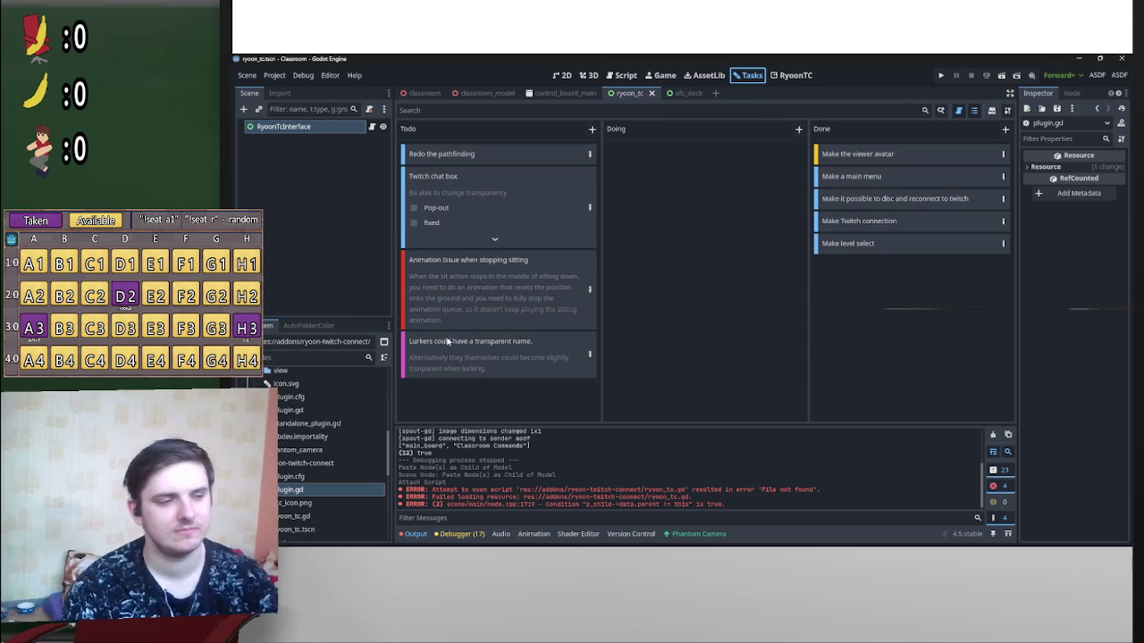
Step: Switch to the 2D view, briefly check Project Settings, and open Create New Node from the Scene dock
{"action": "scroll", "coordinate": [368, 382], "scroll_direction": "up", "scroll_amount": 5}
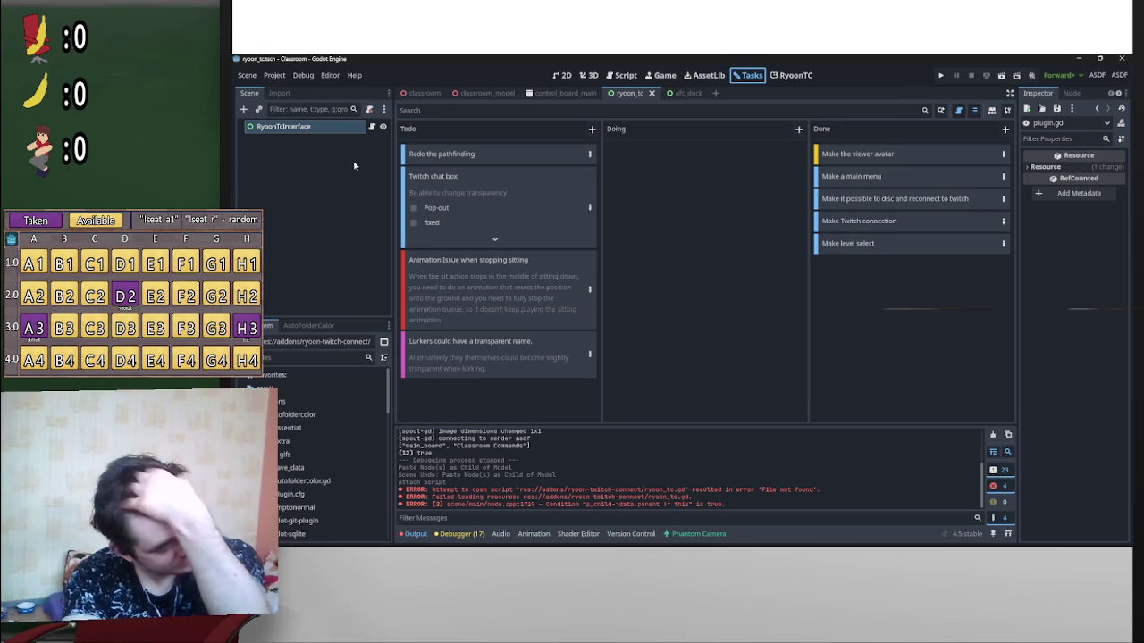
{"action": "left_click", "coordinate": [561, 75]}
{"action": "left_click", "coordinate": [274, 76]}
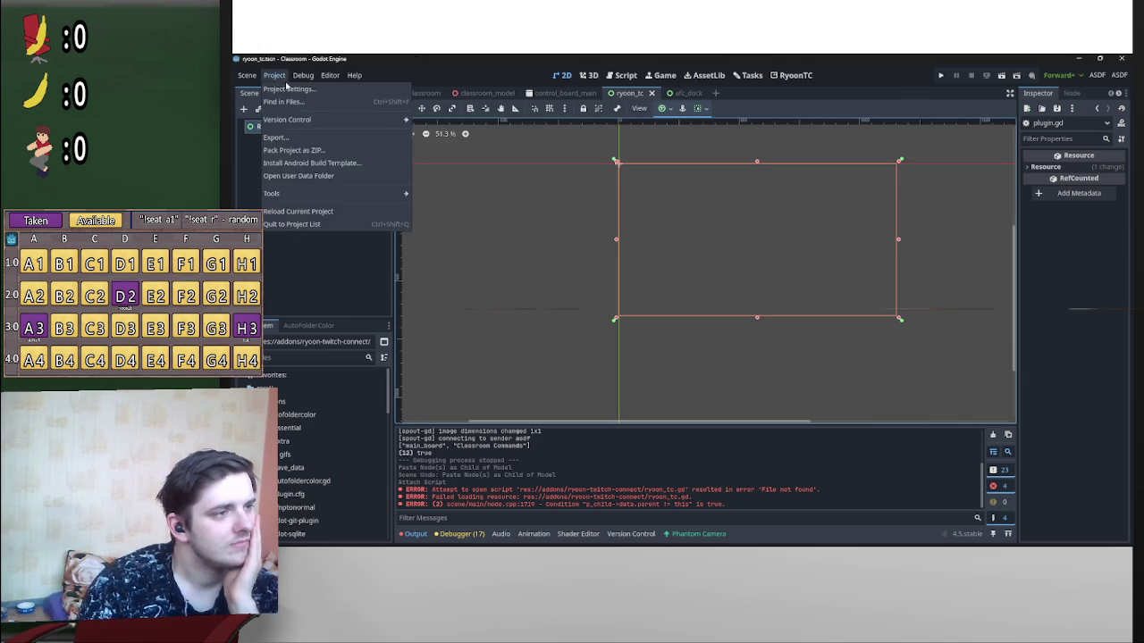
{"action": "left_click", "coordinate": [295, 89]}
{"action": "key", "text": "Escape"}
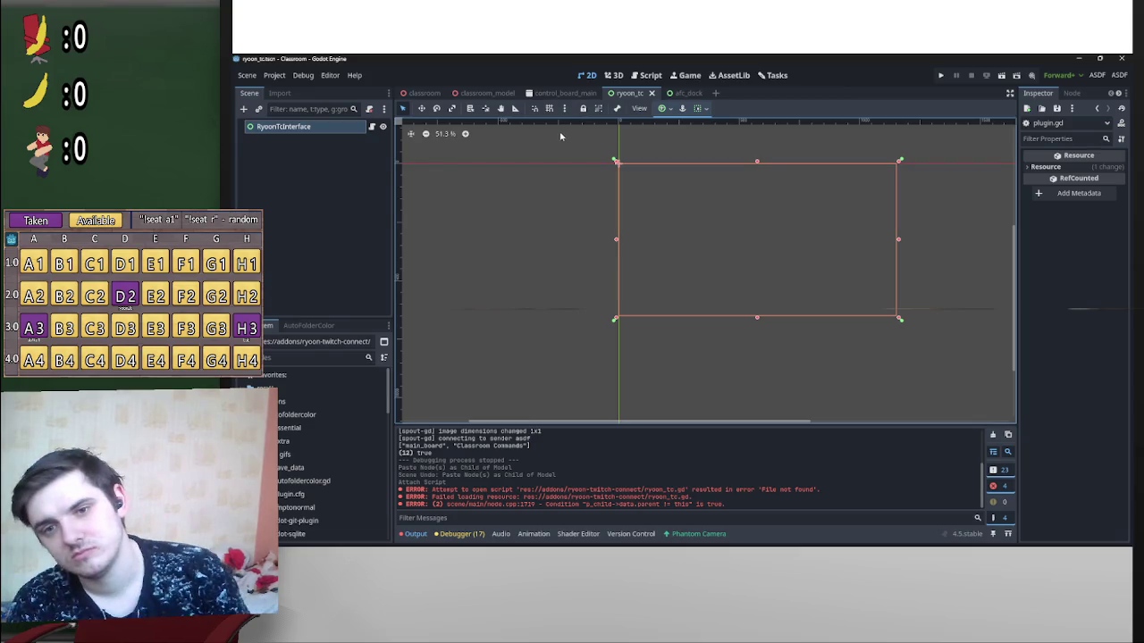
{"action": "left_click_drag", "start_coordinate": [766, 249], "coordinate": [695, 275]}
{"action": "left_click", "coordinate": [243, 108]}
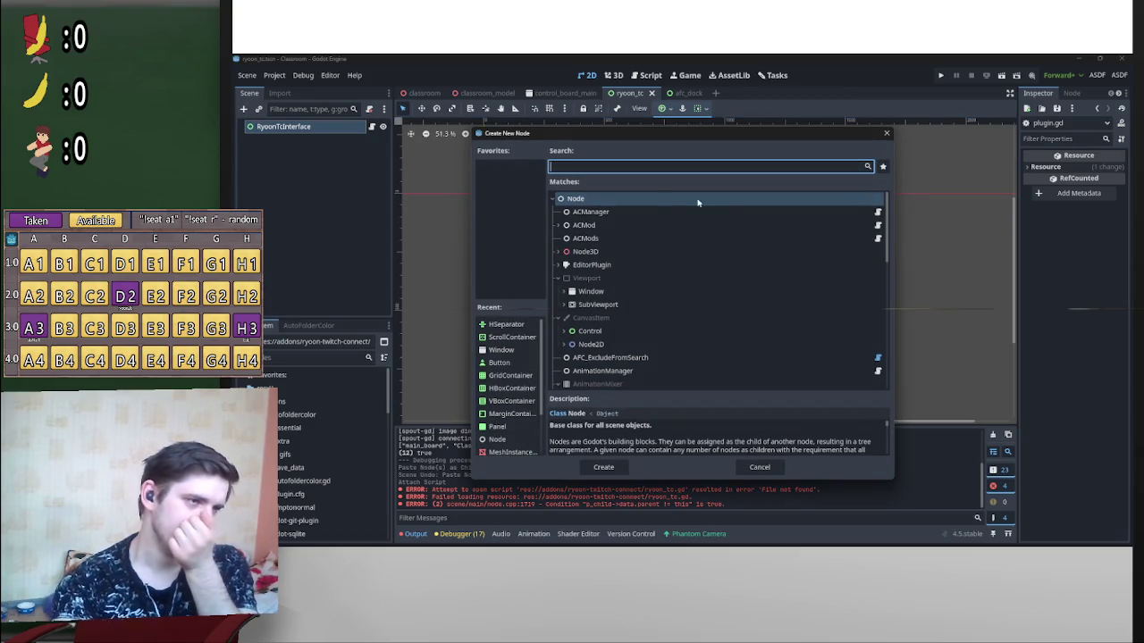
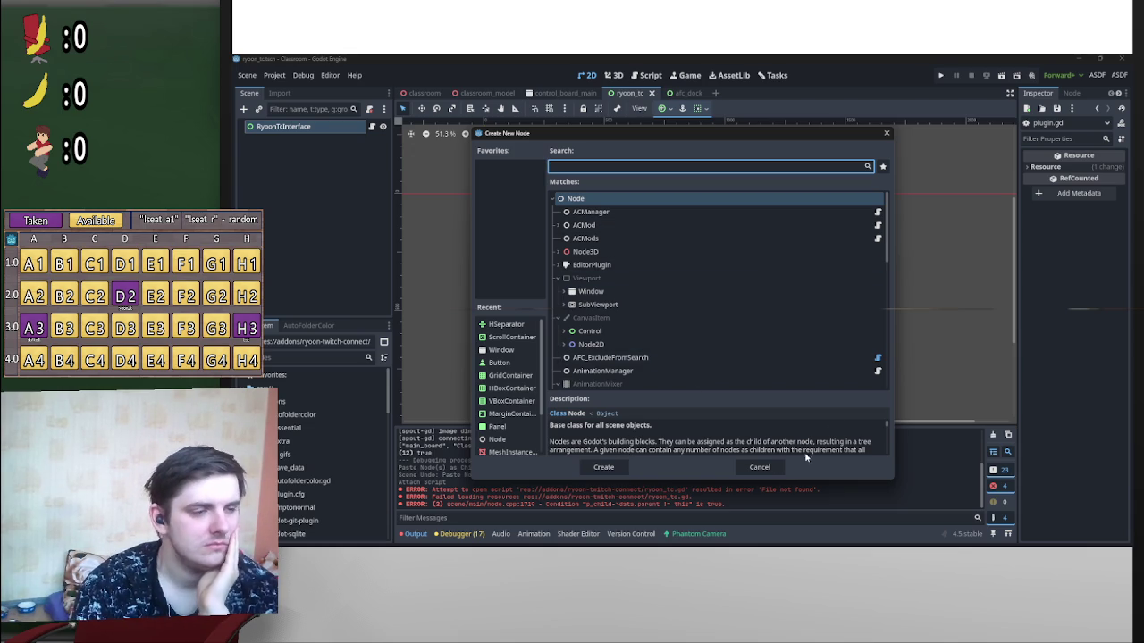
Step: Cancel the Create New Node dialog
{"action": "left_click", "coordinate": [758, 467]}
{"action": "scroll", "coordinate": [747, 292], "scroll_direction": "up", "scroll_amount": 1}
{"action": "scroll", "coordinate": [791, 272], "scroll_direction": "left", "scroll_amount": 2}
{"action": "scroll", "coordinate": [791, 273], "scroll_direction": "left", "scroll_amount": 2}
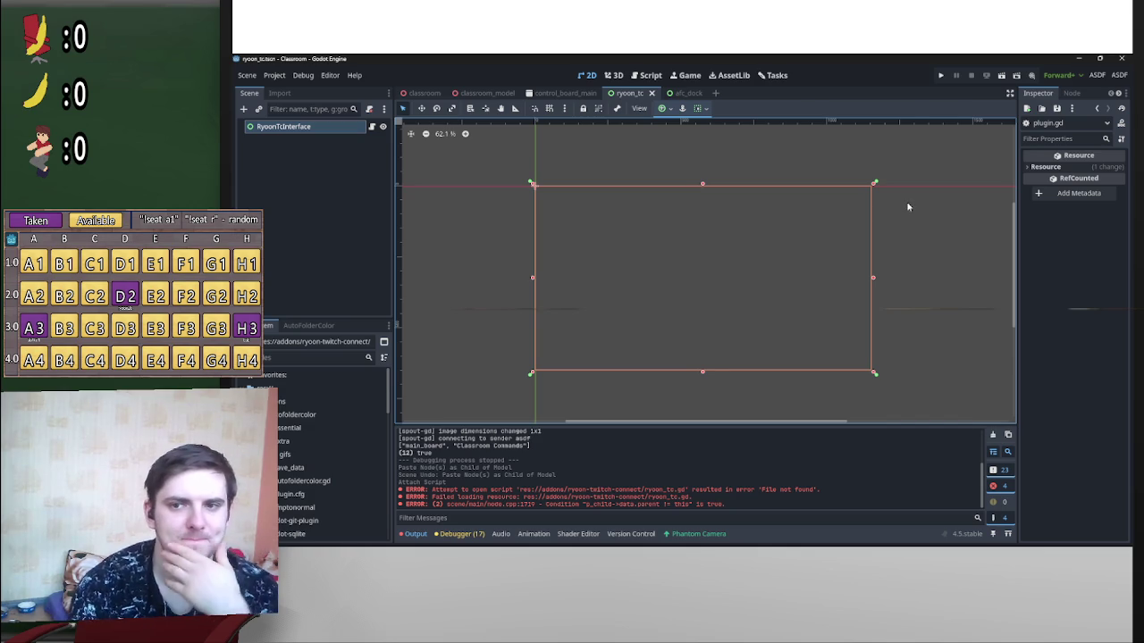
Step: Rename the root node from RyoonTcInterface to RyoonTc by deleting 'Interface'
{"action": "right_click", "coordinate": [319, 131]}
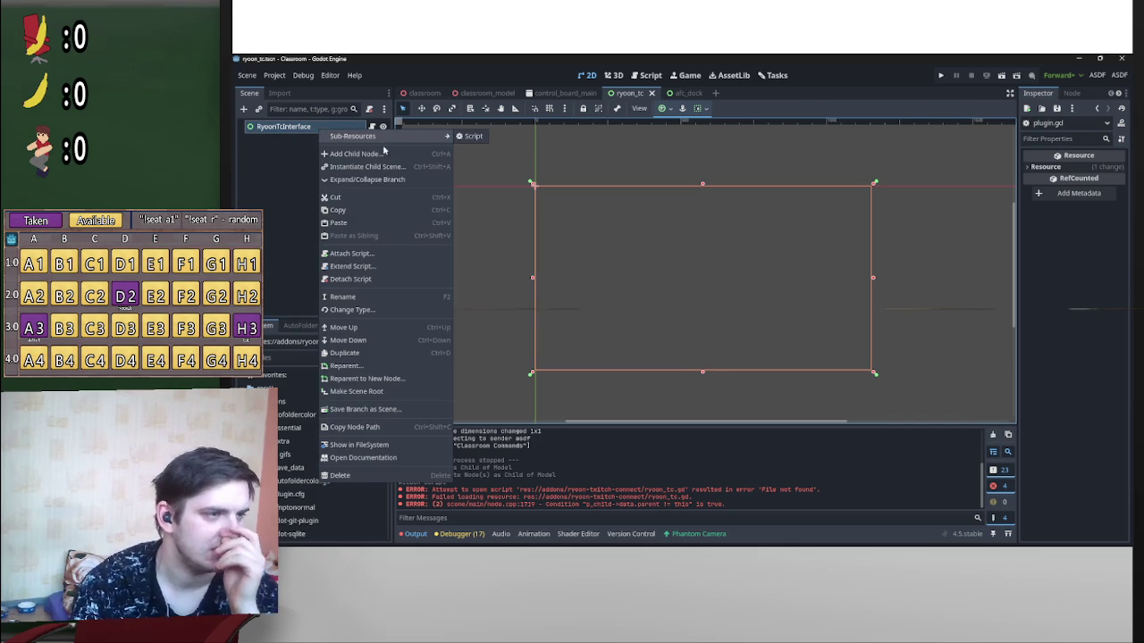
{"action": "left_click", "coordinate": [768, 178]}
{"action": "scroll", "coordinate": [795, 188], "scroll_direction": "down", "scroll_amount": 1}
{"action": "right_click", "coordinate": [288, 129]}
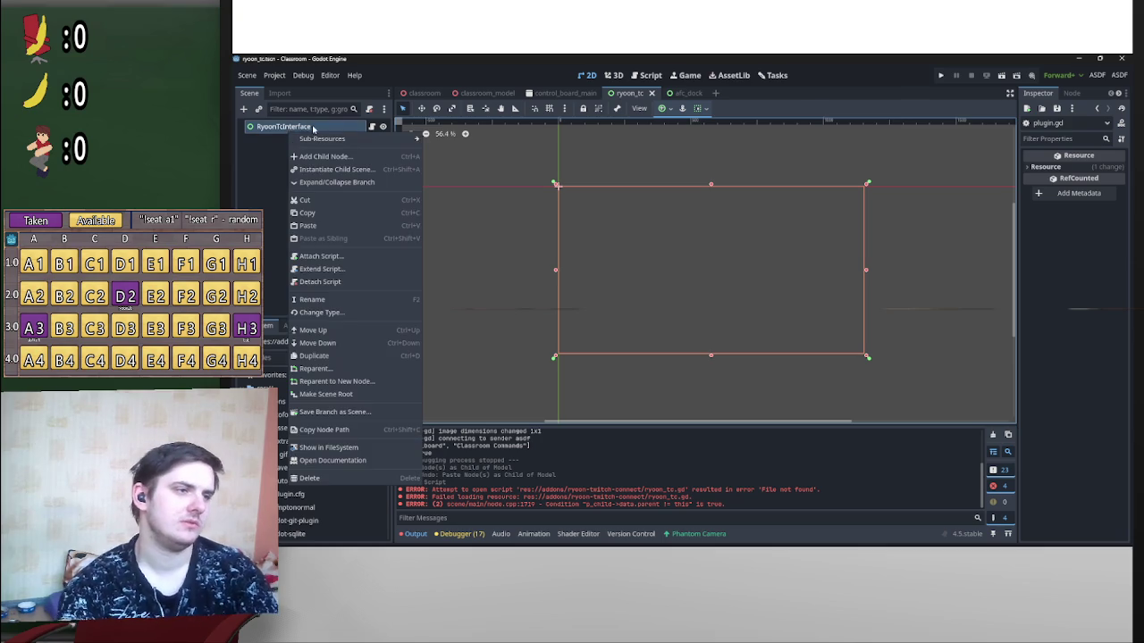
{"action": "left_click", "coordinate": [316, 132]}
{"action": "right_click", "coordinate": [310, 130]}
{"action": "left_click", "coordinate": [310, 129]}
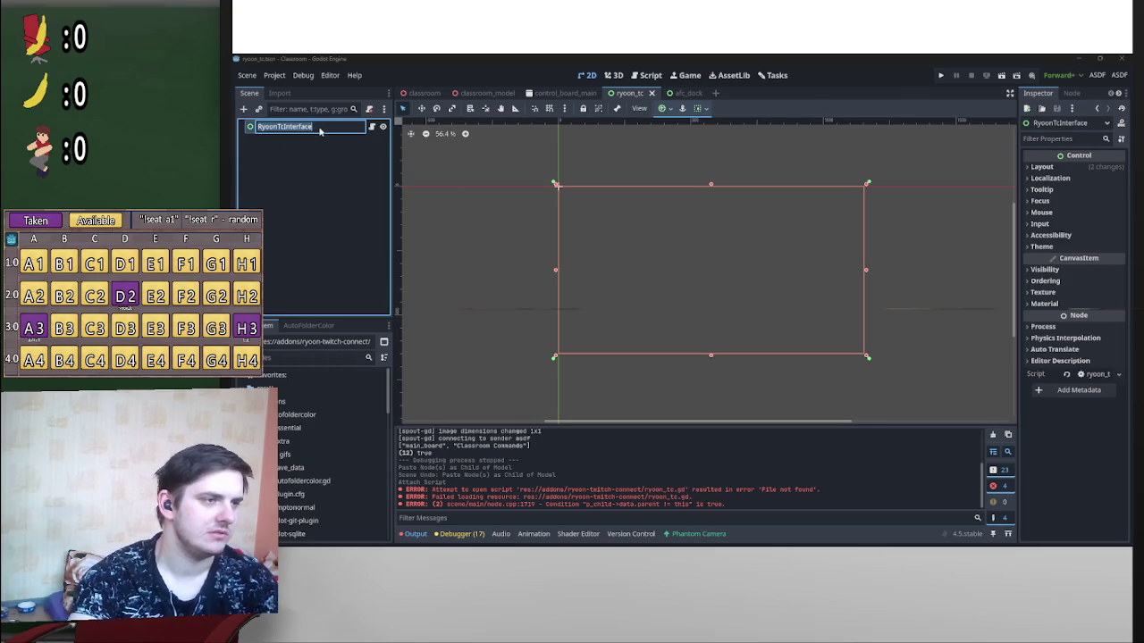
{"action": "left_click_drag", "start_coordinate": [311, 130], "coordinate": [284, 134]}
{"action": "key", "text": "BackSpace"}
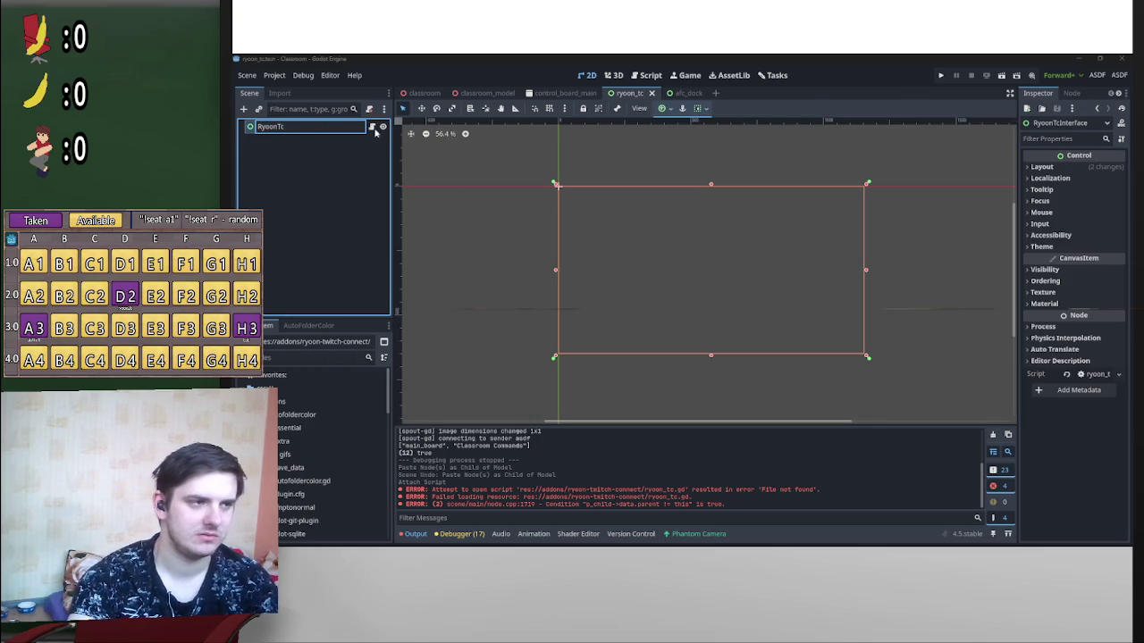
{"action": "key", "text": "Return"}
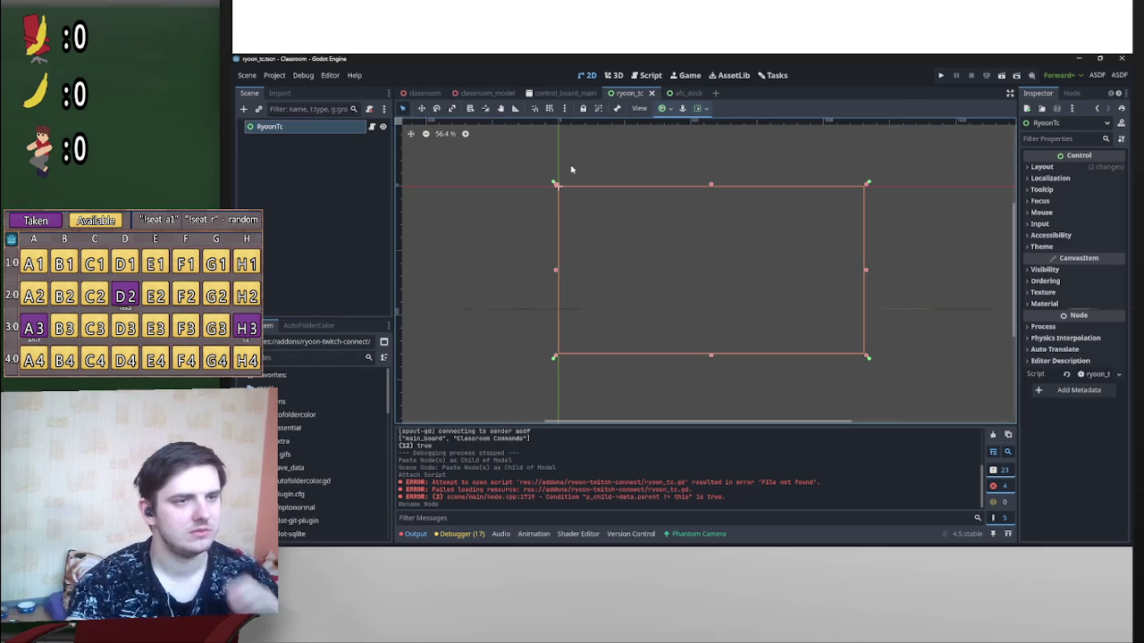
{"action": "right_click", "coordinate": [273, 129]}
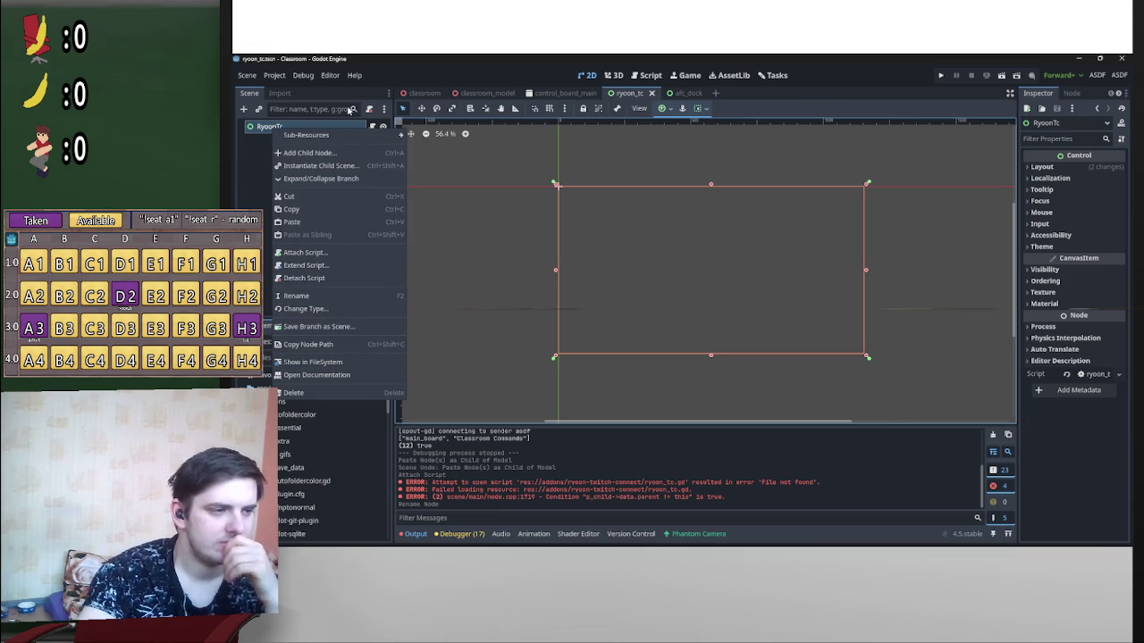
Step: Add a MarginContainer child under RyoonTc and rename it Margin
{"action": "left_click", "coordinate": [308, 153]}
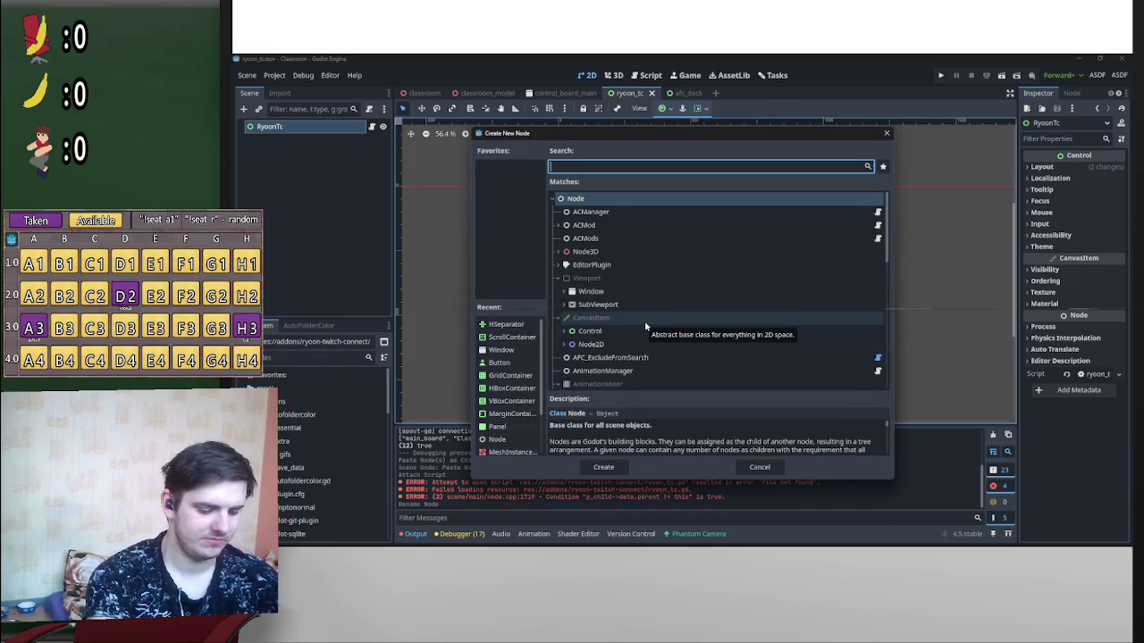
{"action": "type", "text": "panme"}
{"action": "key", "text": "BackSpace"}
{"action": "key", "text": "BackSpace"}
{"action": "key", "text": "BackSpace"}
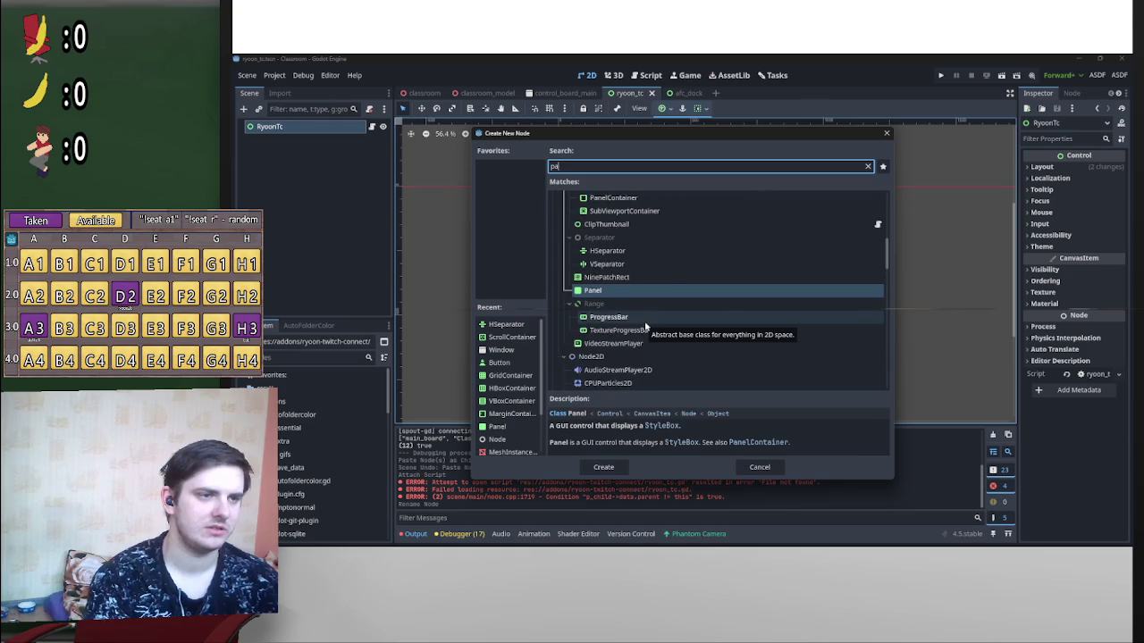
{"action": "type", "text": "Margin"}
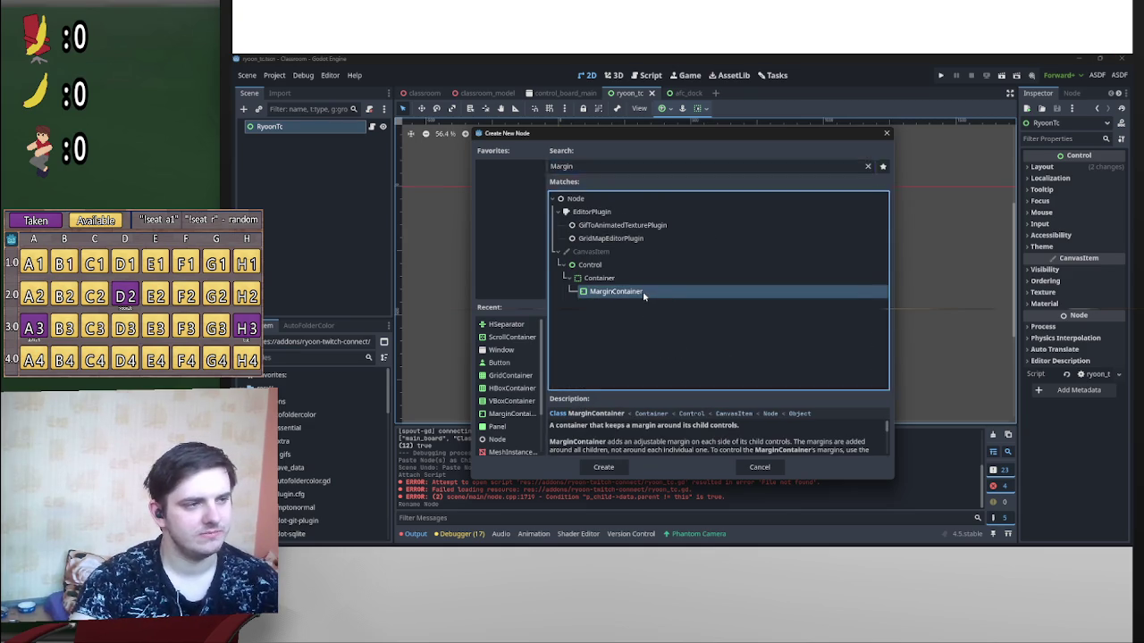
{"action": "double_click", "coordinate": [642, 291]}
{"action": "double_click", "coordinate": [286, 140]}
{"action": "left_click_drag", "start_coordinate": [315, 140], "coordinate": [286, 143]}
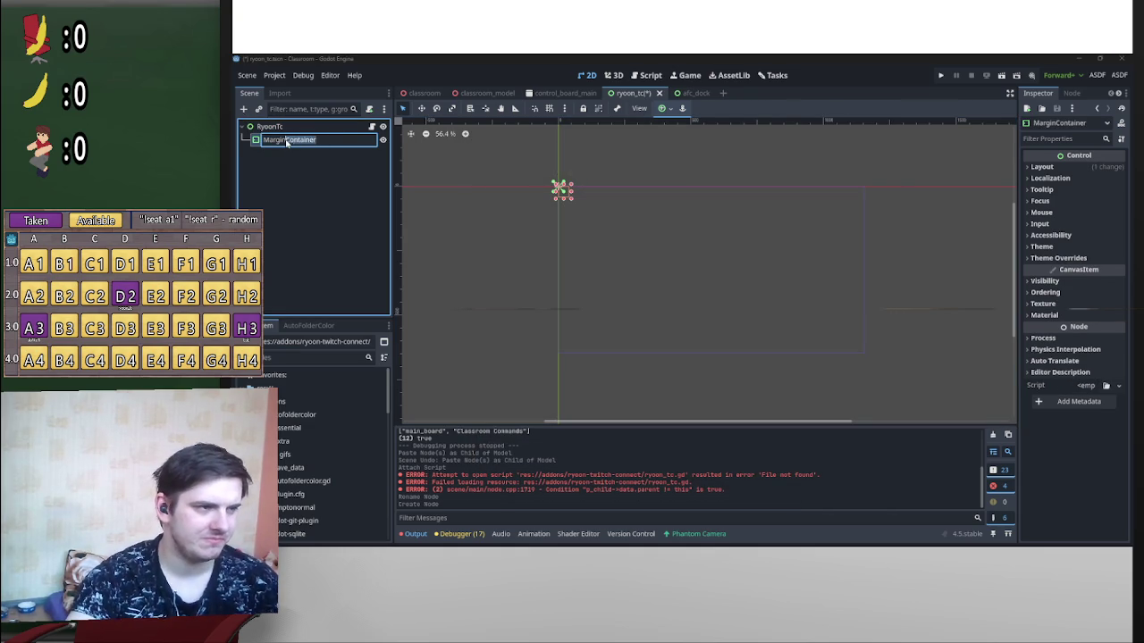
{"action": "key", "text": "BackSpace"}
{"action": "key", "text": "Return"}
Step: Apply the Full Rect anchor preset to Margin
{"action": "left_click", "coordinate": [665, 108]}
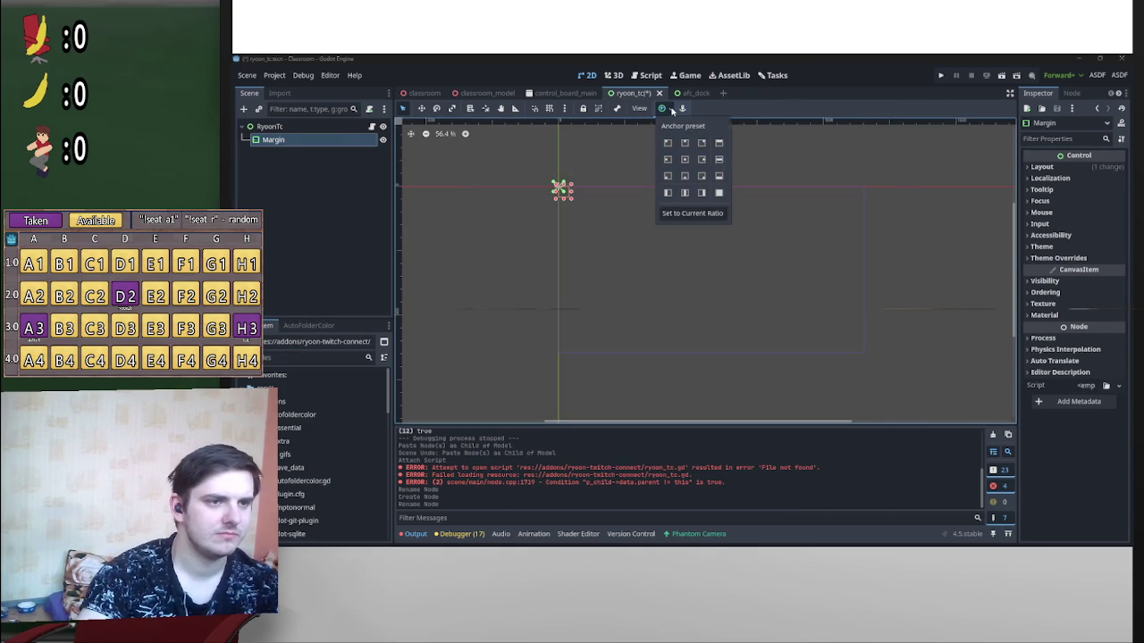
{"action": "left_click", "coordinate": [719, 193]}
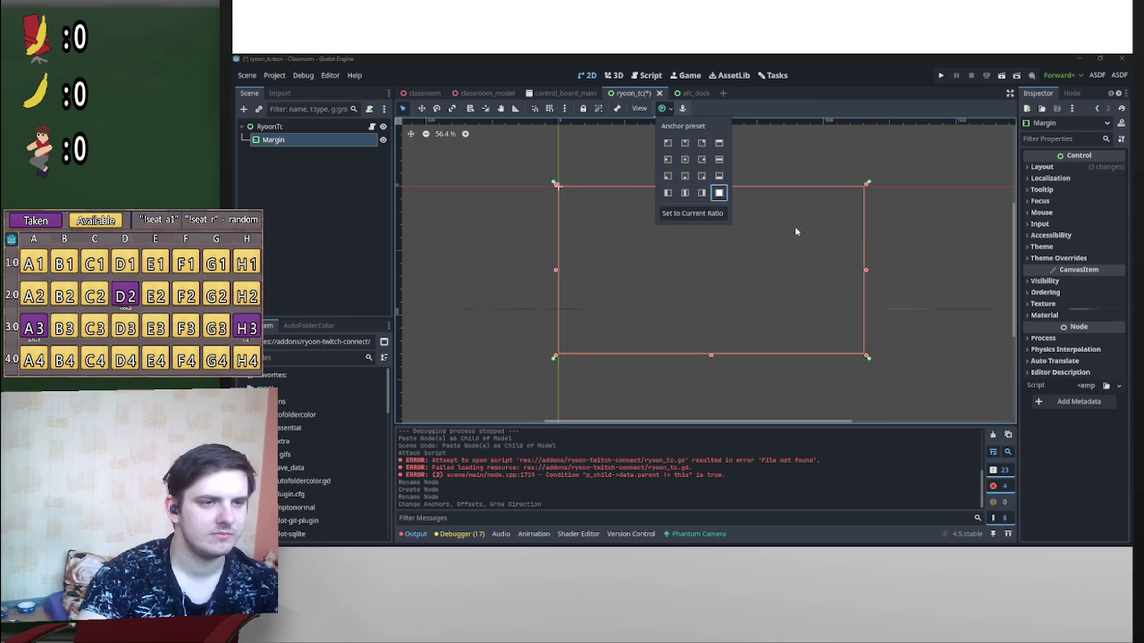
{"action": "left_click", "coordinate": [835, 251]}
{"action": "right_click", "coordinate": [275, 141]}
{"action": "left_click", "coordinate": [338, 152]}
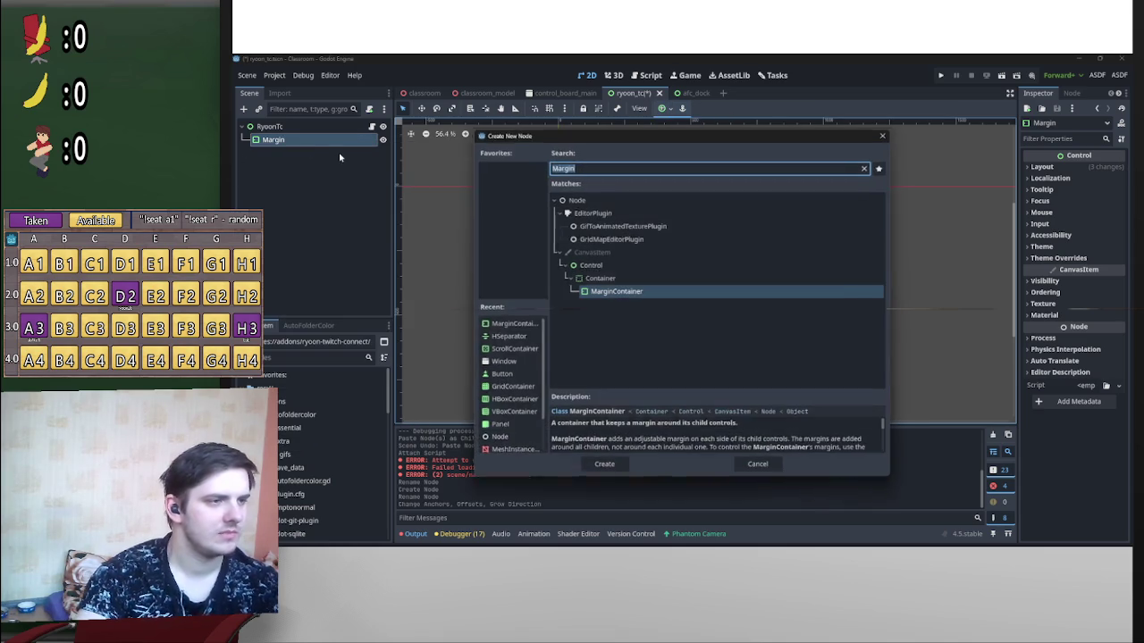
Step: Create a Panel child under Margin
{"action": "type", "text": "pan"}
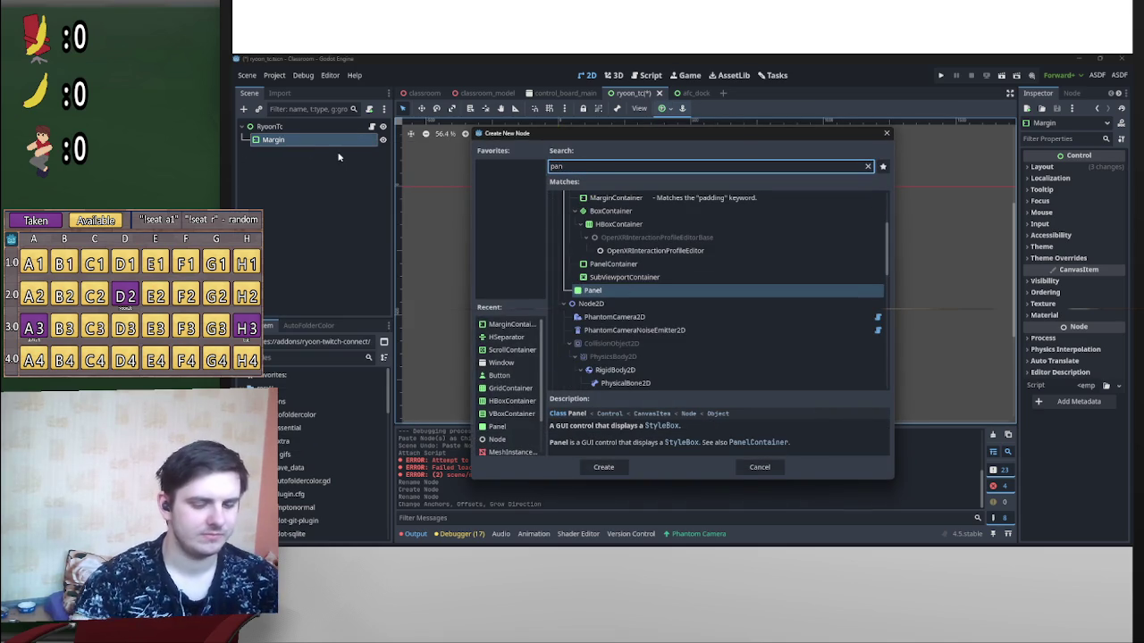
{"action": "key", "text": "Return"}
{"action": "left_click", "coordinate": [666, 110]}
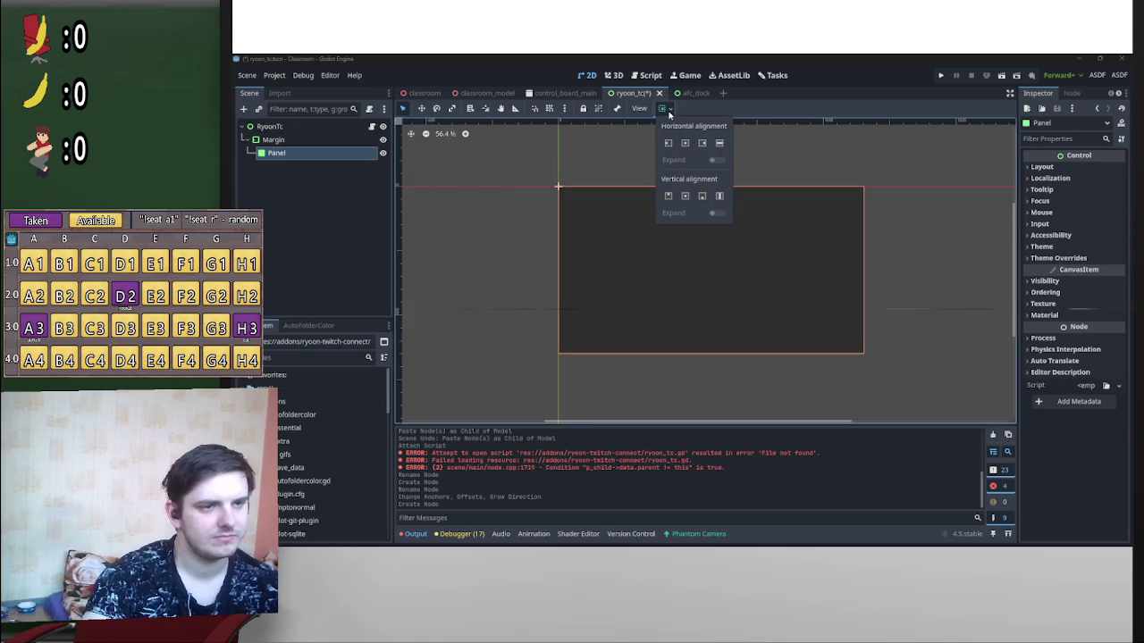
{"action": "left_click", "coordinate": [667, 111]}
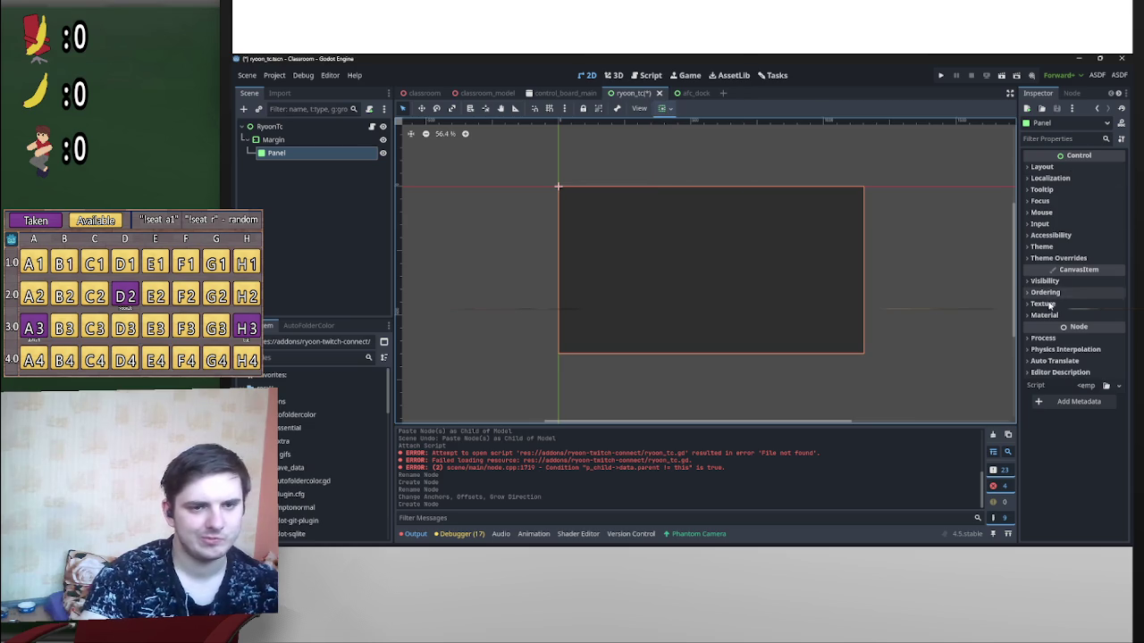
Step: Give the Panel a new StyleBoxFlat override under Theme Overrides > Styles
{"action": "left_click", "coordinate": [1089, 259]}
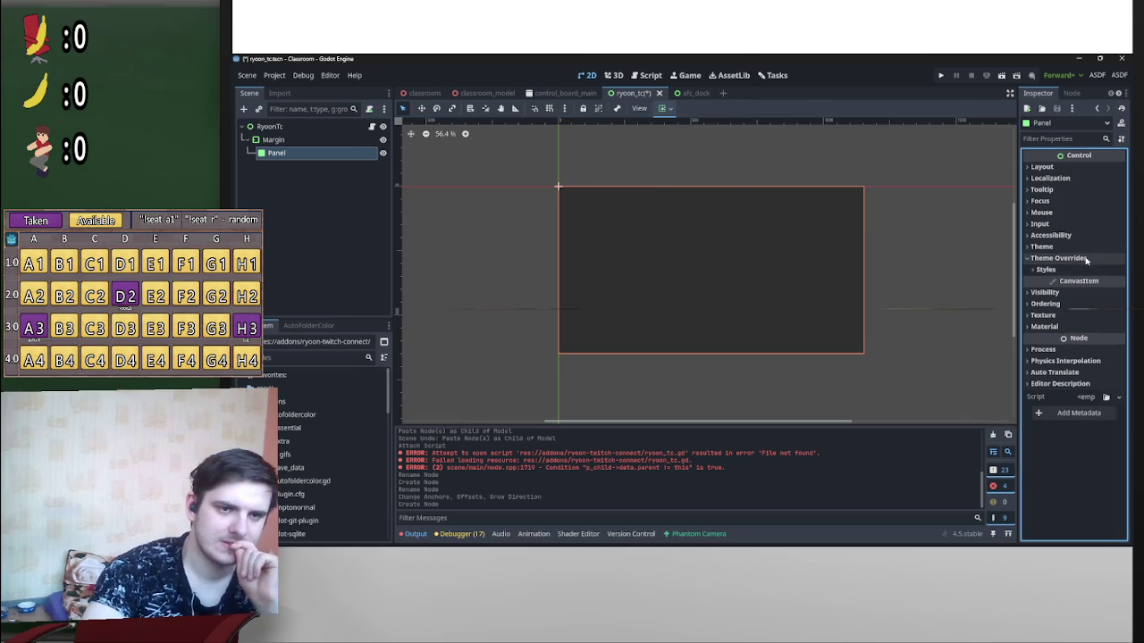
{"action": "left_click", "coordinate": [1050, 270]}
{"action": "left_click", "coordinate": [1042, 282]}
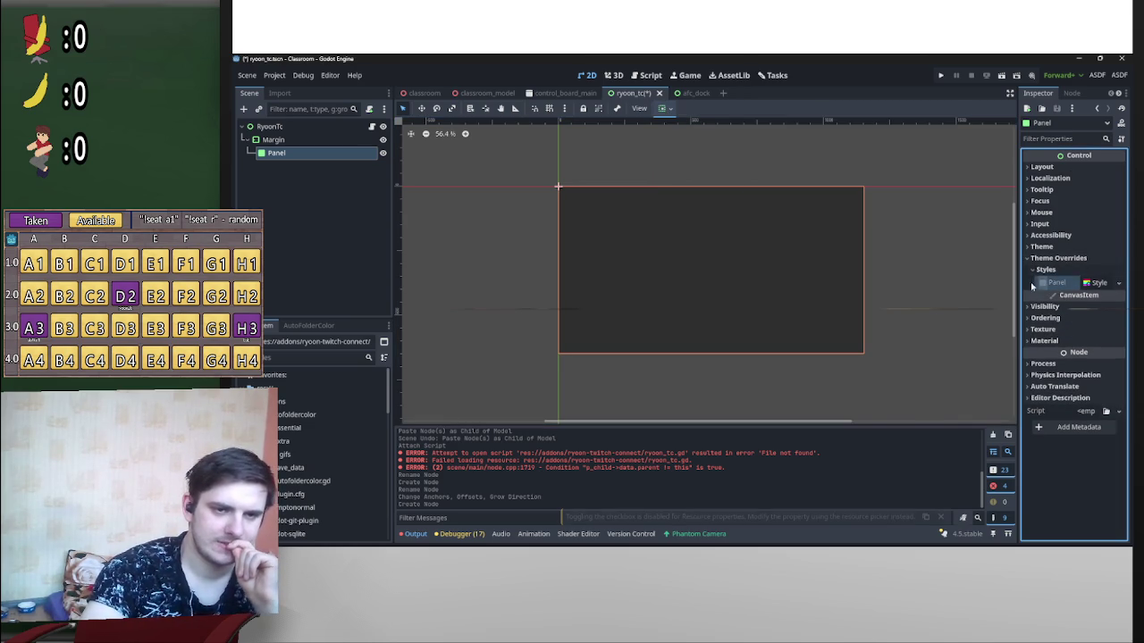
{"action": "left_click_drag", "start_coordinate": [1018, 284], "coordinate": [933, 285]}
{"action": "left_click", "coordinate": [1080, 283]}
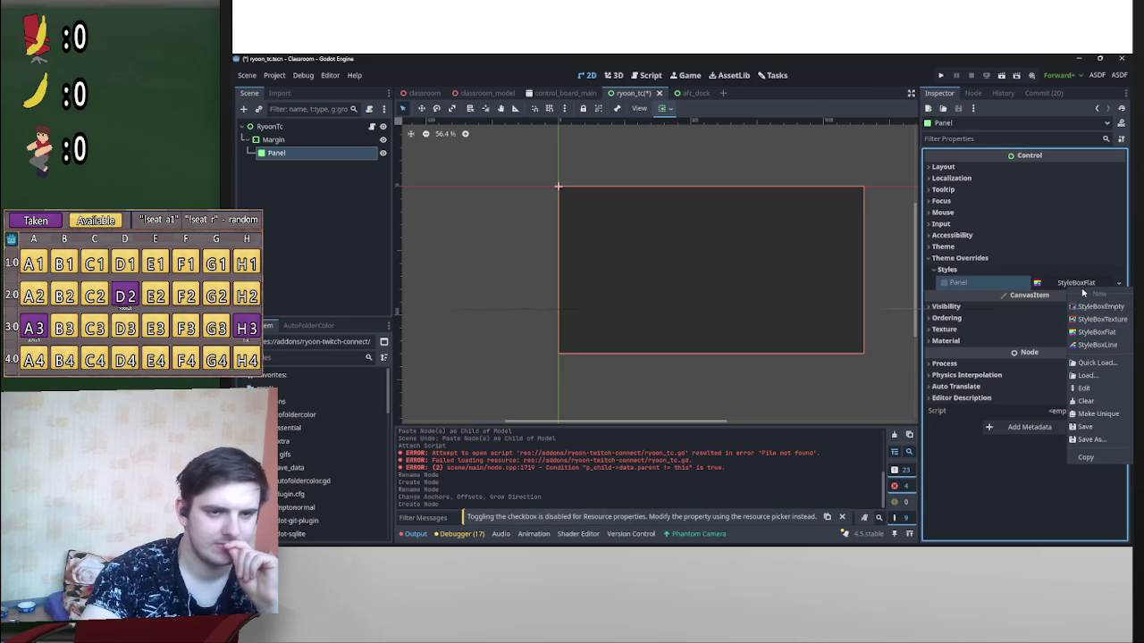
{"action": "left_click", "coordinate": [1117, 333]}
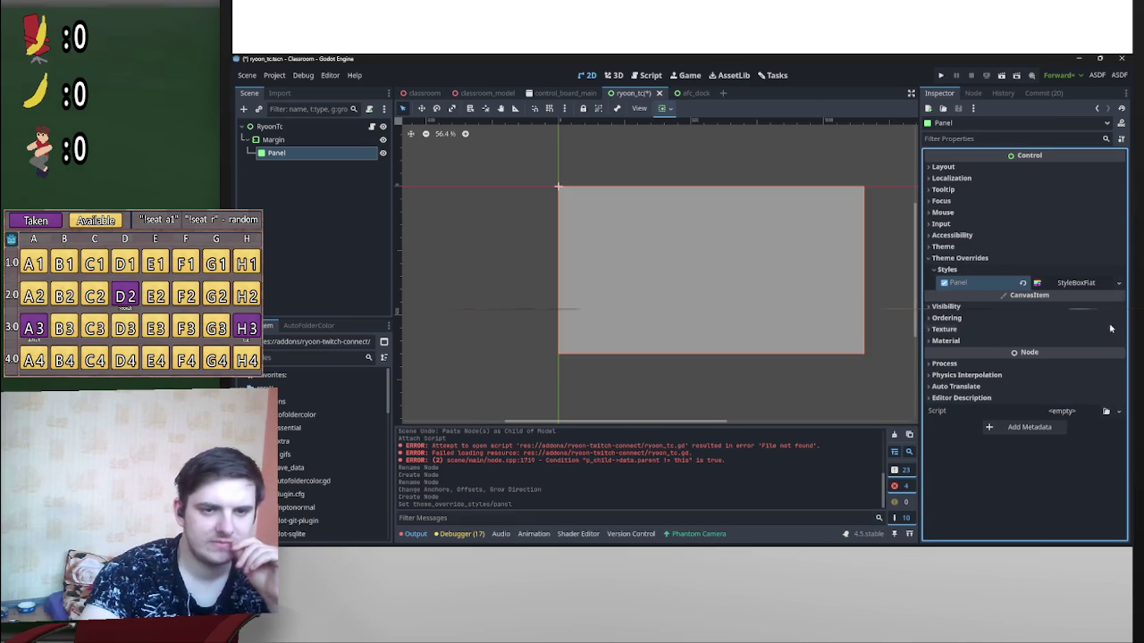
{"action": "scroll", "coordinate": [799, 248], "scroll_direction": "up", "scroll_amount": 1}
{"action": "scroll", "coordinate": [768, 220], "scroll_direction": "right", "scroll_amount": 2}
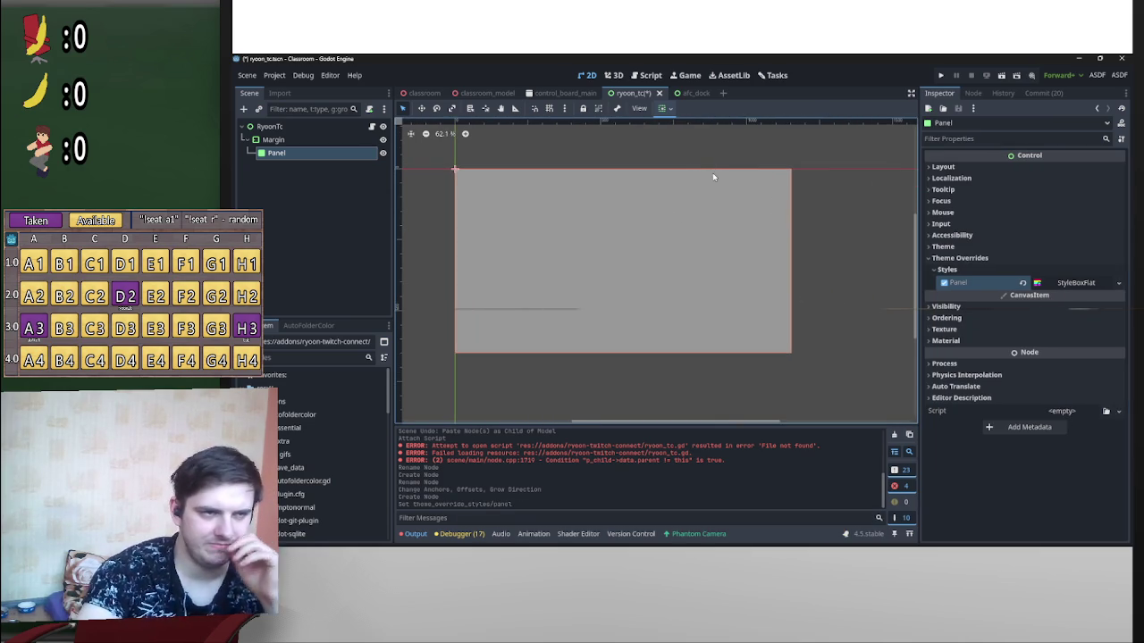
{"action": "left_click", "coordinate": [303, 75]}
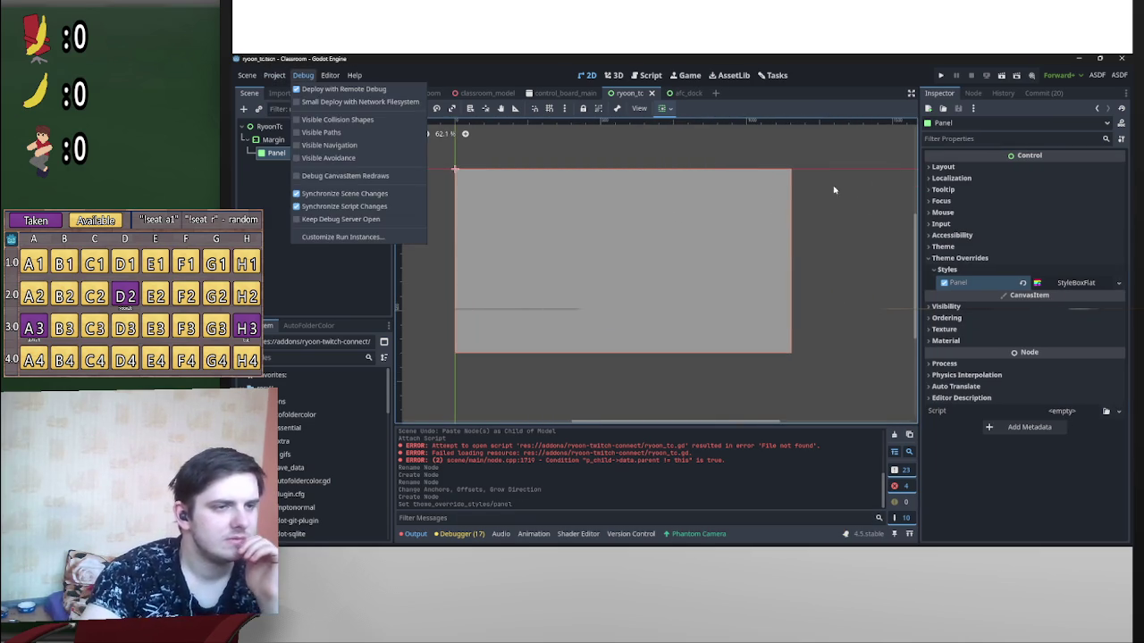
{"action": "scroll", "coordinate": [831, 205], "scroll_direction": "up", "scroll_amount": 2}
{"action": "left_click", "coordinate": [1062, 285]}
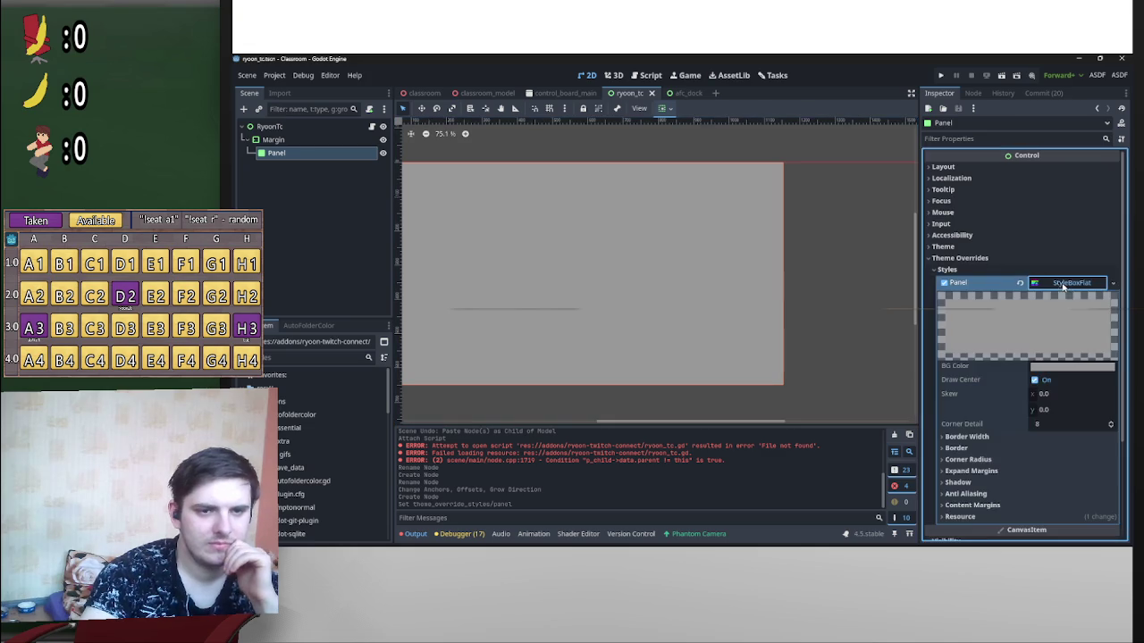
{"action": "left_click", "coordinate": [824, 207]}
{"action": "scroll", "coordinate": [804, 214], "scroll_direction": "up", "scroll_amount": 3}
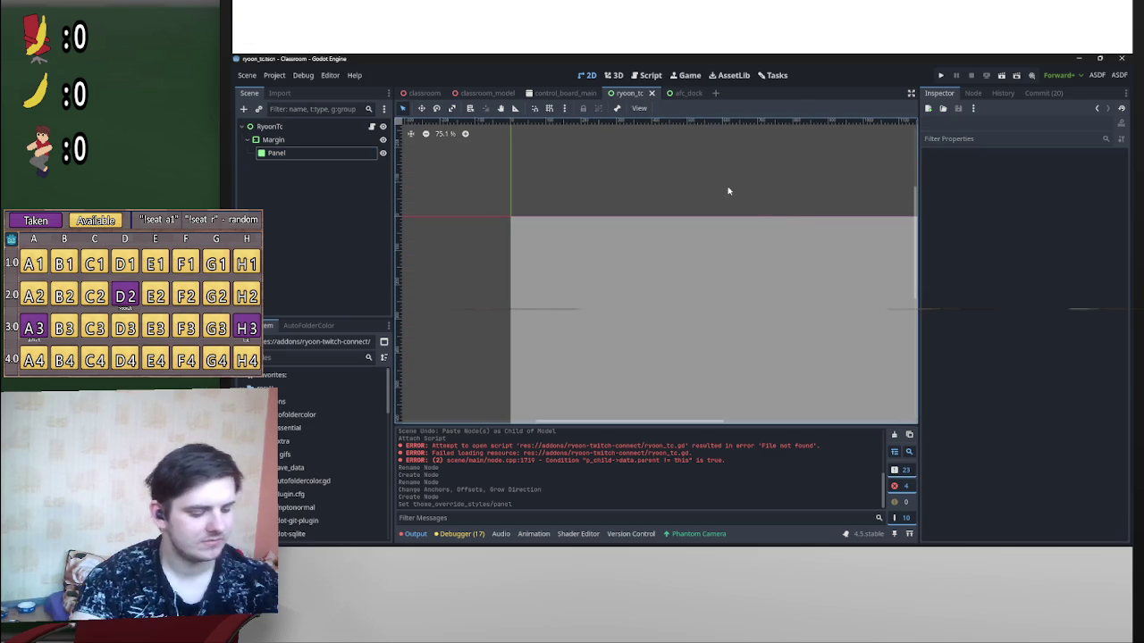
Step: Undo the StyleBoxFlat panel override with Ctrl+Z
{"action": "key", "text": "ctrl+z"}
{"action": "scroll", "coordinate": [649, 184], "scroll_direction": "right", "scroll_amount": 3}
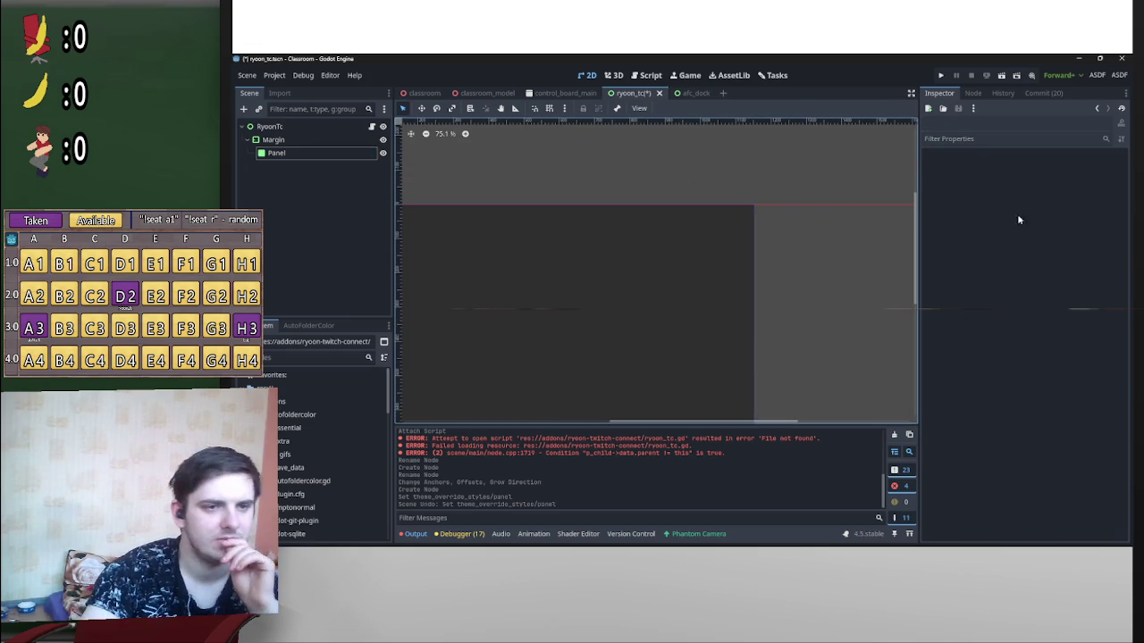
{"action": "scroll", "coordinate": [810, 184], "scroll_direction": "left", "scroll_amount": 2}
{"action": "scroll", "coordinate": [873, 179], "scroll_direction": "down", "scroll_amount": 2}
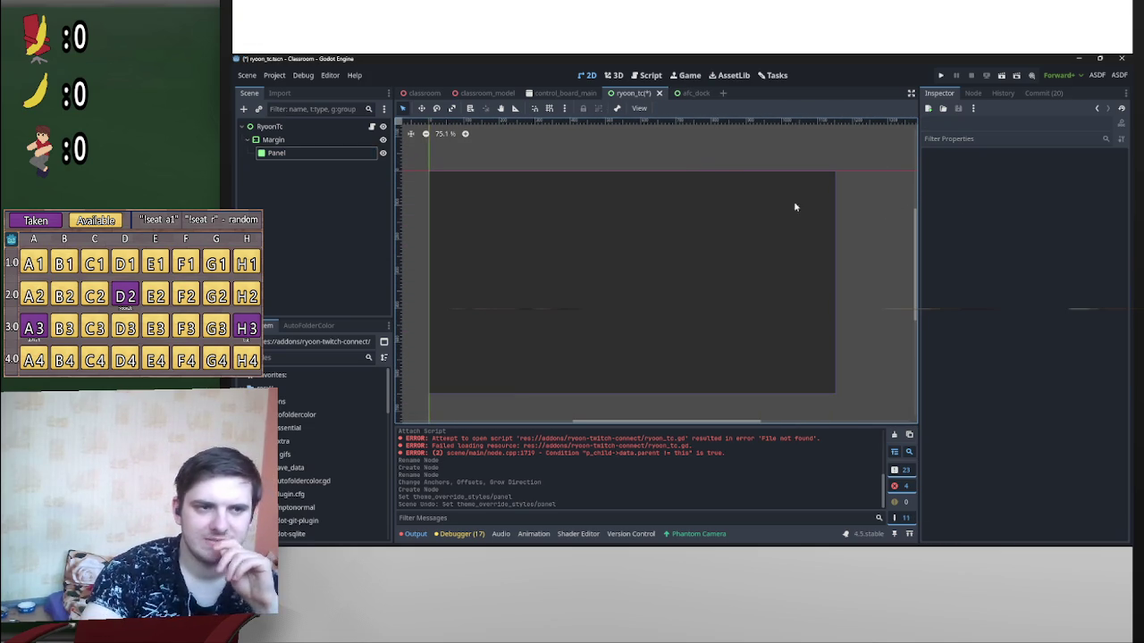
Step: Browse the AssetLib, Tasks, Game and Script screens, then return to 2D and select Panel
{"action": "left_click", "coordinate": [728, 75]}
{"action": "left_click", "coordinate": [772, 75]}
{"action": "left_click", "coordinate": [688, 76]}
{"action": "left_click", "coordinate": [648, 78]}
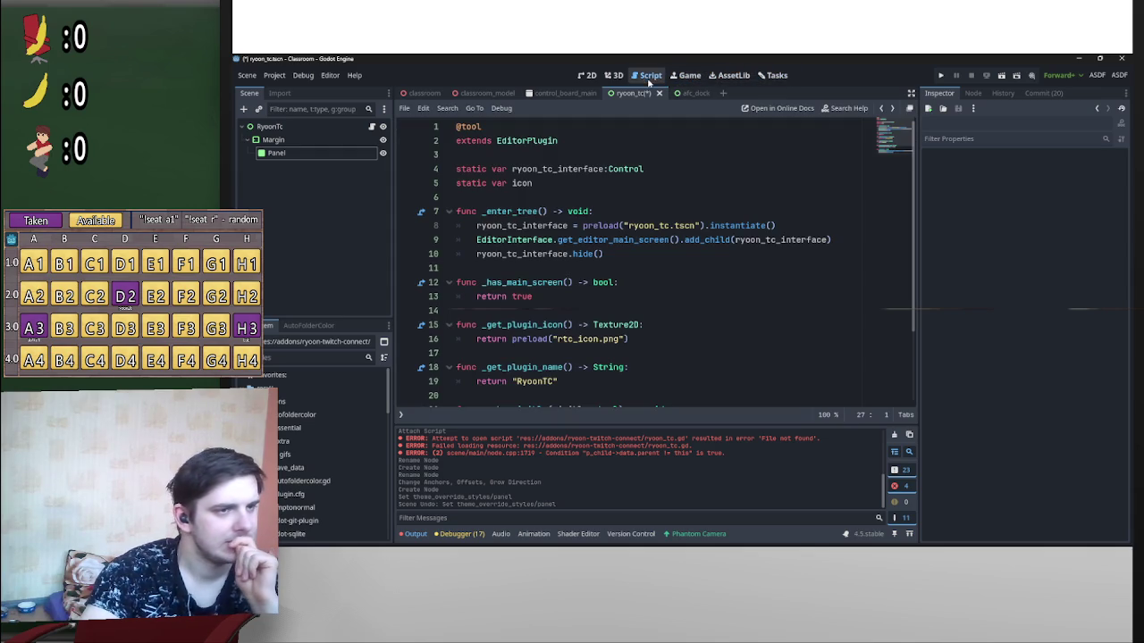
{"action": "left_click", "coordinate": [587, 75]}
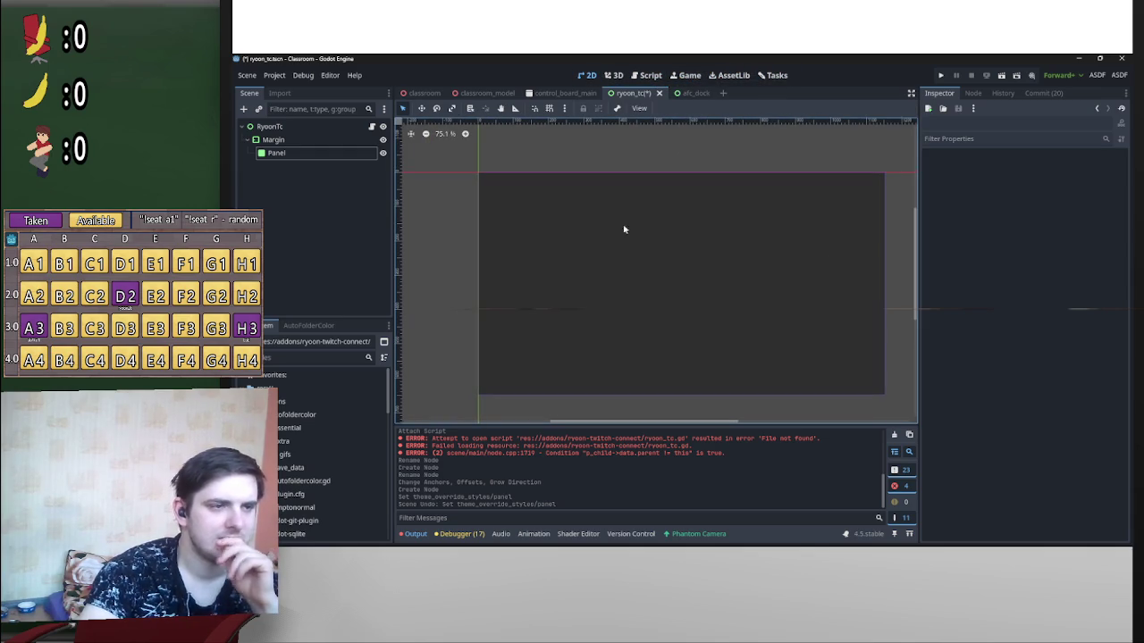
{"action": "left_click", "coordinate": [323, 154]}
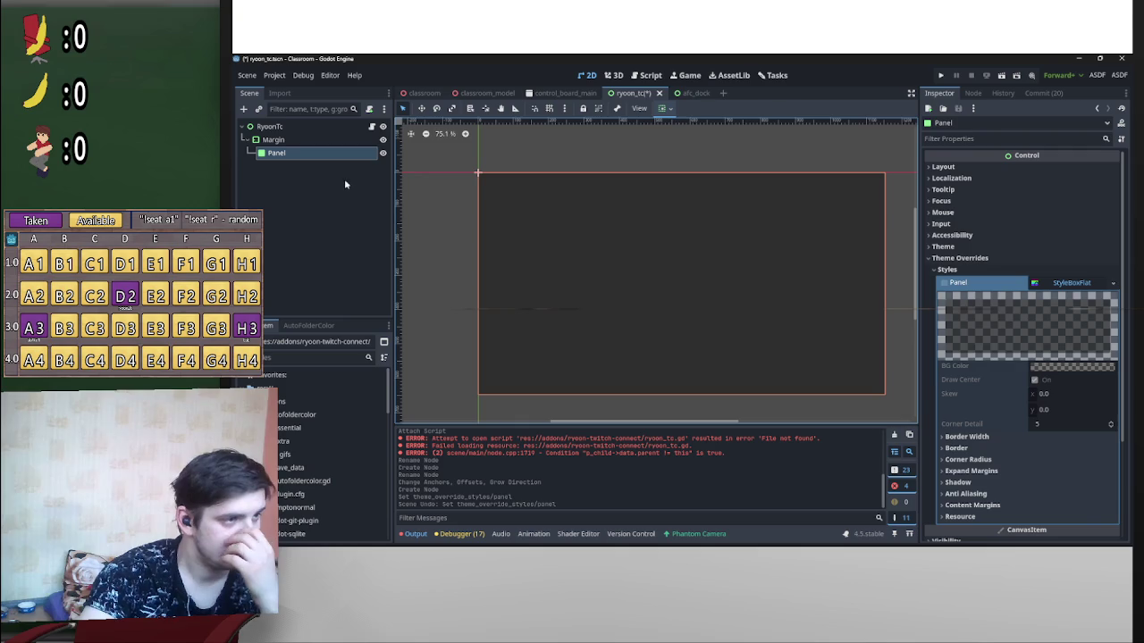
Step: Set Margin's left, top, right and bottom margin constants to 25
{"action": "left_click", "coordinate": [295, 140]}
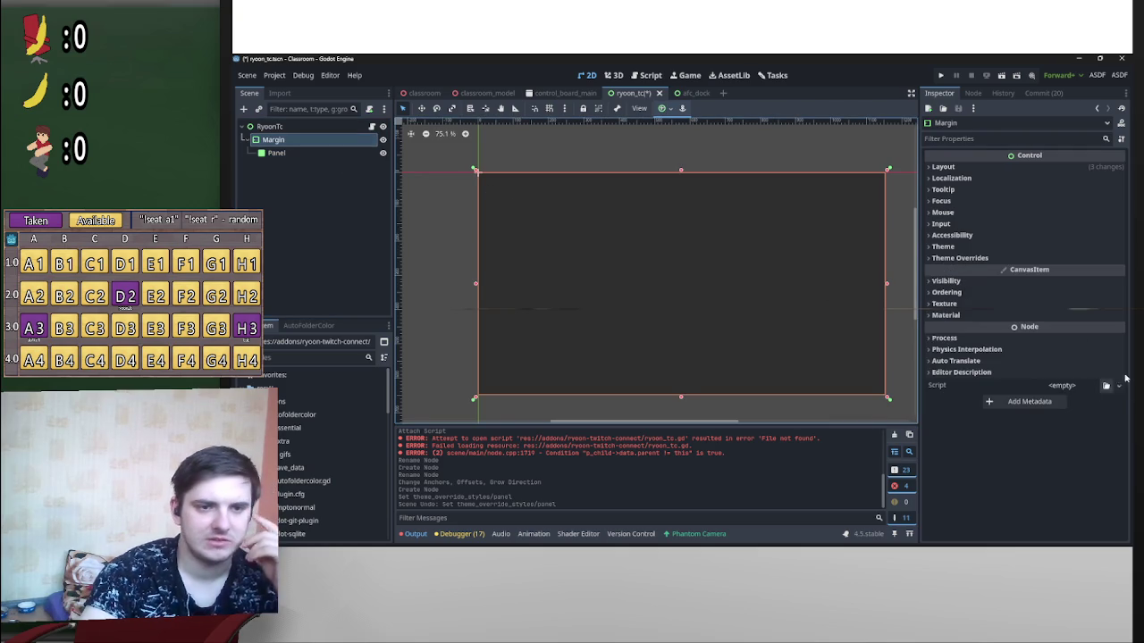
{"action": "left_click", "coordinate": [1010, 258]}
{"action": "left_click", "coordinate": [1012, 269]}
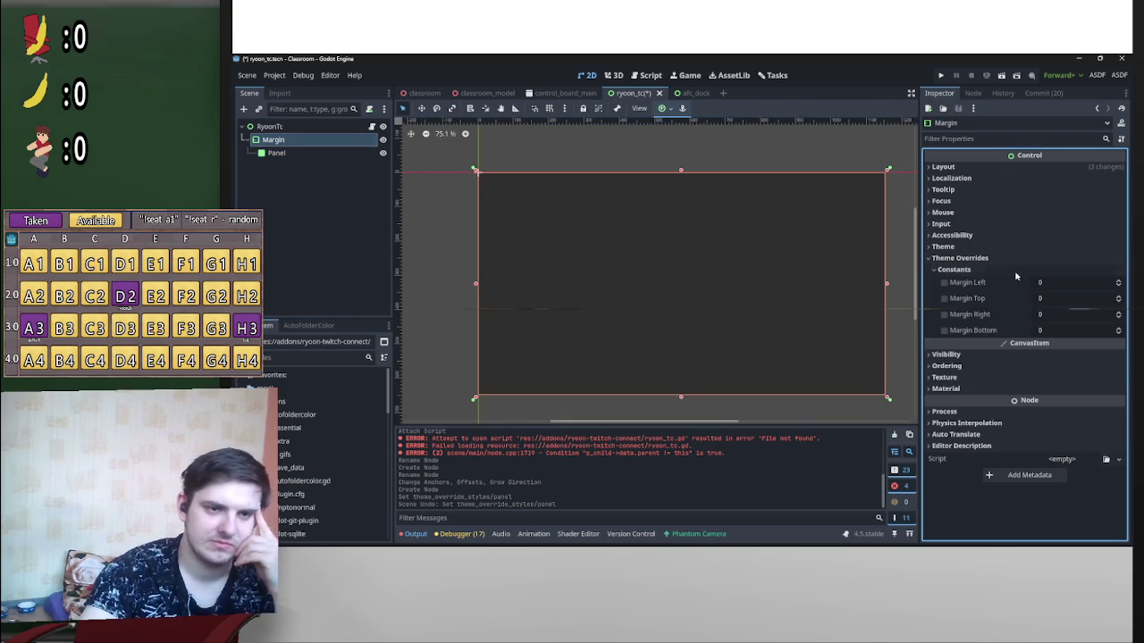
{"action": "left_click", "coordinate": [1077, 286]}
{"action": "type", "text": "25"}
{"action": "left_click", "coordinate": [1071, 302]}
{"action": "type", "text": "25"}
{"action": "left_click", "coordinate": [1075, 317]}
{"action": "type", "text": "25"}
{"action": "left_click", "coordinate": [1079, 333]}
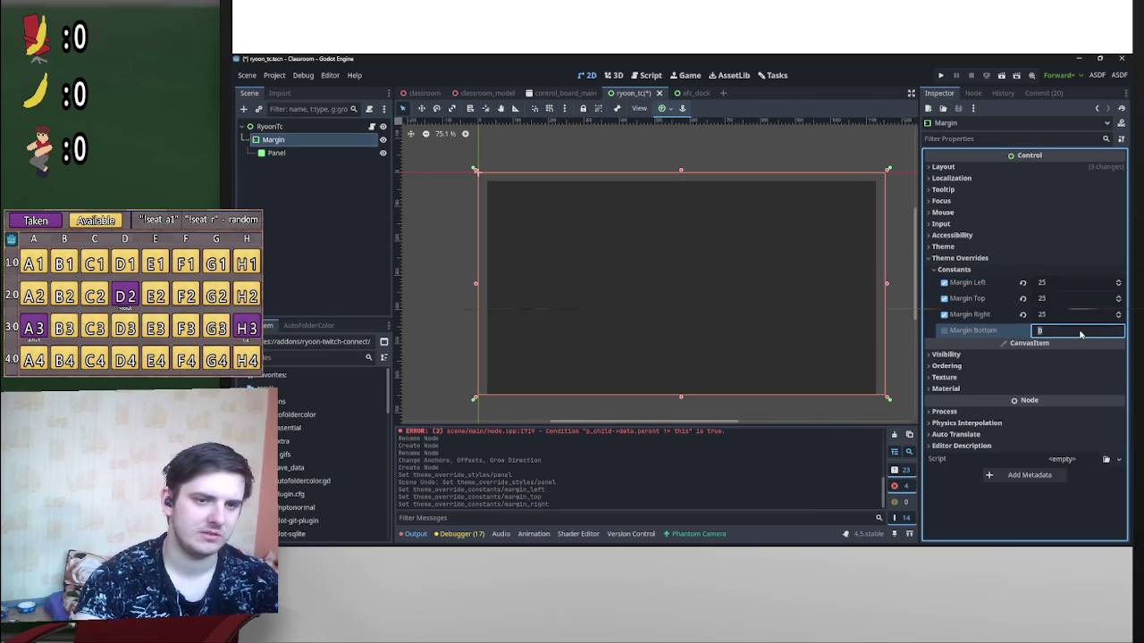
{"action": "key", "text": "Return"}
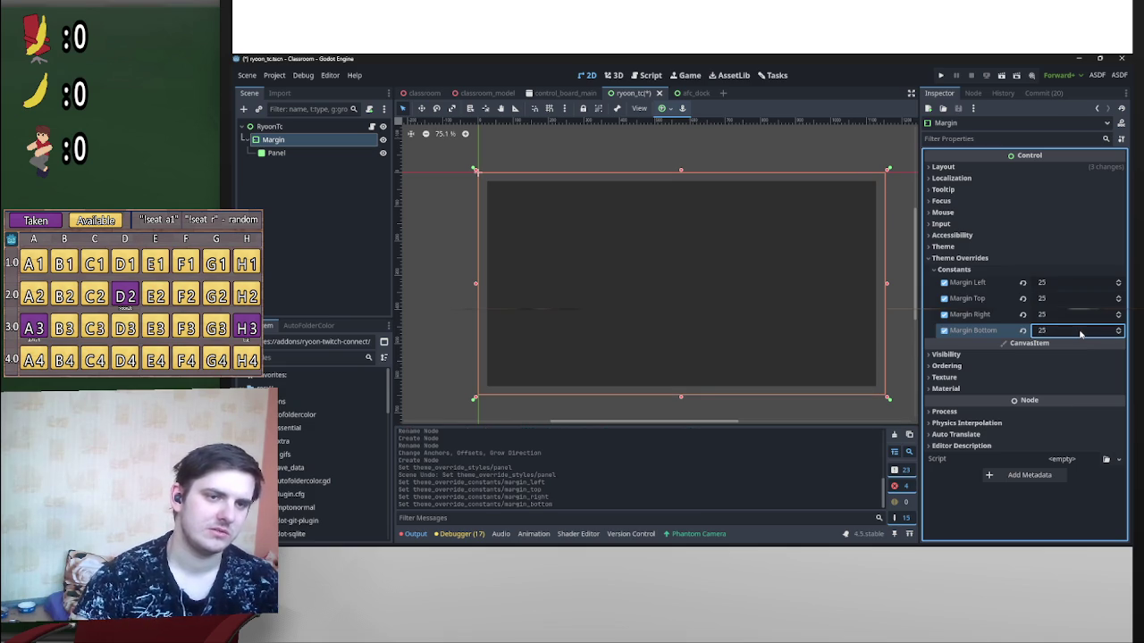
Step: Move Panel out of Margin, anchor it Full Rect, and order Margin after it
{"action": "mouse_move", "coordinate": [290, 153]}
{"action": "left_mouse_down"}
{"action": "mouse_move", "coordinate": [304, 139]}
{"action": "mouse_move", "coordinate": [288, 134]}
{"action": "left_mouse_up"}
{"action": "left_click", "coordinate": [670, 110]}
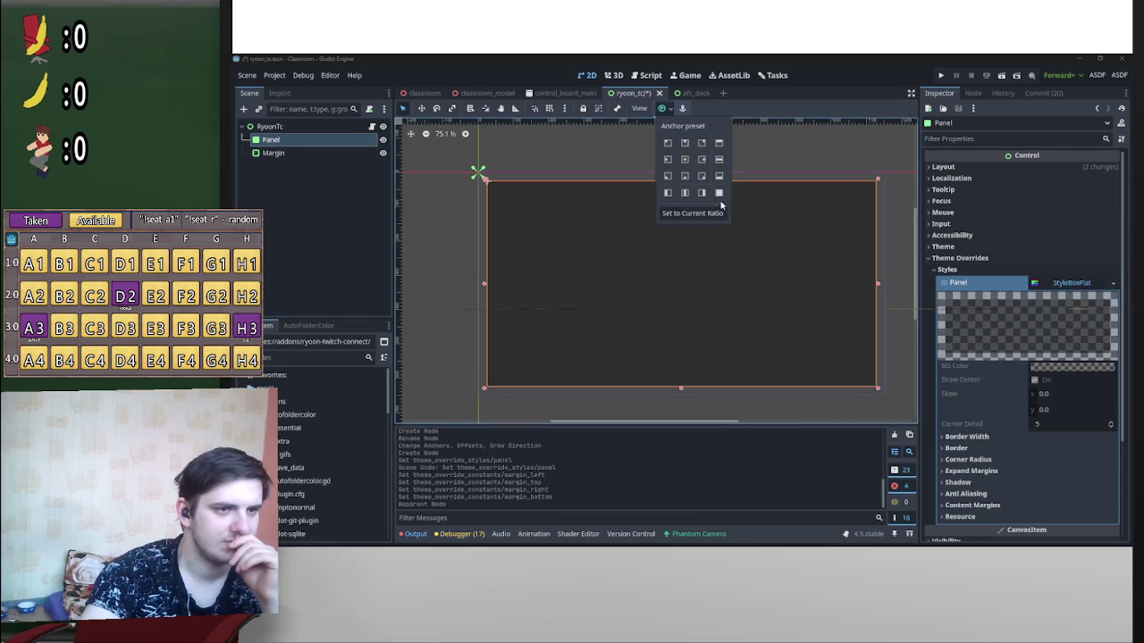
{"action": "left_click", "coordinate": [718, 192]}
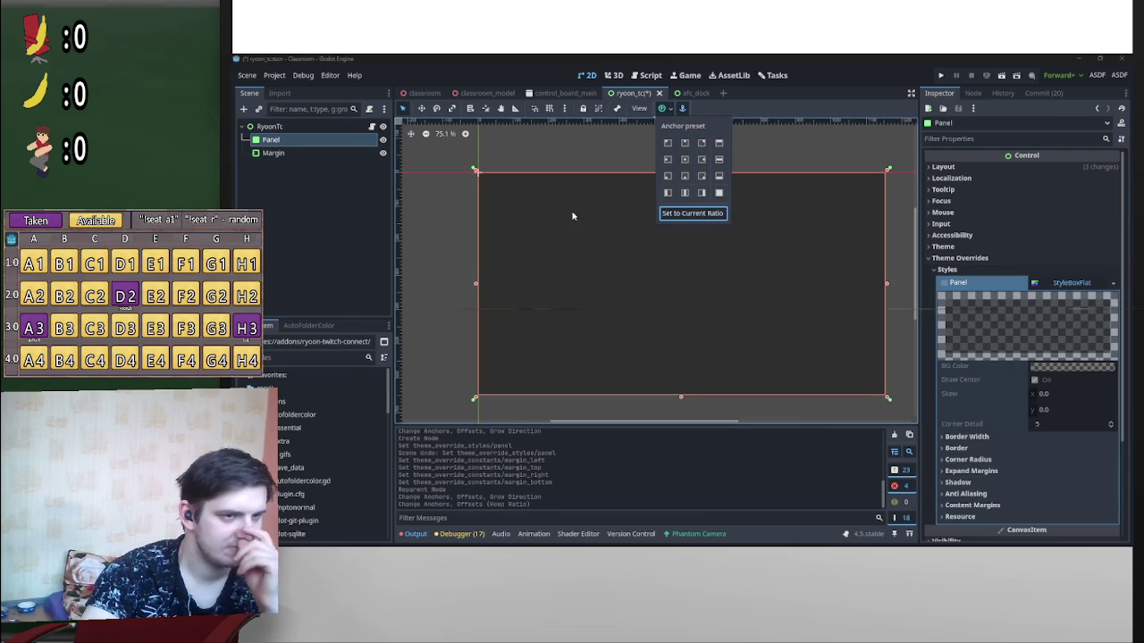
{"action": "left_click", "coordinate": [717, 193]}
{"action": "left_click", "coordinate": [268, 192]}
{"action": "left_click", "coordinate": [303, 153]}
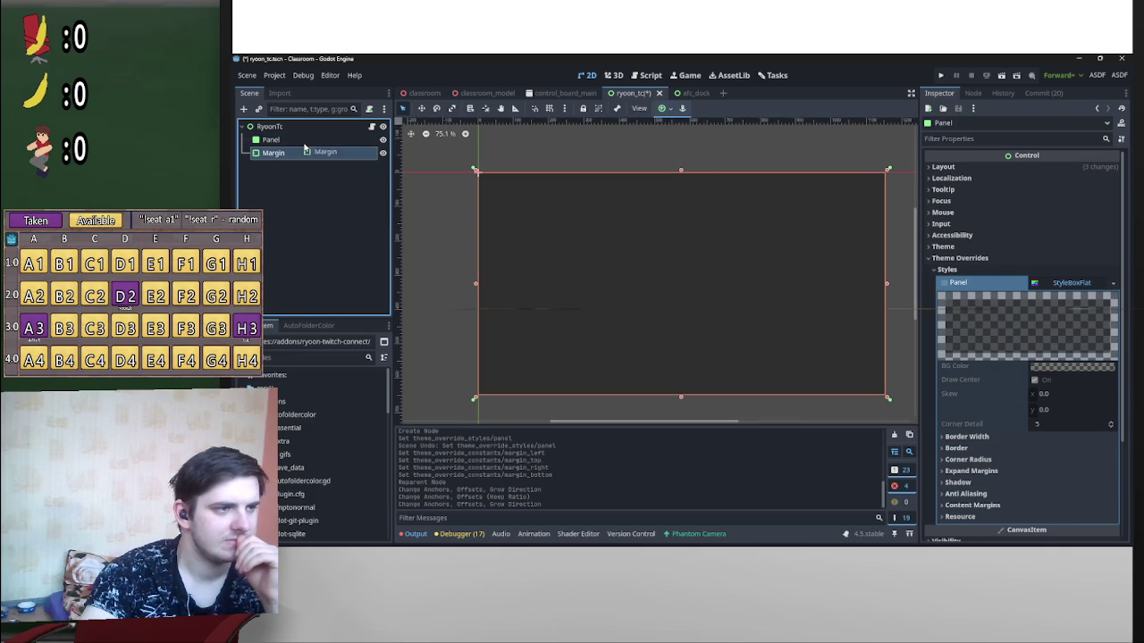
{"action": "mouse_move", "coordinate": [297, 156]}
{"action": "left_mouse_down"}
{"action": "mouse_move", "coordinate": [308, 135]}
{"action": "mouse_move", "coordinate": [307, 161]}
{"action": "left_mouse_up"}
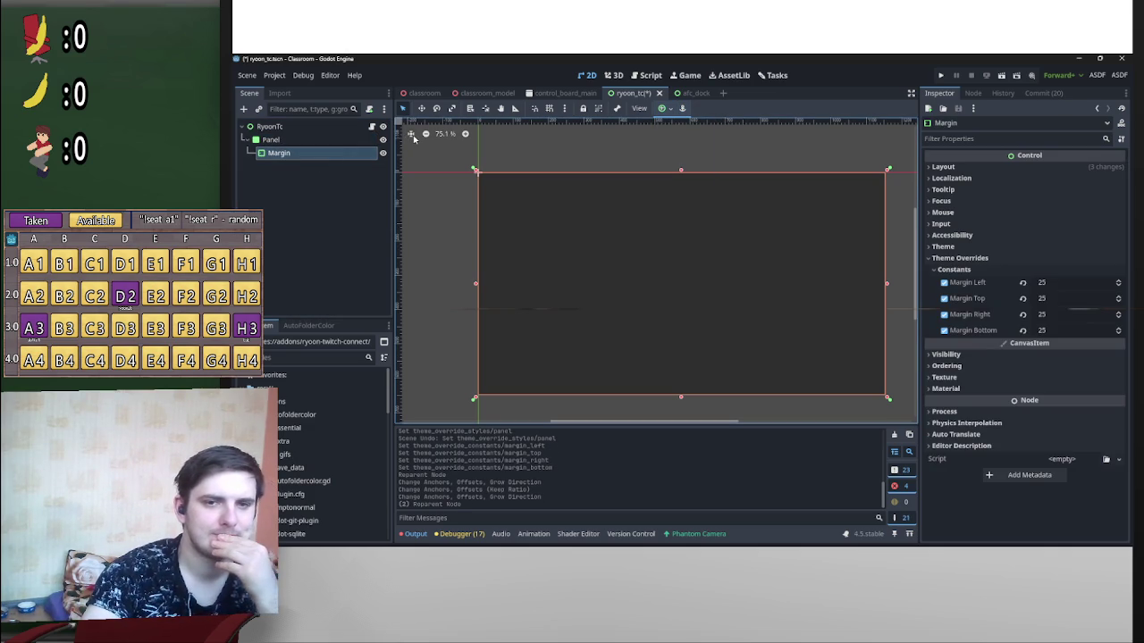
{"action": "right_click", "coordinate": [286, 153]}
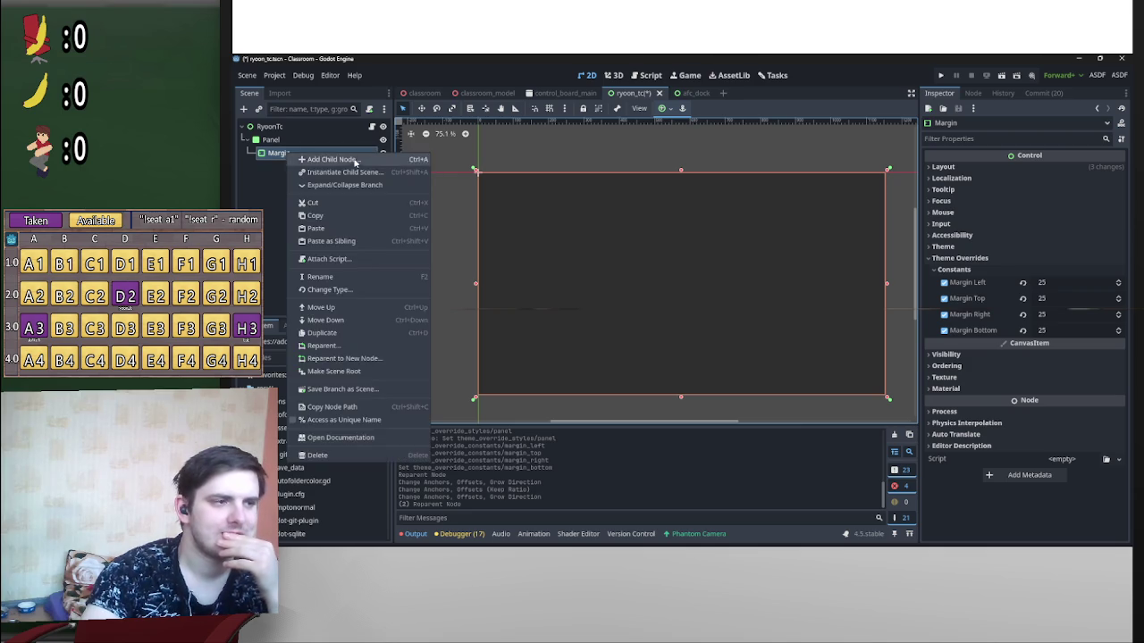
Step: Add a VBoxContainer under Margin and rename it VBox
{"action": "left_click", "coordinate": [308, 160]}
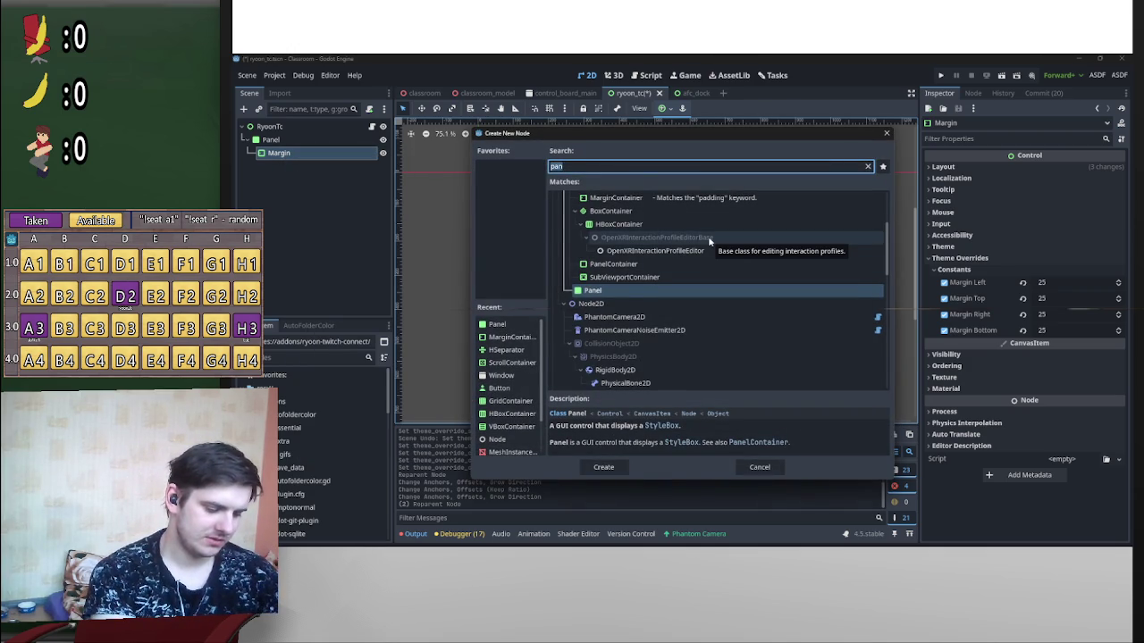
{"action": "type", "text": "vb"}
{"action": "key", "text": "Return"}
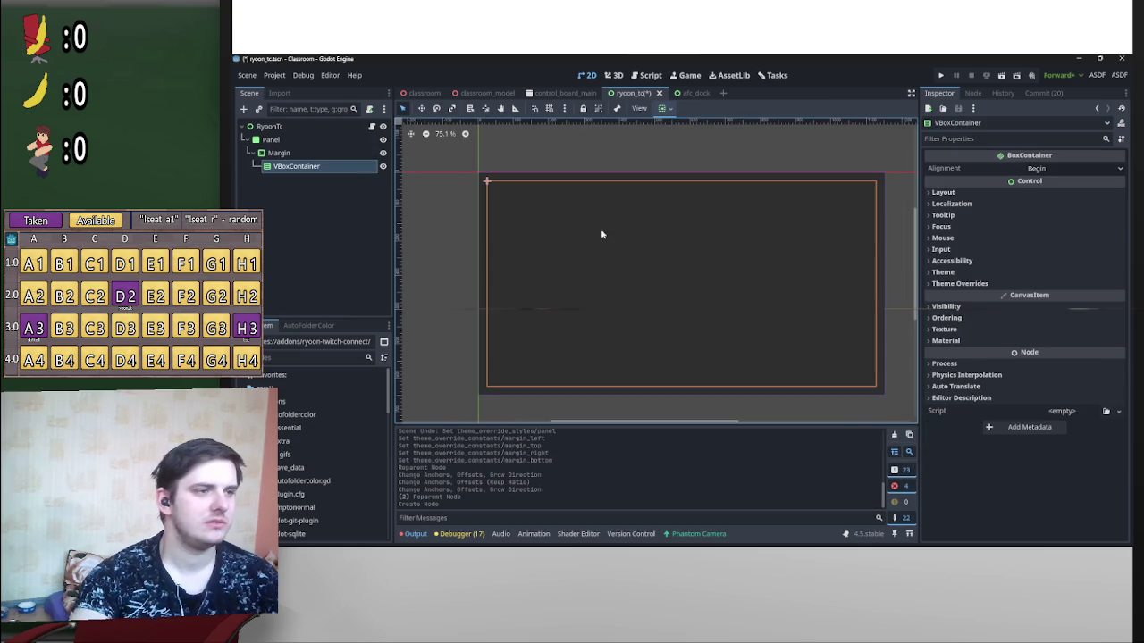
{"action": "double_click", "coordinate": [298, 168]}
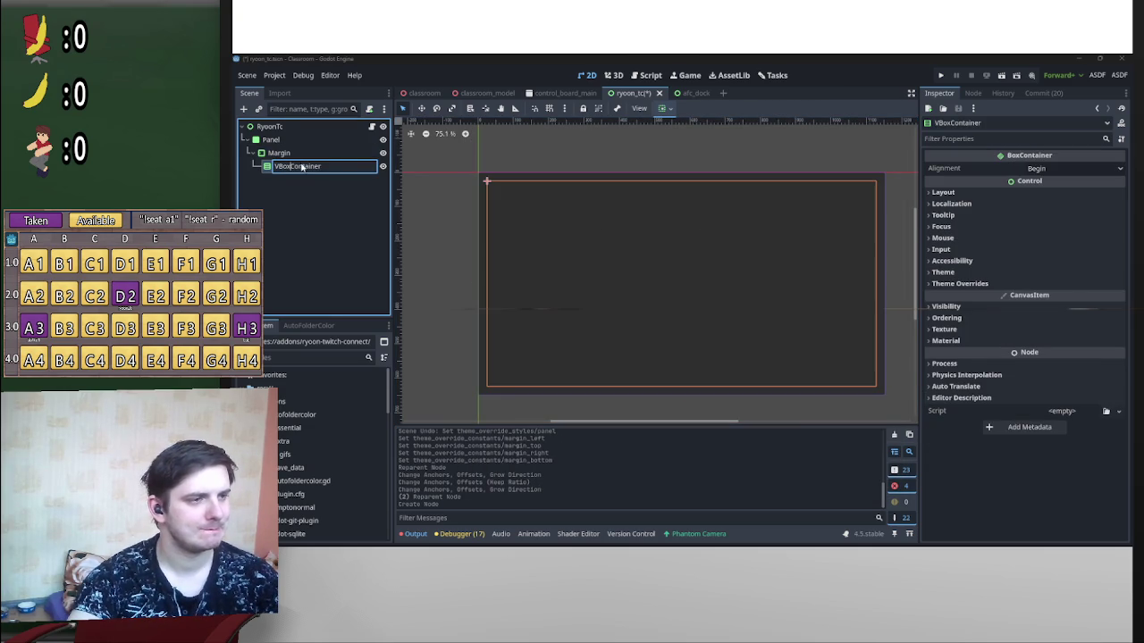
{"action": "key", "text": "BackSpace"}
{"action": "key", "text": "Return"}
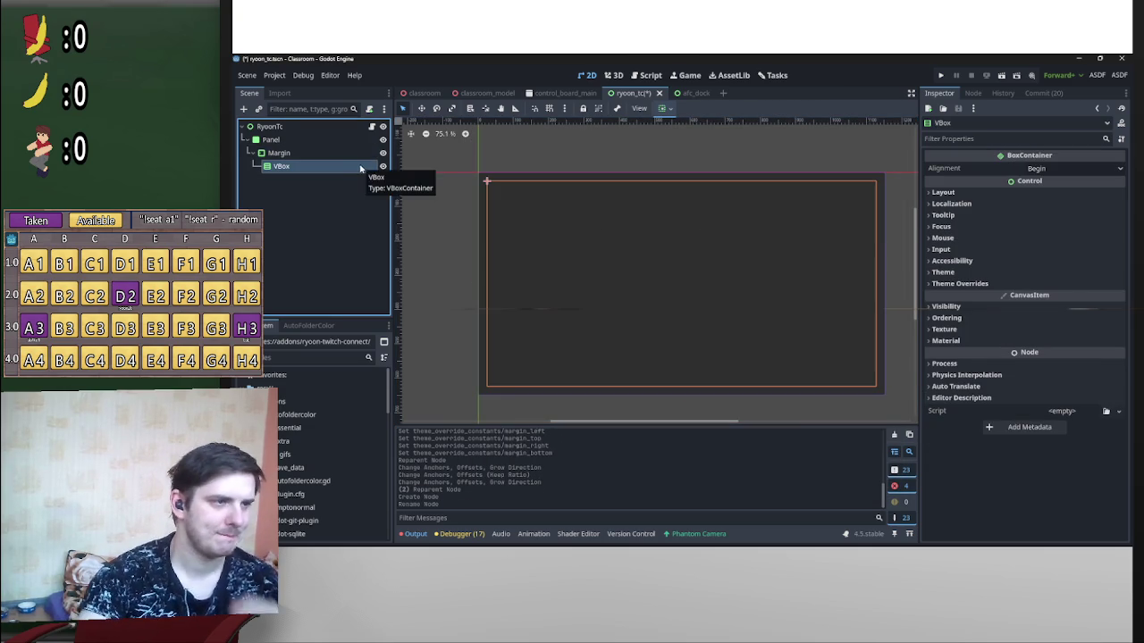
Step: Start adding a child to VBox, searching for 'hbo'
{"action": "right_click", "coordinate": [331, 170]}
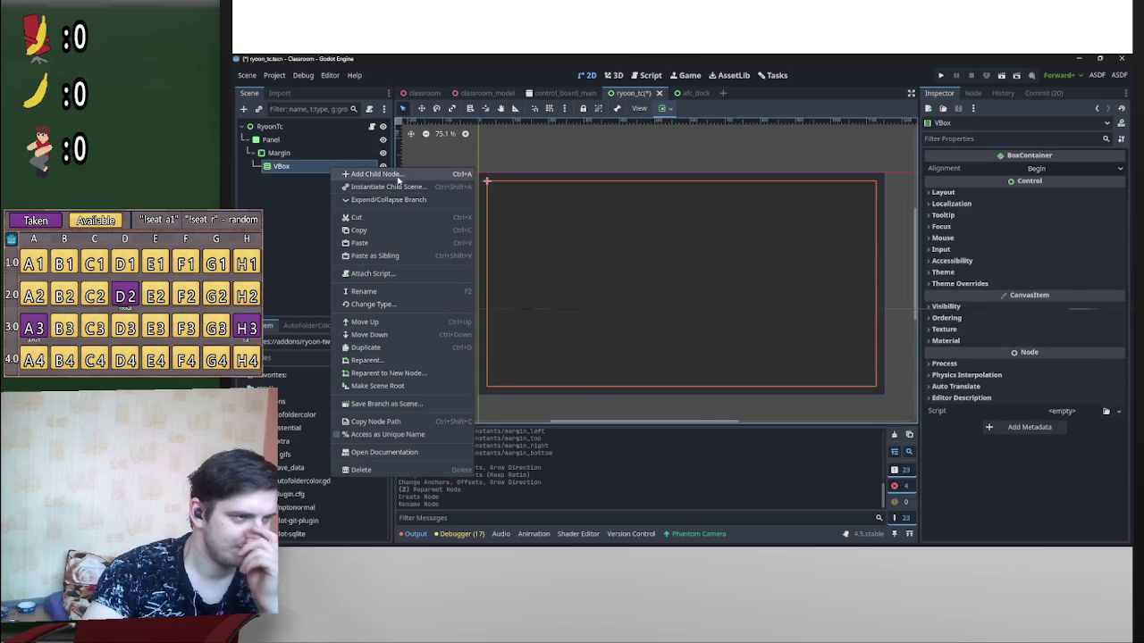
{"action": "left_click", "coordinate": [366, 172]}
{"action": "left_click", "coordinate": [758, 466]}
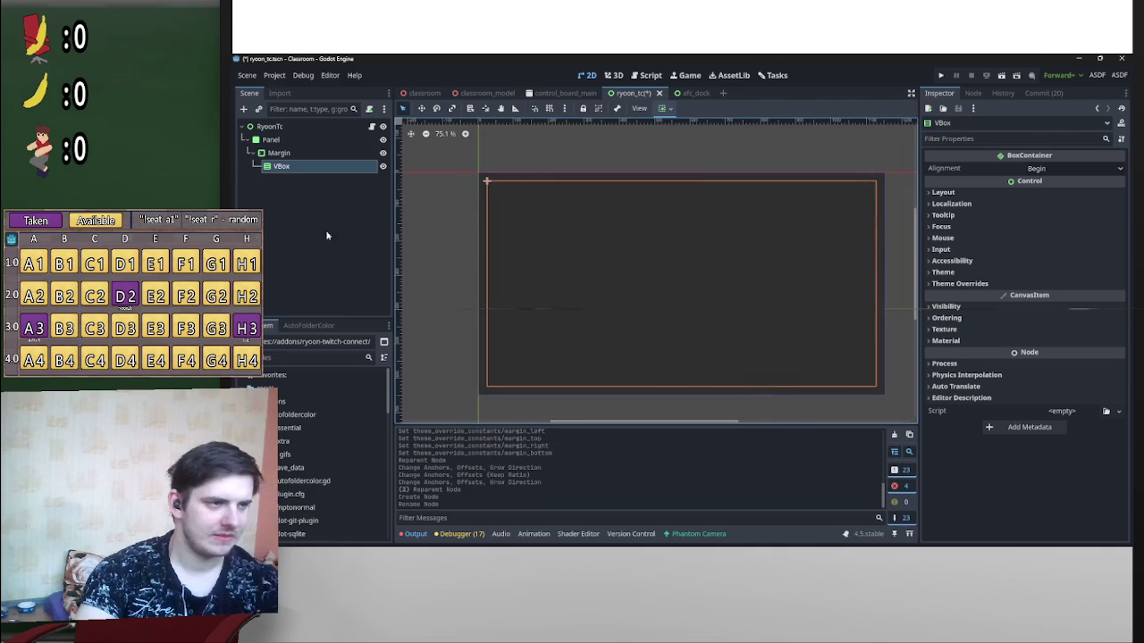
{"action": "right_click", "coordinate": [301, 168]}
{"action": "left_click", "coordinate": [389, 175]}
{"action": "type", "text": "hbo"}
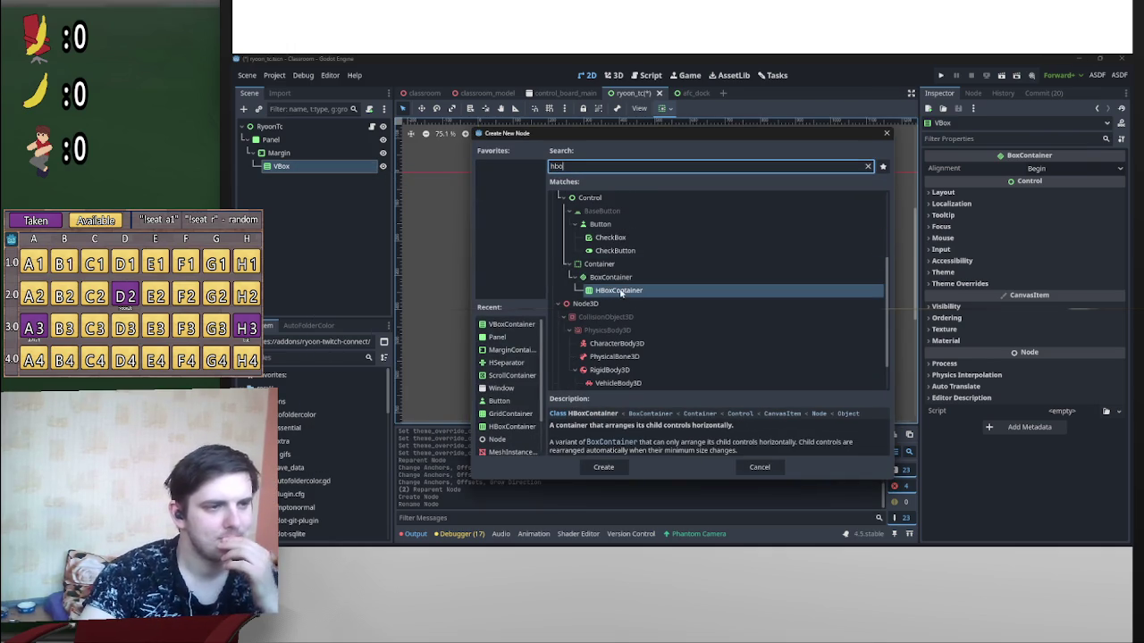
Step: Create an HBoxContainer under VBox and rename it HBox
{"action": "double_click", "coordinate": [621, 292]}
{"action": "double_click", "coordinate": [294, 181]}
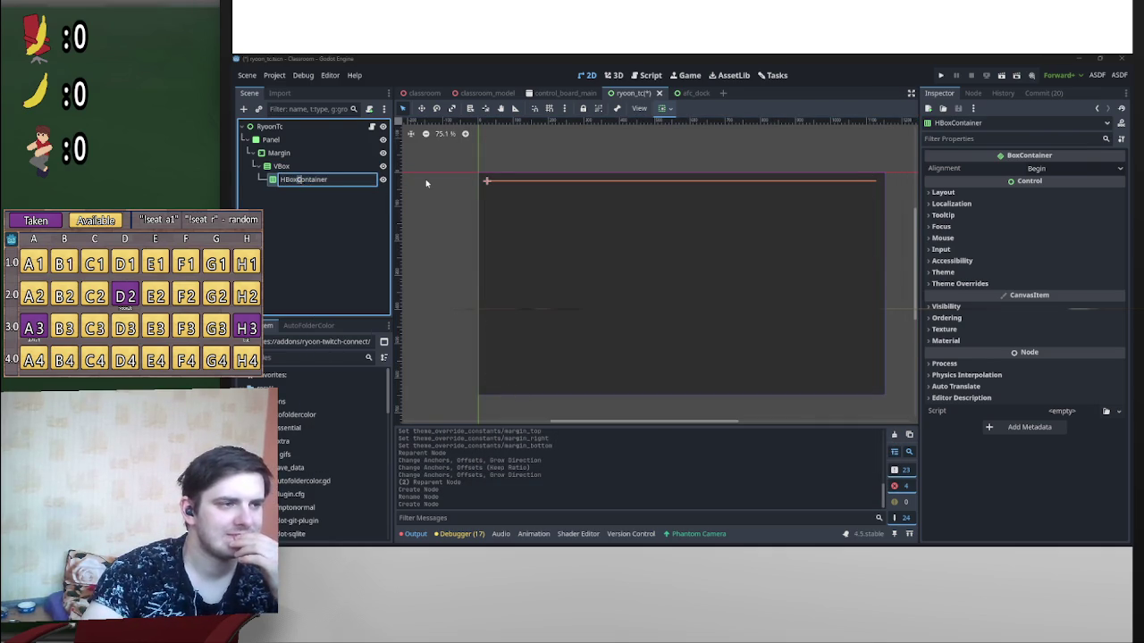
{"action": "type", "text": "HBox"}
{"action": "key", "text": "Return"}
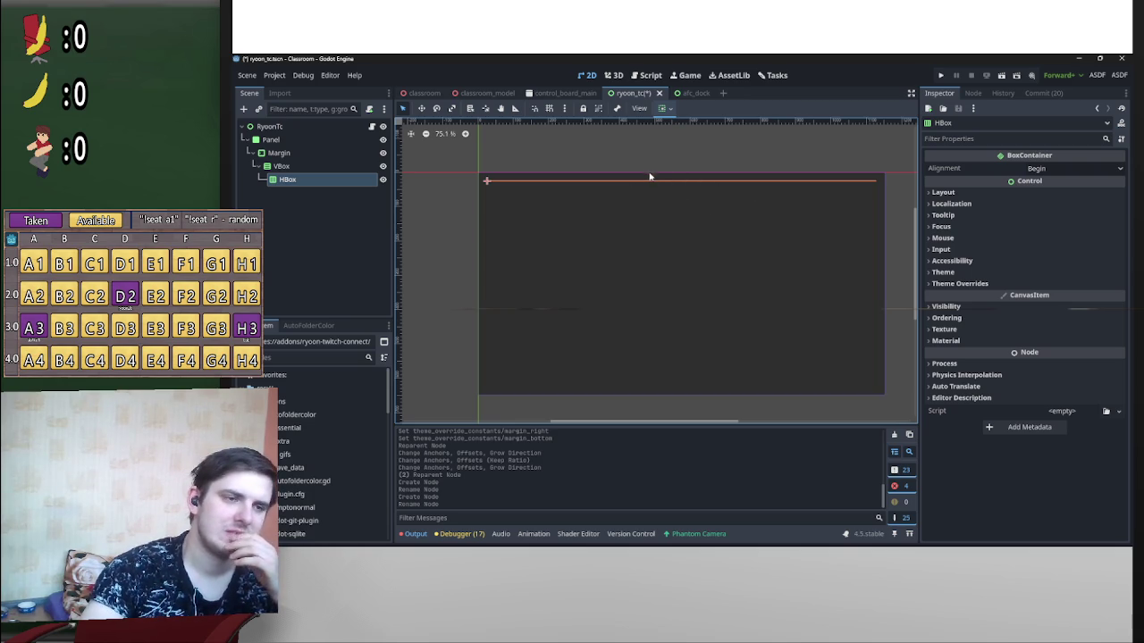
Step: Enable Vertical Expand in HBox's container sizing
{"action": "right_click", "coordinate": [319, 181]}
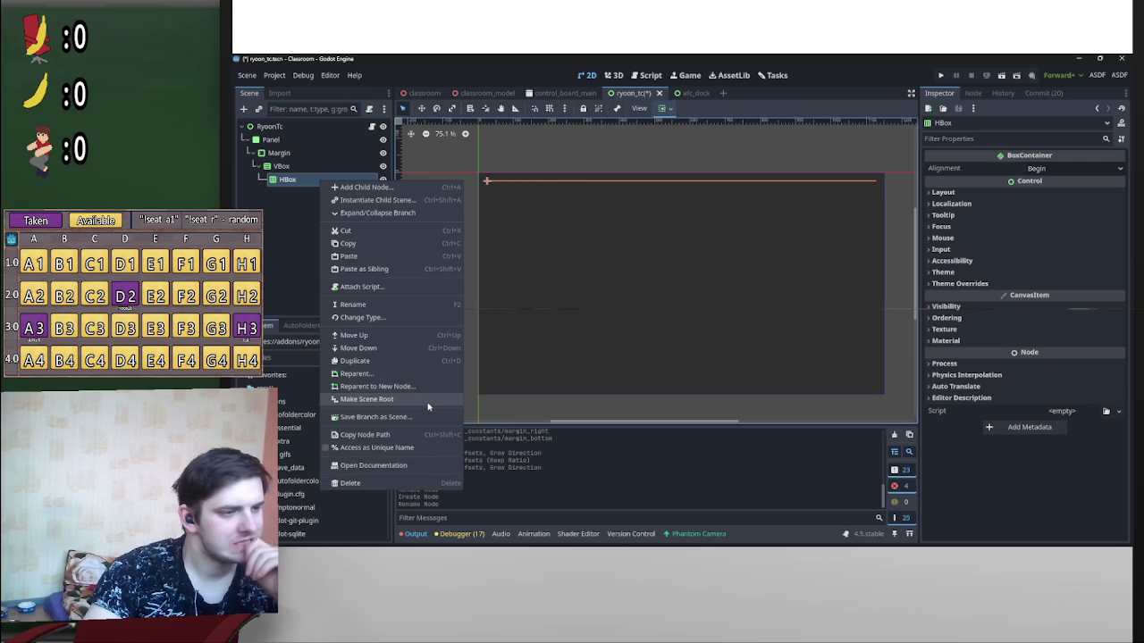
{"action": "left_click", "coordinate": [665, 108]}
{"action": "left_click", "coordinate": [664, 108]}
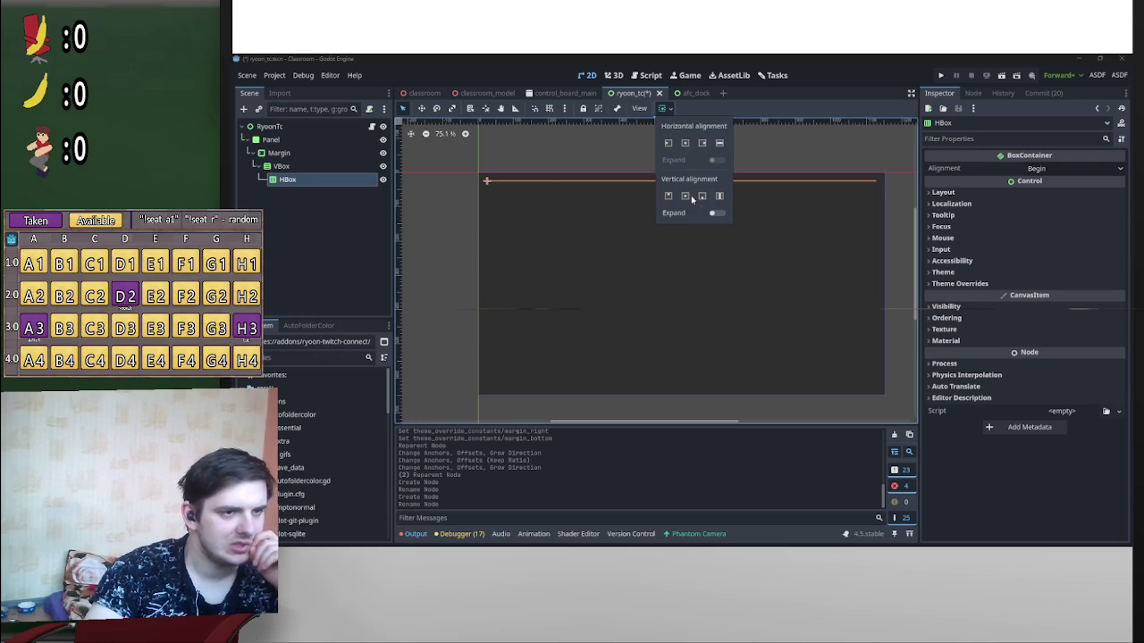
{"action": "left_click", "coordinate": [715, 213]}
{"action": "right_click", "coordinate": [317, 177]}
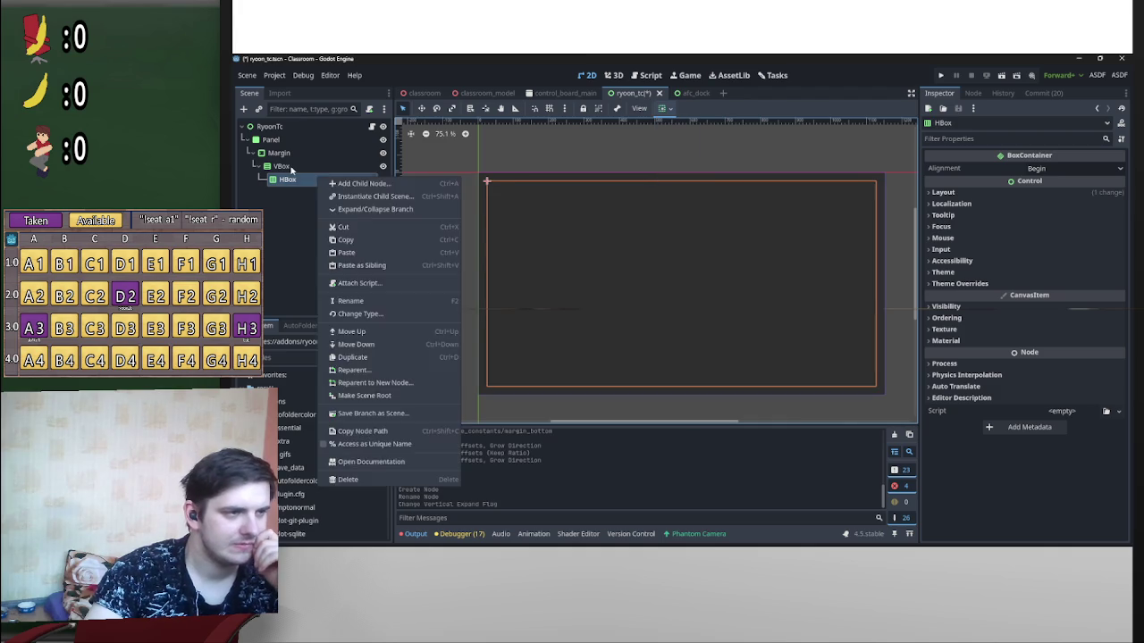
{"action": "right_click", "coordinate": [293, 168]}
{"action": "left_click", "coordinate": [320, 174]}
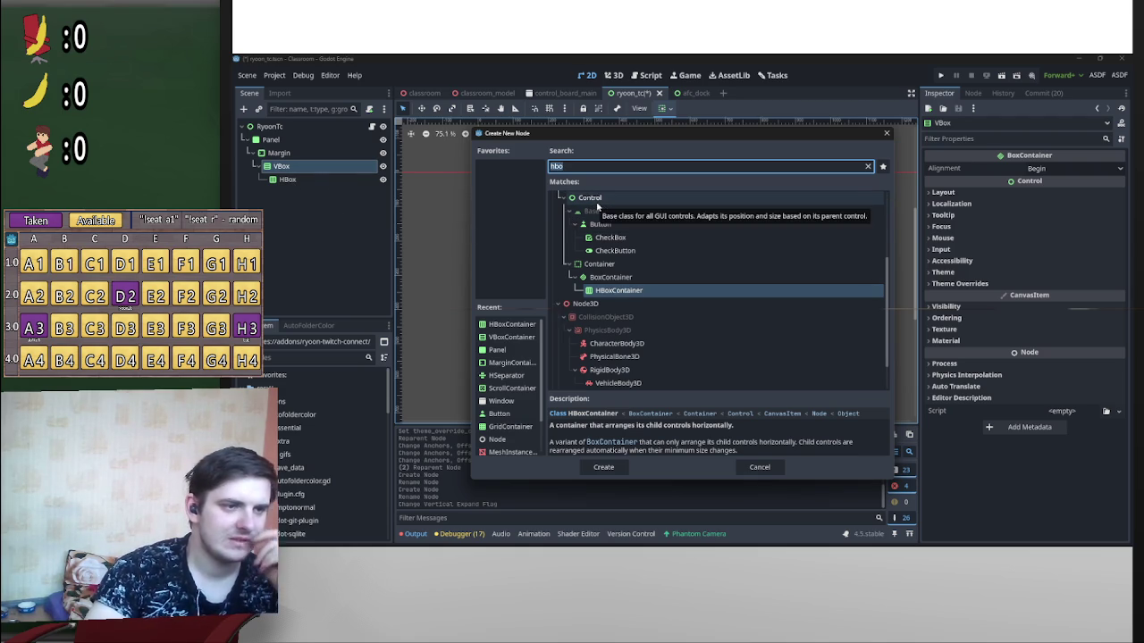
Step: Add a Control node under VBox set to expand vertically
{"action": "double_click", "coordinate": [597, 205]}
{"action": "right_click", "coordinate": [295, 196]}
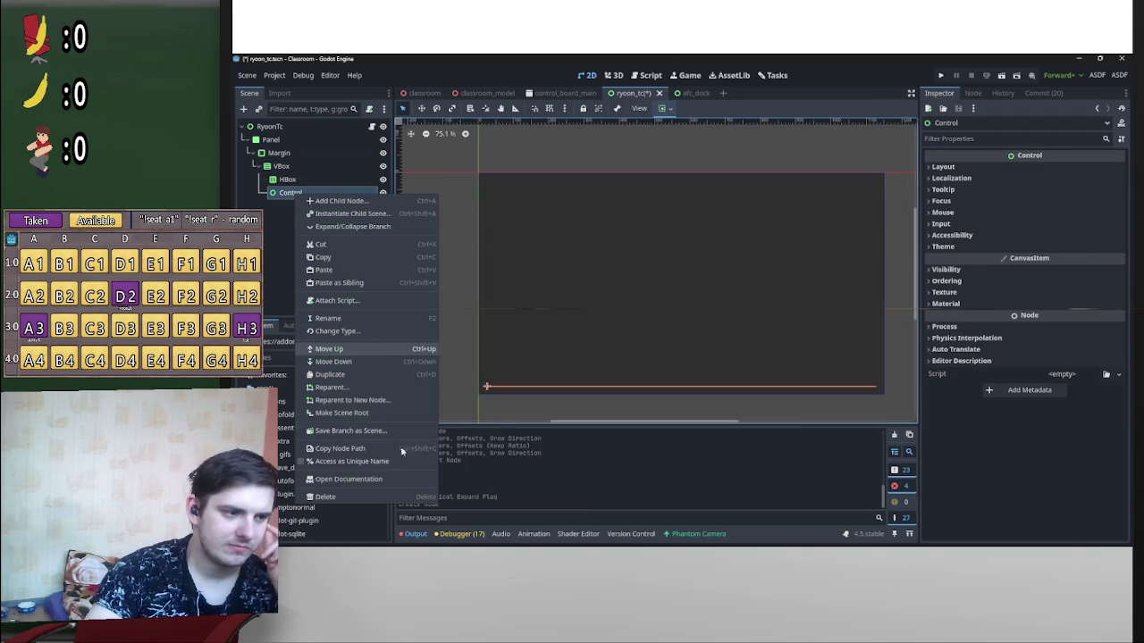
{"action": "left_click", "coordinate": [665, 109]}
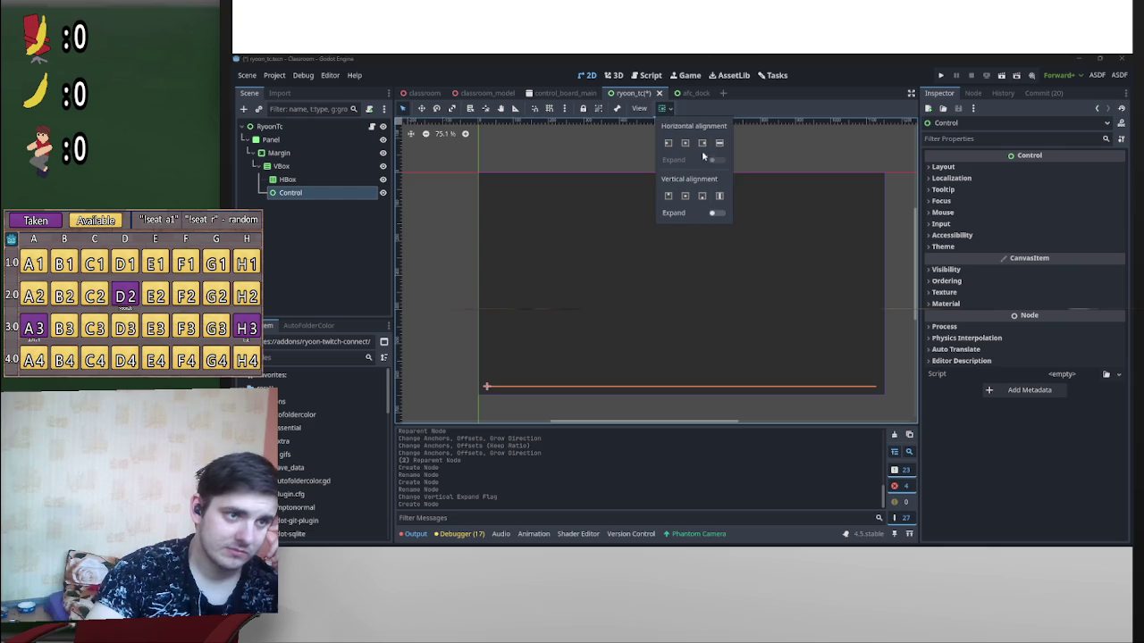
{"action": "left_click", "coordinate": [716, 212]}
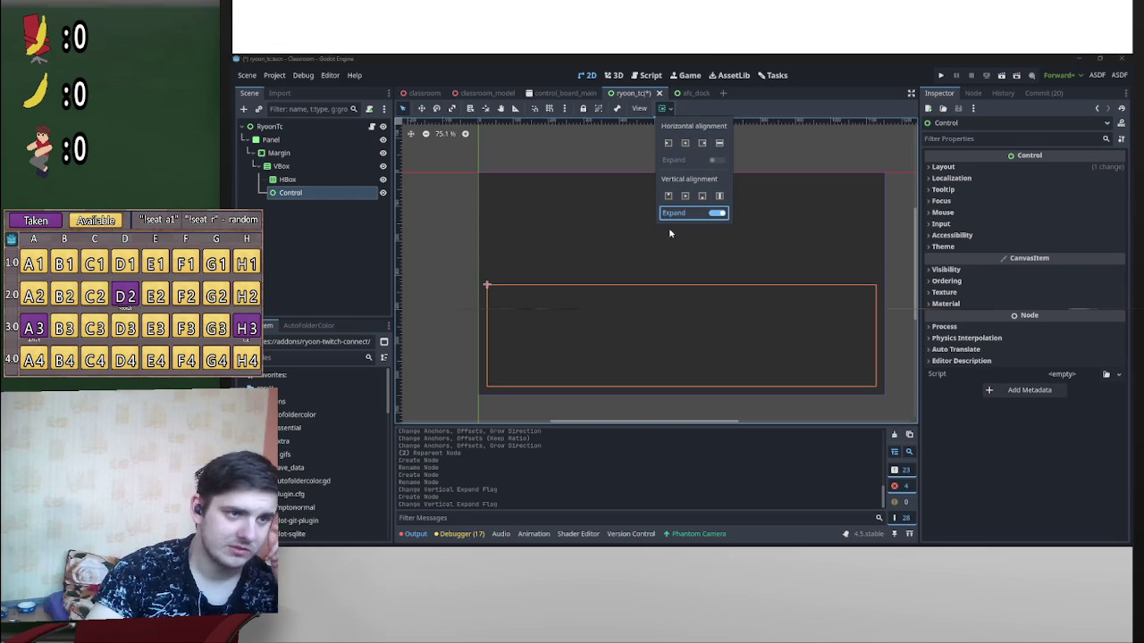
Step: Set HBox's stretch ratio to 0.1
{"action": "left_click", "coordinate": [312, 179]}
{"action": "left_click", "coordinate": [997, 192]}
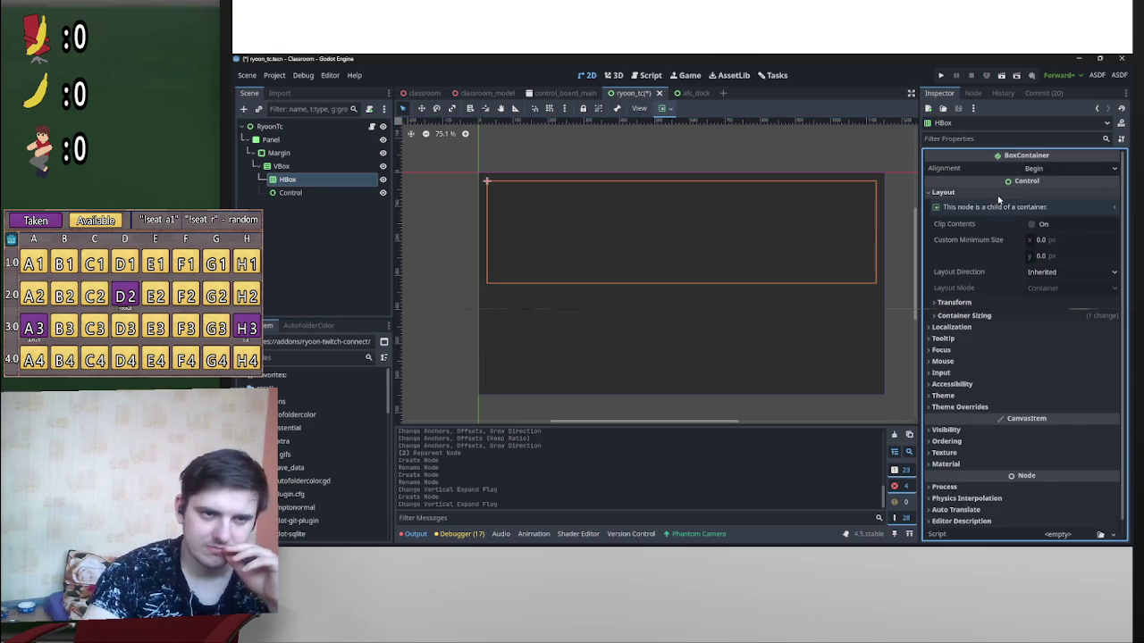
{"action": "left_click", "coordinate": [996, 316]}
{"action": "left_click", "coordinate": [1056, 375]}
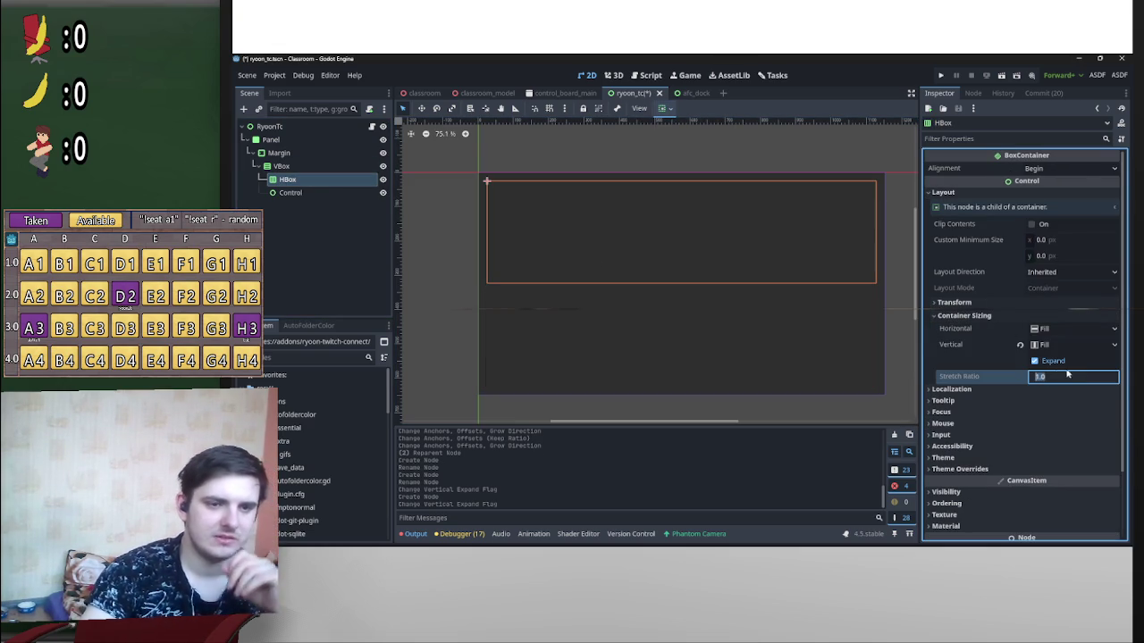
{"action": "type", "text": "0.2"}
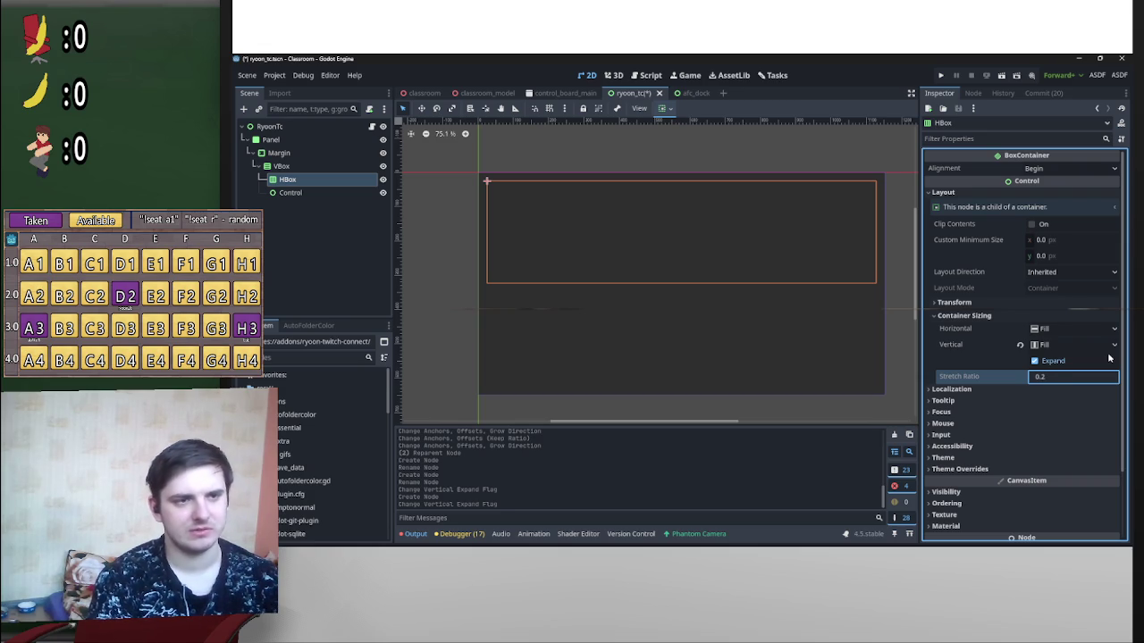
{"action": "key", "text": "Return"}
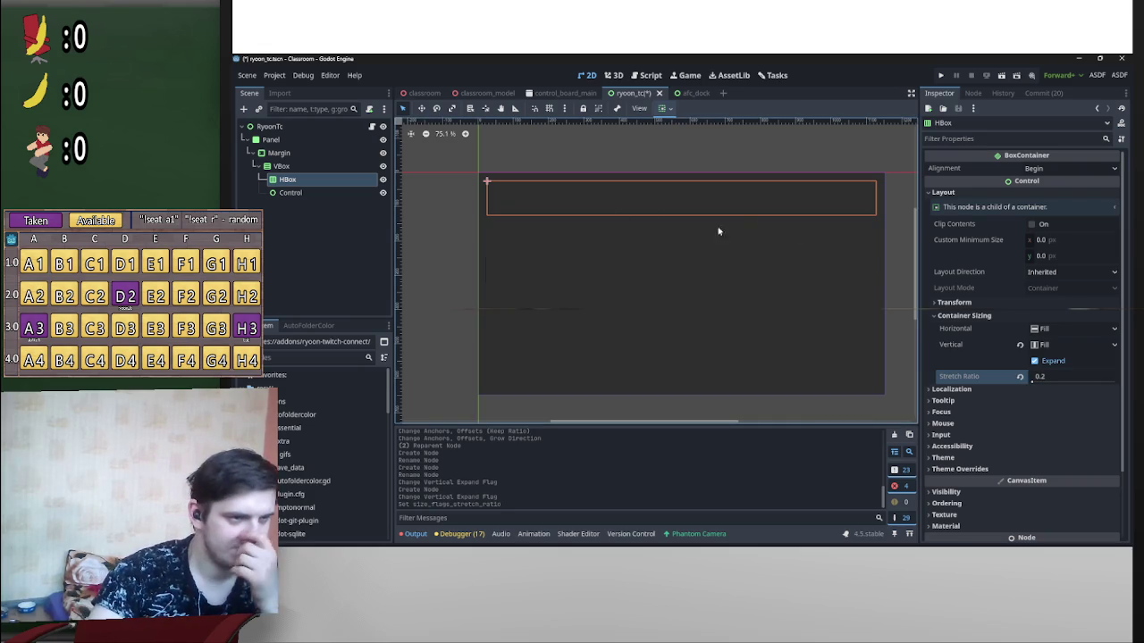
{"action": "left_click_drag", "start_coordinate": [1032, 378], "coordinate": [1047, 379]}
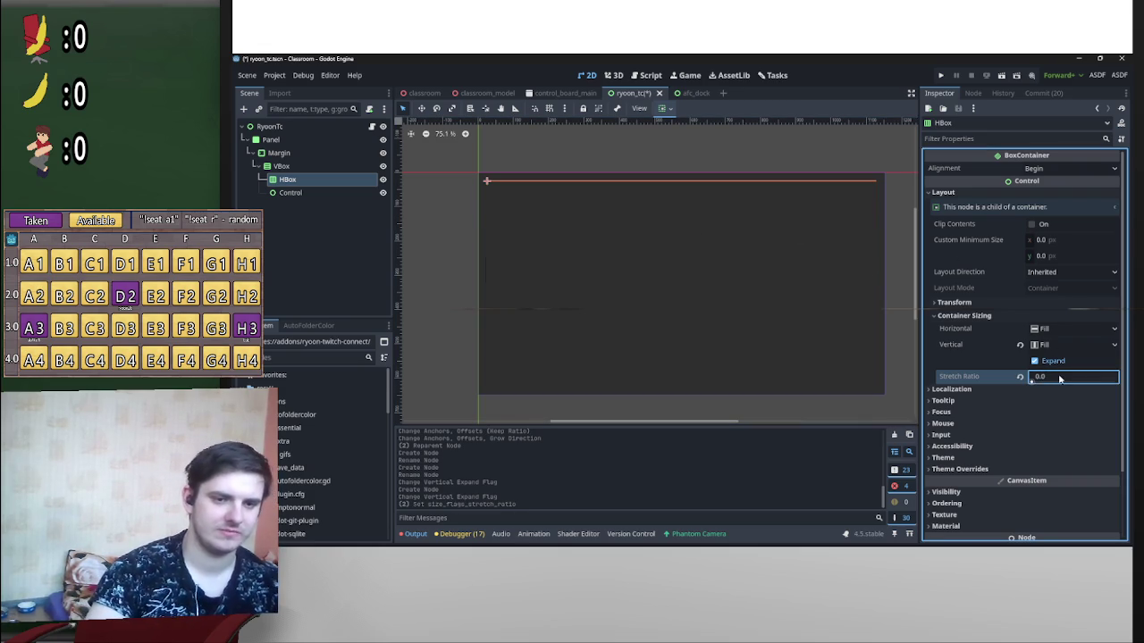
{"action": "type", "text": "0"}
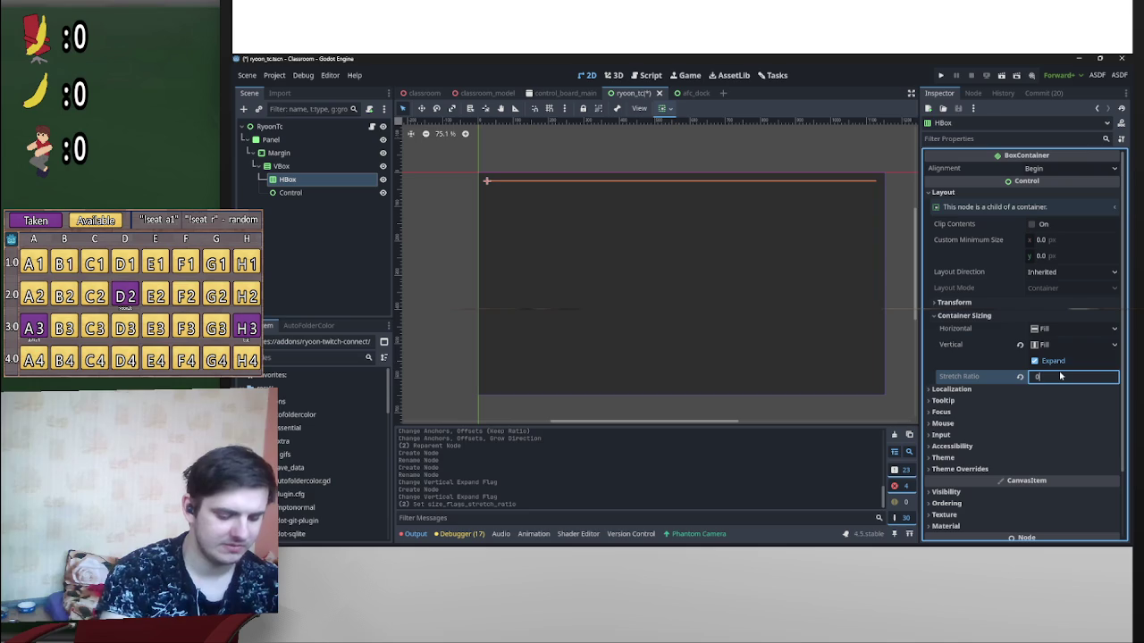
{"action": "key", "text": "Return"}
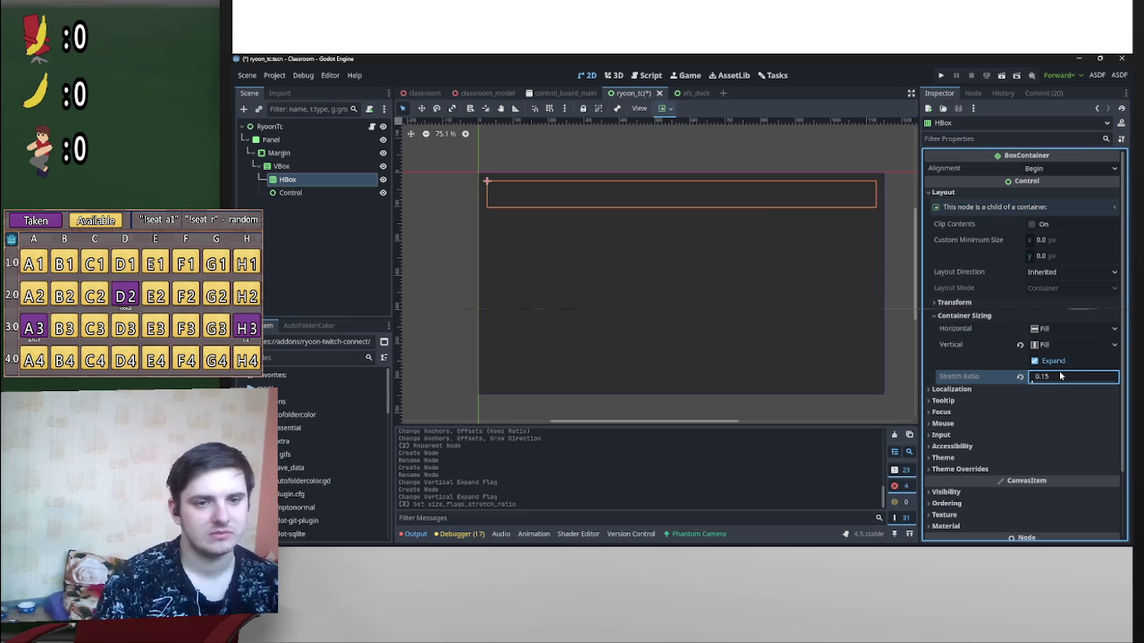
{"action": "left_click", "coordinate": [1077, 377]}
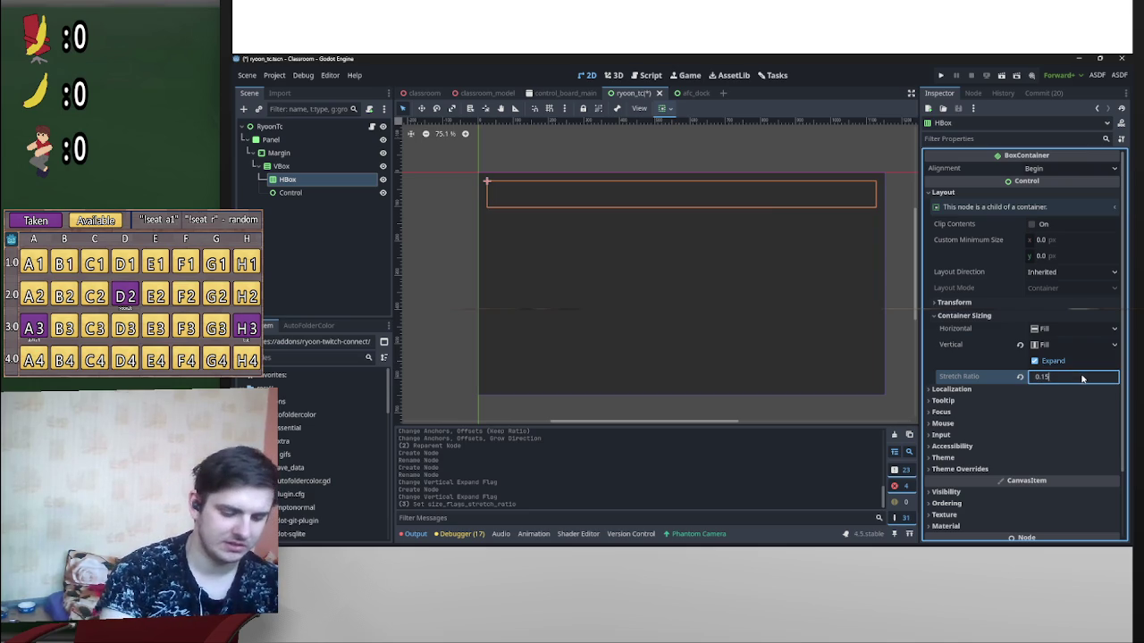
{"action": "key", "text": "Return"}
Step: Set HBox's alignment to Center
{"action": "scroll", "coordinate": [581, 209], "scroll_direction": "right", "scroll_amount": 3}
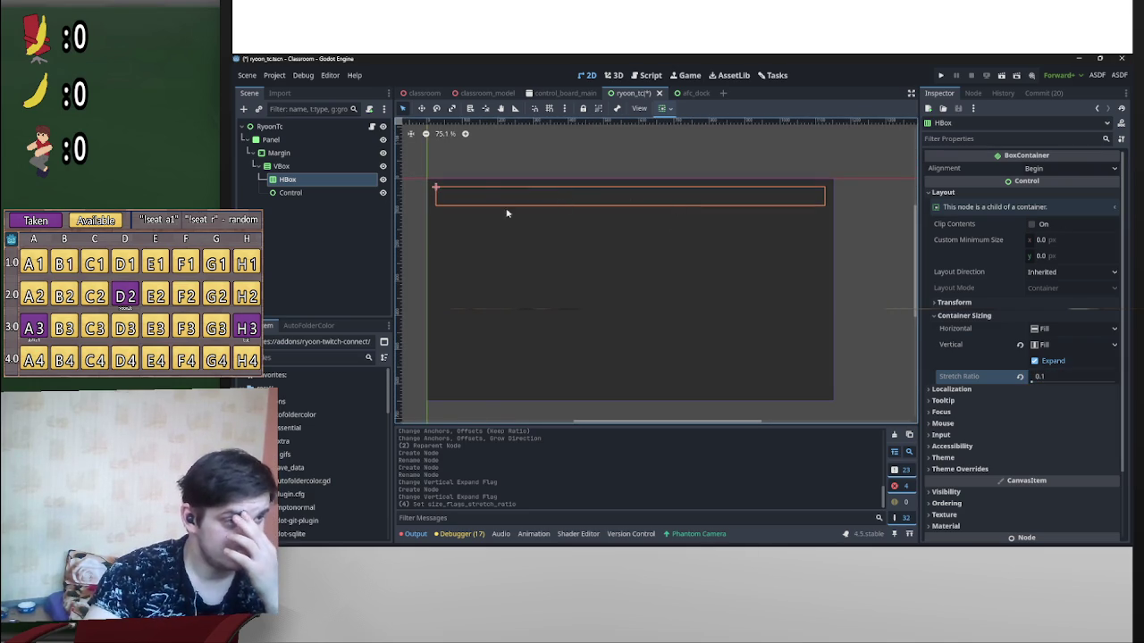
{"action": "right_click", "coordinate": [342, 183]}
{"action": "left_click", "coordinate": [669, 105]}
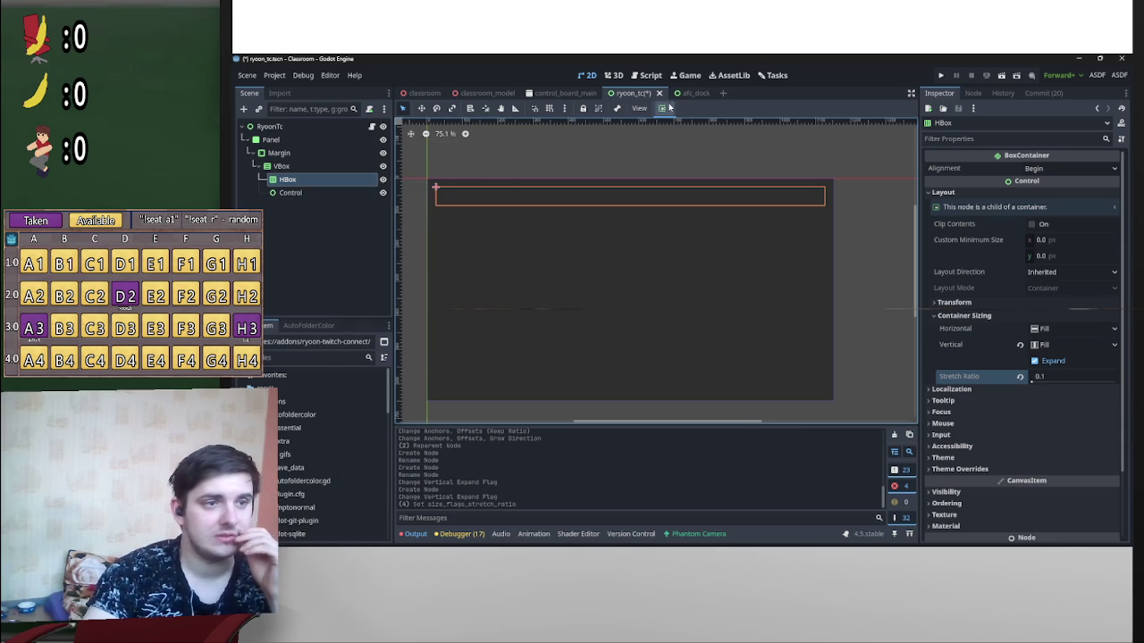
{"action": "left_click", "coordinate": [666, 107]}
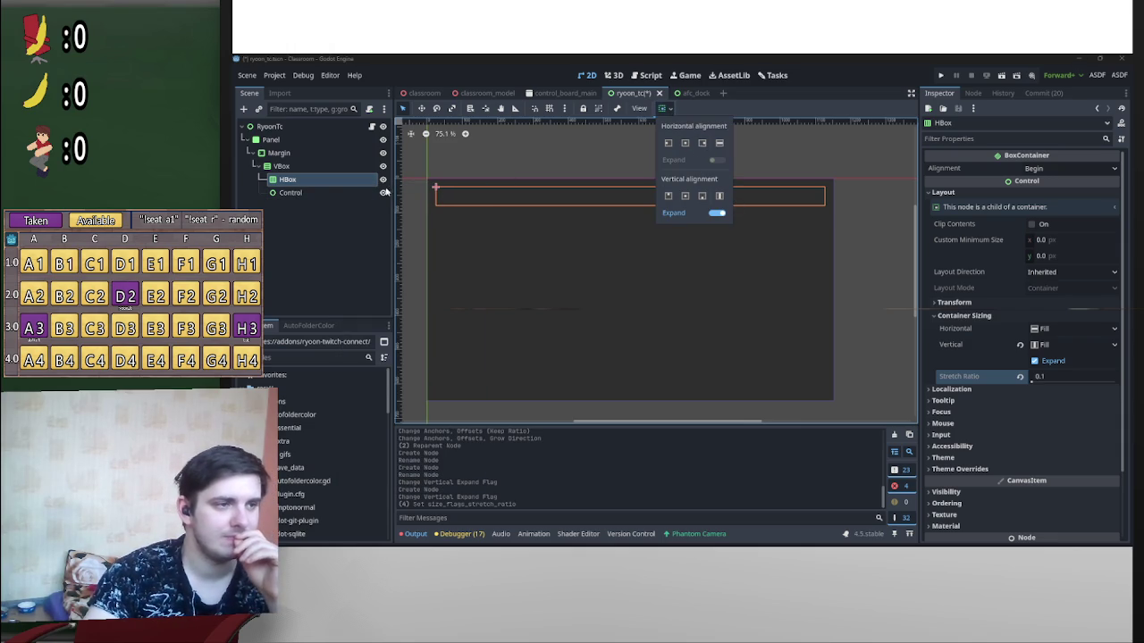
{"action": "left_click", "coordinate": [316, 183]}
{"action": "left_click", "coordinate": [666, 112]}
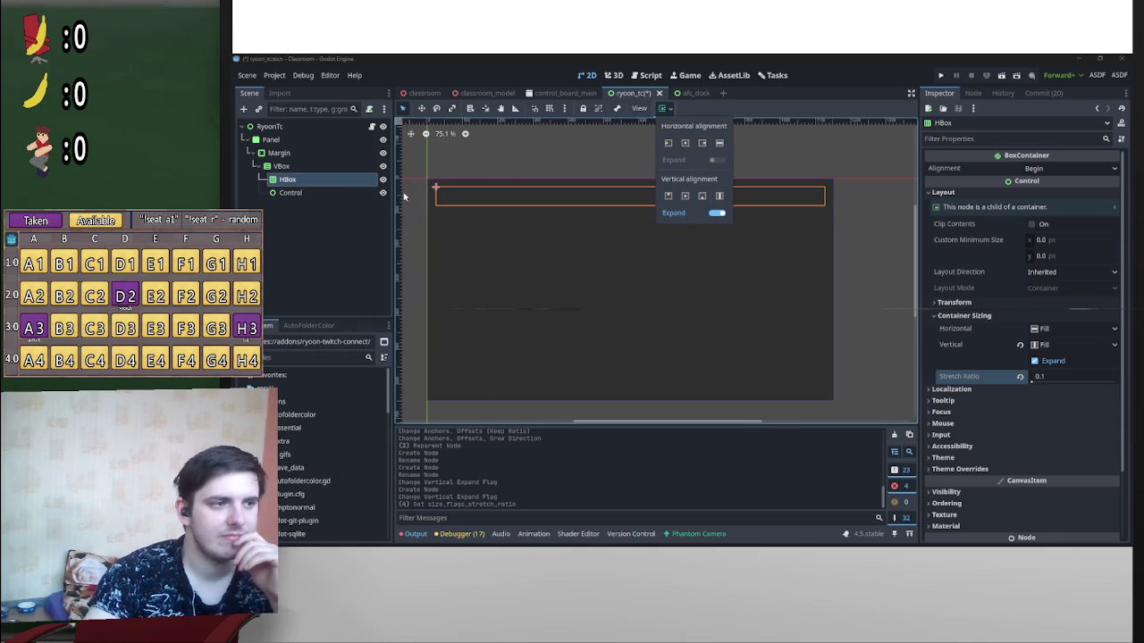
{"action": "left_click", "coordinate": [1070, 168]}
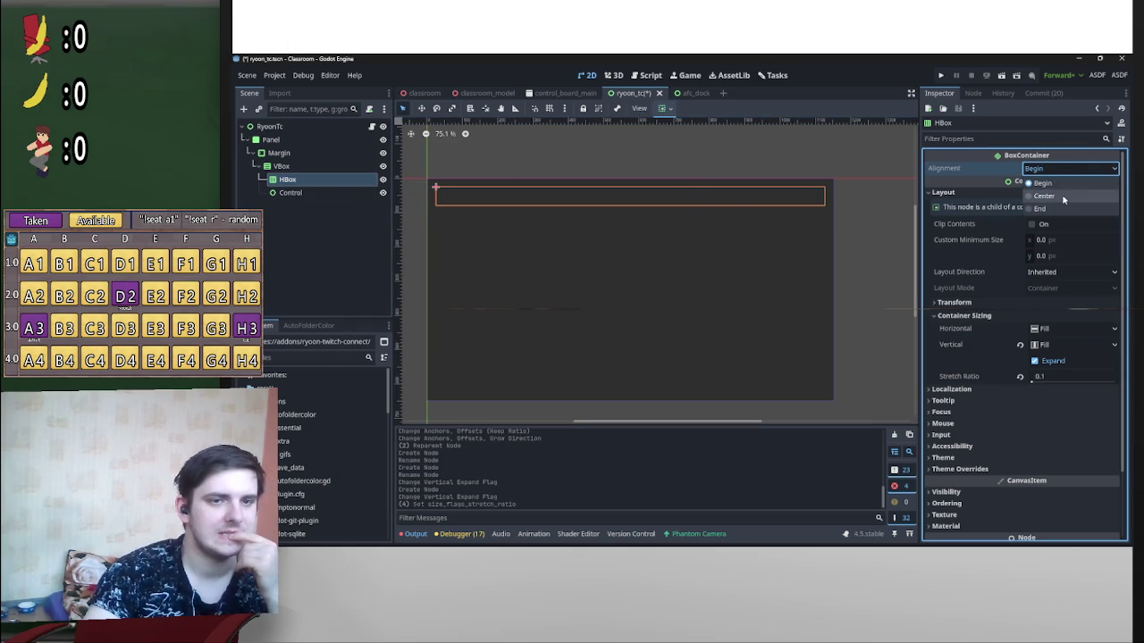
{"action": "left_click", "coordinate": [1043, 196]}
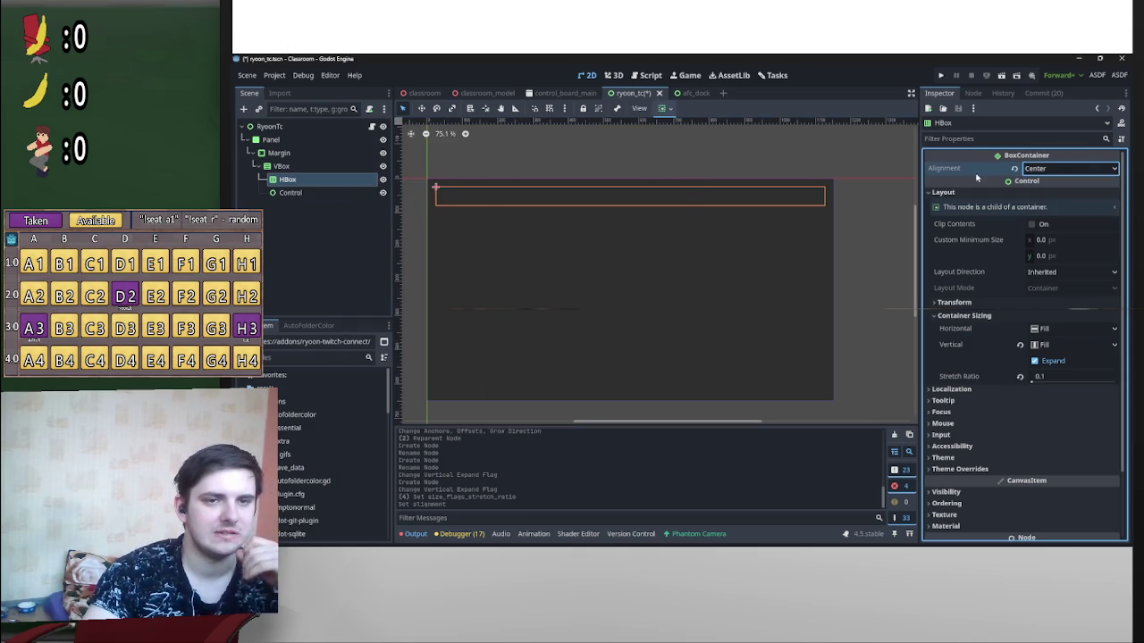
{"action": "right_click", "coordinate": [336, 183]}
{"action": "left_click", "coordinate": [358, 191]}
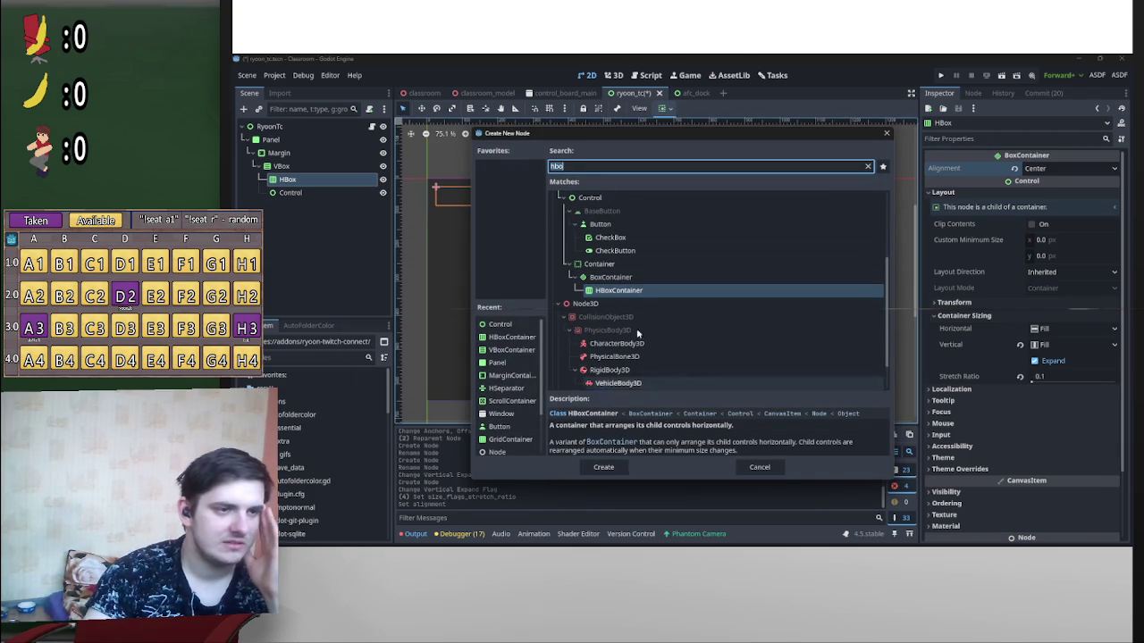
Step: Add a flat Button labelled 'Test' under HBox, then save and run the project
{"action": "double_click", "coordinate": [605, 226]}
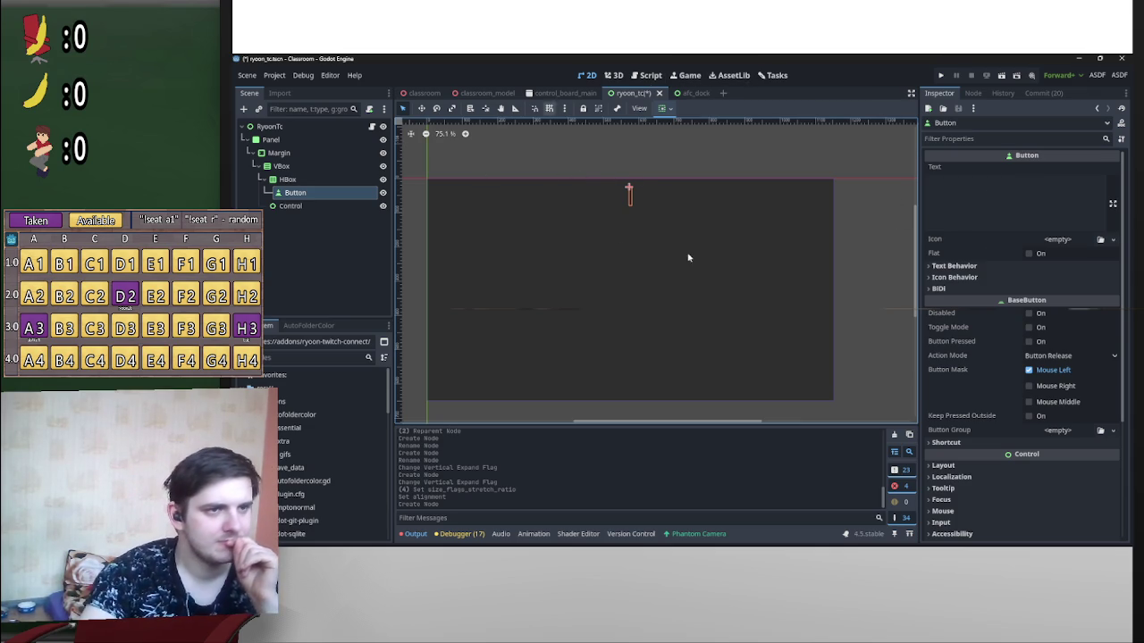
{"action": "left_click", "coordinate": [1029, 254]}
{"action": "left_click", "coordinate": [1000, 215]}
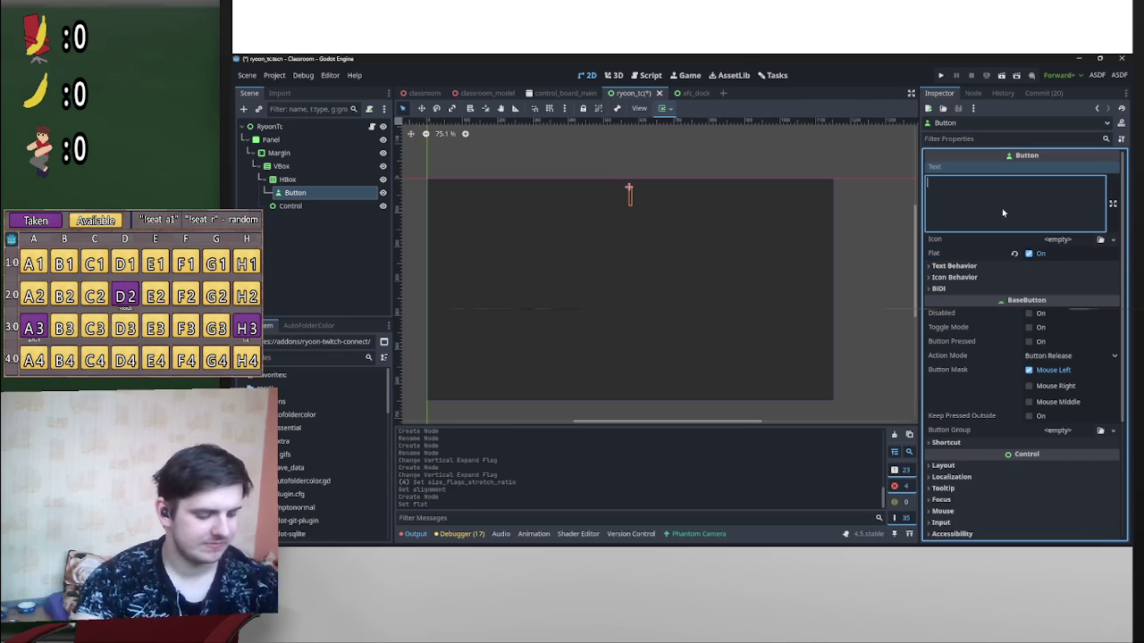
{"action": "type", "text": "Test"}
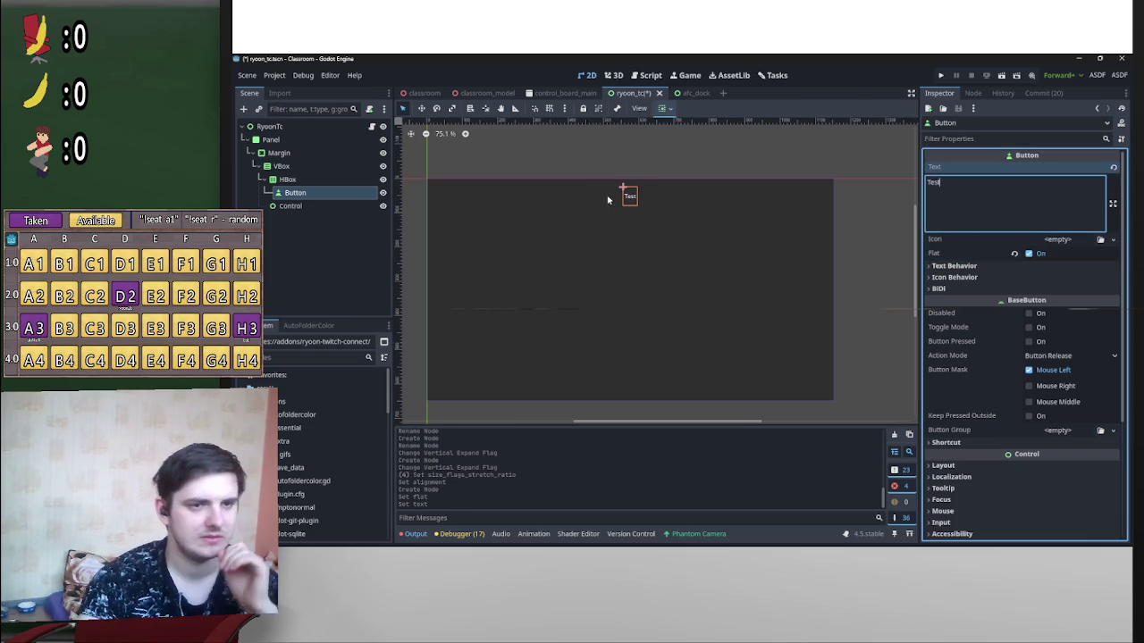
{"action": "left_click", "coordinate": [1001, 75]}
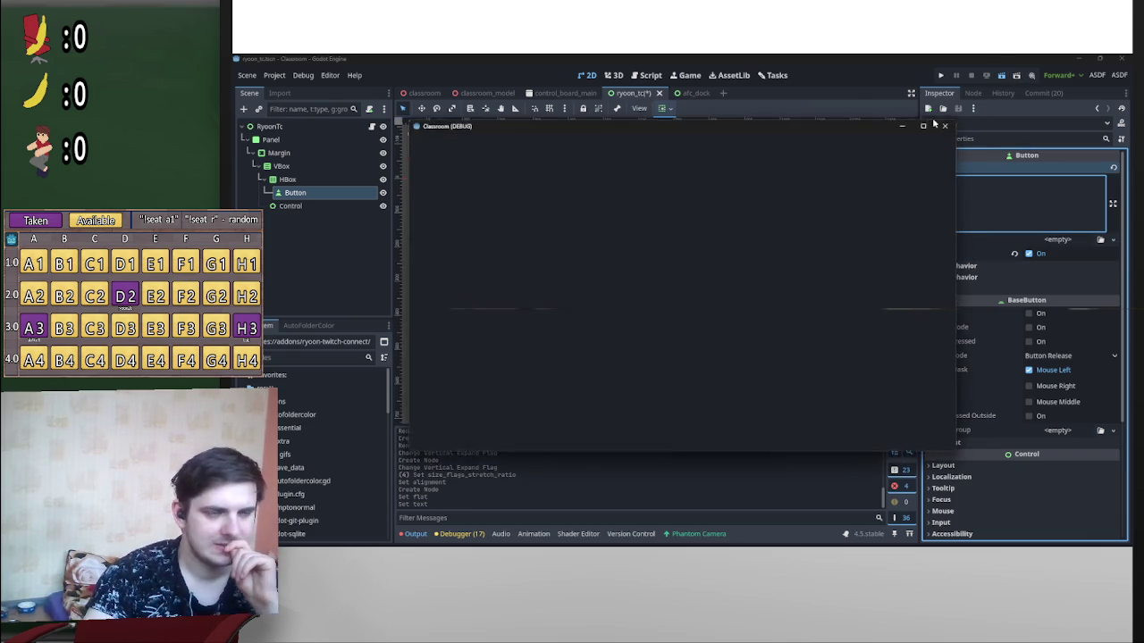
Step: Check the Test button in the running game, close it, and browse the Button's Theme Overrides
{"action": "mouse_move", "coordinate": [923, 127]}
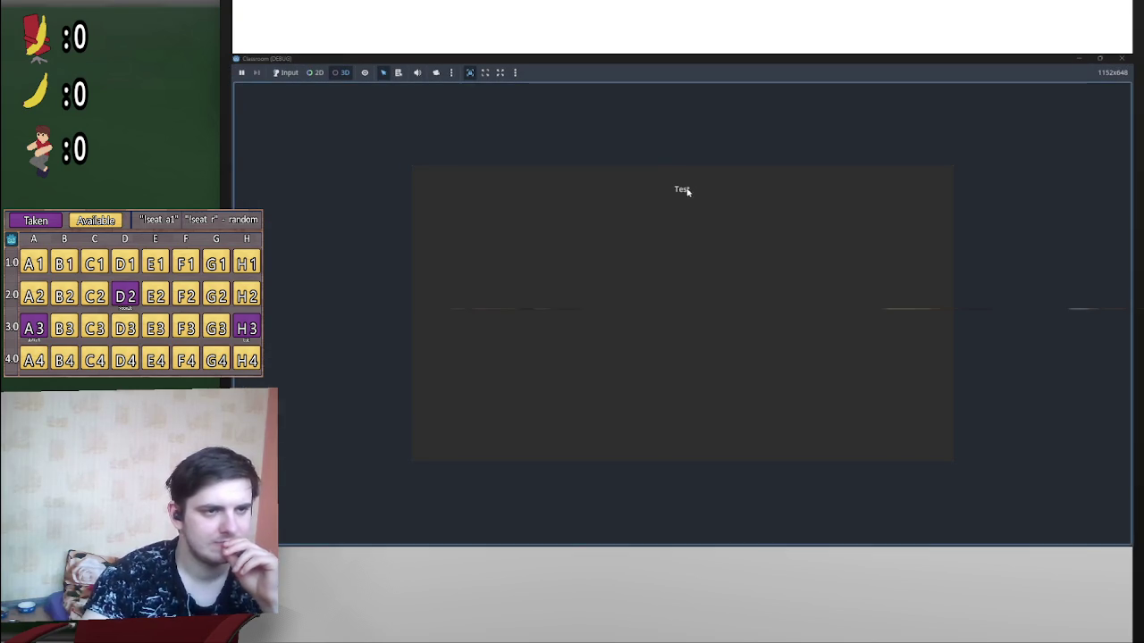
{"action": "left_click", "coordinate": [1122, 59]}
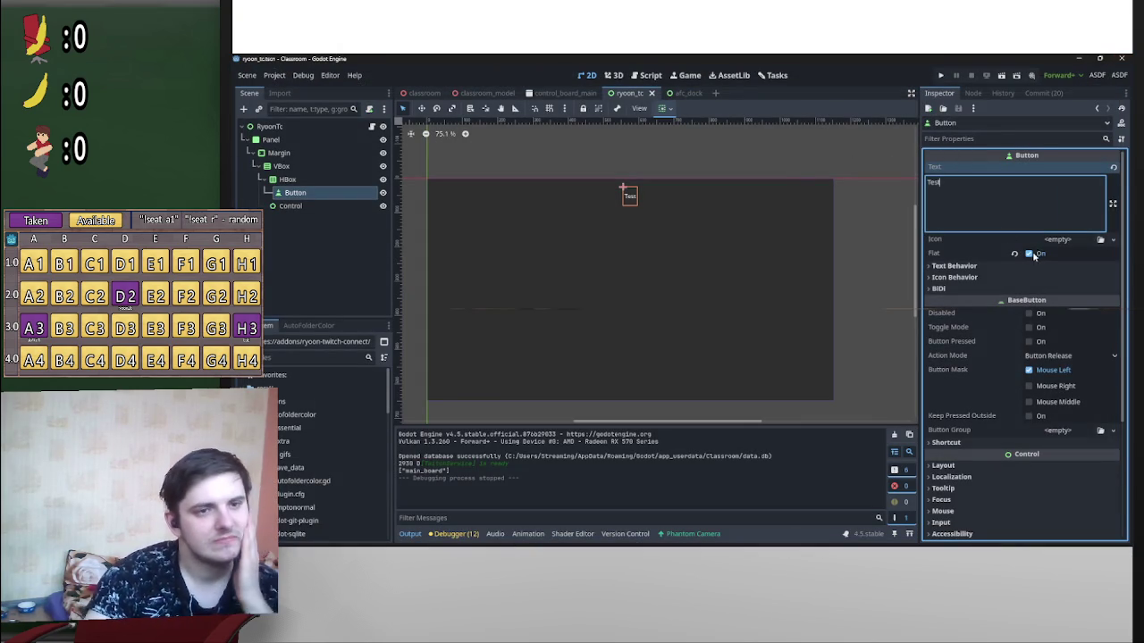
{"action": "scroll", "coordinate": [1016, 316], "scroll_direction": "down", "scroll_amount": 3}
{"action": "scroll", "coordinate": [1026, 314], "scroll_direction": "up", "scroll_amount": 3}
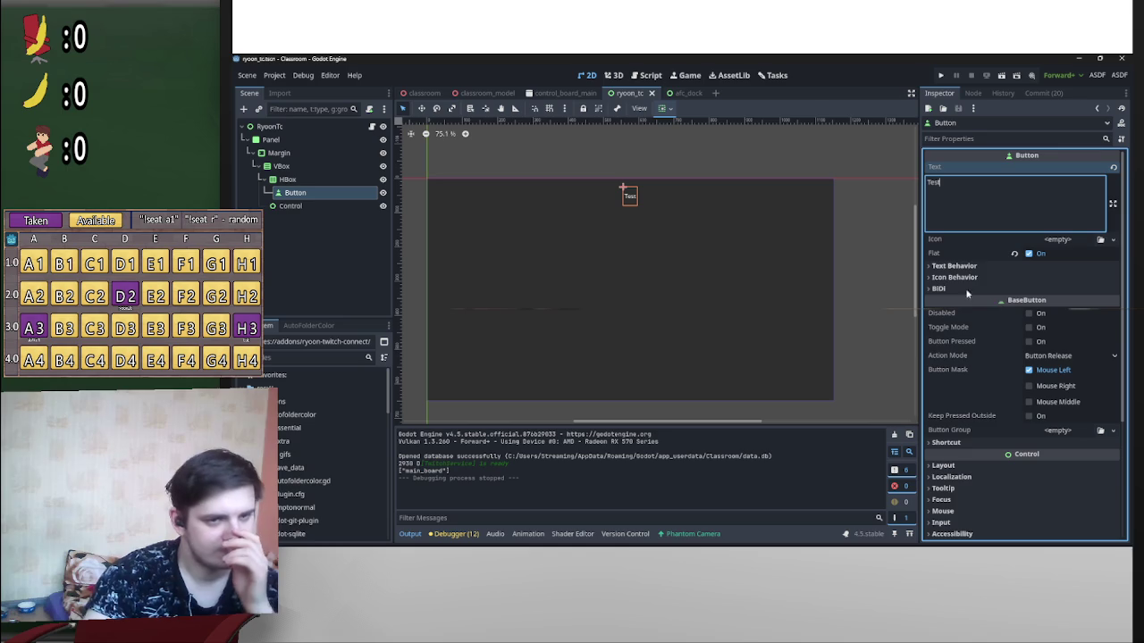
{"action": "scroll", "coordinate": [997, 342], "scroll_direction": "down", "scroll_amount": 4}
{"action": "left_click", "coordinate": [979, 411]}
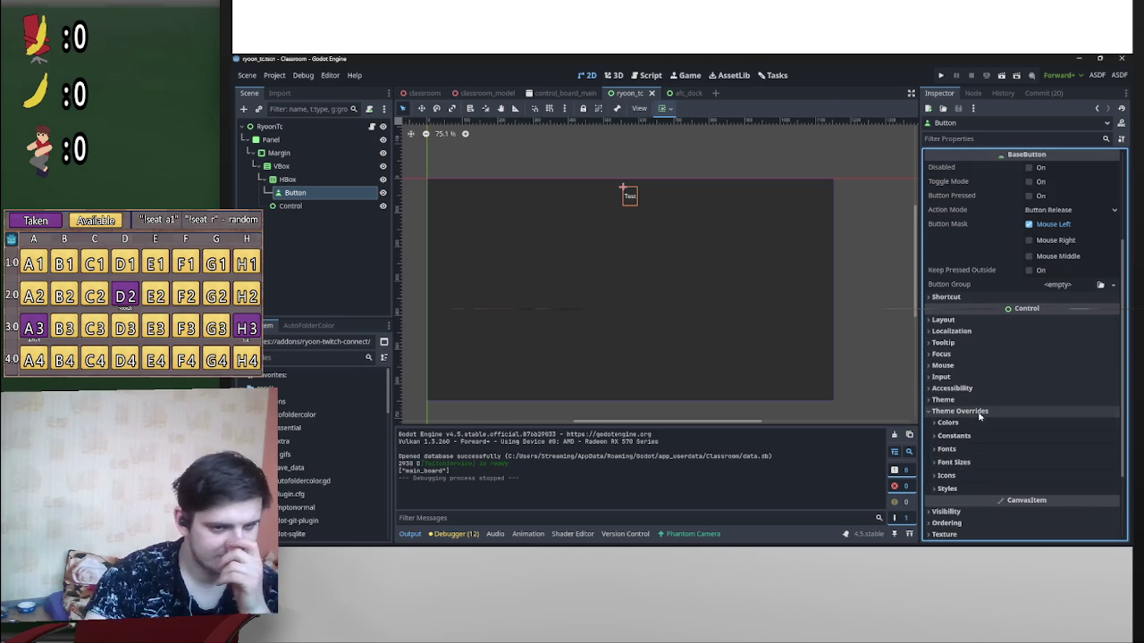
{"action": "left_click", "coordinate": [979, 411]}
{"action": "scroll", "coordinate": [982, 375], "scroll_direction": "up", "scroll_amount": 3}
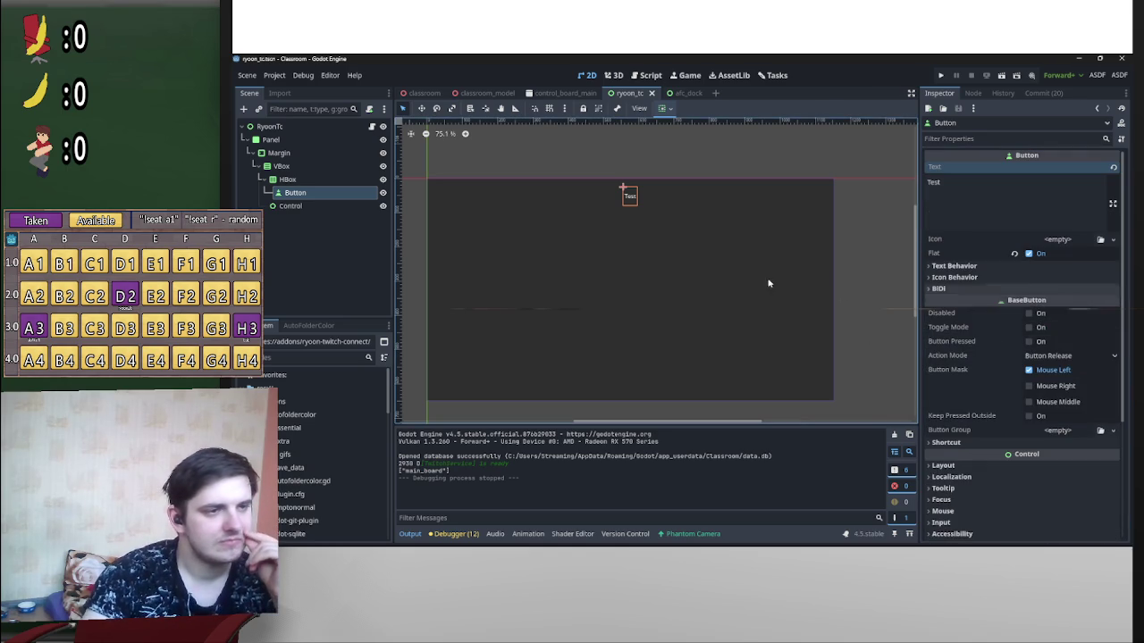
{"action": "scroll", "coordinate": [1008, 307], "scroll_direction": "down", "scroll_amount": 4}
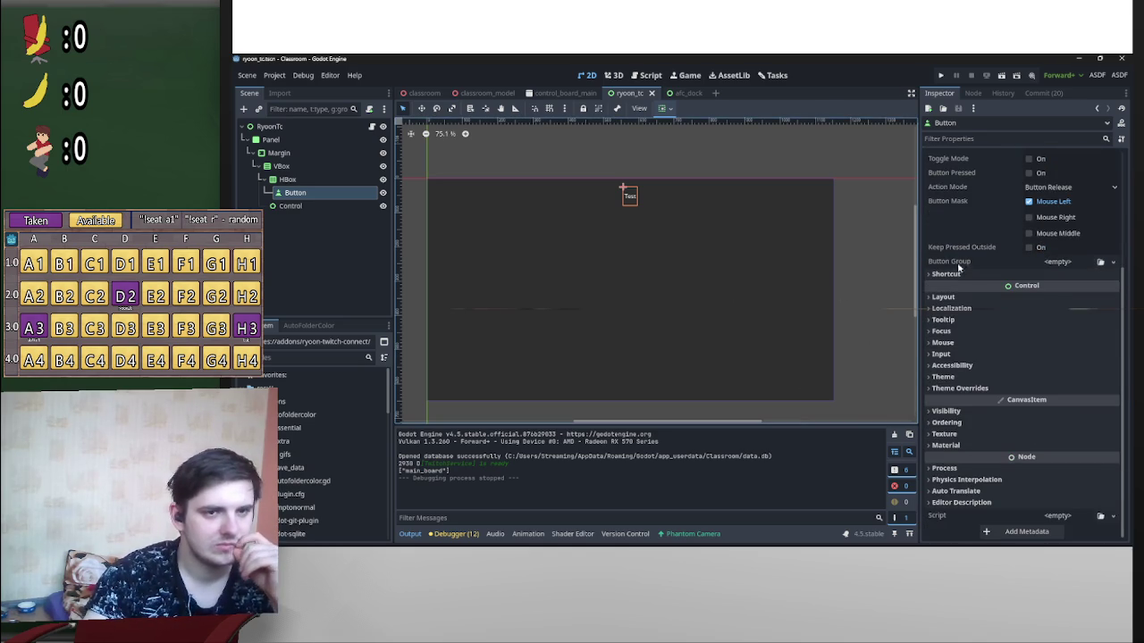
{"action": "scroll", "coordinate": [949, 265], "scroll_direction": "up", "scroll_amount": 3}
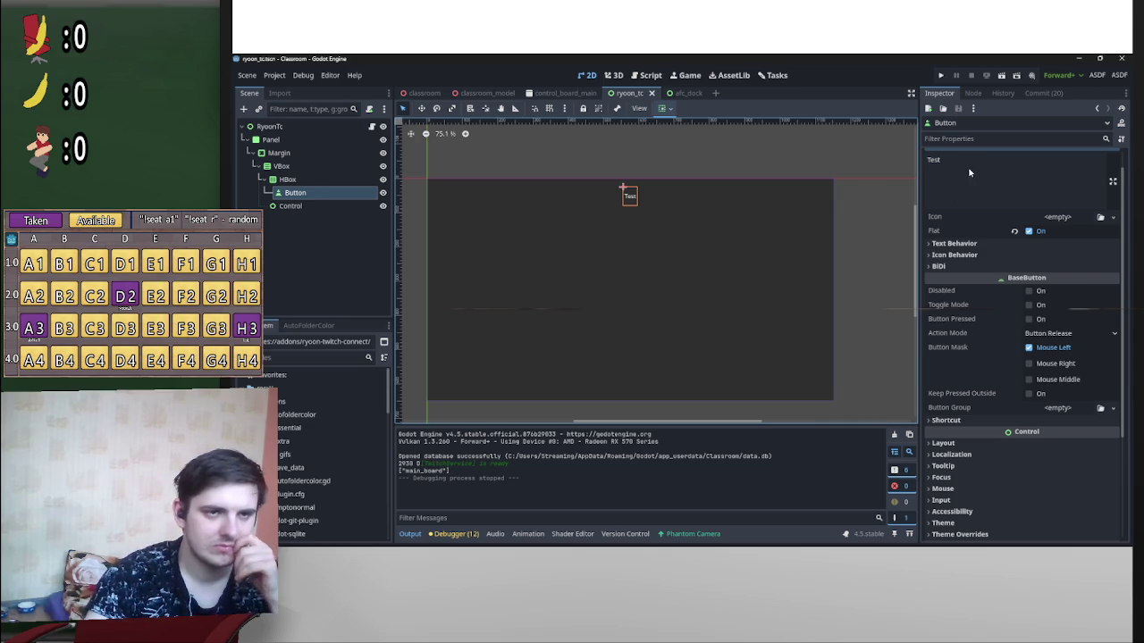
Step: Tick Enabled for the RyoonTC plugin in Project Settings > Plugins and close the dialog
{"action": "left_click", "coordinate": [277, 75]}
{"action": "left_click", "coordinate": [291, 90]}
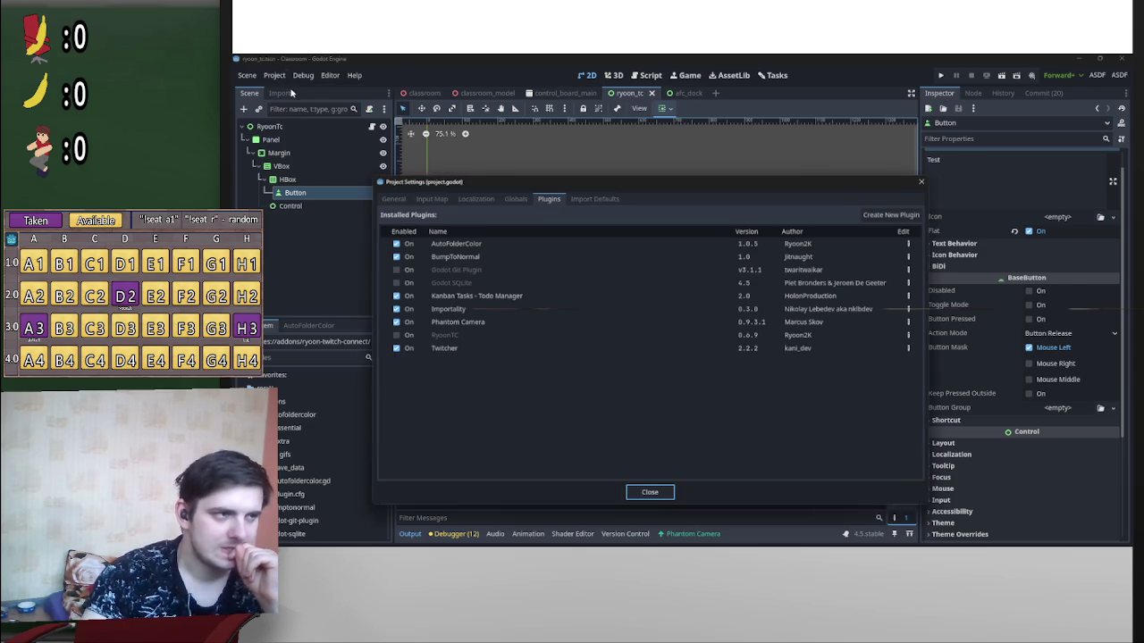
{"action": "left_click", "coordinate": [402, 334]}
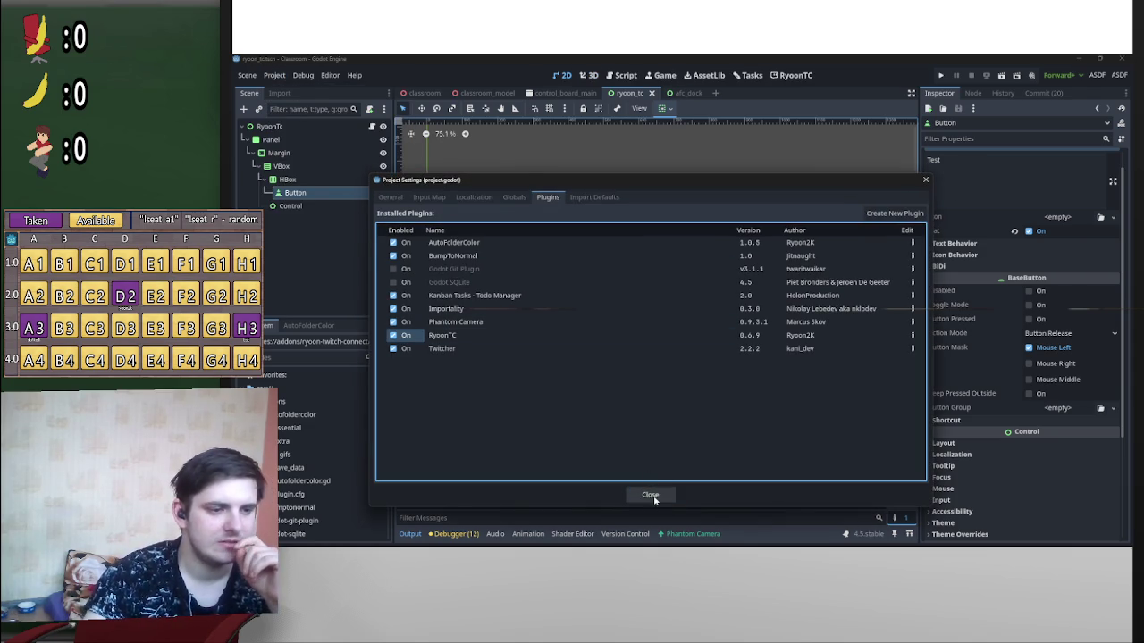
{"action": "left_click", "coordinate": [652, 494]}
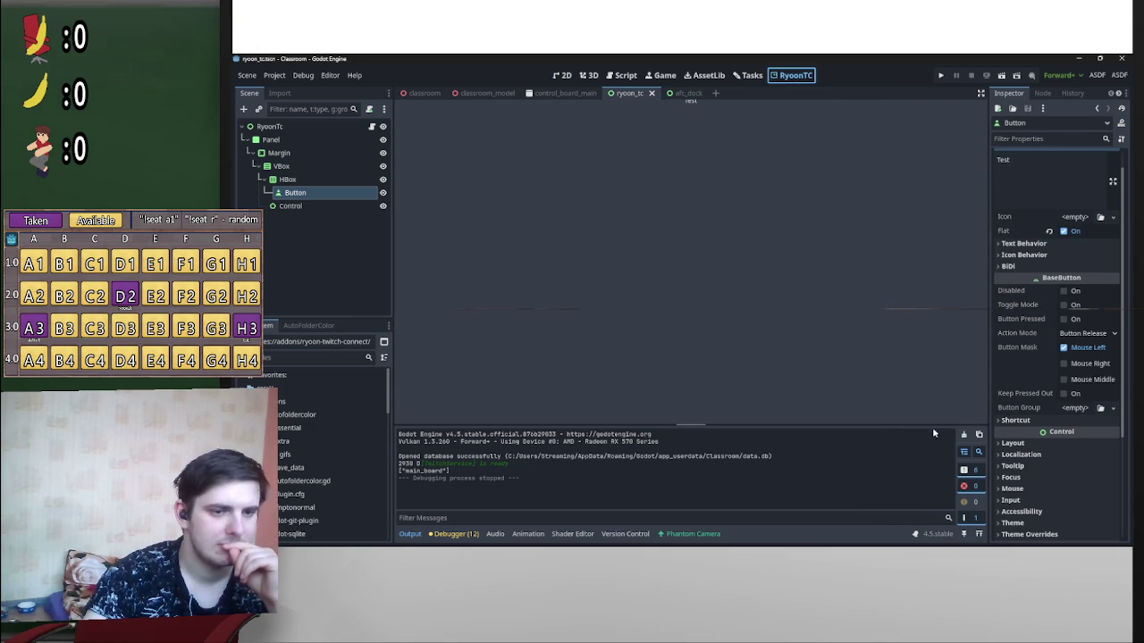
Step: Open the Tasks kanban board and hide then restore the side docks
{"action": "mouse_move", "coordinate": [729, 433]}
{"action": "left_mouse_down"}
{"action": "mouse_move", "coordinate": [741, 283]}
{"action": "mouse_move", "coordinate": [733, 513]}
{"action": "mouse_move", "coordinate": [715, 430]}
{"action": "left_mouse_up"}
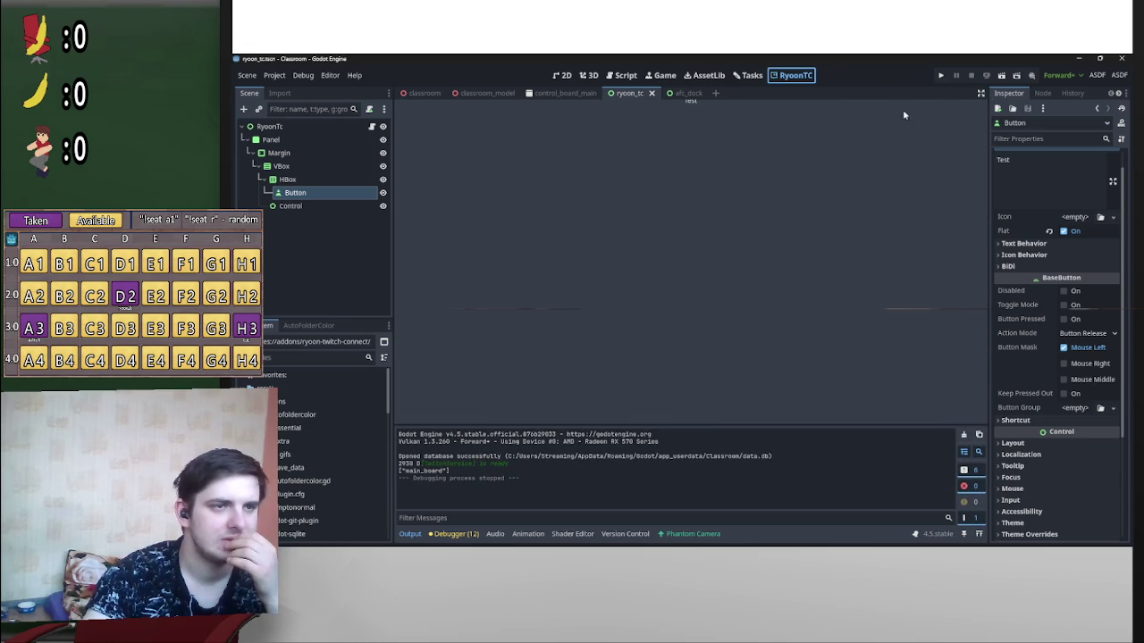
{"action": "left_click", "coordinate": [706, 75]}
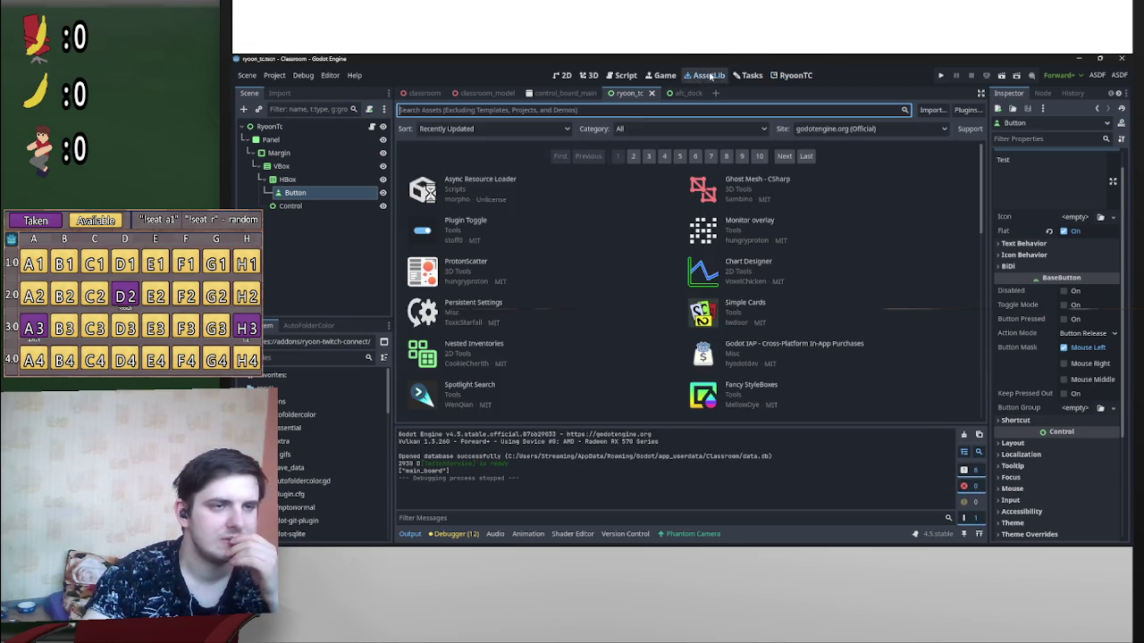
{"action": "left_click", "coordinate": [749, 75]}
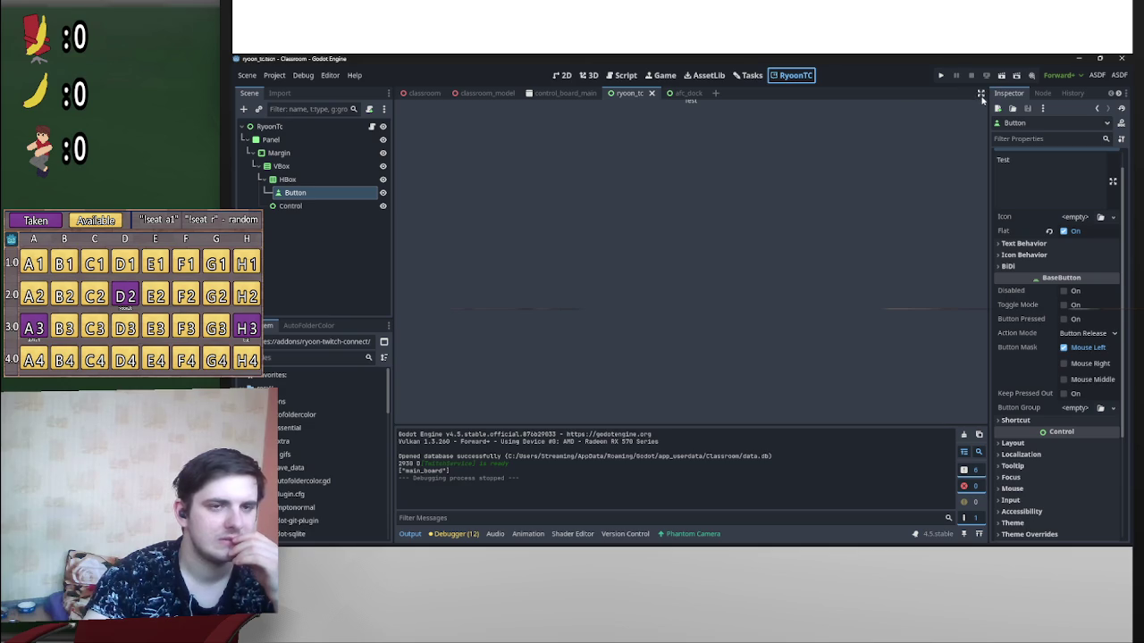
{"action": "left_click", "coordinate": [748, 75]}
{"action": "left_click", "coordinate": [980, 93]}
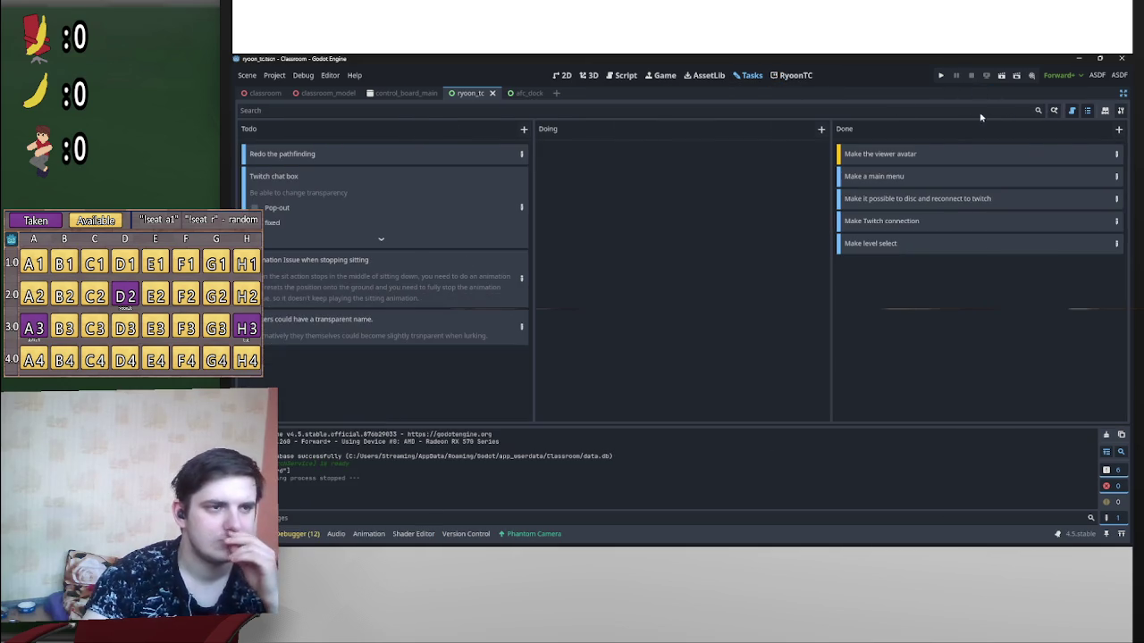
{"action": "left_click", "coordinate": [1123, 93]}
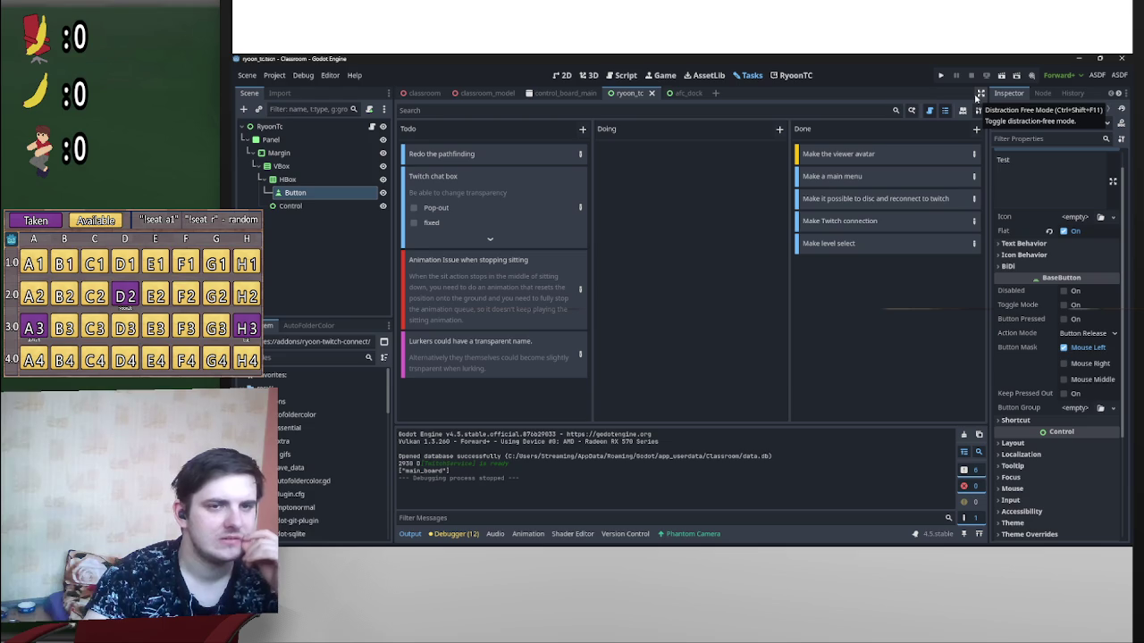
Step: Compare the empty RyoonTC workspace against the 3D view and the Tasks kanban board
{"action": "left_click", "coordinate": [795, 75]}
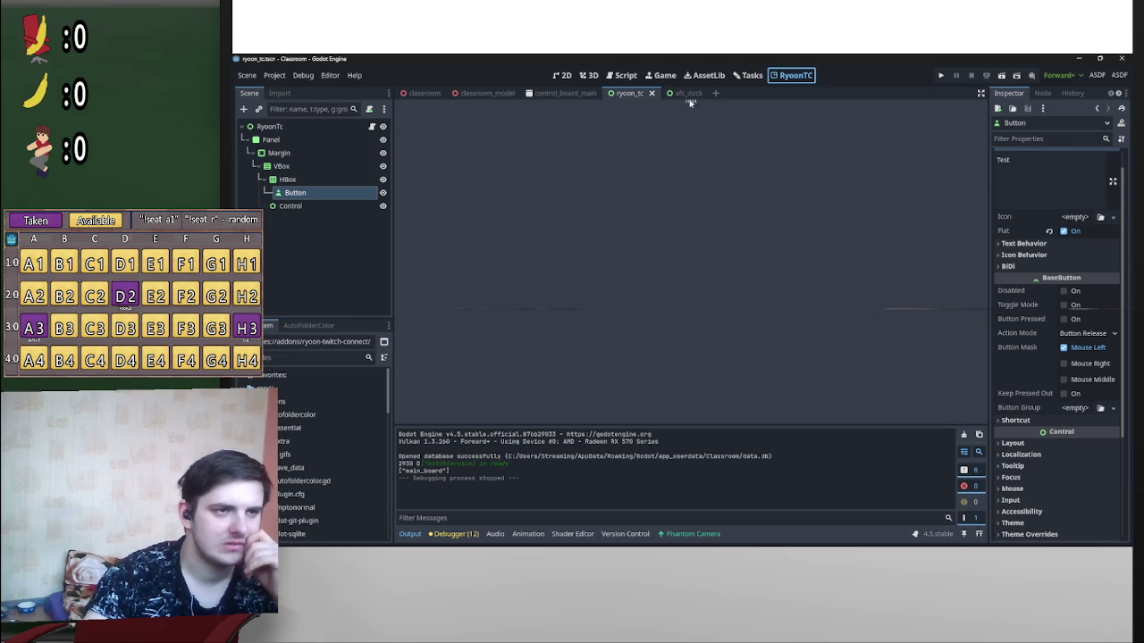
{"action": "left_click", "coordinate": [587, 75]}
{"action": "left_click", "coordinate": [739, 75]}
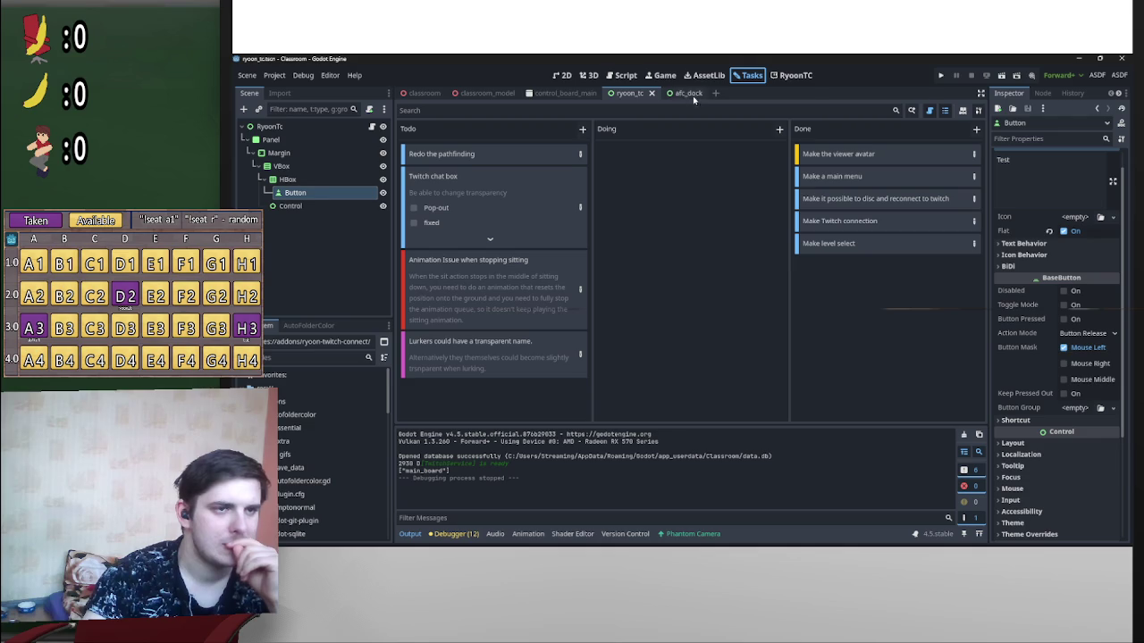
{"action": "left_click", "coordinate": [794, 75]}
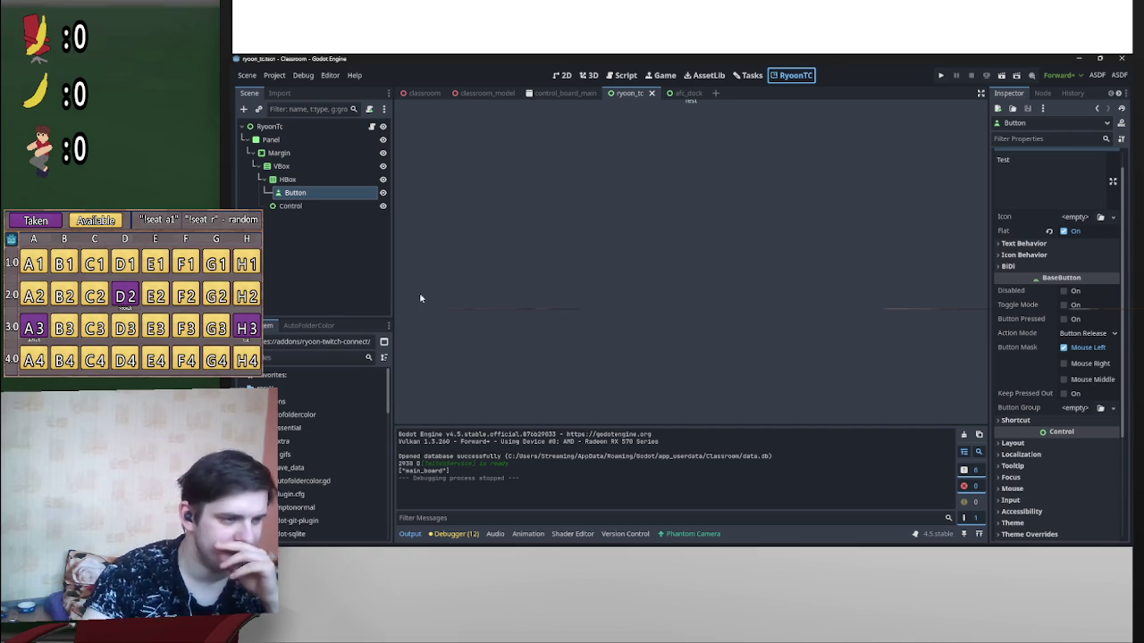
{"action": "left_click", "coordinate": [752, 77]}
{"action": "left_click", "coordinate": [793, 77]}
{"action": "left_click", "coordinate": [750, 76]}
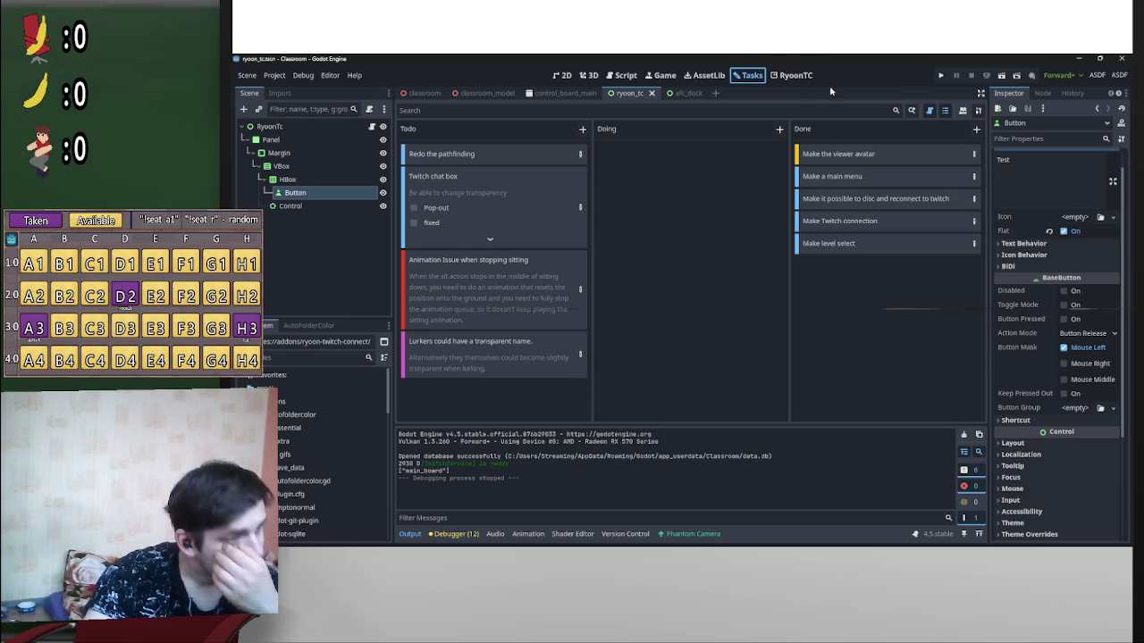
Step: On the RyoonTC screen, select the RyoonTc root node and view it in 2D
{"action": "left_click", "coordinate": [799, 78]}
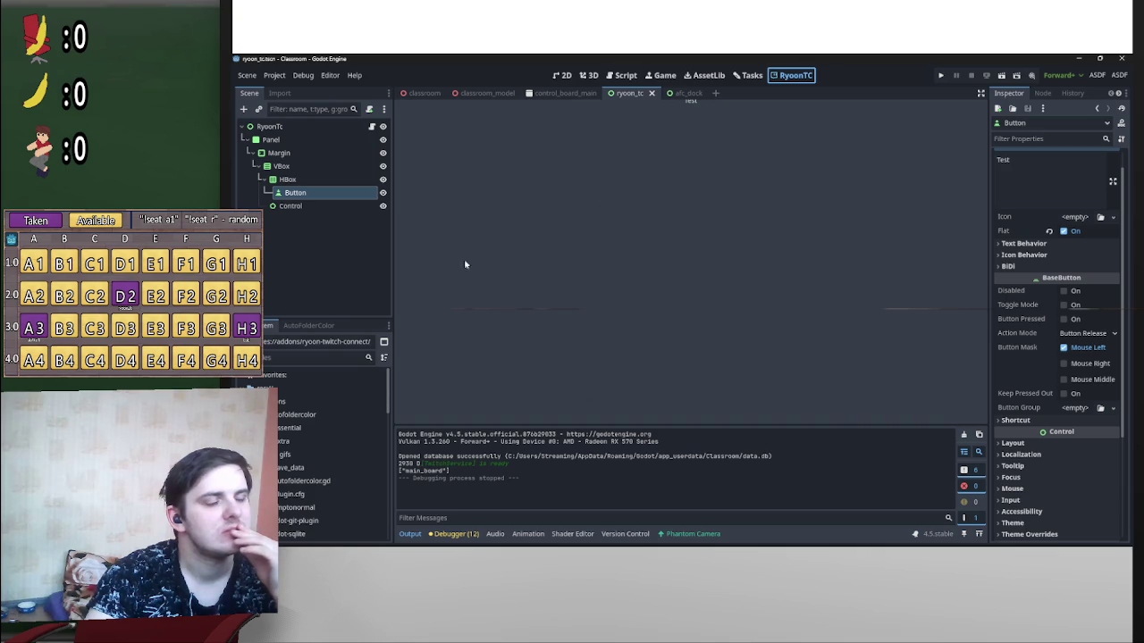
{"action": "left_click", "coordinate": [300, 127]}
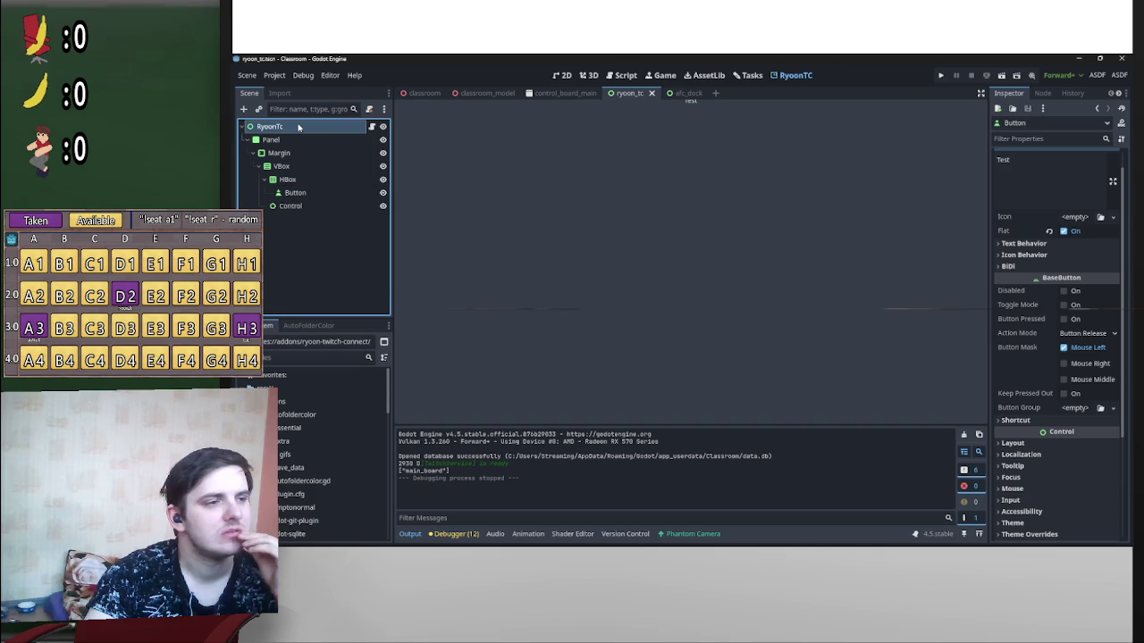
{"action": "left_click", "coordinate": [563, 78]}
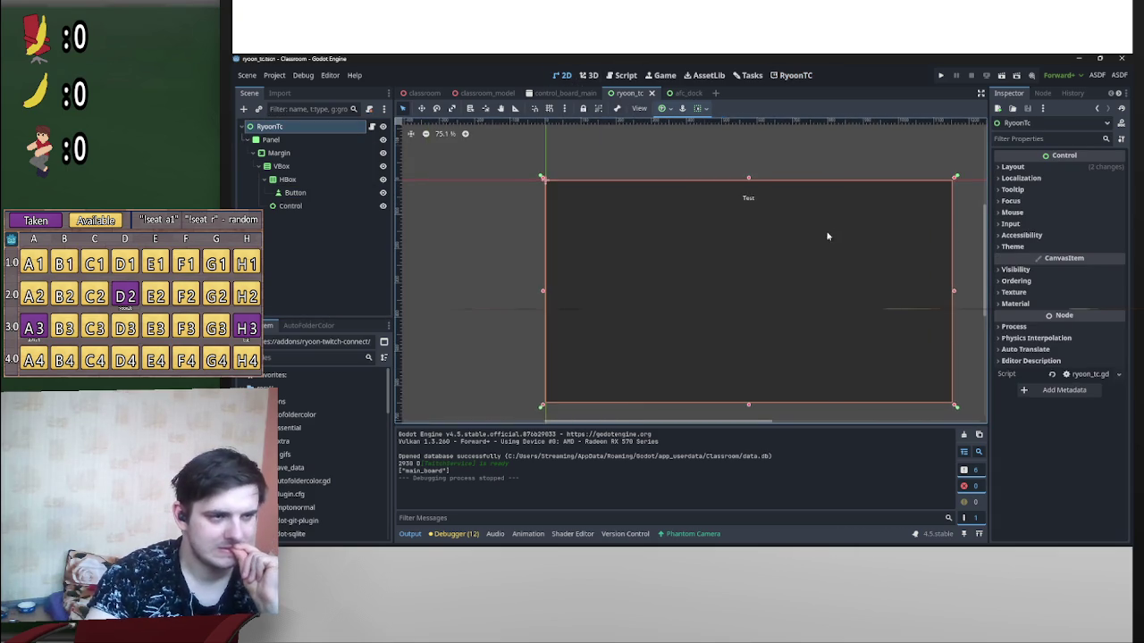
Step: Check the empty RyoonTC screen, open RyoonTc's script, and return to the 2D view
{"action": "scroll", "coordinate": [761, 212], "scroll_direction": "up", "scroll_amount": 3}
{"action": "scroll", "coordinate": [757, 207], "scroll_direction": "up", "scroll_amount": 1}
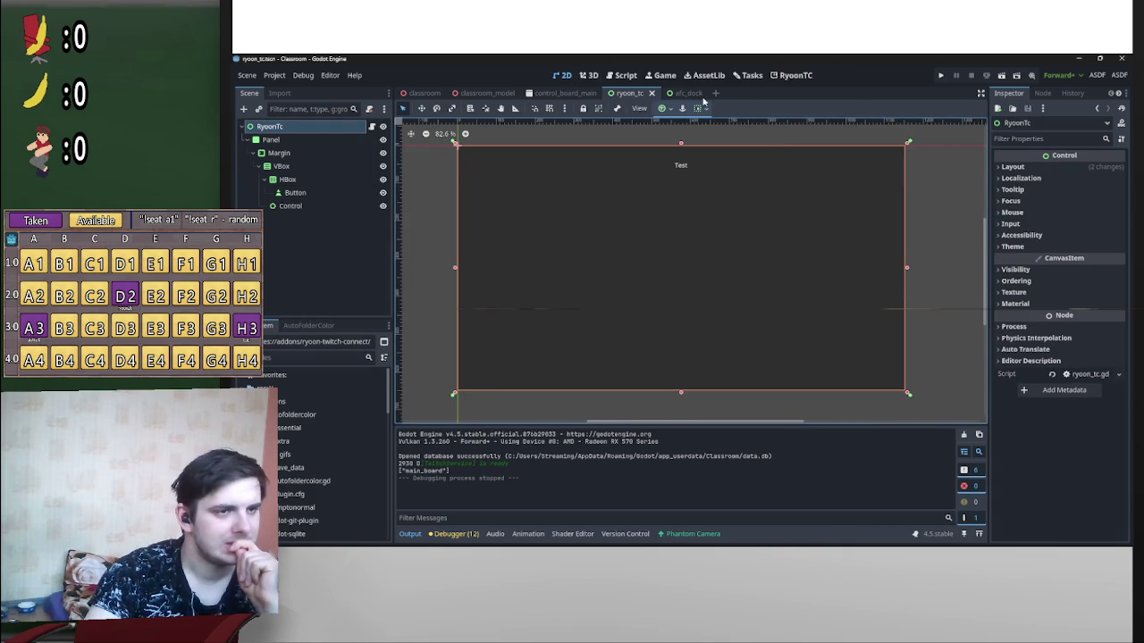
{"action": "left_click", "coordinate": [794, 76]}
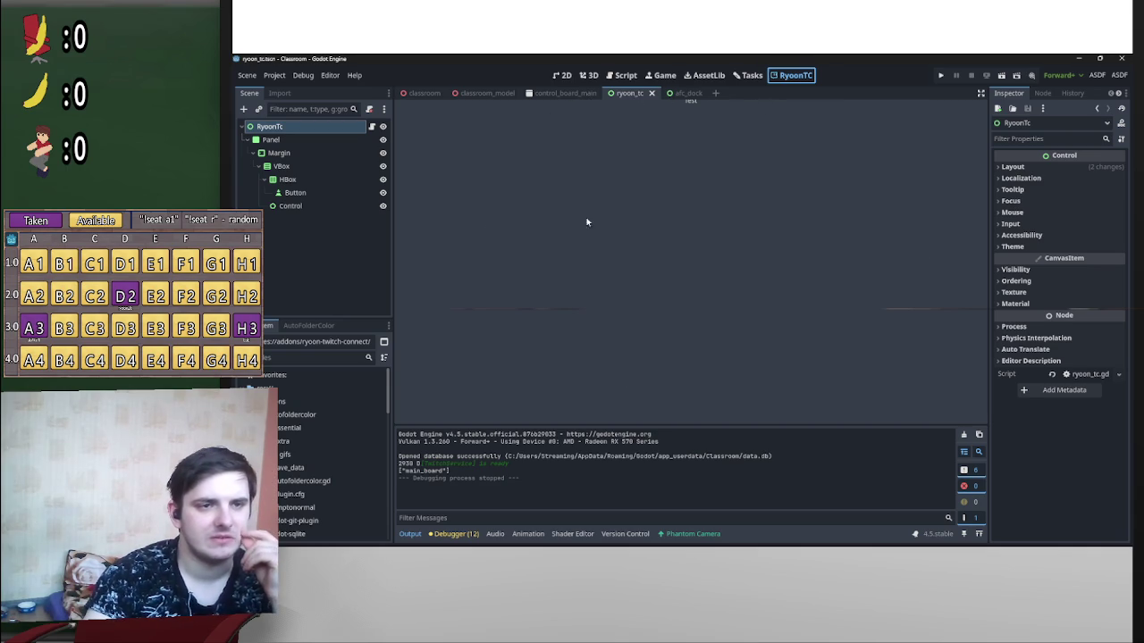
{"action": "left_click", "coordinate": [371, 126]}
{"action": "left_click", "coordinate": [560, 75]}
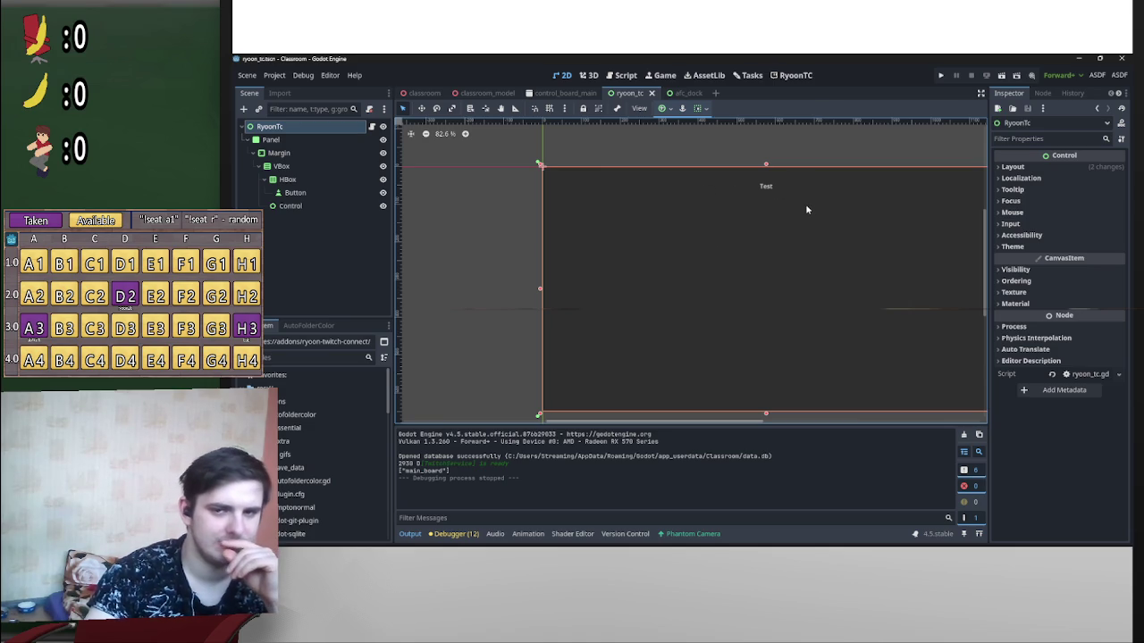
{"action": "scroll", "coordinate": [806, 208], "scroll_direction": "right", "scroll_amount": 3}
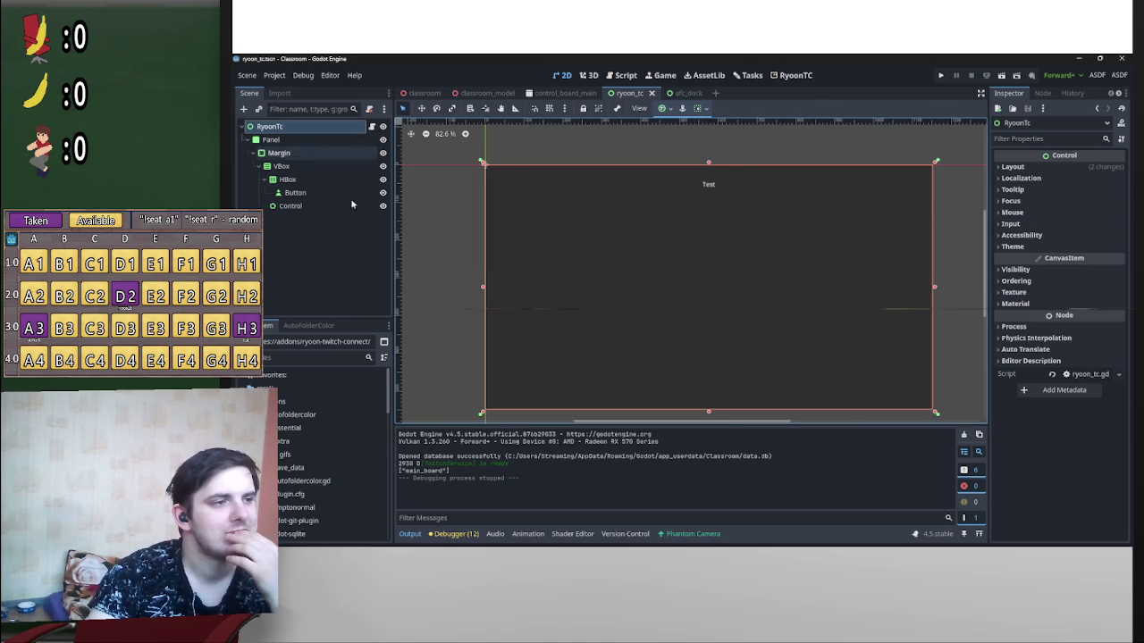
Step: Inspect the Margin node's margins and try repositioning it in the scene tree
{"action": "left_click", "coordinate": [314, 140]}
{"action": "left_click", "coordinate": [323, 157]}
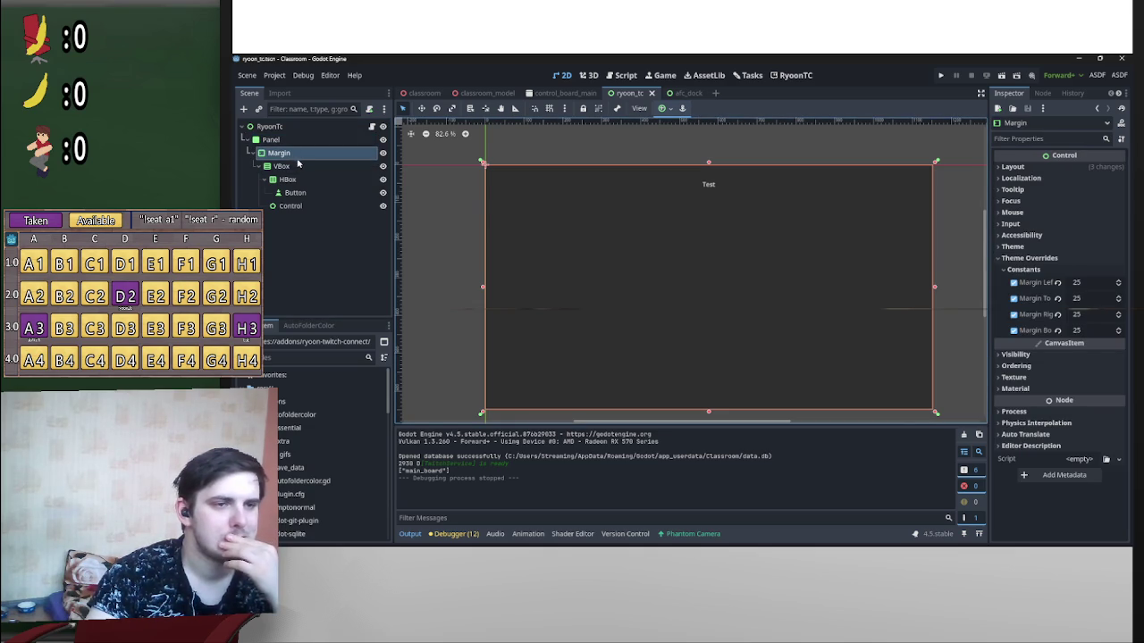
{"action": "mouse_move", "coordinate": [286, 153]}
{"action": "left_mouse_down"}
{"action": "mouse_move", "coordinate": [284, 143]}
{"action": "mouse_move", "coordinate": [286, 169]}
{"action": "left_mouse_up"}
{"action": "left_click", "coordinate": [286, 128]}
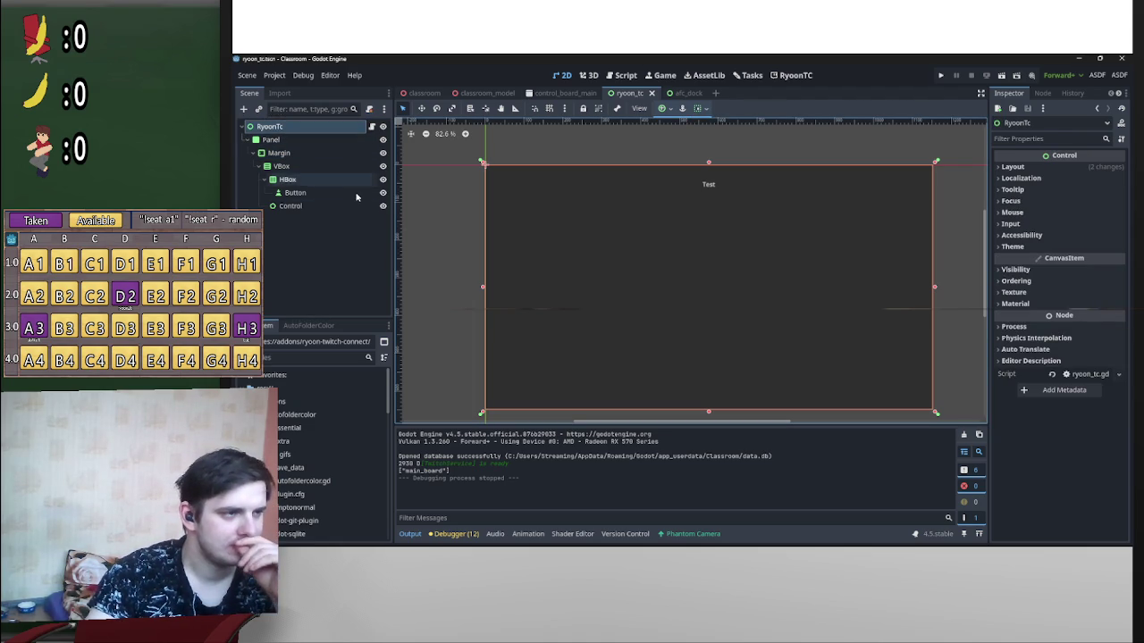
{"action": "left_click", "coordinate": [790, 79]}
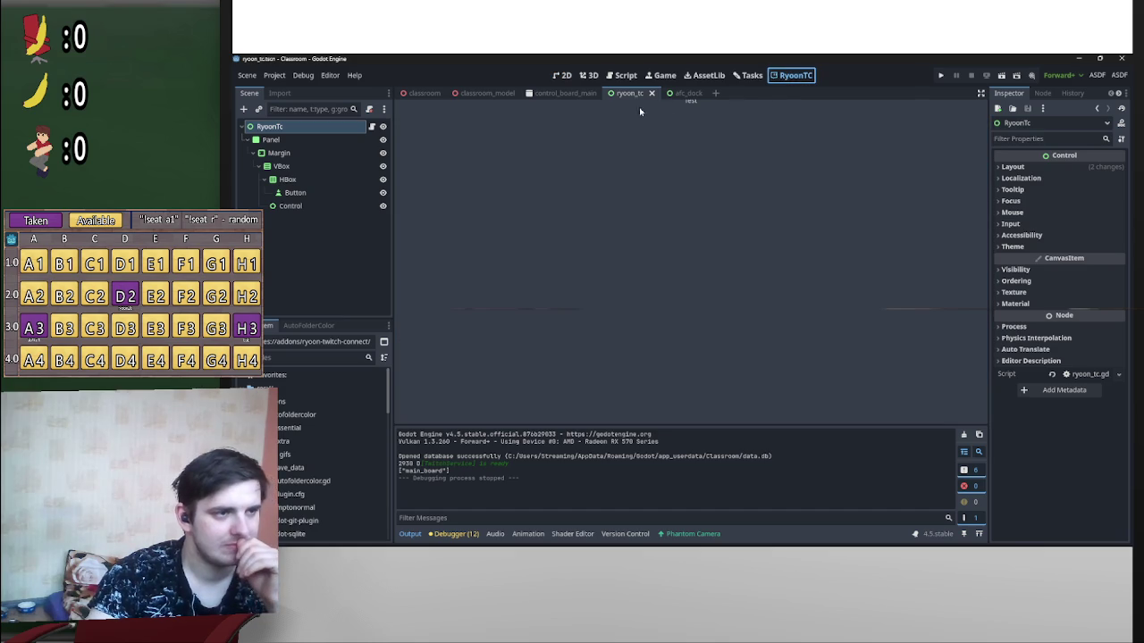
{"action": "left_click", "coordinate": [561, 75]}
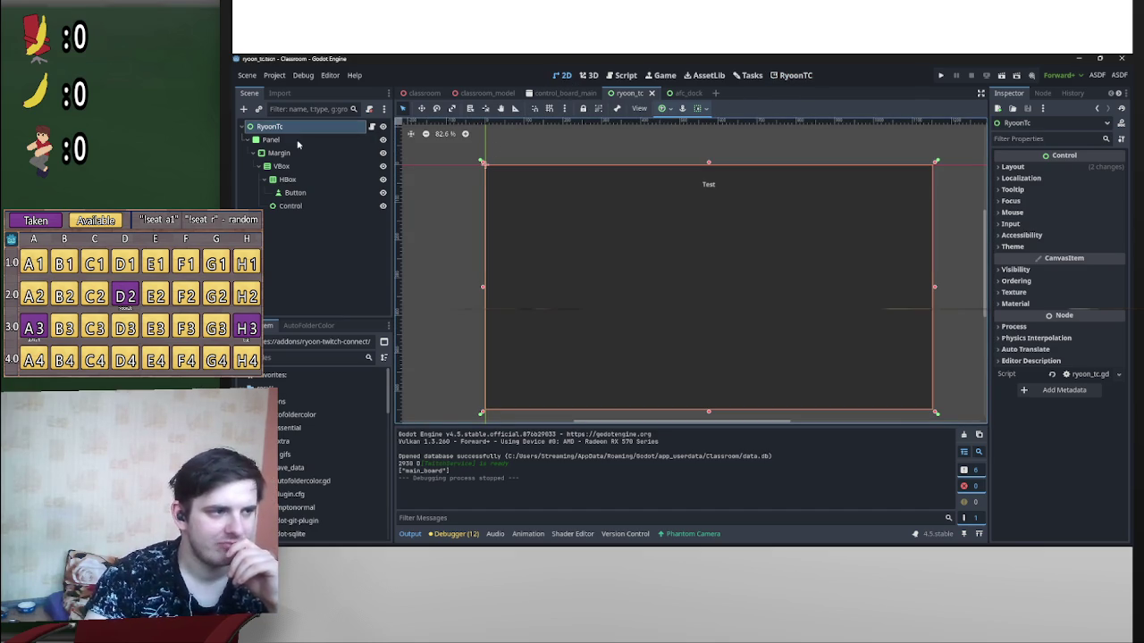
Step: Hide the Panel branch with its eye icon and save the scene
{"action": "left_click", "coordinate": [382, 140]}
{"action": "key", "text": "ctrl+s"}
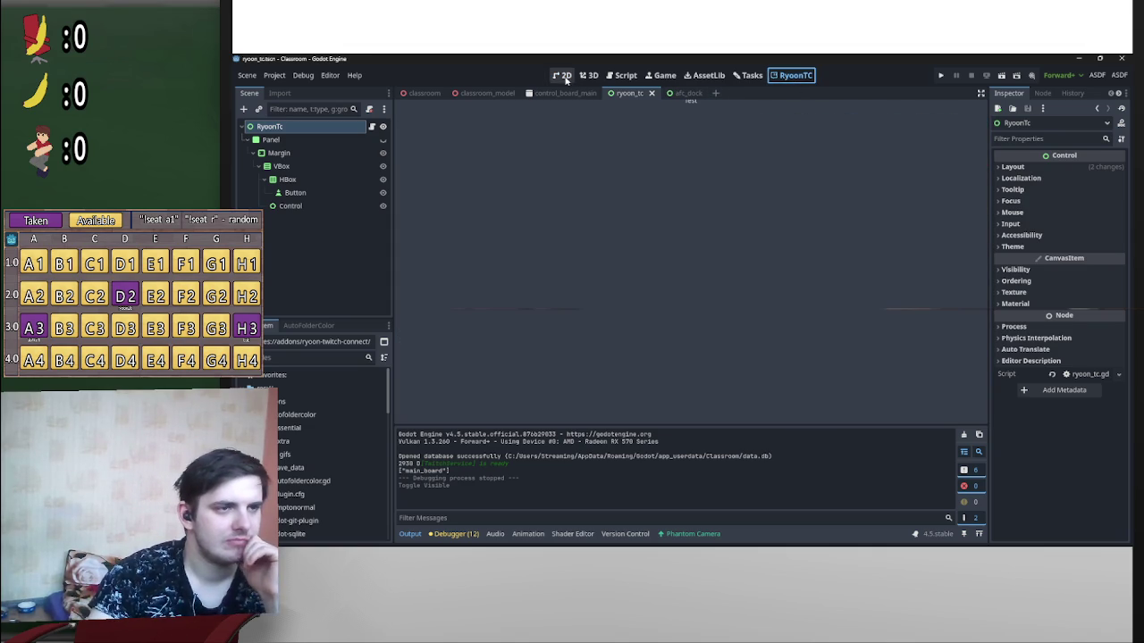
{"action": "left_click", "coordinate": [276, 75]}
{"action": "left_click", "coordinate": [288, 100]}
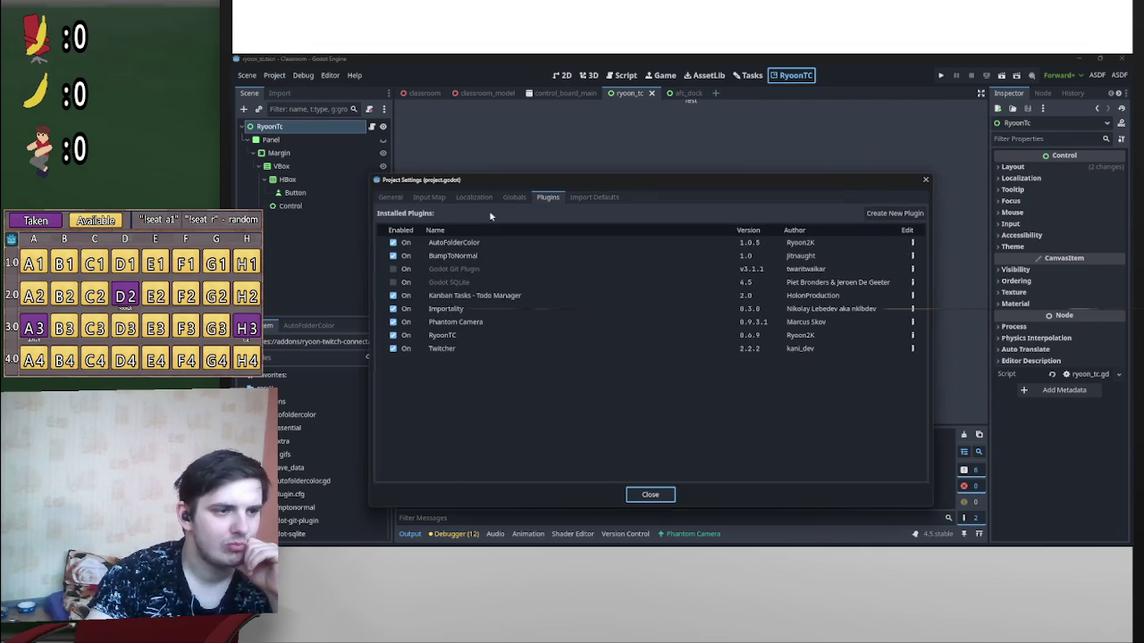
{"action": "double_click", "coordinate": [393, 335]}
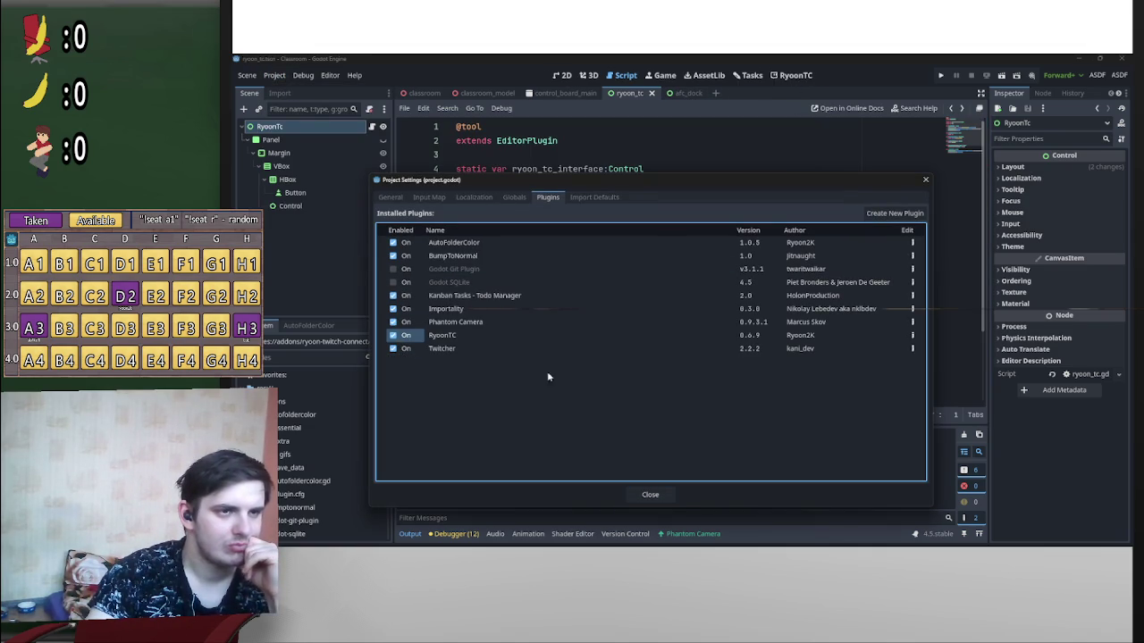
{"action": "left_click", "coordinate": [650, 494]}
{"action": "left_click", "coordinate": [793, 77]}
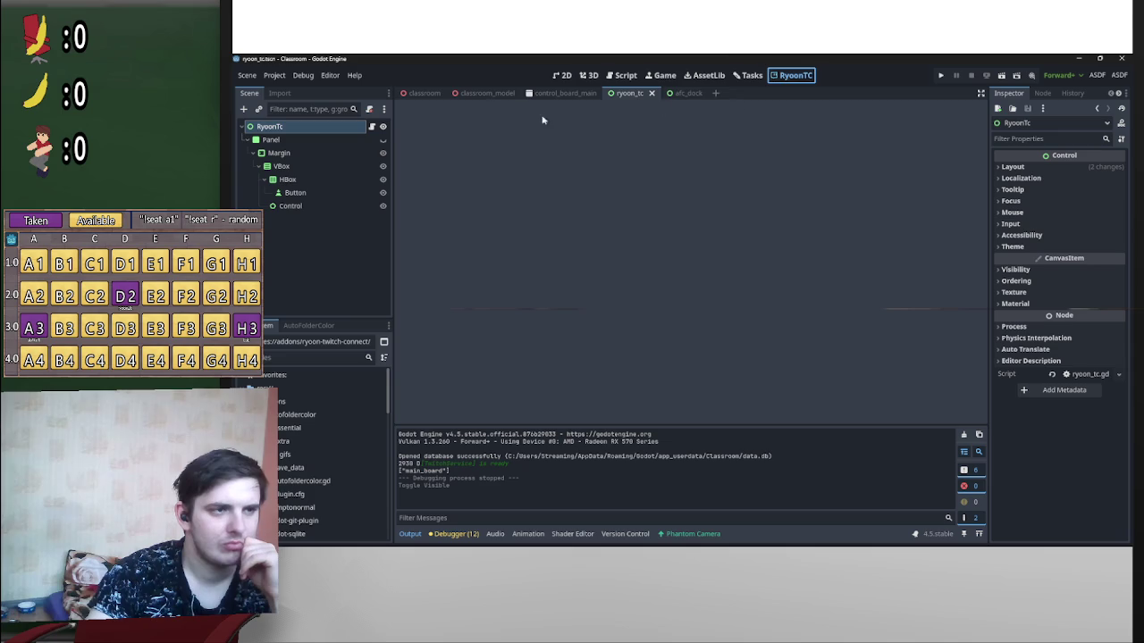
{"action": "left_click", "coordinate": [627, 79]}
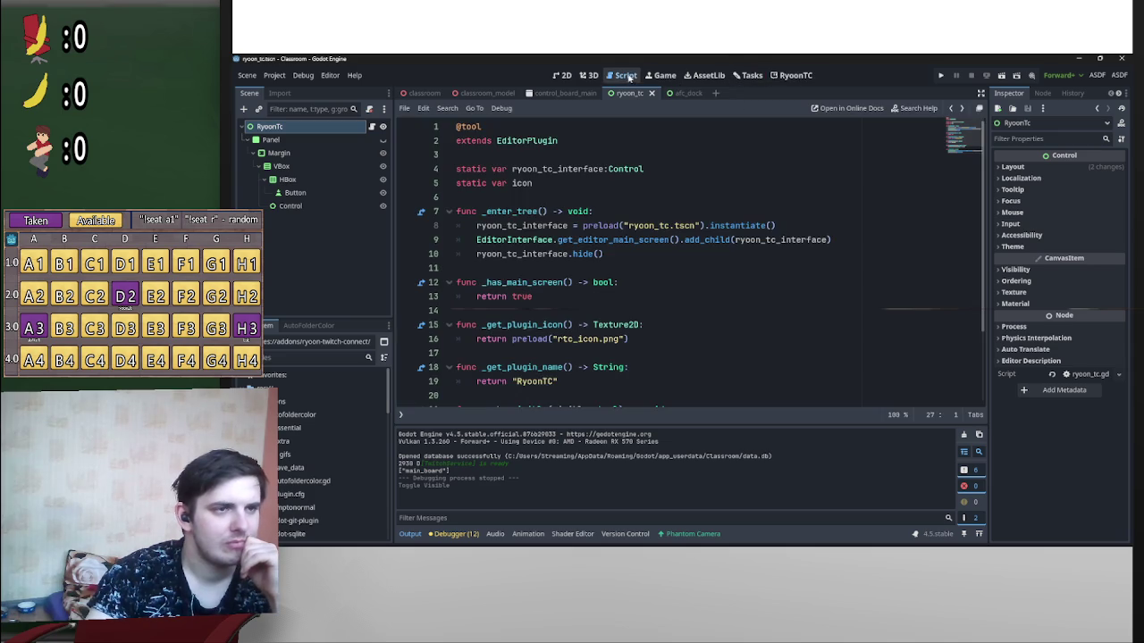
{"action": "left_click", "coordinate": [793, 75]}
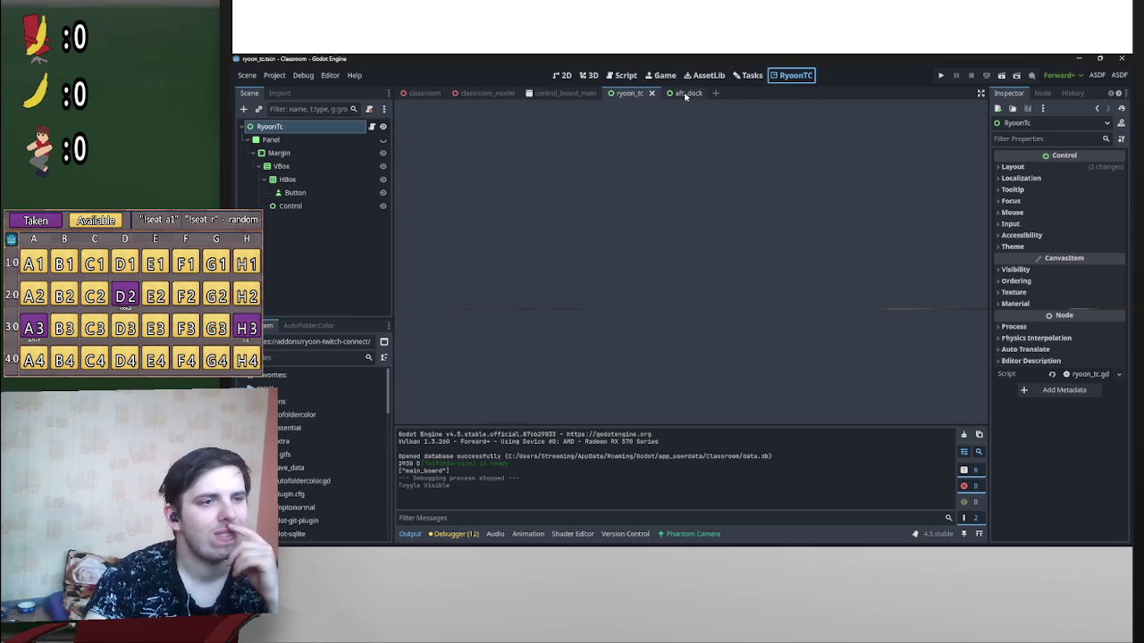
{"action": "left_click", "coordinate": [980, 93]}
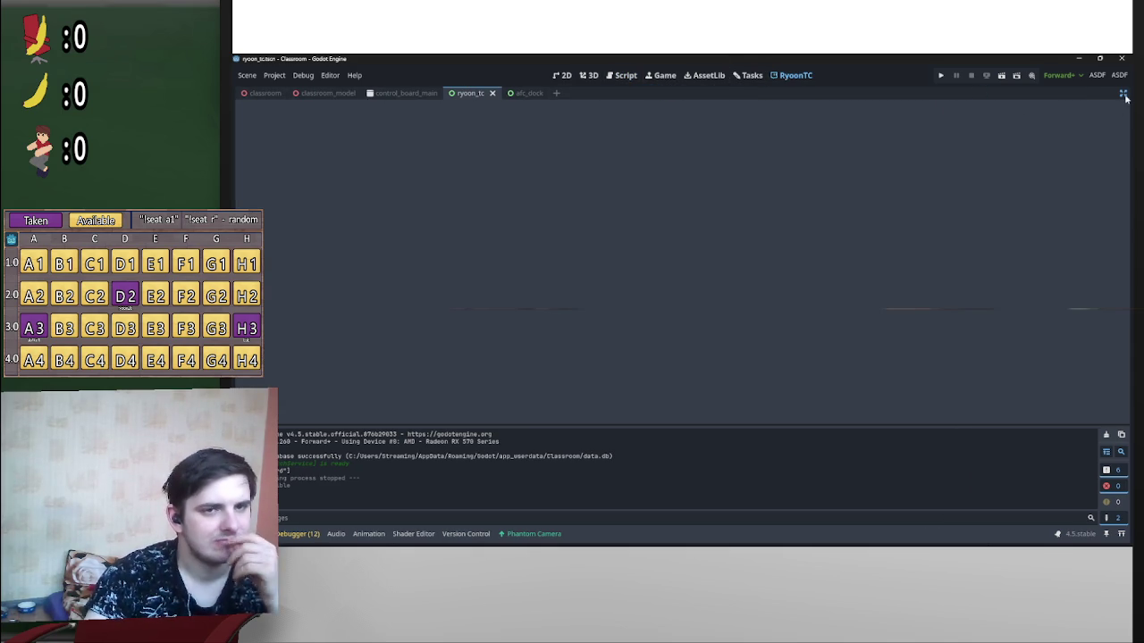
{"action": "left_click", "coordinate": [1123, 94]}
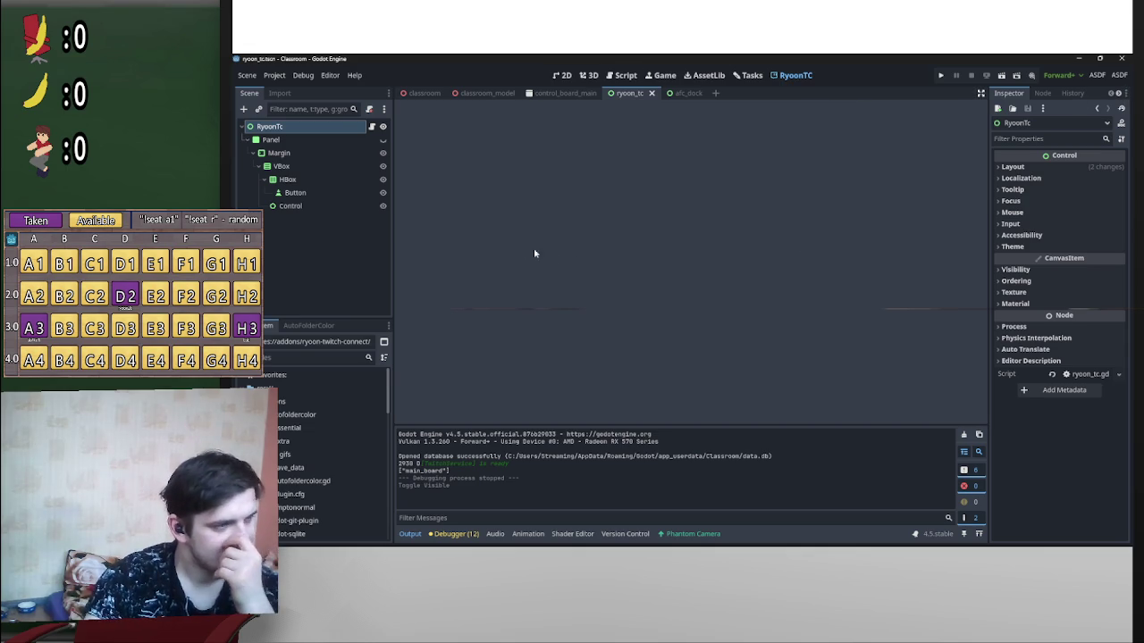
{"action": "left_click", "coordinate": [382, 140]}
{"action": "left_click", "coordinate": [382, 139]}
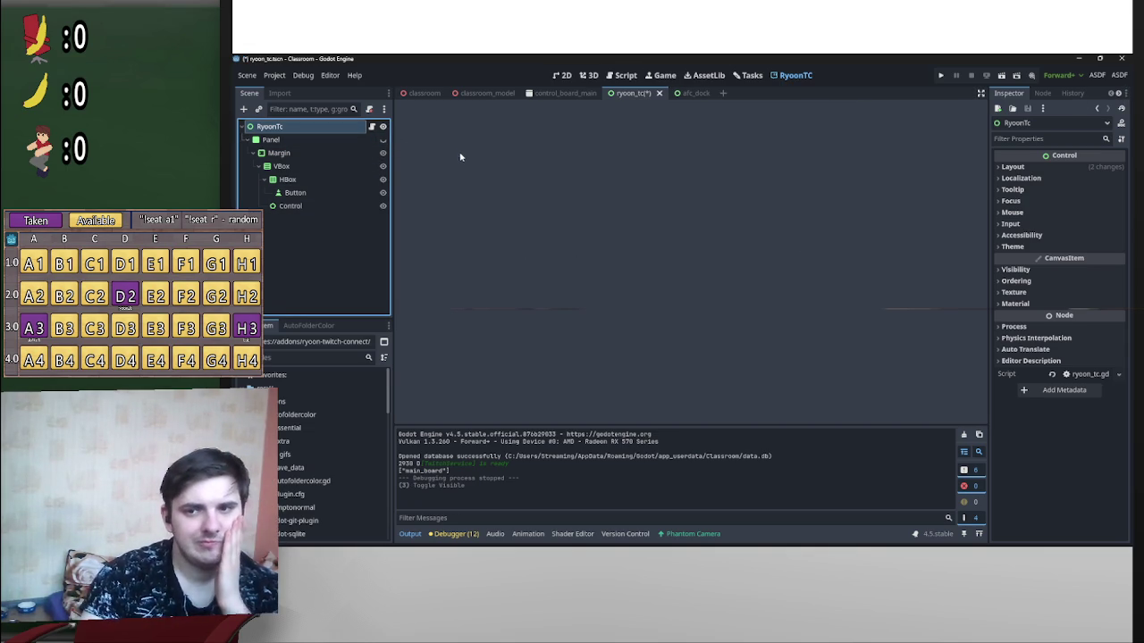
Step: Cancel a new-node dialog, then inspect the Margin and Panel nodes' settings
{"action": "left_click", "coordinate": [243, 109]}
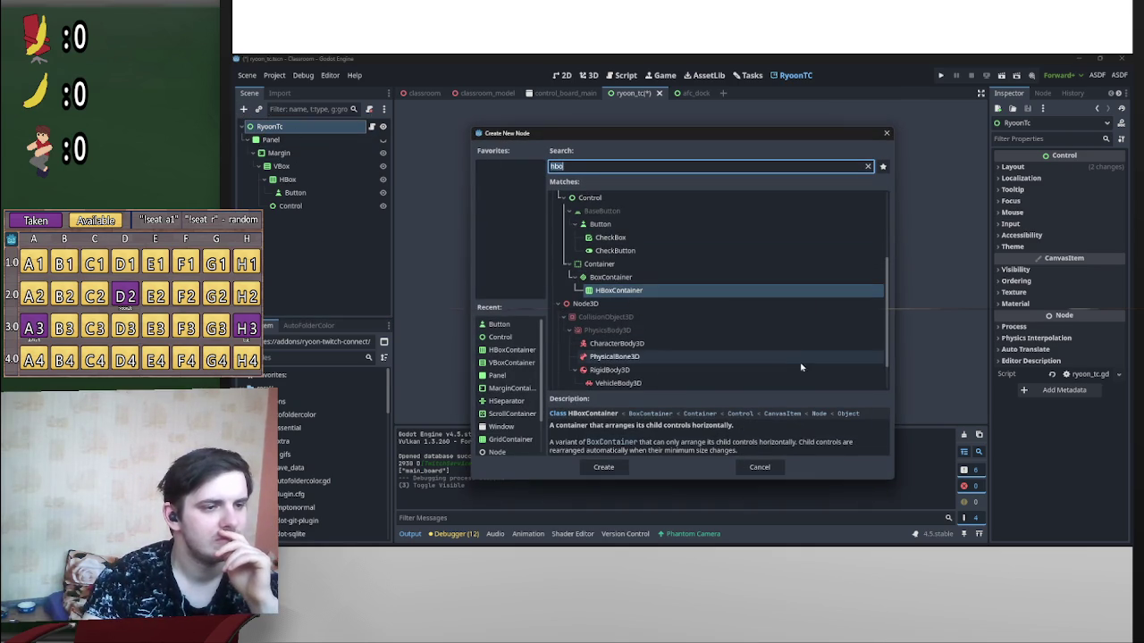
{"action": "left_click", "coordinate": [766, 469]}
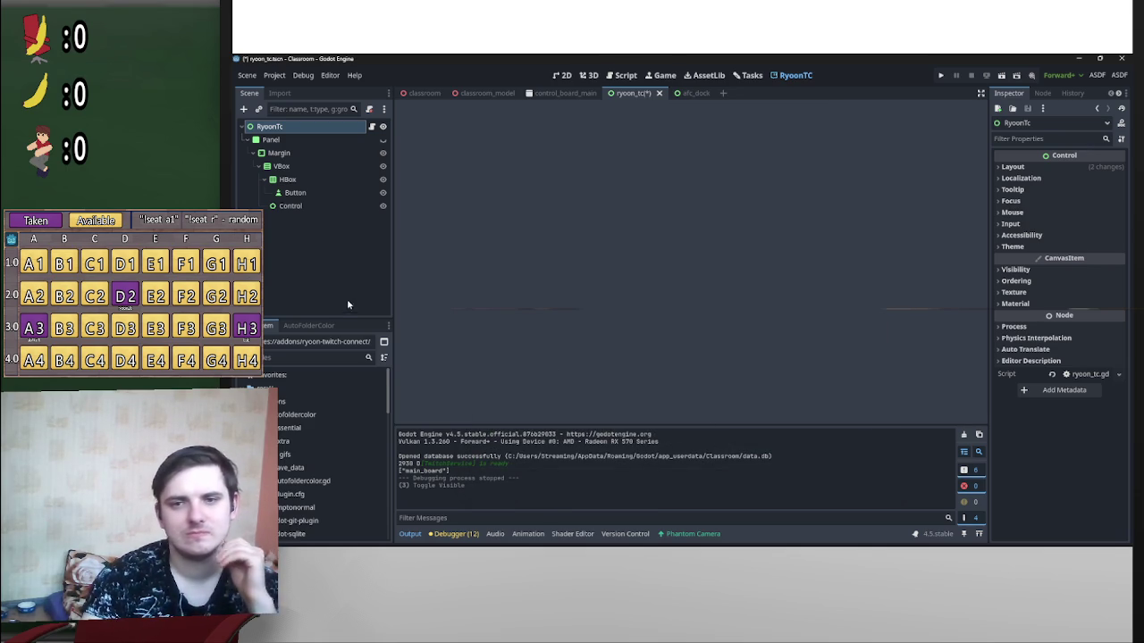
{"action": "left_click", "coordinate": [282, 154]}
{"action": "mouse_move", "coordinate": [1037, 283]}
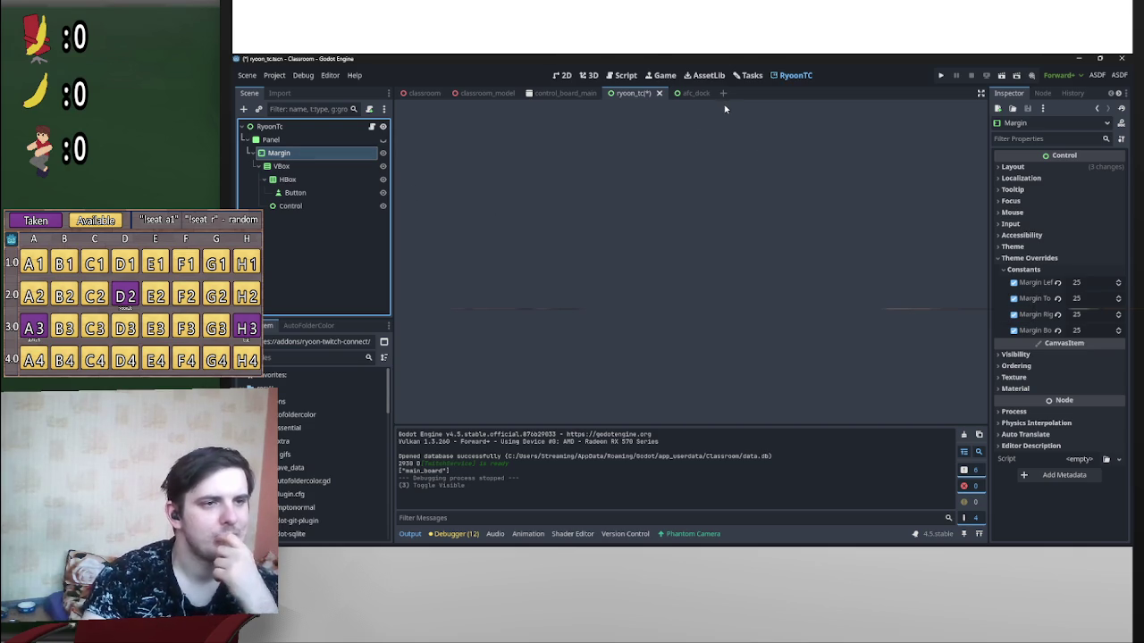
{"action": "left_click", "coordinate": [706, 75]}
{"action": "left_click", "coordinate": [784, 77]}
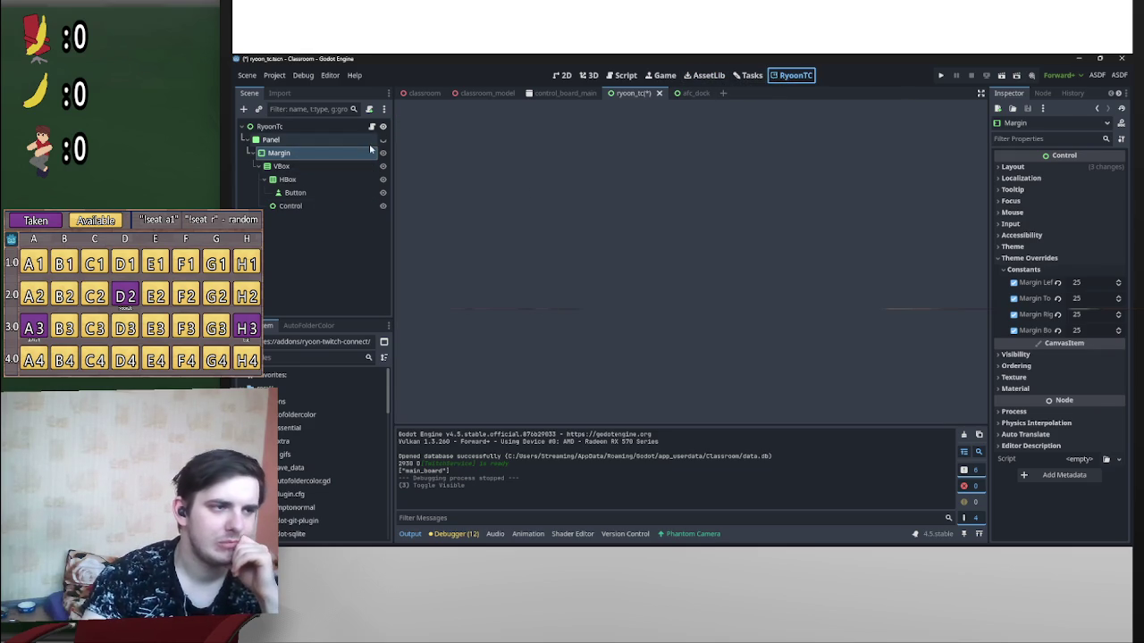
{"action": "left_click", "coordinate": [293, 142]}
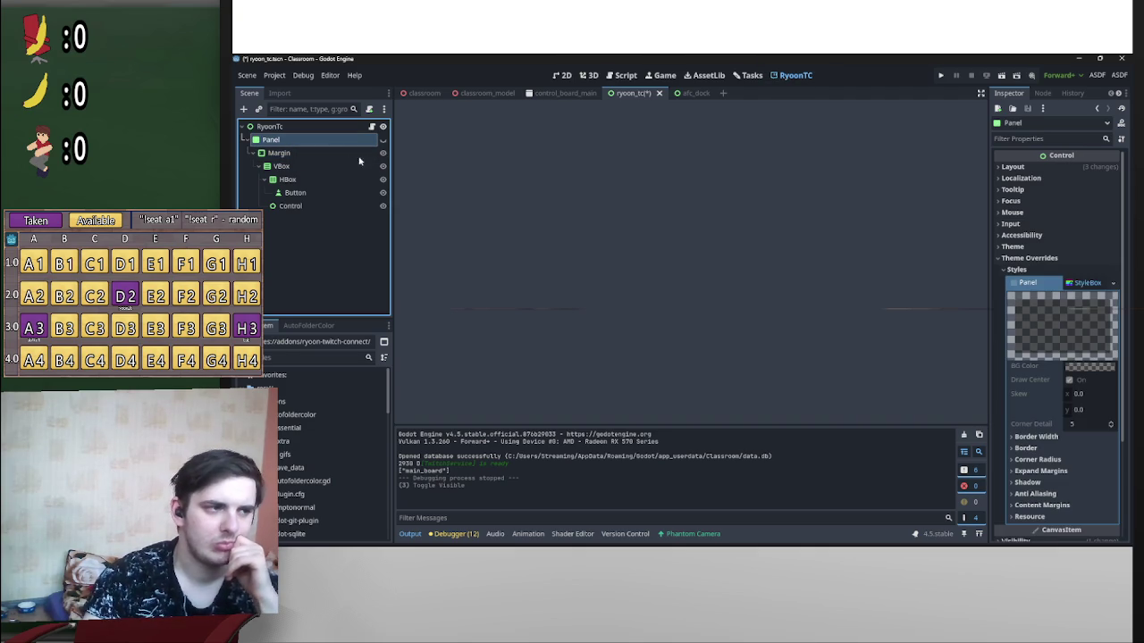
Step: Start adding a child node under RyoonTc, then dismiss the dialog
{"action": "left_click", "coordinate": [270, 127]}
{"action": "right_click", "coordinate": [277, 128]}
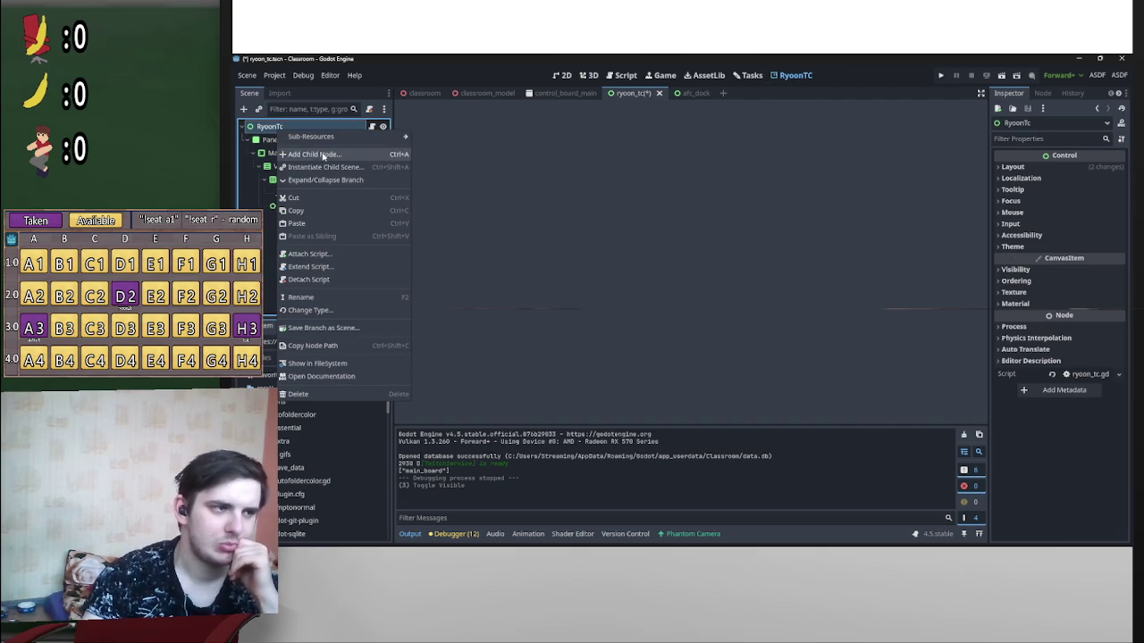
{"action": "left_click", "coordinate": [321, 153]}
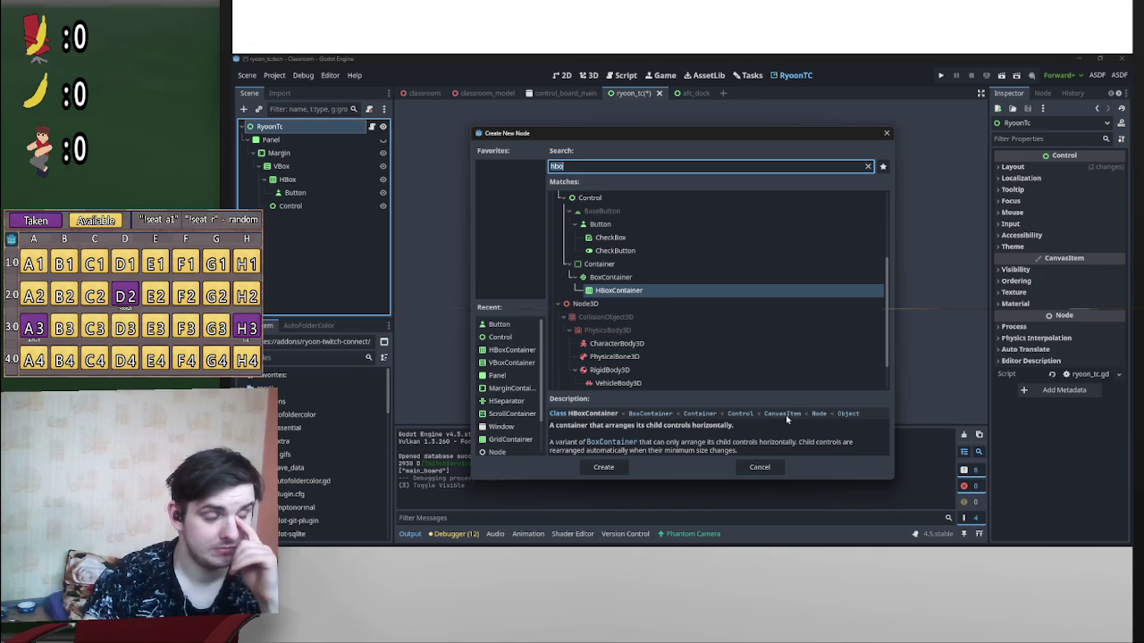
{"action": "left_click", "coordinate": [254, 141]}
{"action": "left_click", "coordinate": [764, 466]}
Step: Duplicate Panel as Panel2 and delete its copied Margin branch
{"action": "right_click", "coordinate": [297, 141]}
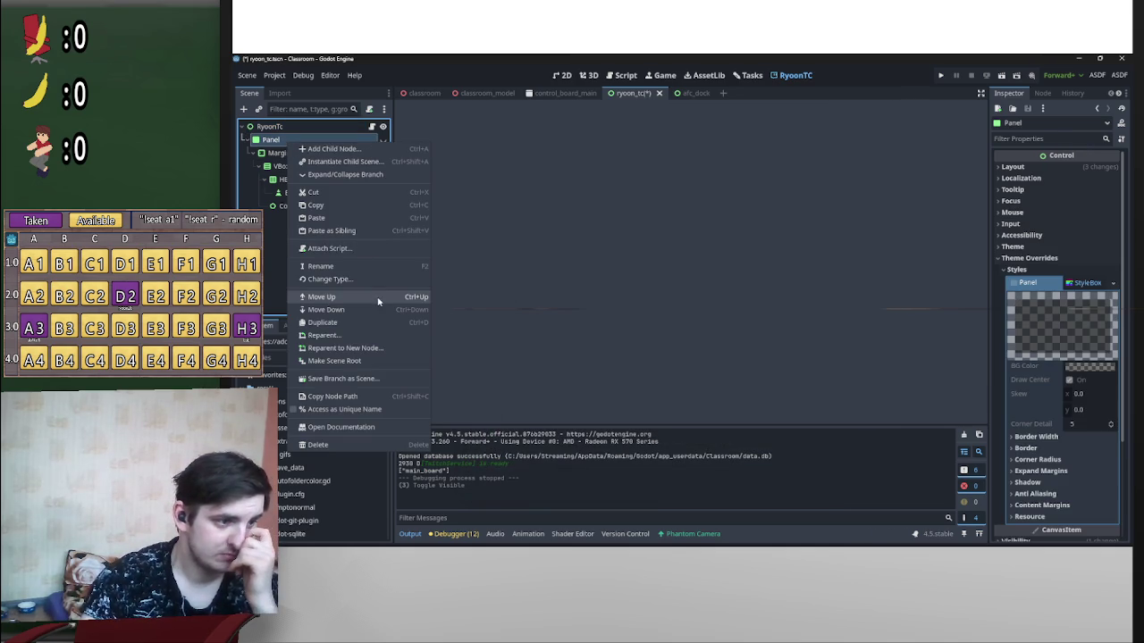
{"action": "left_click", "coordinate": [335, 323]}
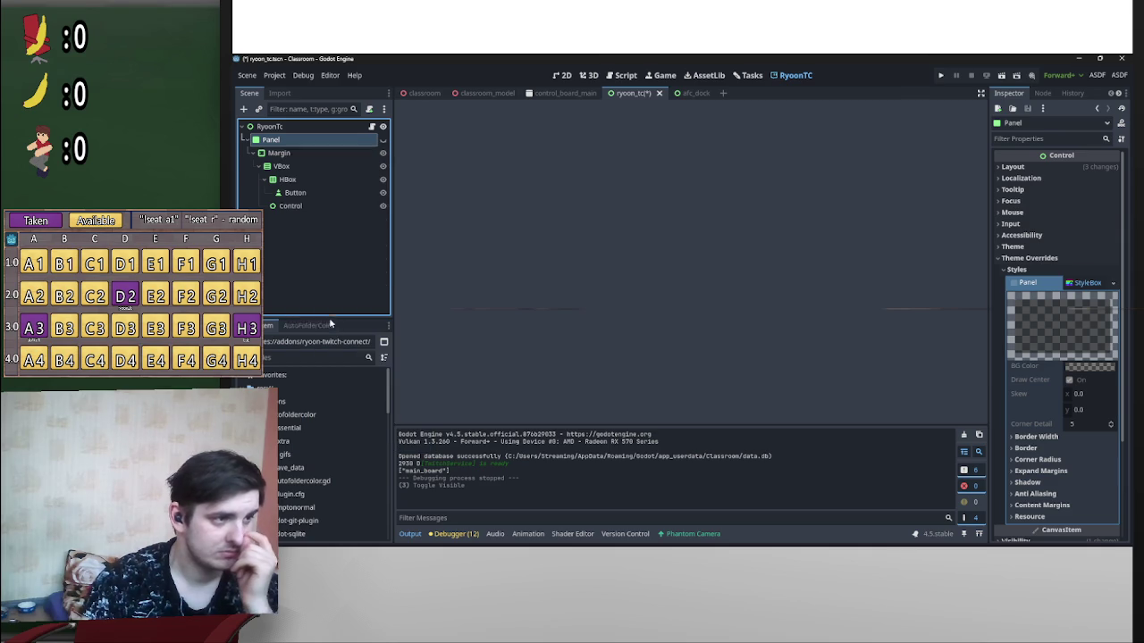
{"action": "left_click", "coordinate": [280, 232]}
{"action": "key", "text": "Delete"}
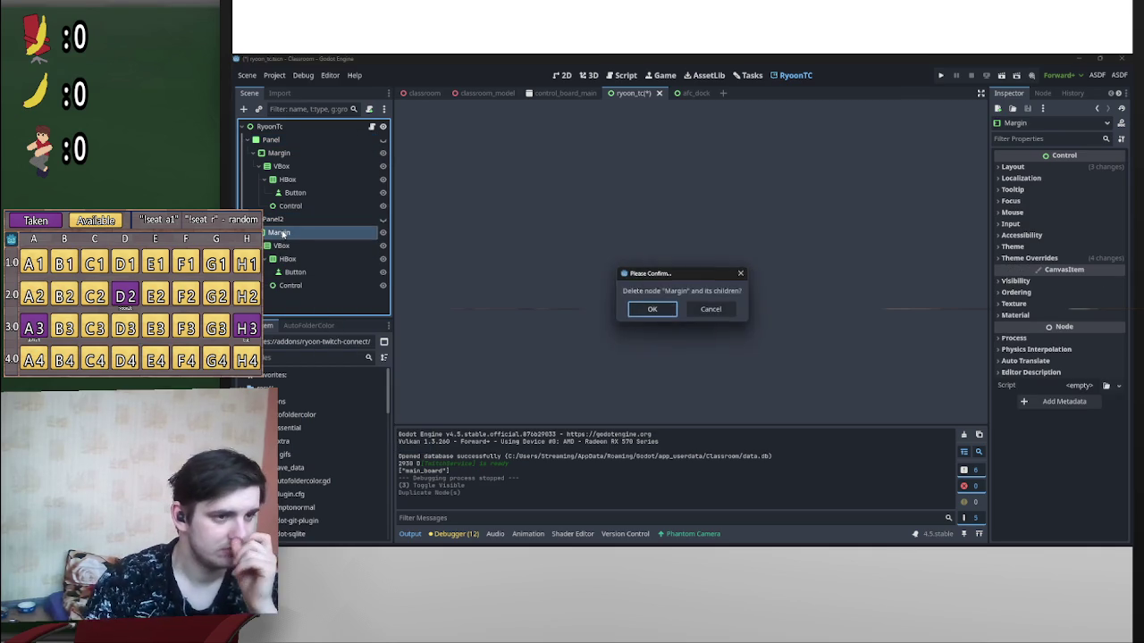
{"action": "key", "text": "Return"}
{"action": "left_click", "coordinate": [1064, 281]}
{"action": "left_click", "coordinate": [1064, 282]}
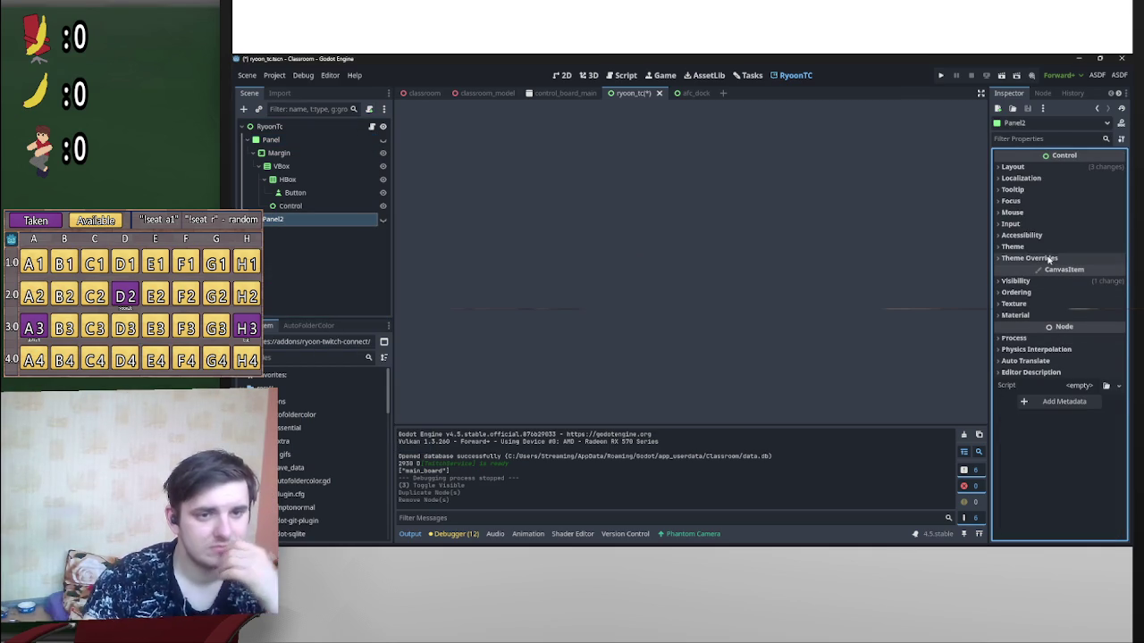
Step: Give Panel2 a new StyleBoxFlat panel override with a red background colour
{"action": "left_click", "coordinate": [1047, 259]}
{"action": "left_click", "coordinate": [1051, 271]}
{"action": "left_click", "coordinate": [1090, 283]}
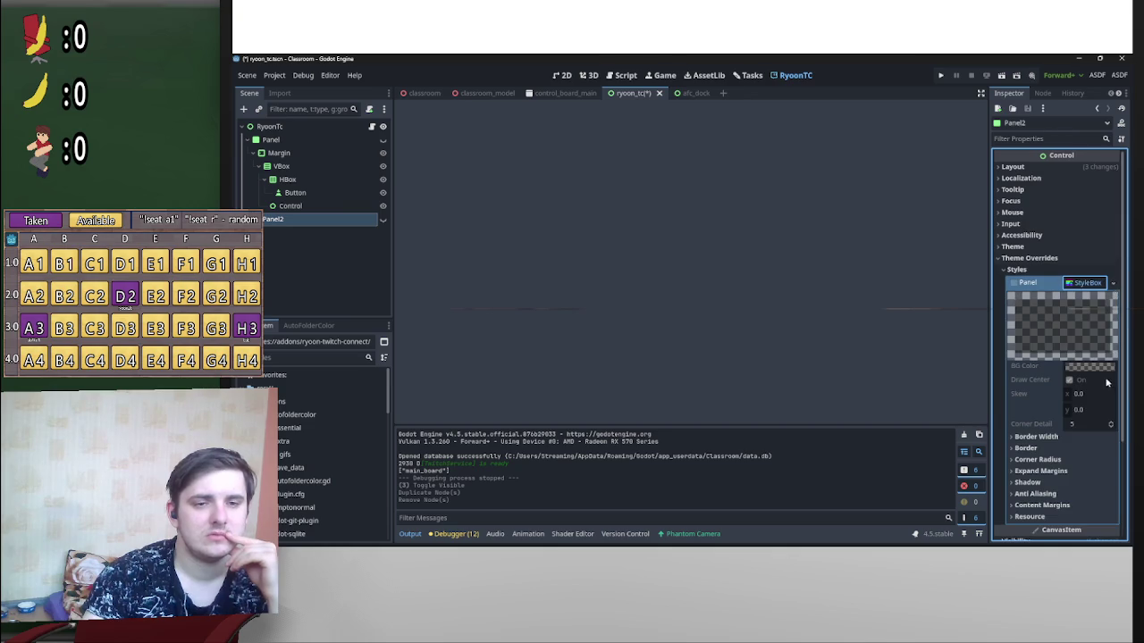
{"action": "left_click", "coordinate": [1112, 282]}
{"action": "left_click", "coordinate": [1083, 335]}
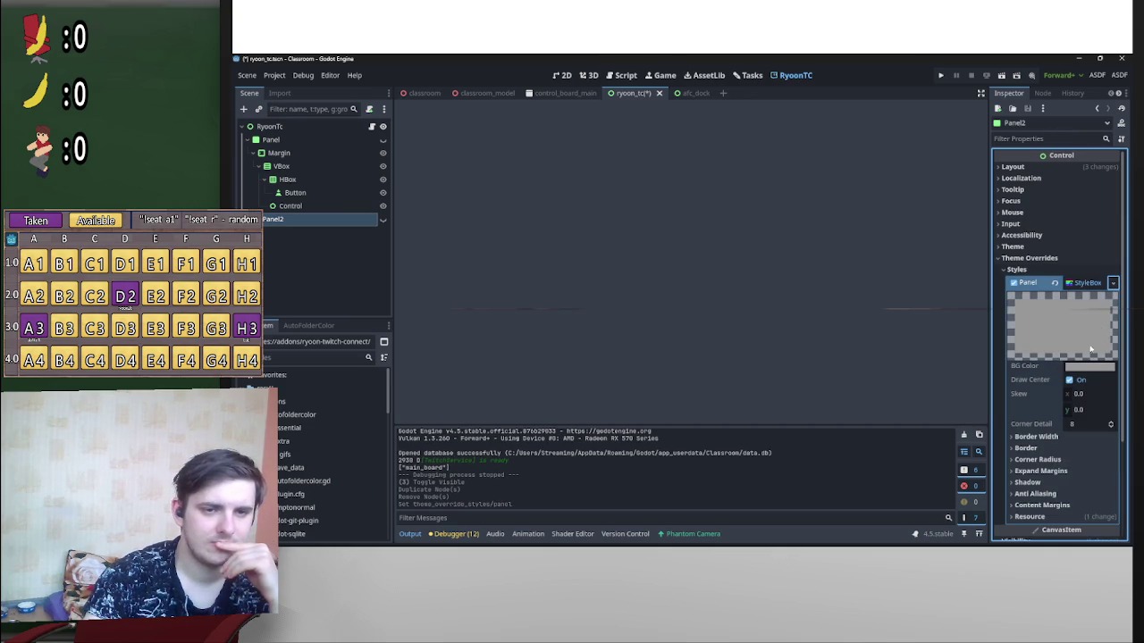
{"action": "left_click", "coordinate": [1090, 366]}
{"action": "mouse_move", "coordinate": [1059, 251]}
{"action": "left_mouse_down"}
{"action": "mouse_move", "coordinate": [1073, 268]}
{"action": "mouse_move", "coordinate": [1052, 253]}
{"action": "left_mouse_up"}
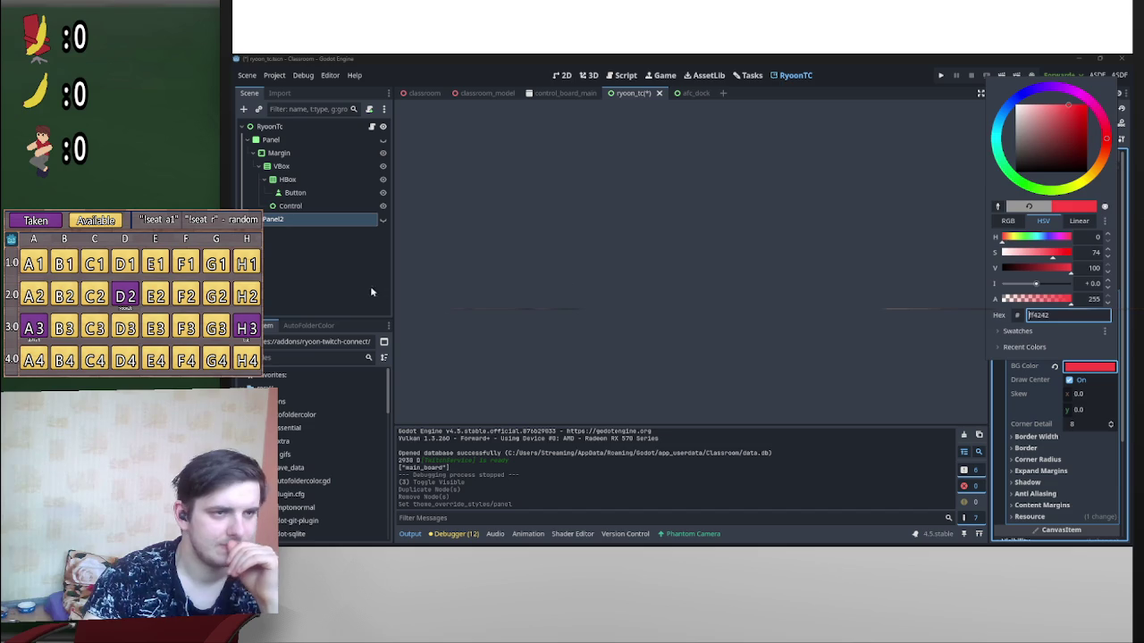
{"action": "left_click", "coordinate": [339, 281]}
Step: Make Panel2 visible, save the scene, and toggle the RyoonTC plugin off and on
{"action": "key", "text": "ctrl+s"}
{"action": "left_click", "coordinate": [382, 219]}
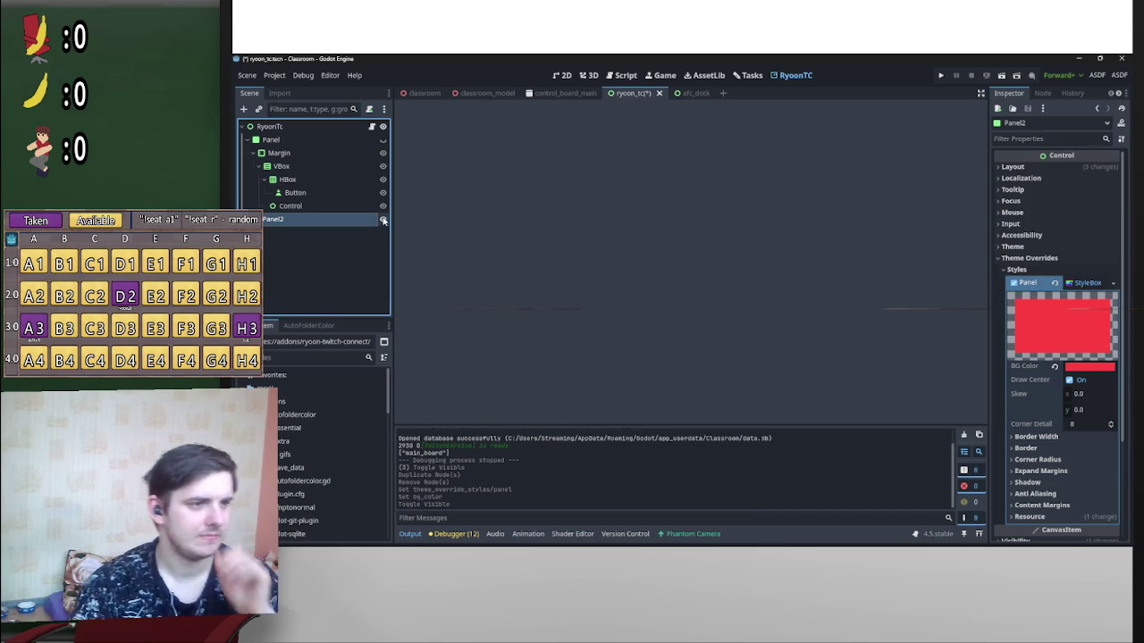
{"action": "left_click", "coordinate": [565, 75]}
{"action": "key", "text": "ctrl+s"}
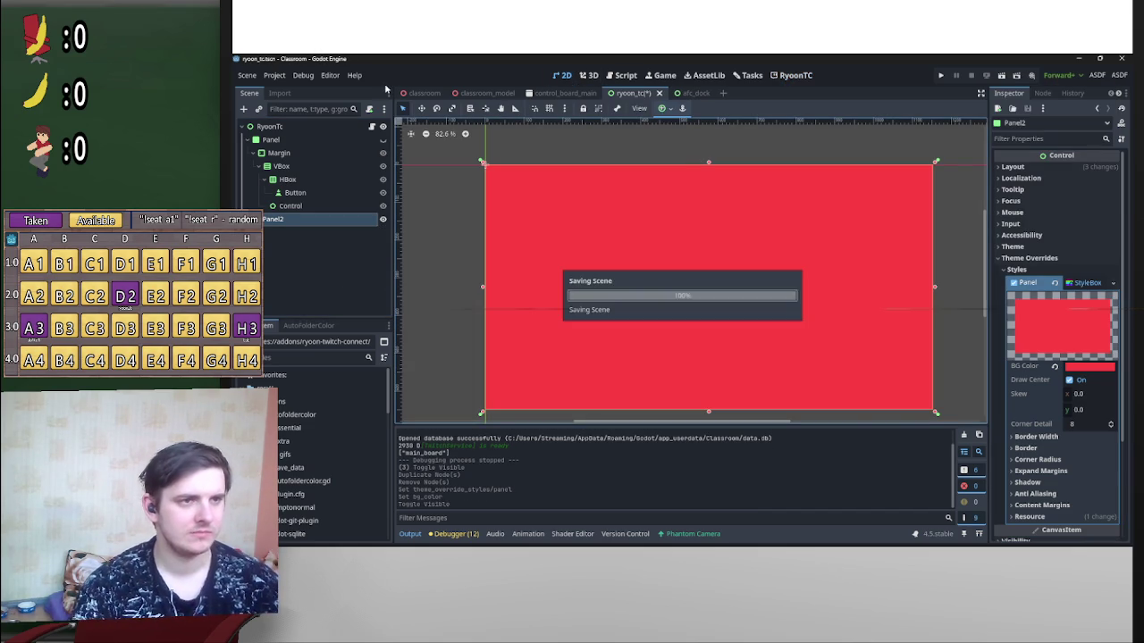
{"action": "left_click", "coordinate": [274, 75]}
{"action": "left_click", "coordinate": [304, 90]}
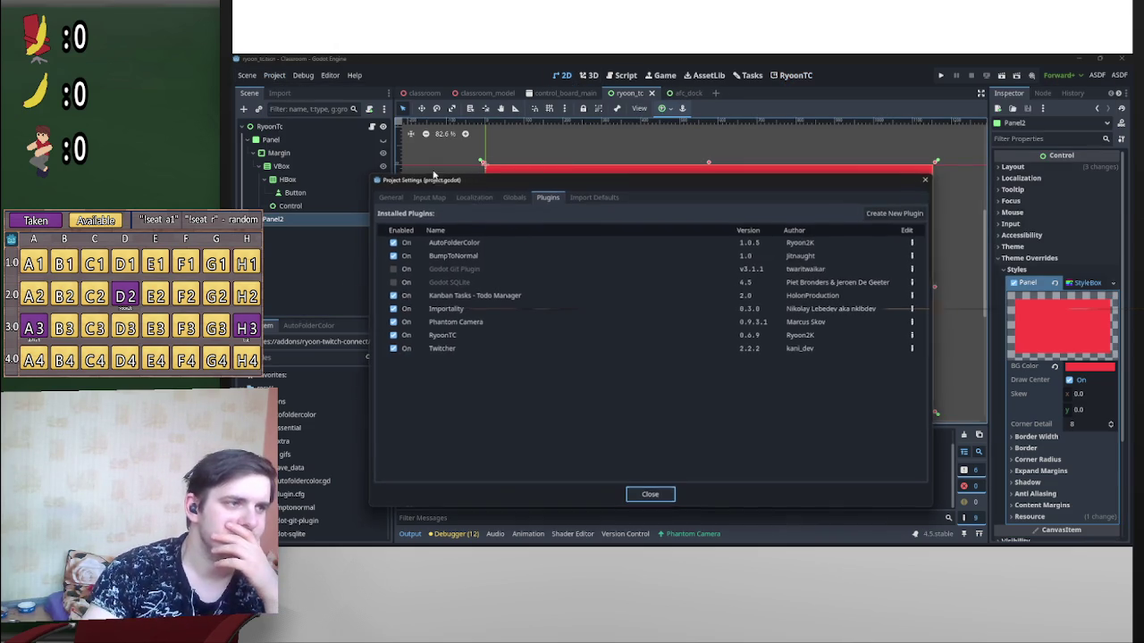
{"action": "double_click", "coordinate": [393, 335]}
{"action": "left_click", "coordinate": [645, 494]}
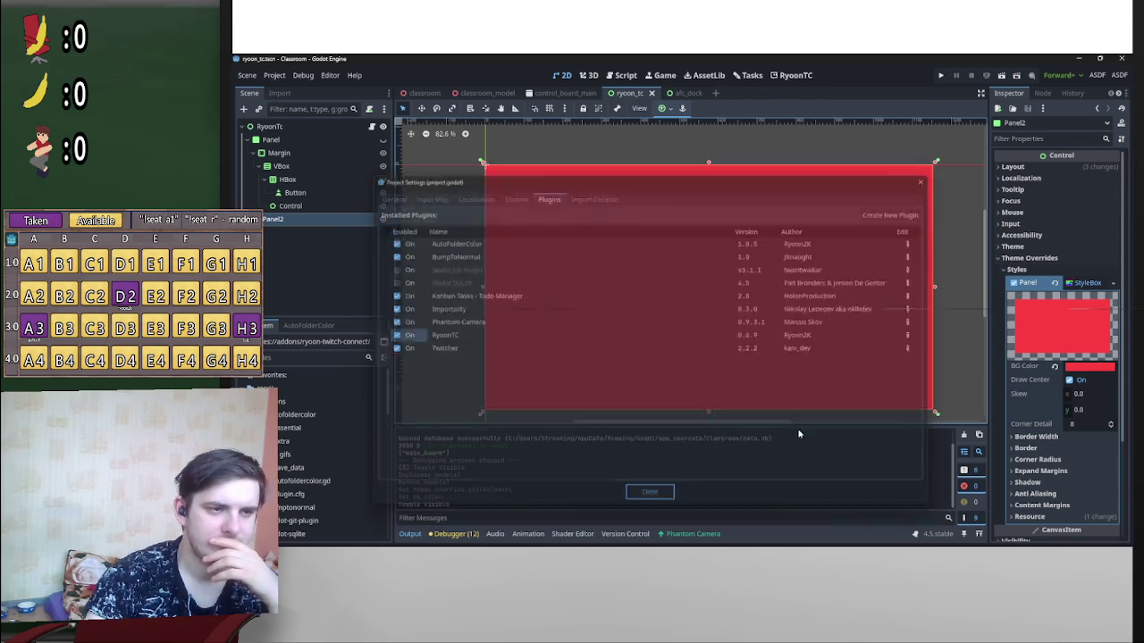
Step: Set the panel style's border width to 50 on left, top, right and bottom
{"action": "left_click", "coordinate": [1066, 448]}
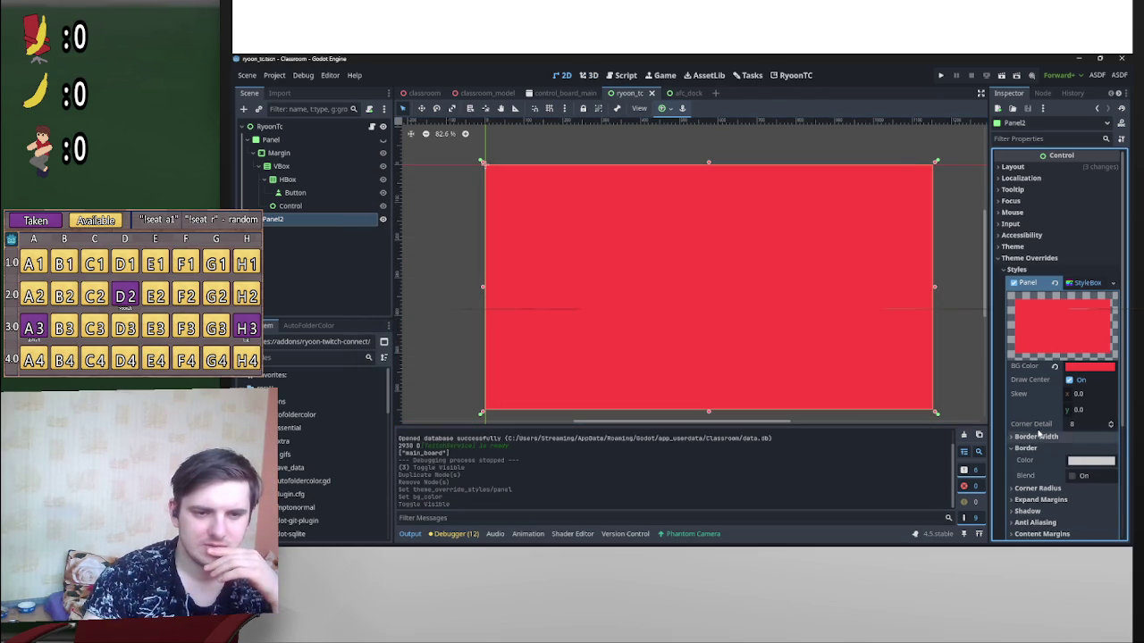
{"action": "left_click", "coordinate": [1036, 436]}
{"action": "left_click", "coordinate": [1087, 452]}
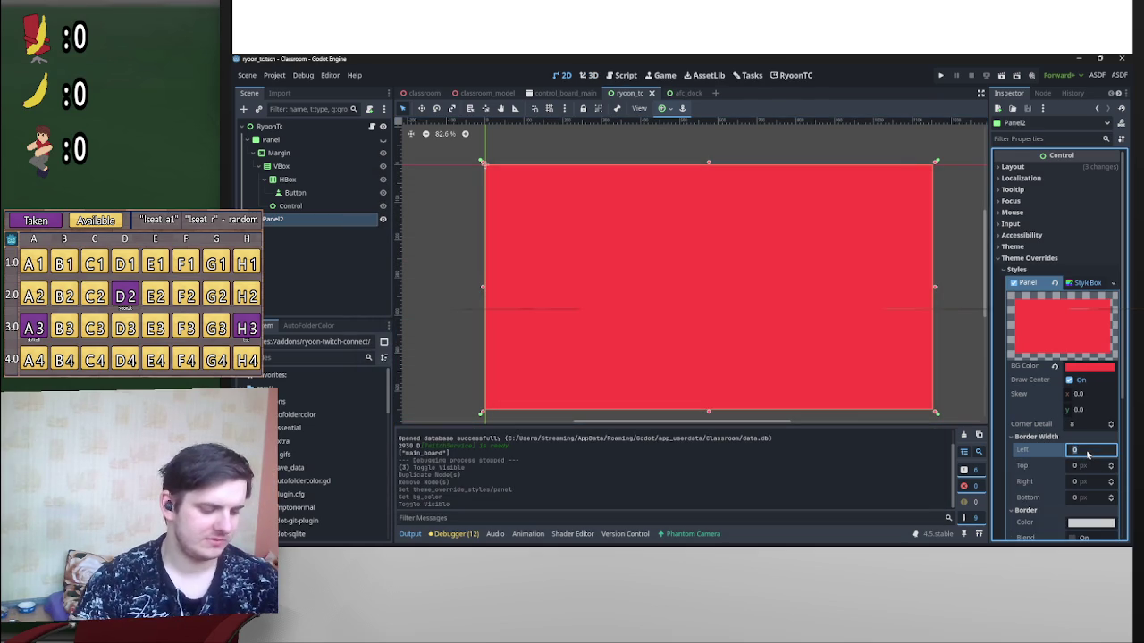
{"action": "type", "text": "50"}
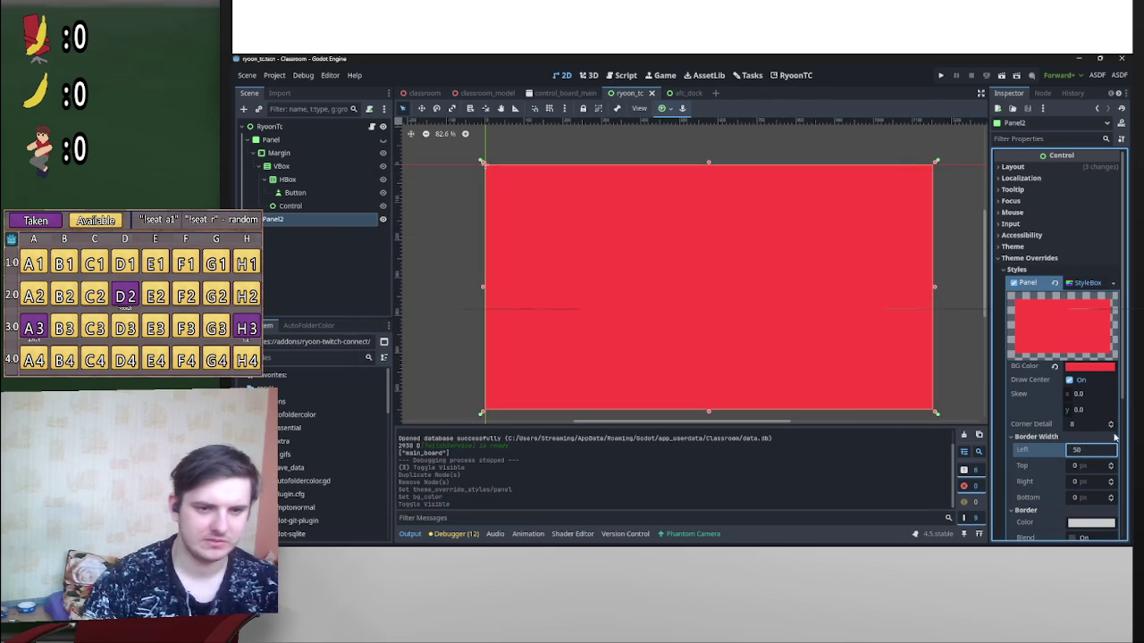
{"action": "key", "text": "ctrl+a"}
{"action": "left_click", "coordinate": [1088, 465]}
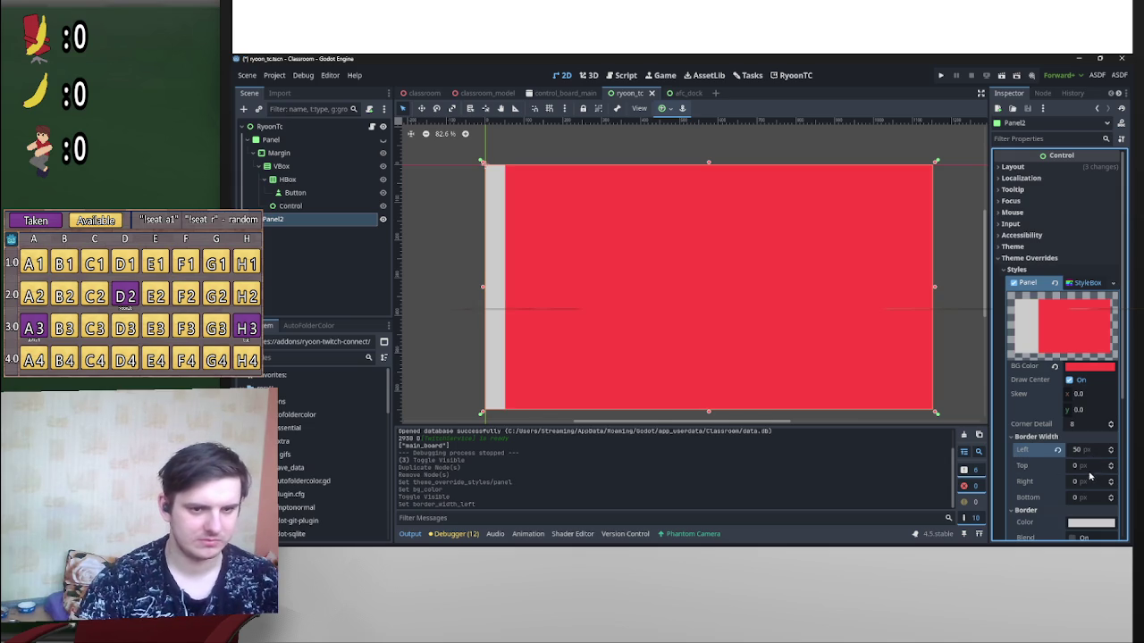
{"action": "type", "text": "50"}
{"action": "left_click", "coordinate": [1088, 481]}
{"action": "type", "text": "50"}
{"action": "left_click", "coordinate": [1108, 497]}
{"action": "key", "text": "Return"}
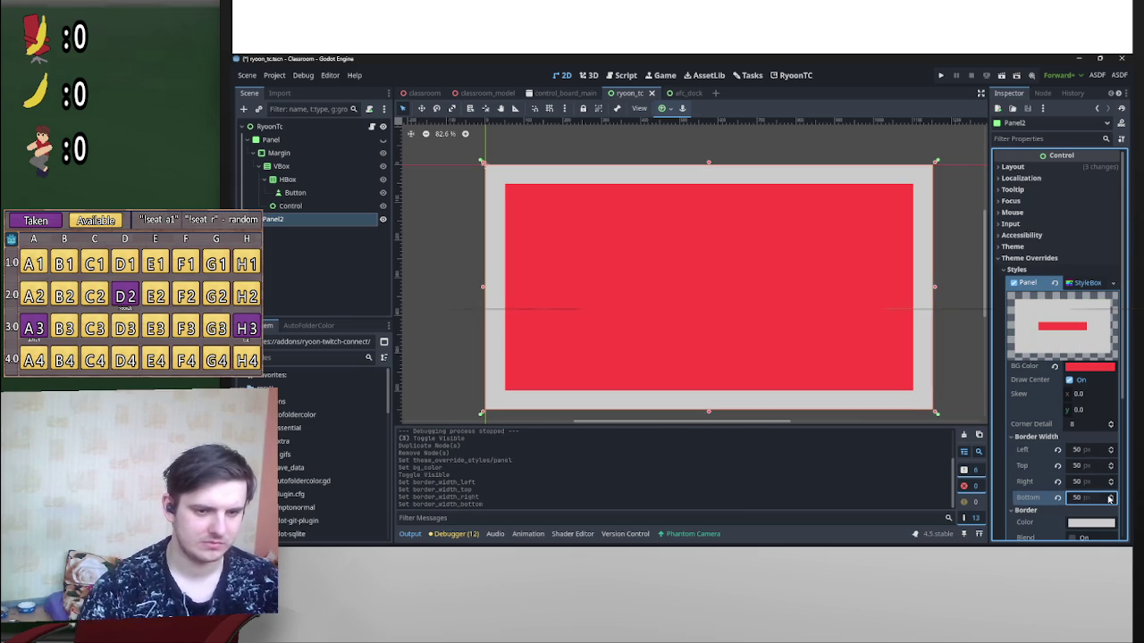
{"action": "scroll", "coordinate": [1034, 465], "scroll_direction": "down", "scroll_amount": 3}
Step: Set the border colour to dark red (7d0404)
{"action": "left_click", "coordinate": [1083, 427]}
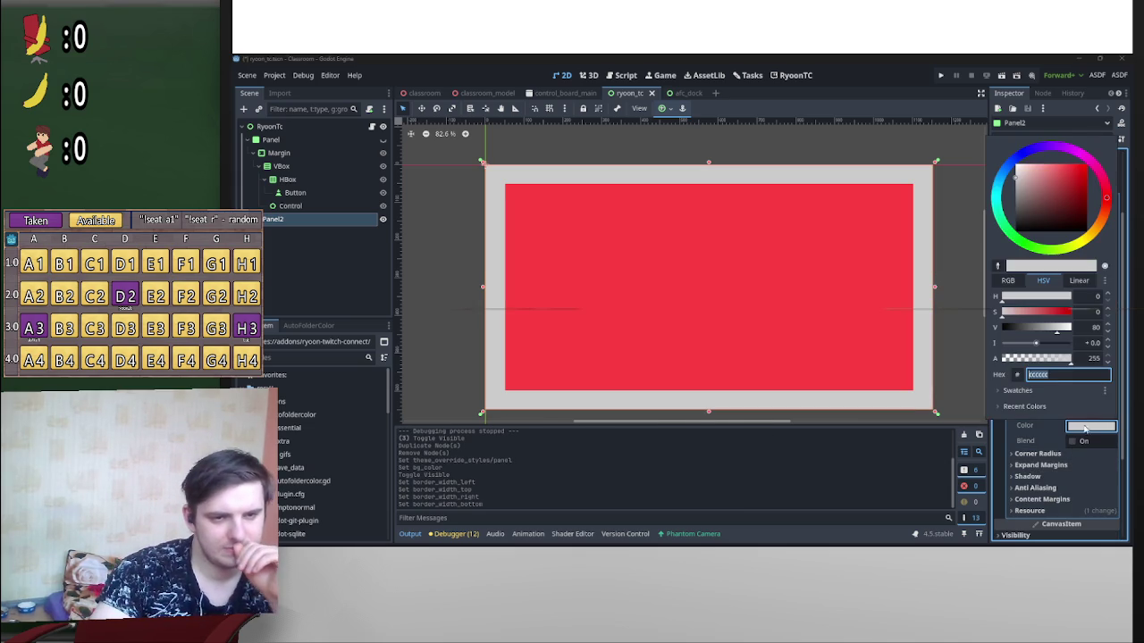
{"action": "left_click_drag", "start_coordinate": [1062, 316], "coordinate": [1037, 331]}
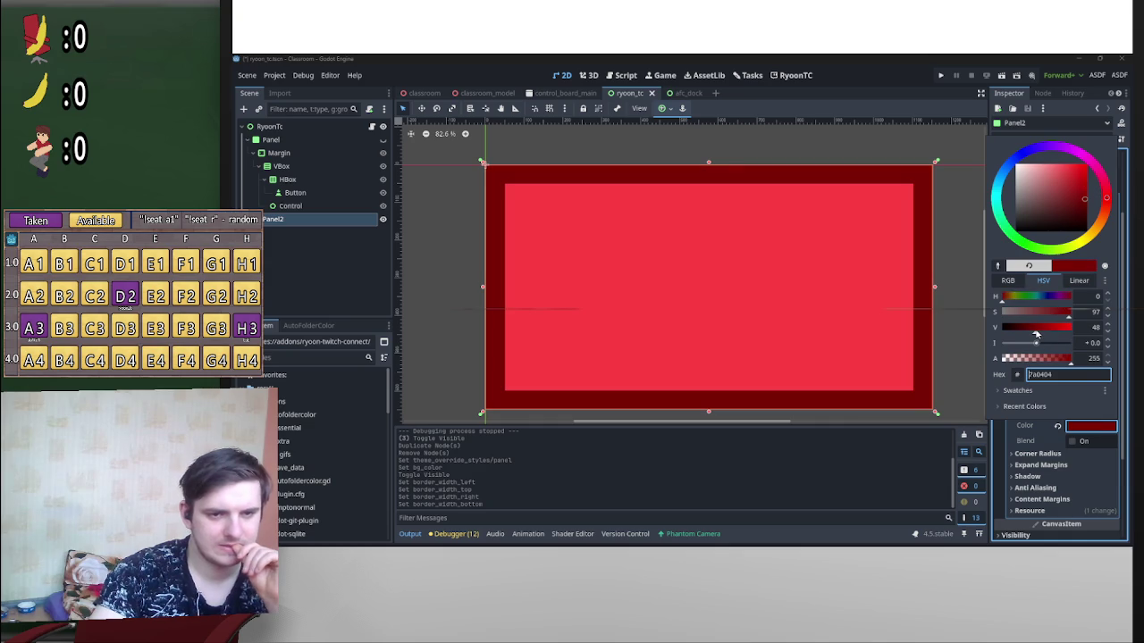
{"action": "left_click", "coordinate": [960, 302]}
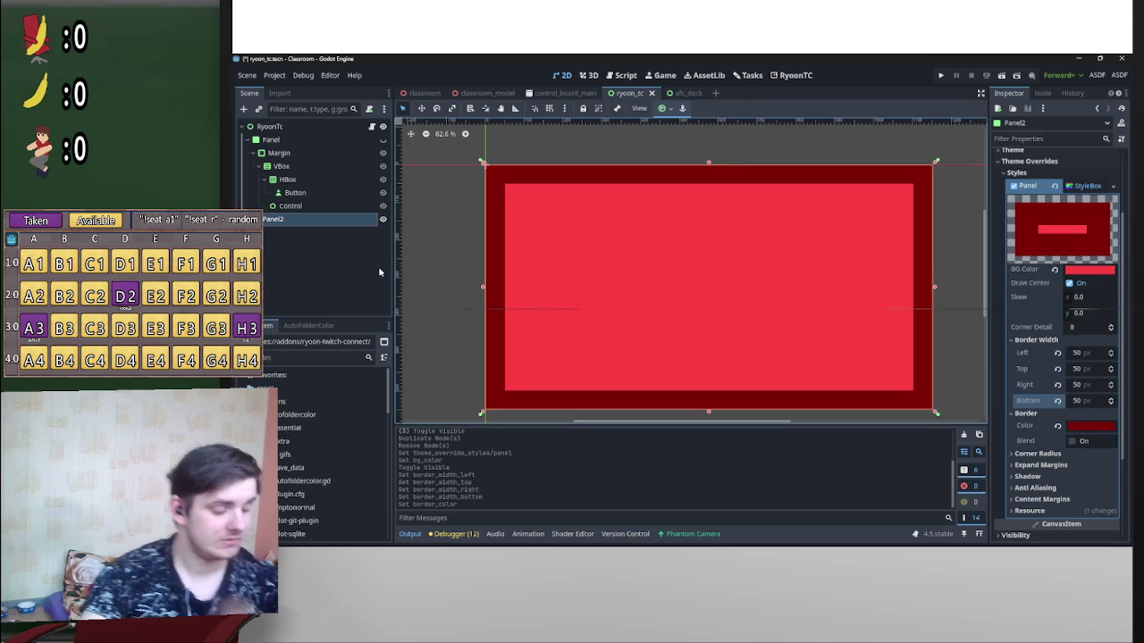
{"action": "left_click", "coordinate": [273, 75]}
{"action": "left_click", "coordinate": [290, 93]}
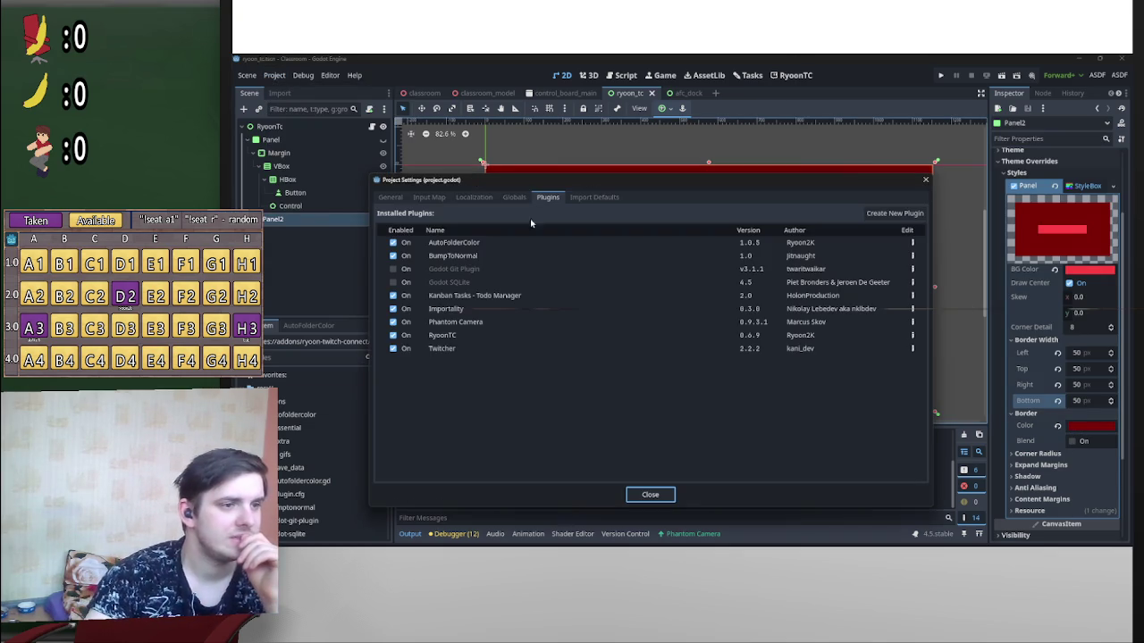
Step: Close Project Settings and flip between the afc_dock and ryoon_tc scenes and RyoonTC screen
{"action": "left_click", "coordinate": [651, 494]}
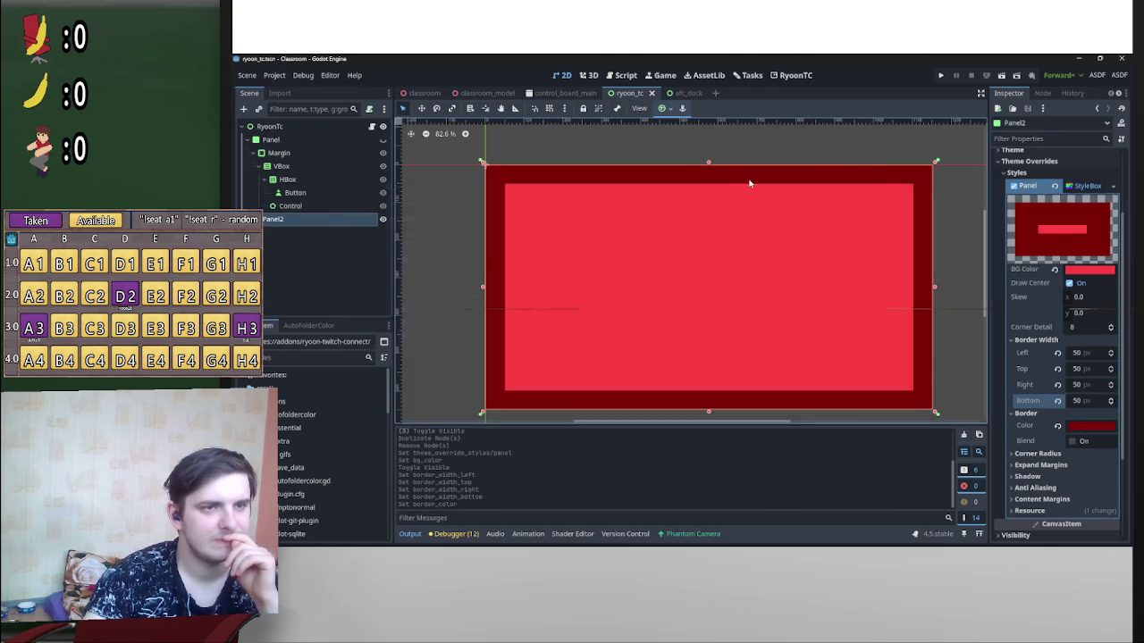
{"action": "left_click", "coordinate": [686, 93]}
{"action": "left_click", "coordinate": [630, 93]}
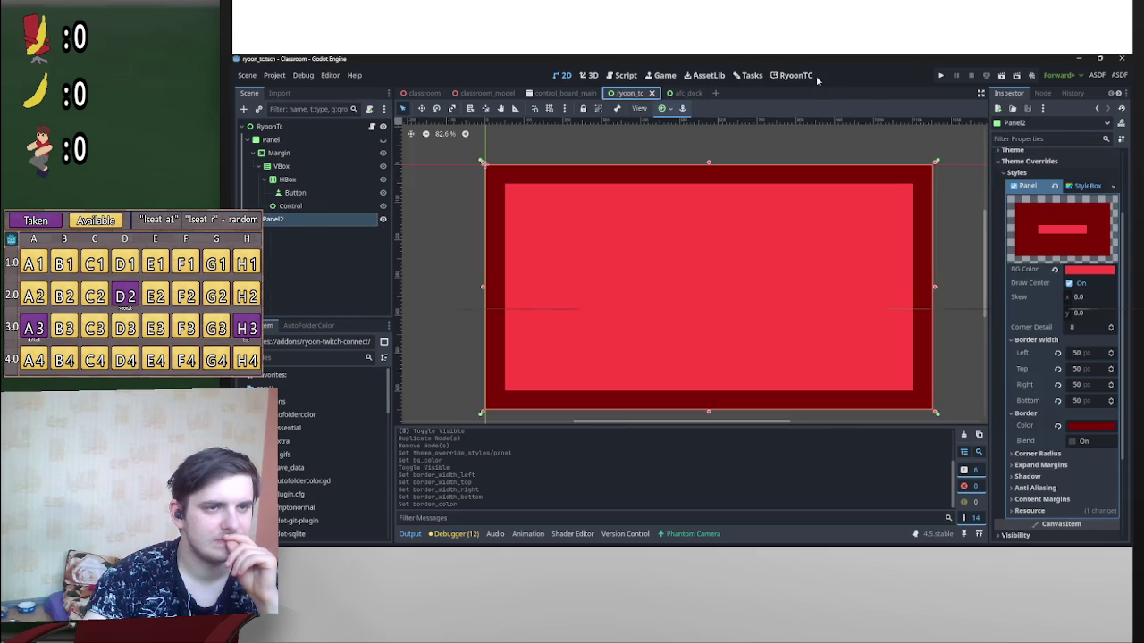
{"action": "left_click", "coordinate": [795, 75]}
{"action": "left_click", "coordinate": [686, 93]}
{"action": "left_click", "coordinate": [635, 94]}
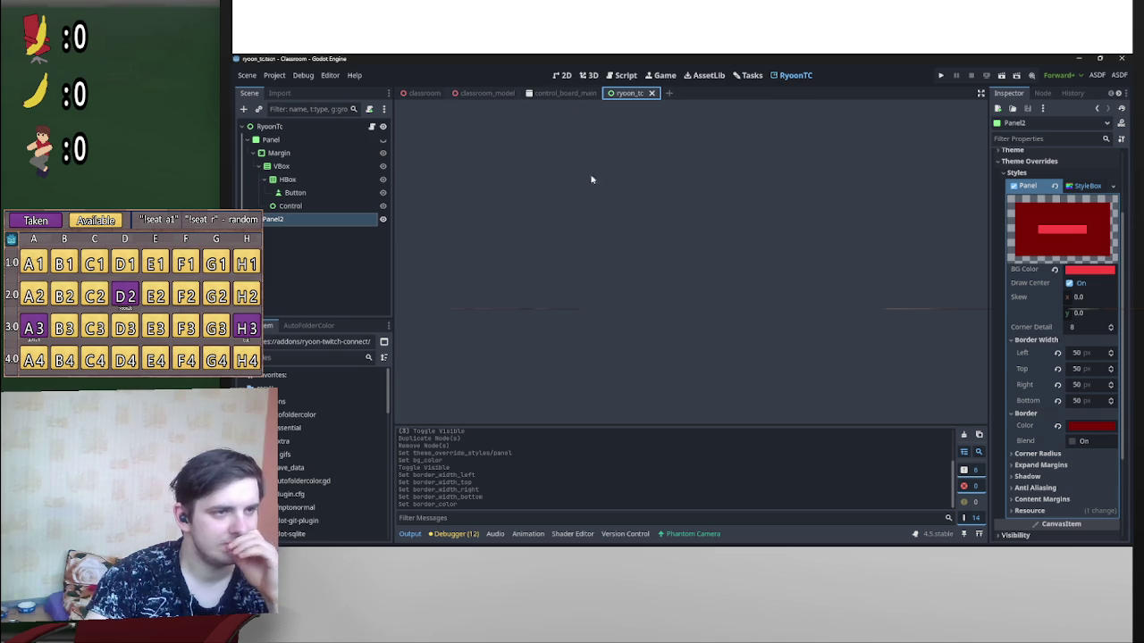
Step: Save the ryoon_tc scene and check that the RyoonTC screen is still empty
{"action": "left_click", "coordinate": [563, 75]}
{"action": "key", "text": "ctrl+s"}
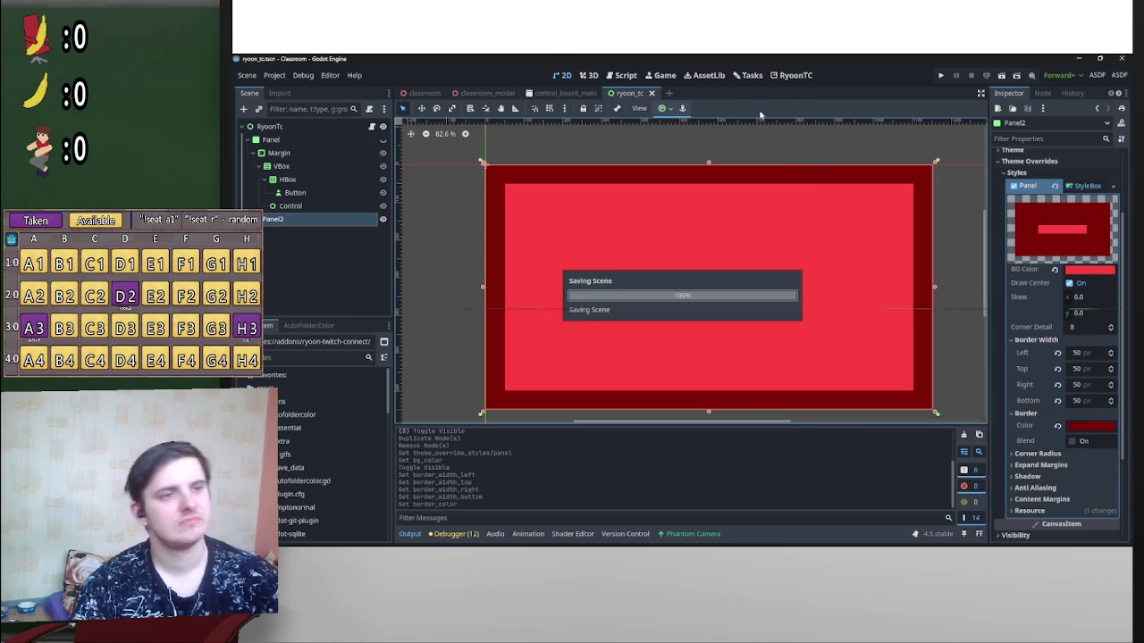
{"action": "scroll", "coordinate": [758, 220], "scroll_direction": "right", "scroll_amount": 1}
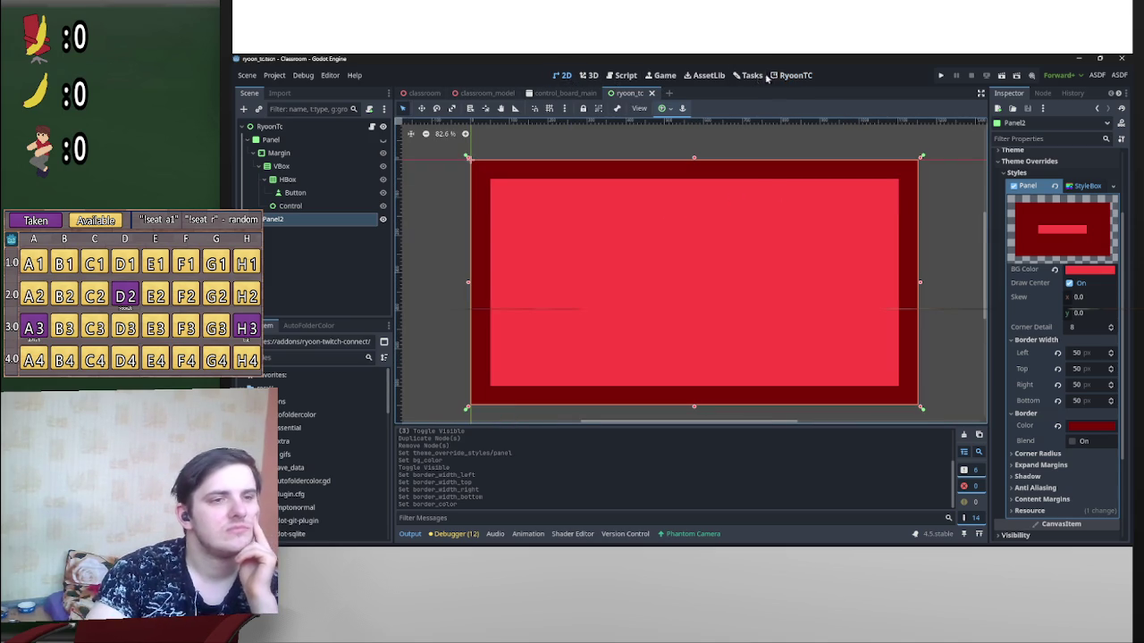
{"action": "left_click", "coordinate": [791, 75]}
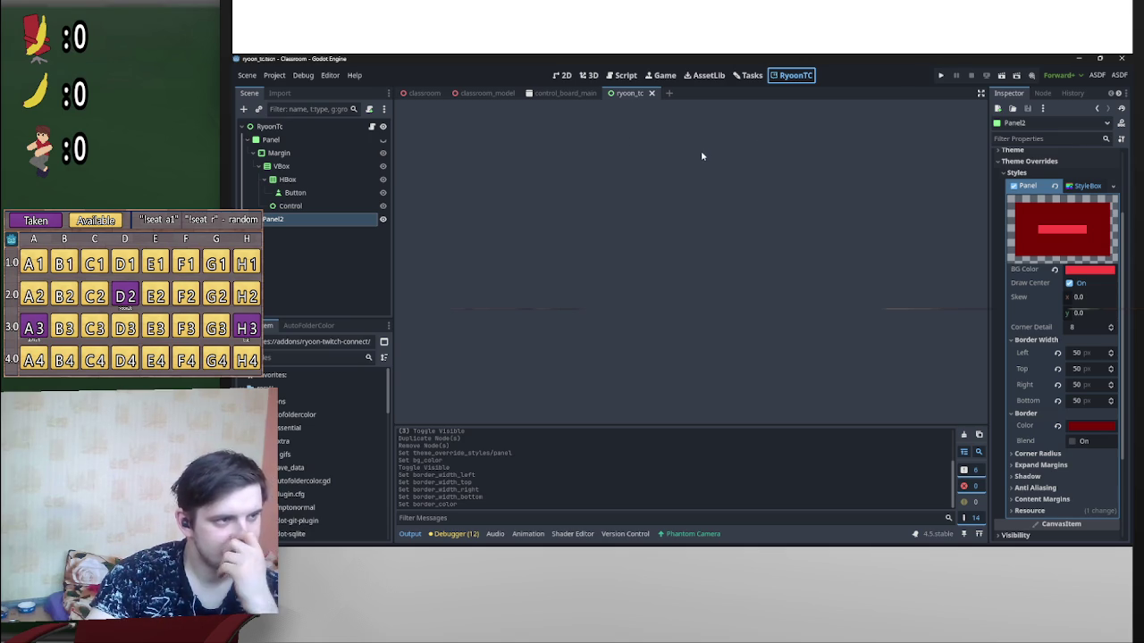
{"action": "left_click", "coordinate": [561, 75]}
Step: Disable and re-enable the RyoonTC plugin, then view its main screen with a wider main view
{"action": "left_click", "coordinate": [275, 77]}
{"action": "left_click", "coordinate": [286, 88]}
{"action": "left_click", "coordinate": [392, 335]}
{"action": "left_click", "coordinate": [392, 335]}
{"action": "left_click", "coordinate": [661, 494]}
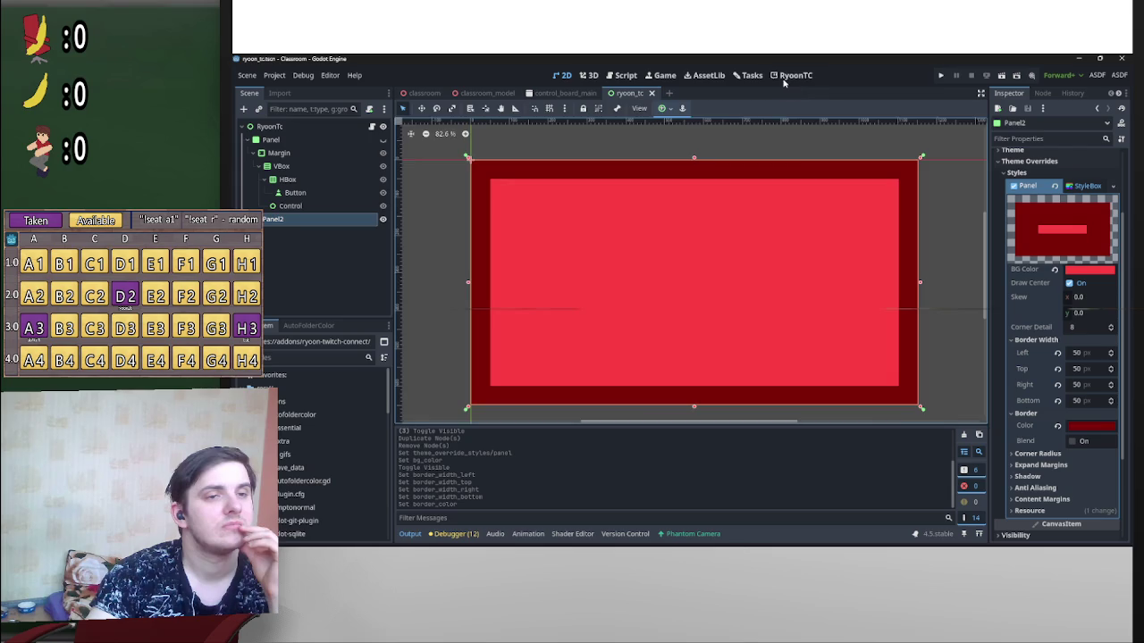
{"action": "left_click", "coordinate": [788, 77]}
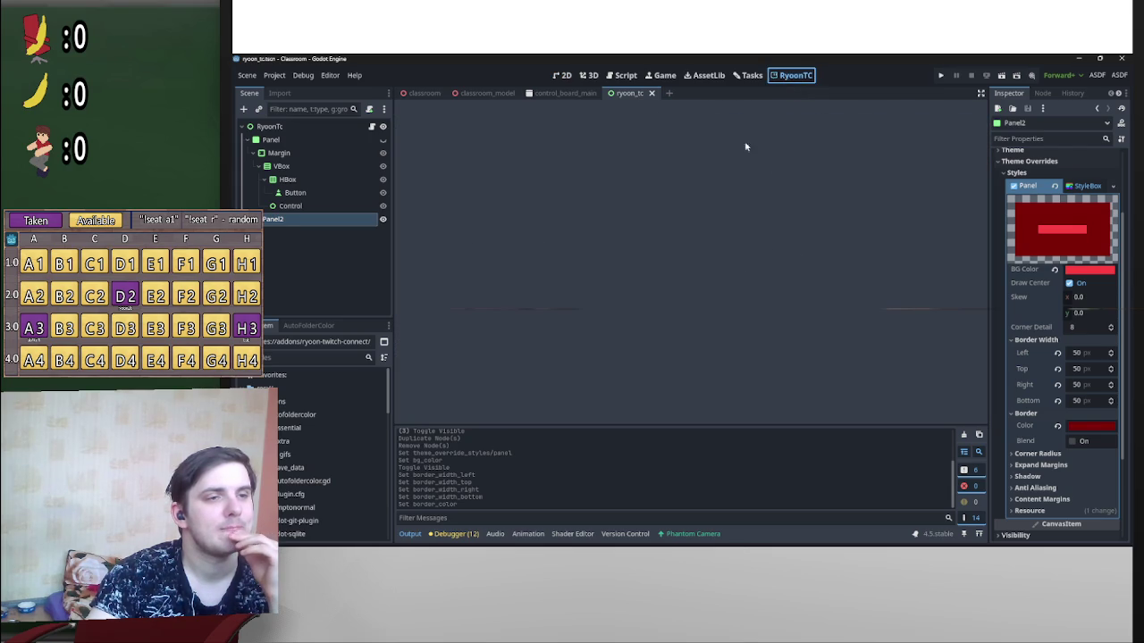
{"action": "left_click_drag", "start_coordinate": [989, 312], "coordinate": [1044, 319]}
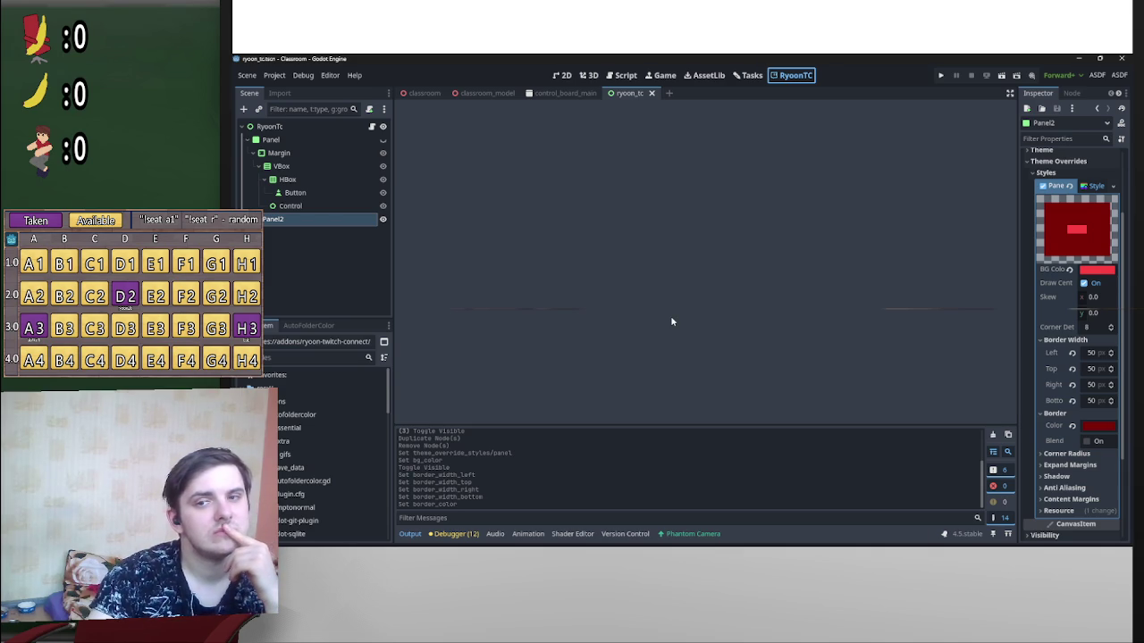
{"action": "right_click", "coordinate": [277, 222]}
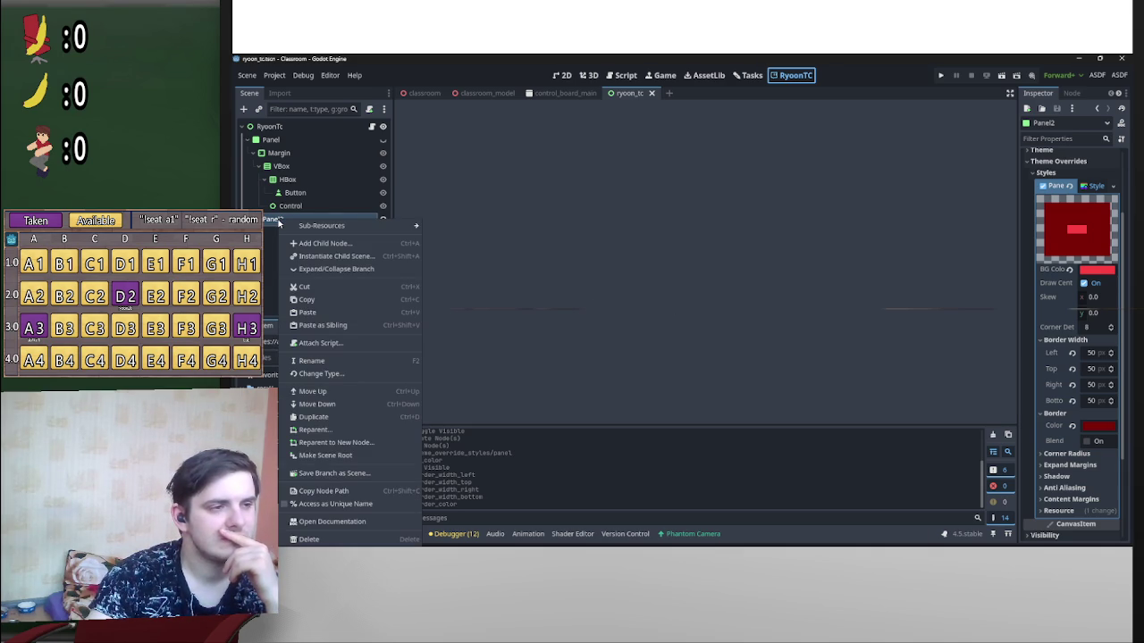
Step: Move Panel2 above Panel in the scene tree and add a Button child to it
{"action": "left_click", "coordinate": [273, 221]}
{"action": "mouse_move", "coordinate": [272, 219]}
{"action": "left_mouse_down"}
{"action": "mouse_move", "coordinate": [314, 129]}
{"action": "mouse_move", "coordinate": [250, 141]}
{"action": "left_mouse_up"}
{"action": "right_click", "coordinate": [273, 140]}
{"action": "left_click", "coordinate": [308, 165]}
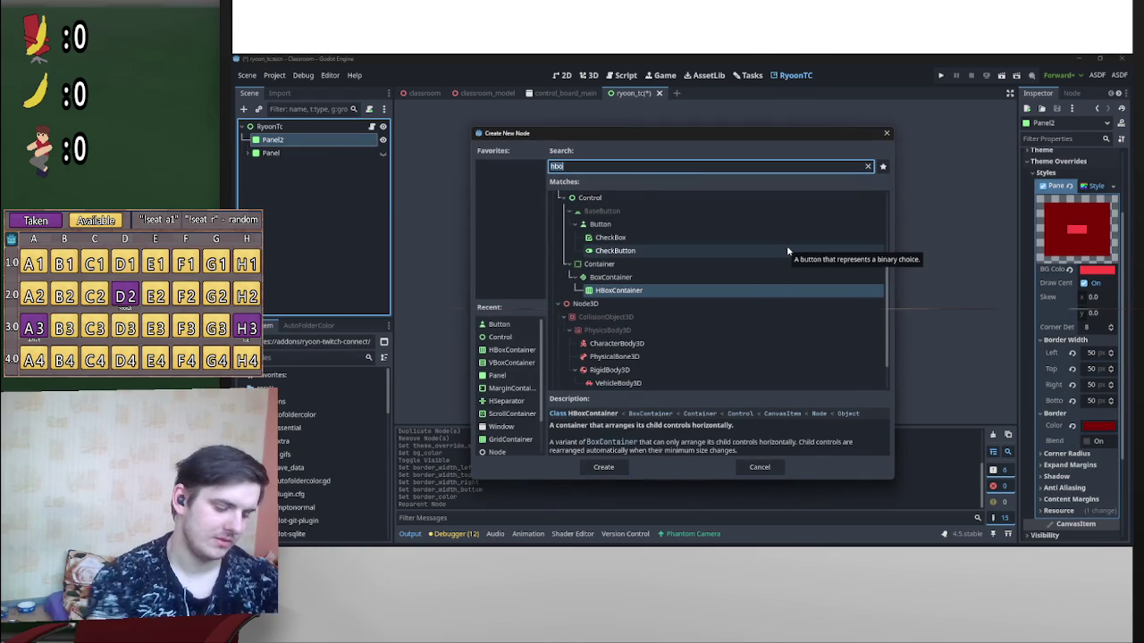
{"action": "type", "text": "button"}
{"action": "key", "text": "Return"}
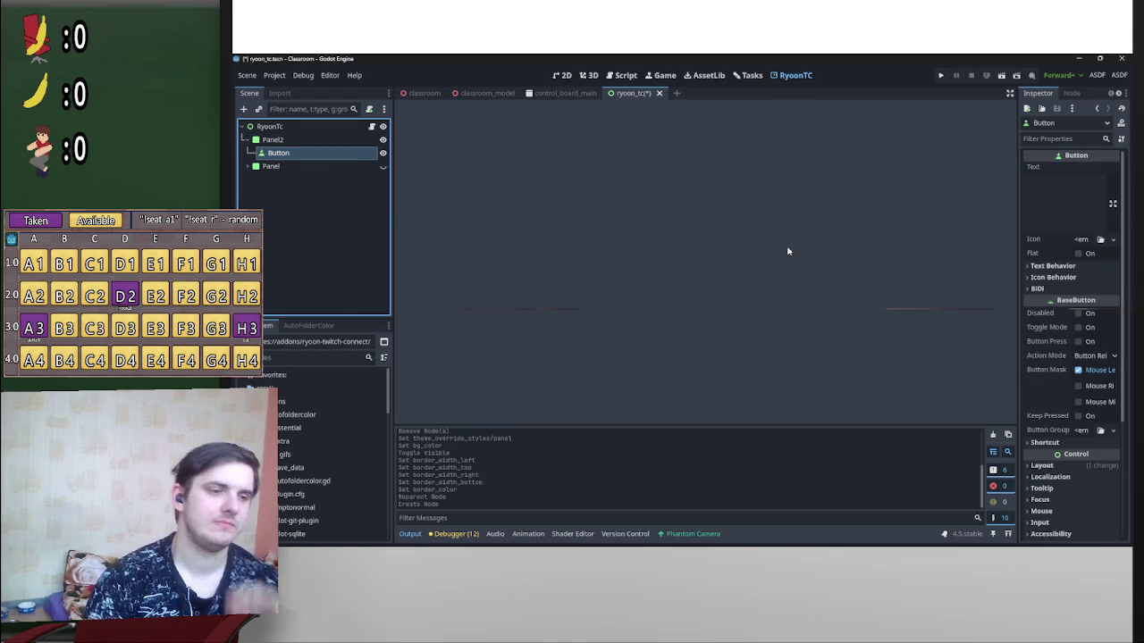
Step: Set the button's text to TEST without the trailing line break and save
{"action": "left_click", "coordinate": [1052, 191]}
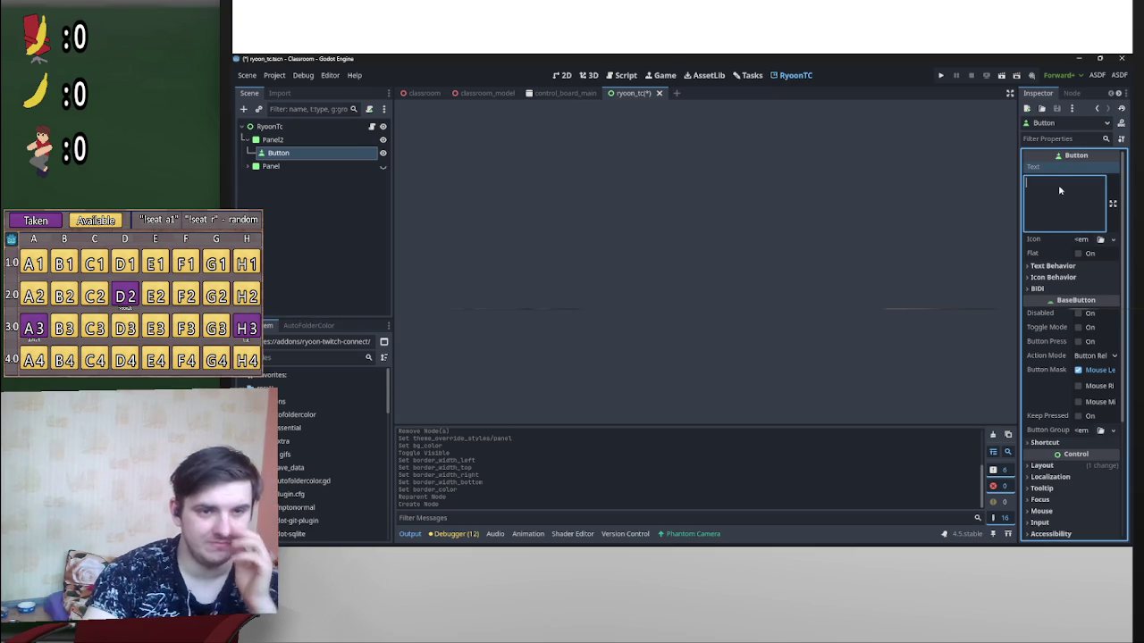
{"action": "type", "text": "TEST"}
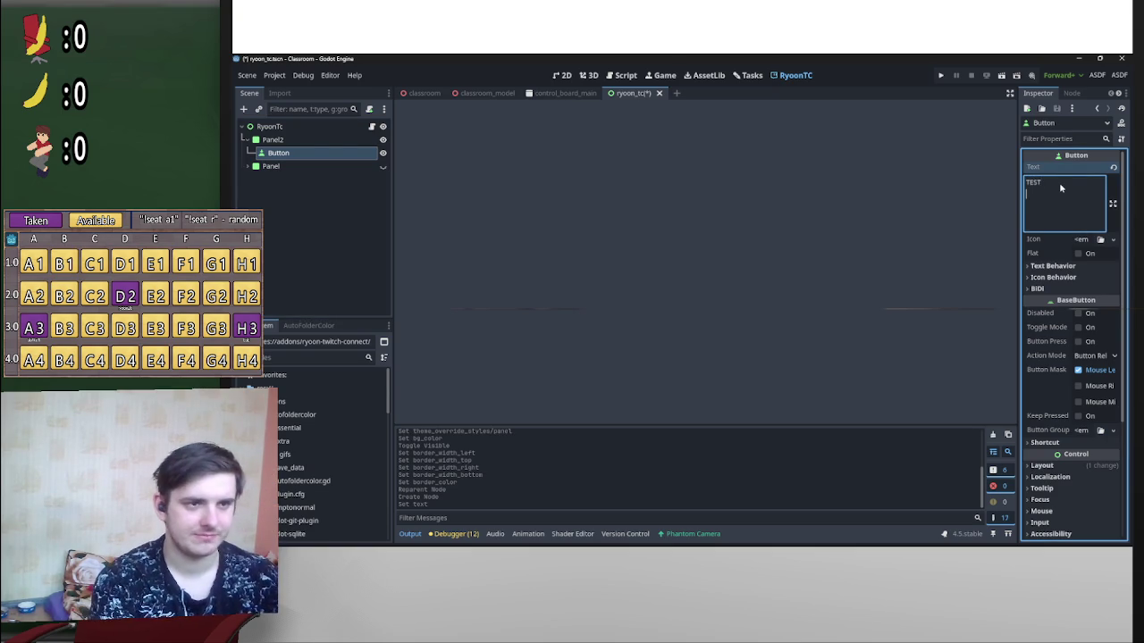
{"action": "key", "text": "BackSpace"}
{"action": "key", "text": "ctrl+s"}
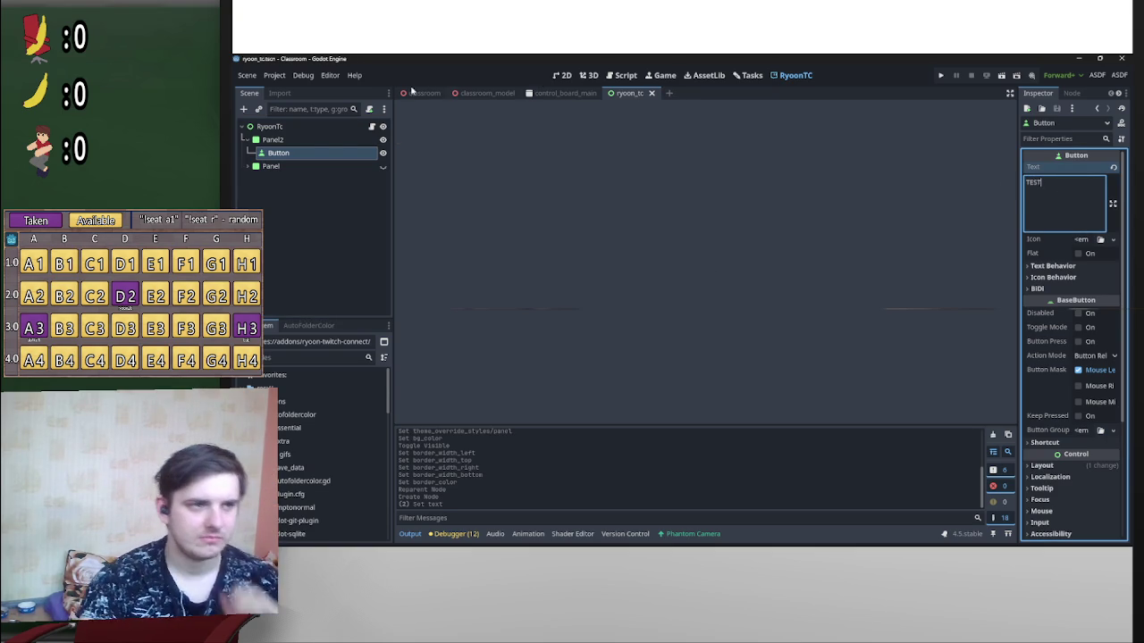
Step: Apply the Full Rect anchor preset to the TEST button and Panel2, then save
{"action": "left_click", "coordinate": [563, 77]}
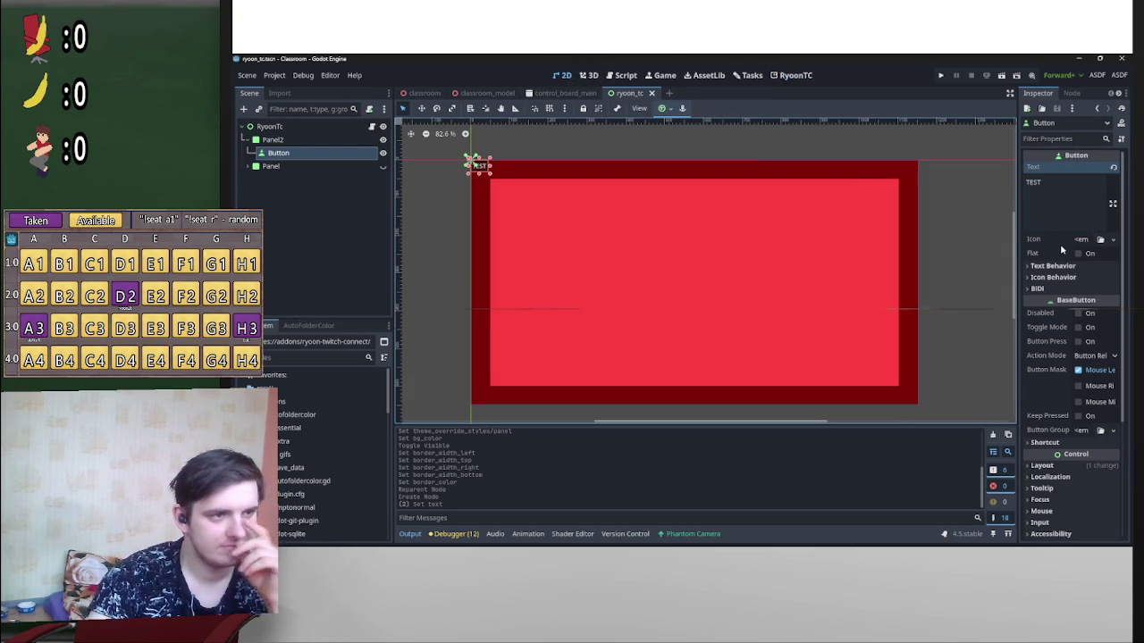
{"action": "left_click", "coordinate": [661, 109]}
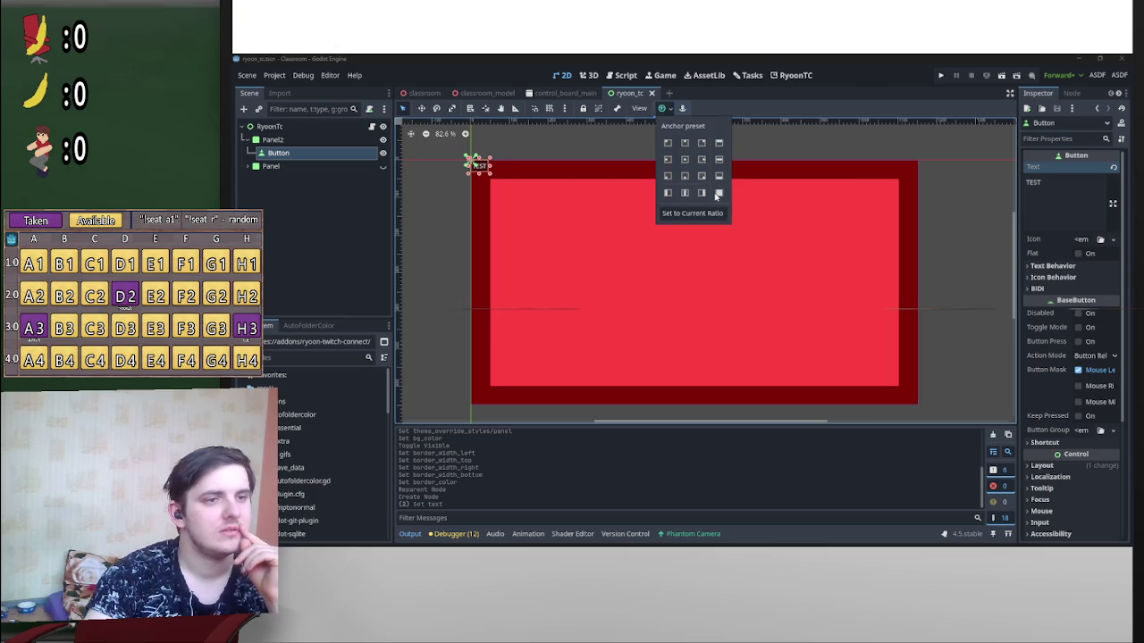
{"action": "left_click", "coordinate": [719, 192]}
{"action": "left_click", "coordinate": [330, 150]}
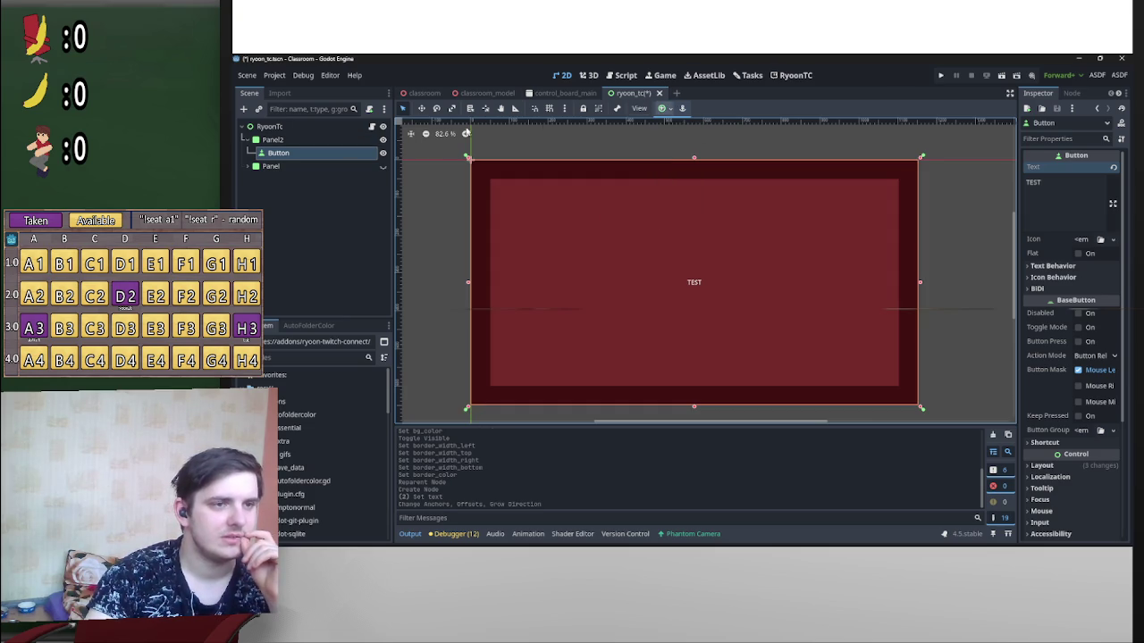
{"action": "left_click", "coordinate": [272, 140]}
{"action": "left_click", "coordinate": [661, 108]}
{"action": "left_click", "coordinate": [719, 193]}
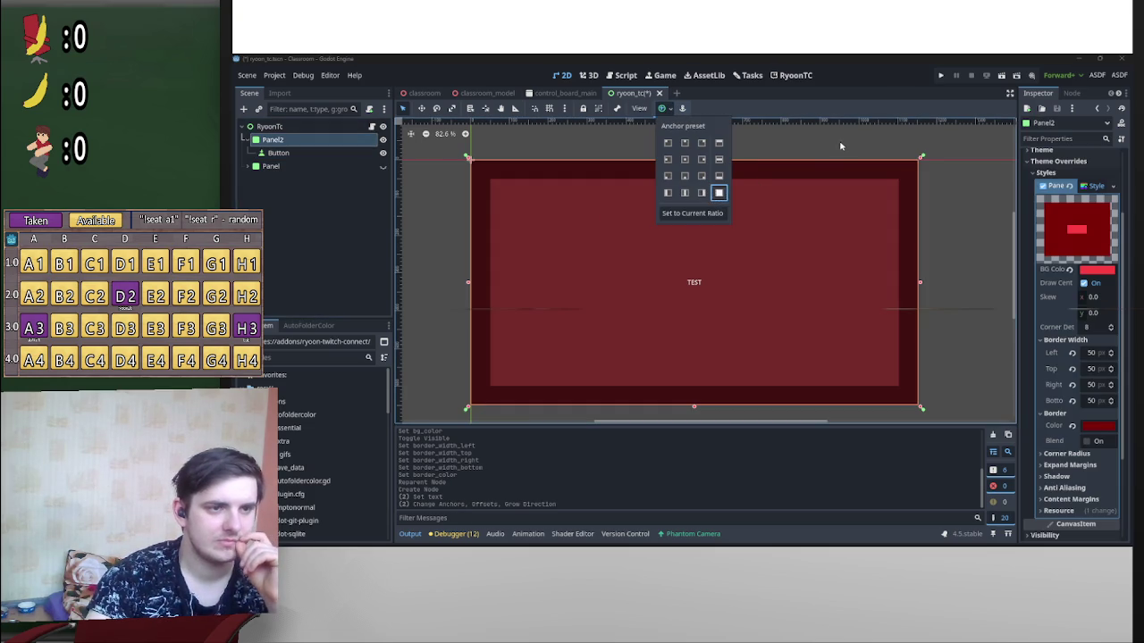
{"action": "left_click", "coordinate": [841, 142]}
{"action": "key", "text": "ctrl+s"}
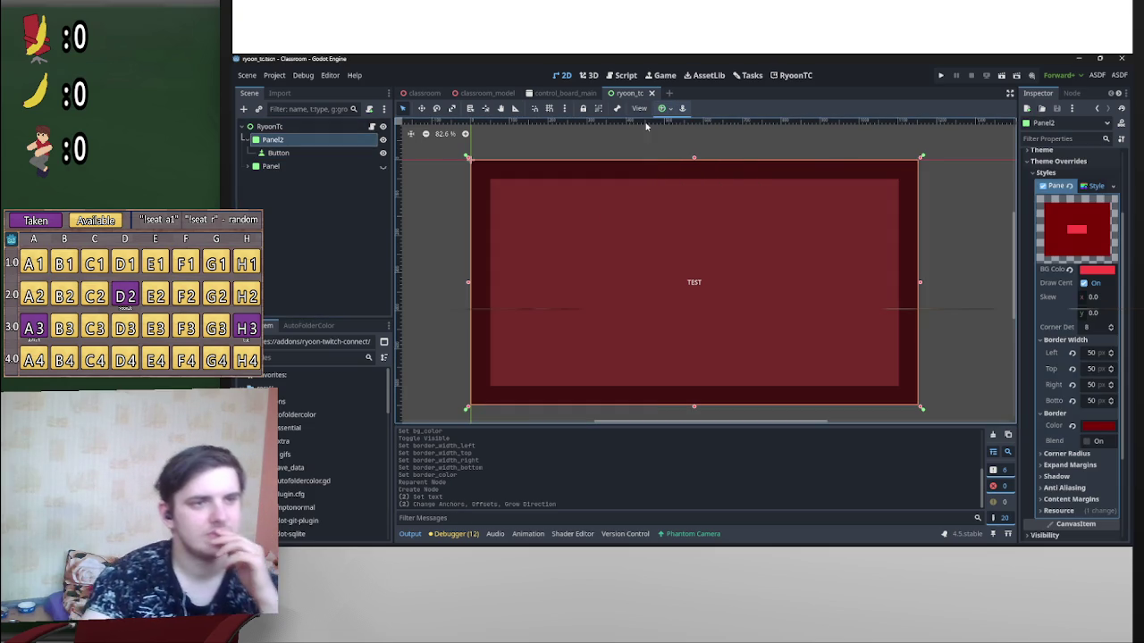
Step: Check the RyoonTC main screen and return to the 2D canvas
{"action": "left_click", "coordinate": [795, 76]}
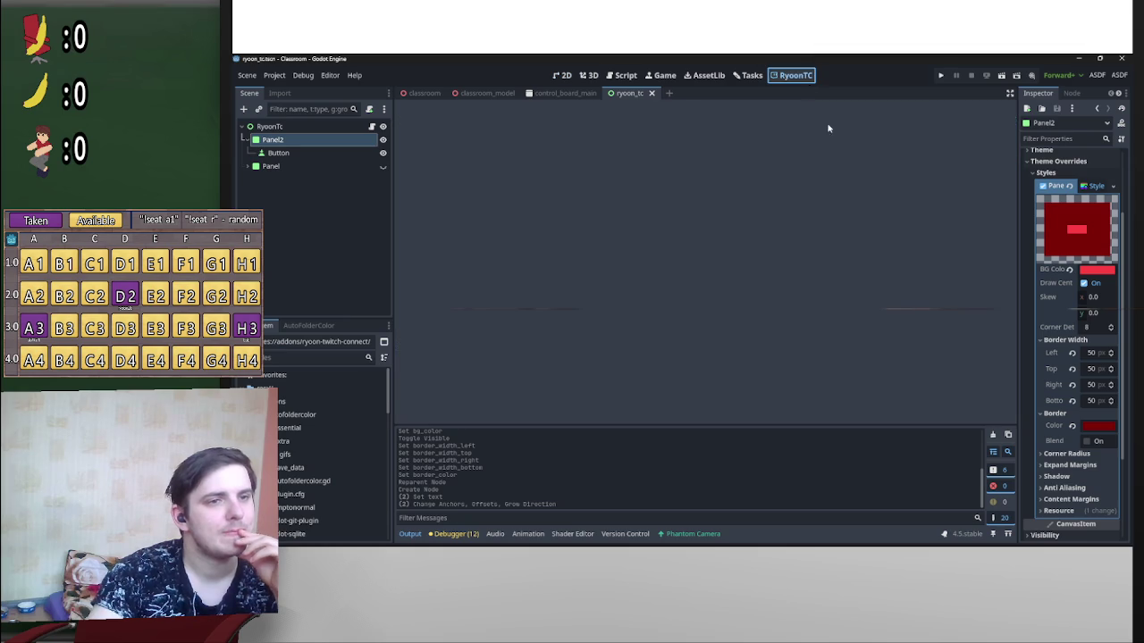
{"action": "left_click", "coordinate": [561, 76]}
{"action": "left_click", "coordinate": [273, 75]}
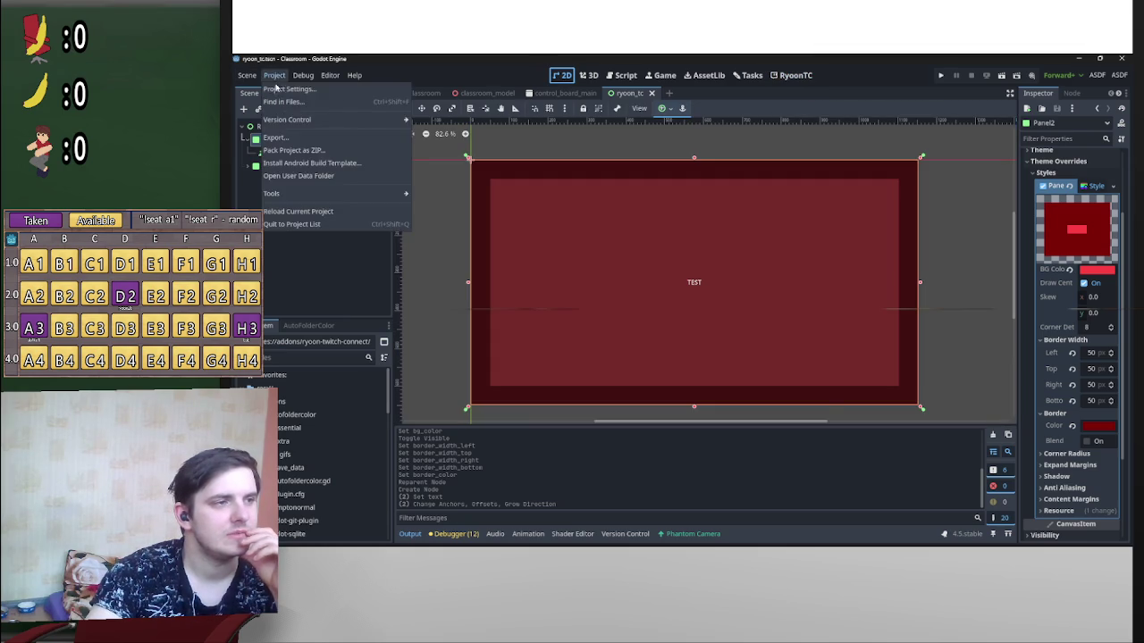
Step: Uncheck and recheck the RyoonTC plugin in Project Settings > Plugins, then close
{"action": "left_click", "coordinate": [295, 91]}
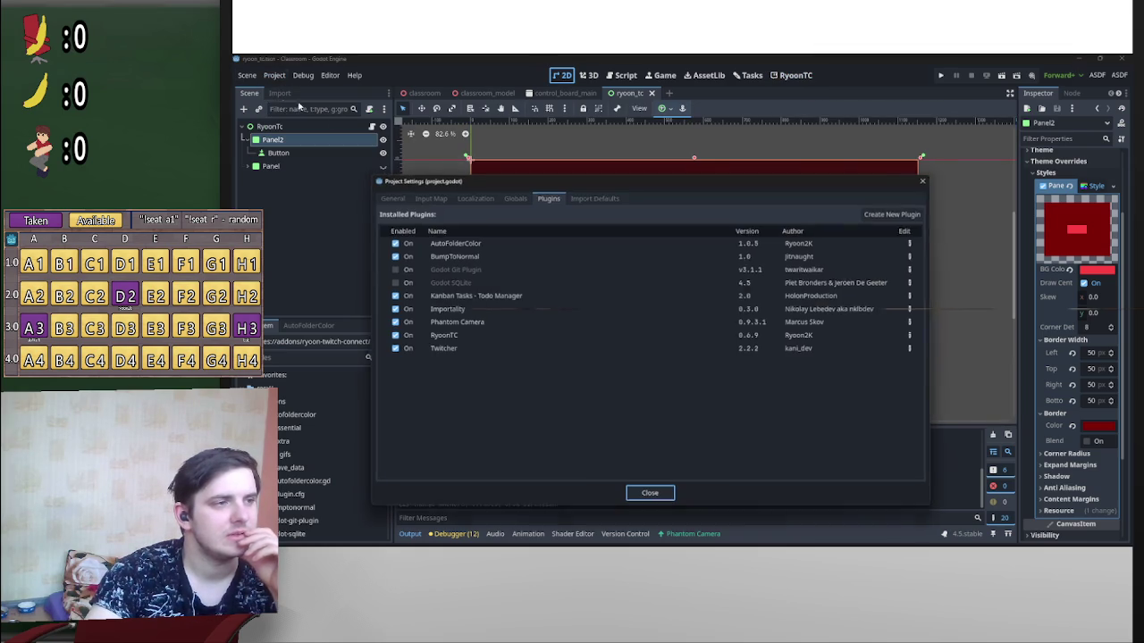
{"action": "left_click", "coordinate": [405, 337]}
{"action": "left_click", "coordinate": [405, 337]}
{"action": "left_click", "coordinate": [649, 494]}
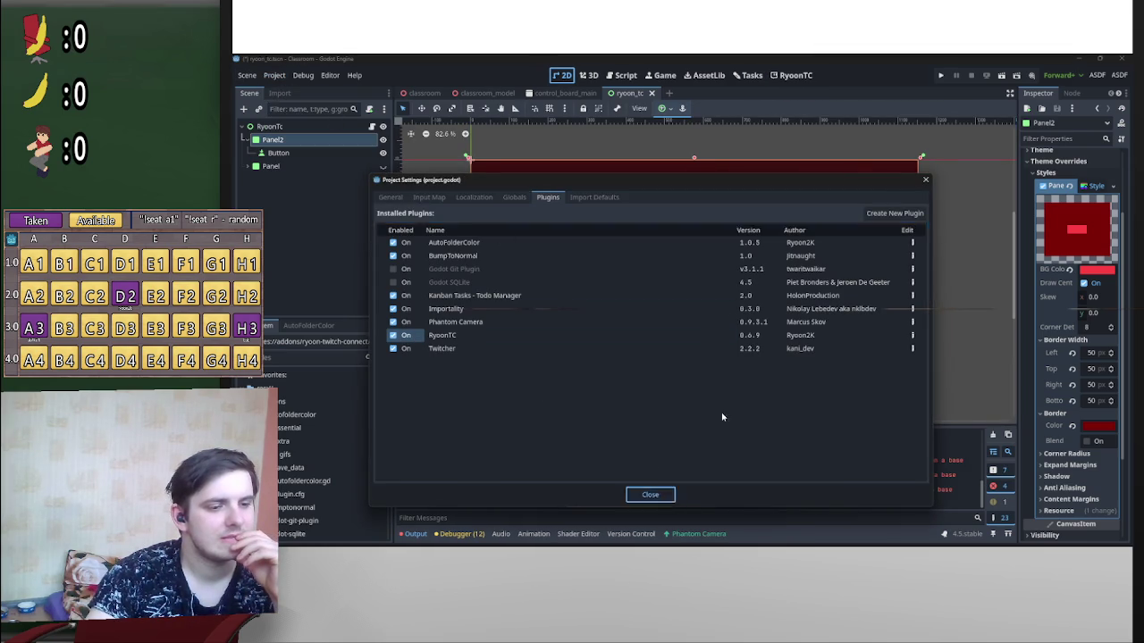
Step: Check the RyoonTC screen and red panel, then minimise Godot to reveal the tutorial video
{"action": "left_click", "coordinate": [794, 75]}
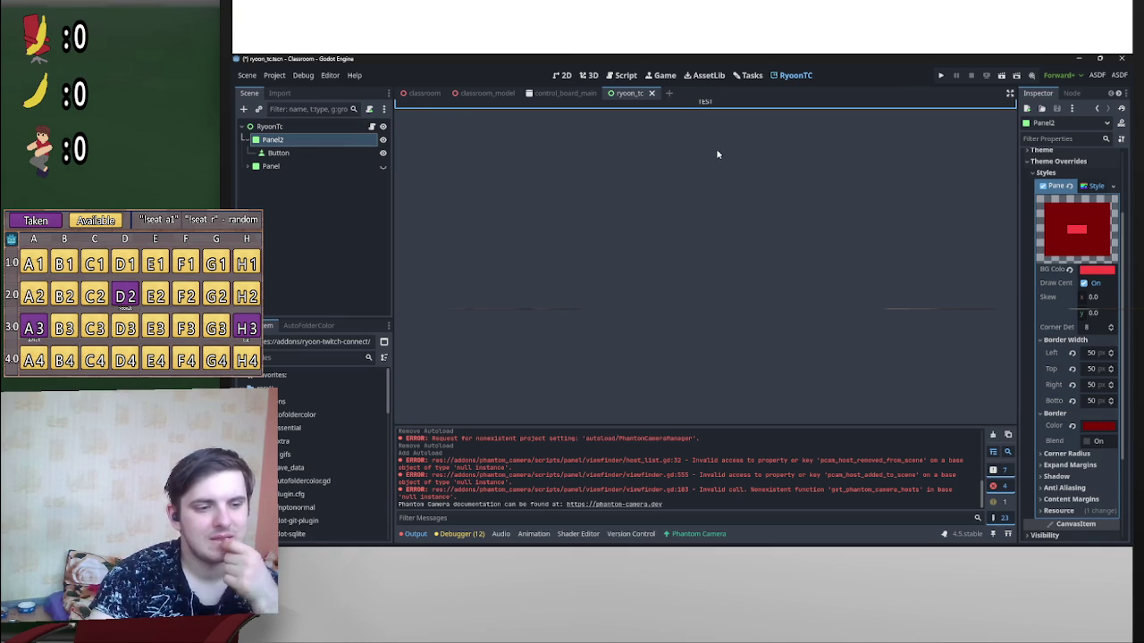
{"action": "left_click", "coordinate": [563, 75]}
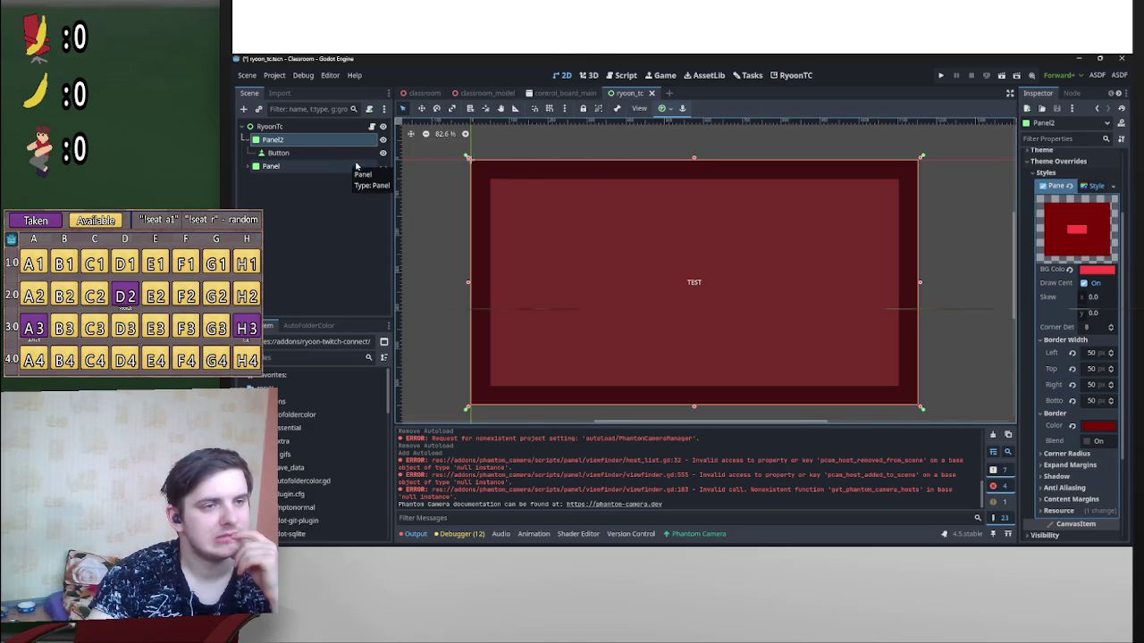
{"action": "left_click", "coordinate": [1078, 58]}
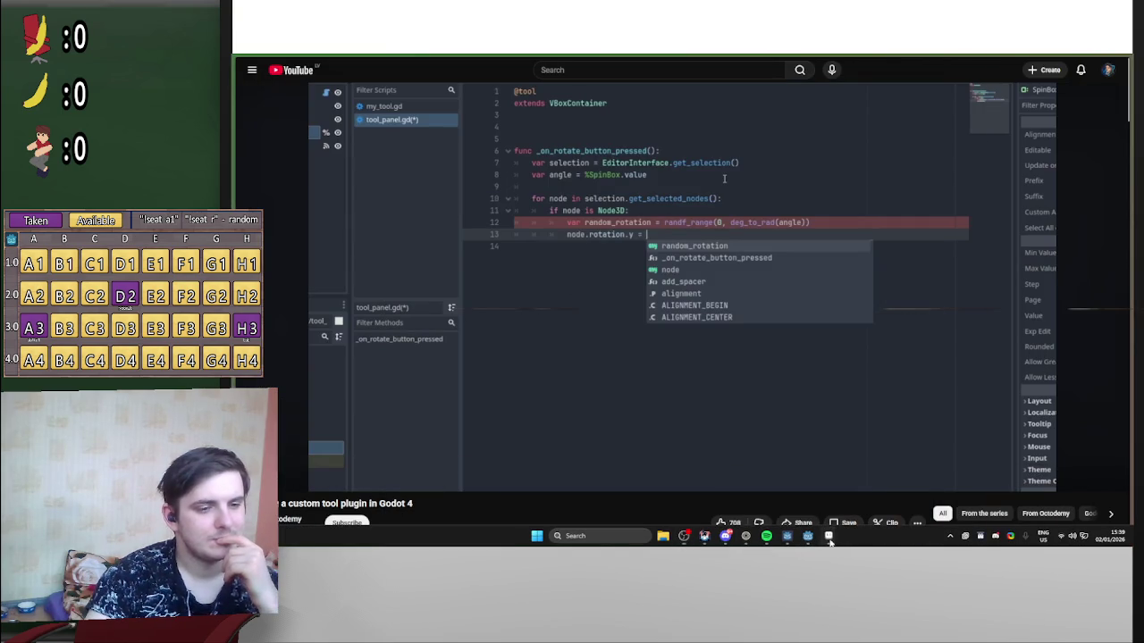
Step: Close the Godot editor, choosing Save & Quit to keep modified resources
{"action": "left_click", "coordinate": [798, 538]}
{"action": "left_click", "coordinate": [1121, 58]}
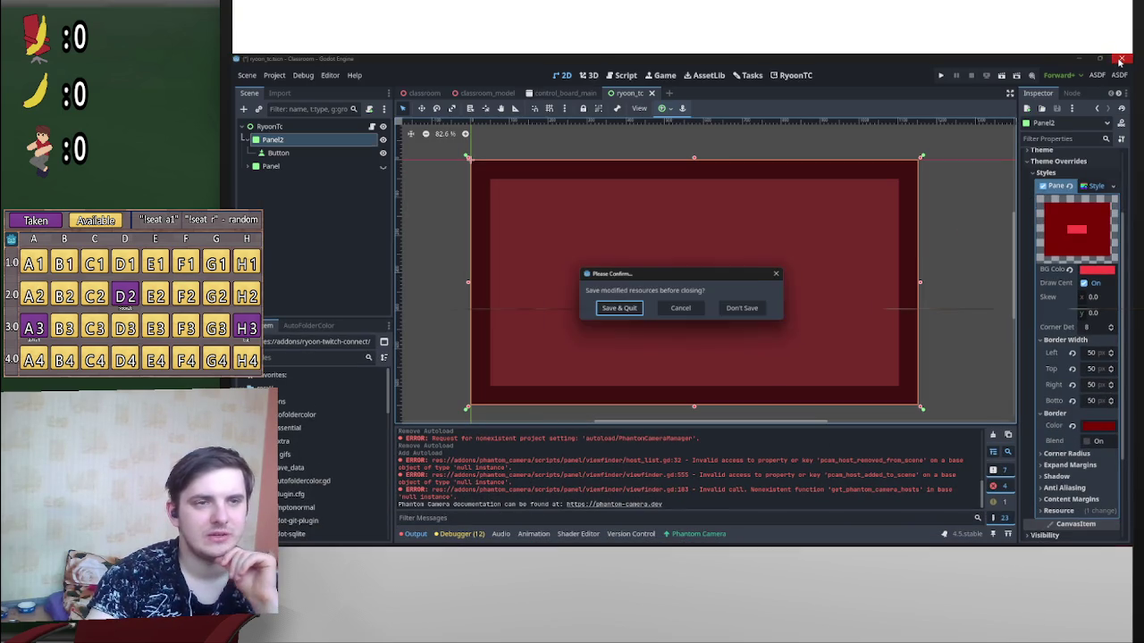
{"action": "left_click", "coordinate": [630, 309]}
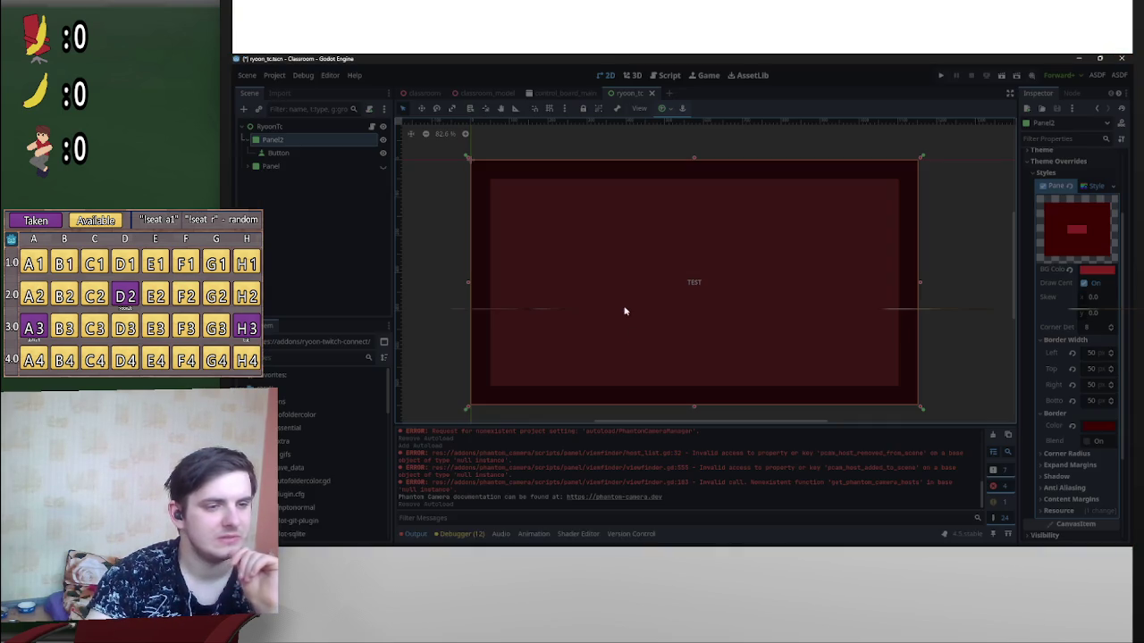
Step: Relaunch Godot from the Start menu's Dev group and open the Classroom project
{"action": "left_click", "coordinate": [534, 537]}
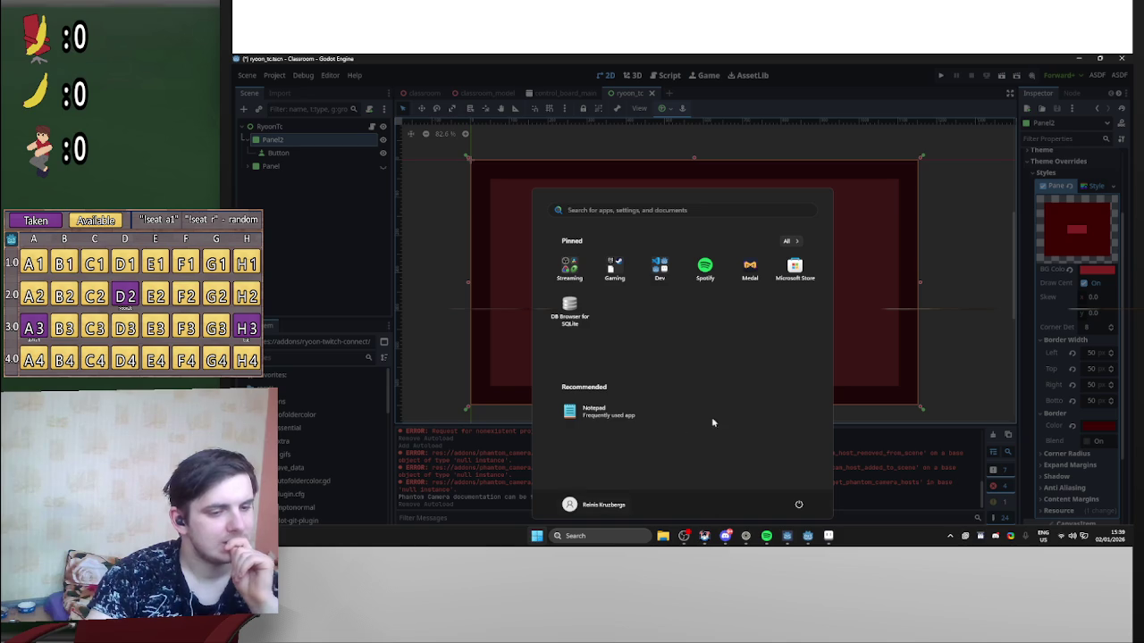
{"action": "left_click", "coordinate": [660, 266]}
{"action": "left_click", "coordinate": [659, 369]}
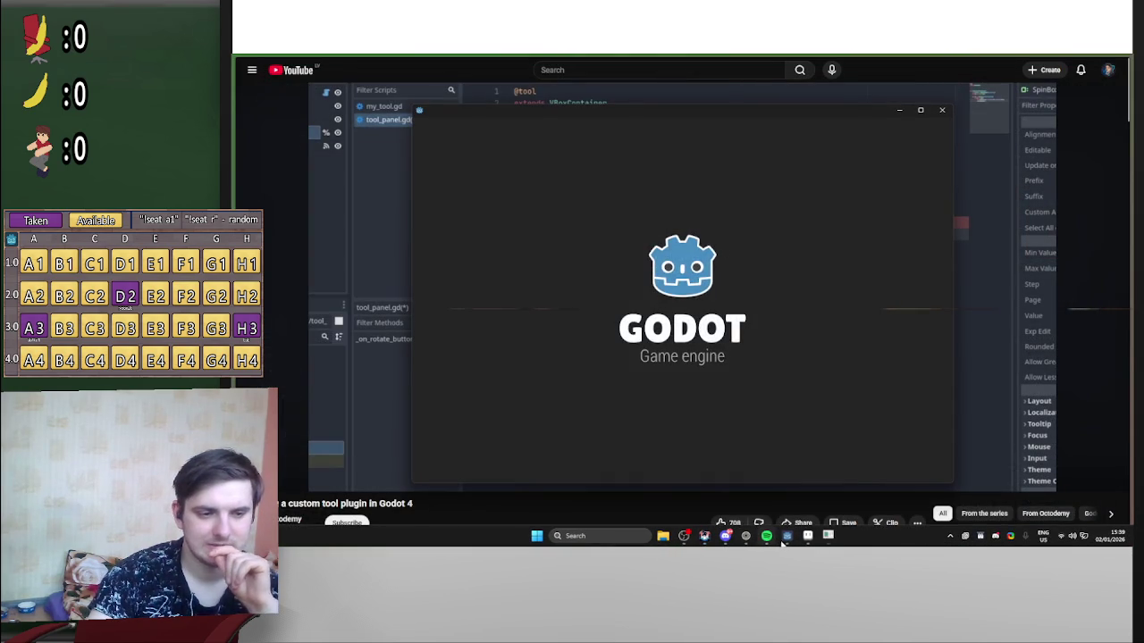
{"action": "double_click", "coordinate": [663, 180]}
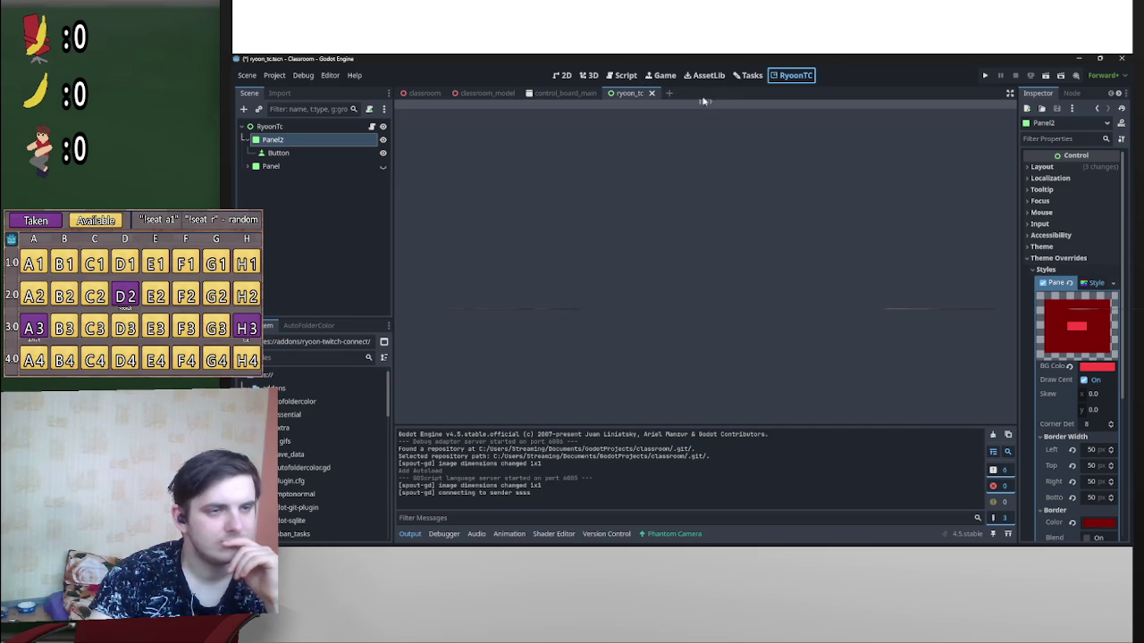
Step: Collapse the autofoldercolor and plugin_singleton folders and expand the kanban_tasks view folder
{"action": "left_click", "coordinate": [669, 79]}
{"action": "scroll", "coordinate": [330, 447], "scroll_direction": "up", "scroll_amount": 1}
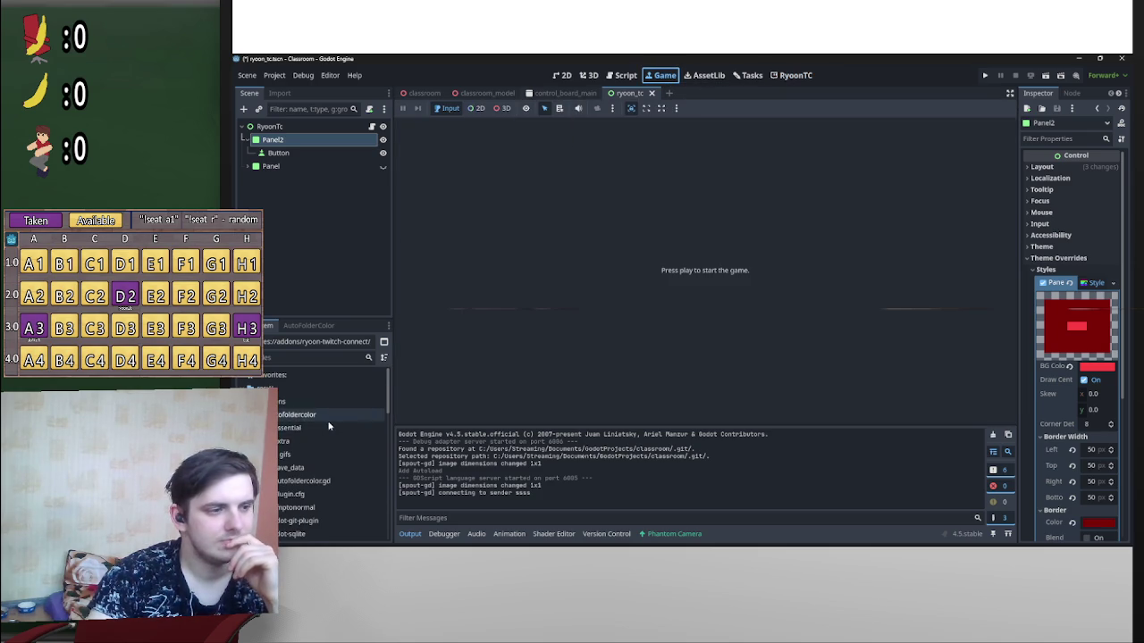
{"action": "left_click", "coordinate": [295, 415]}
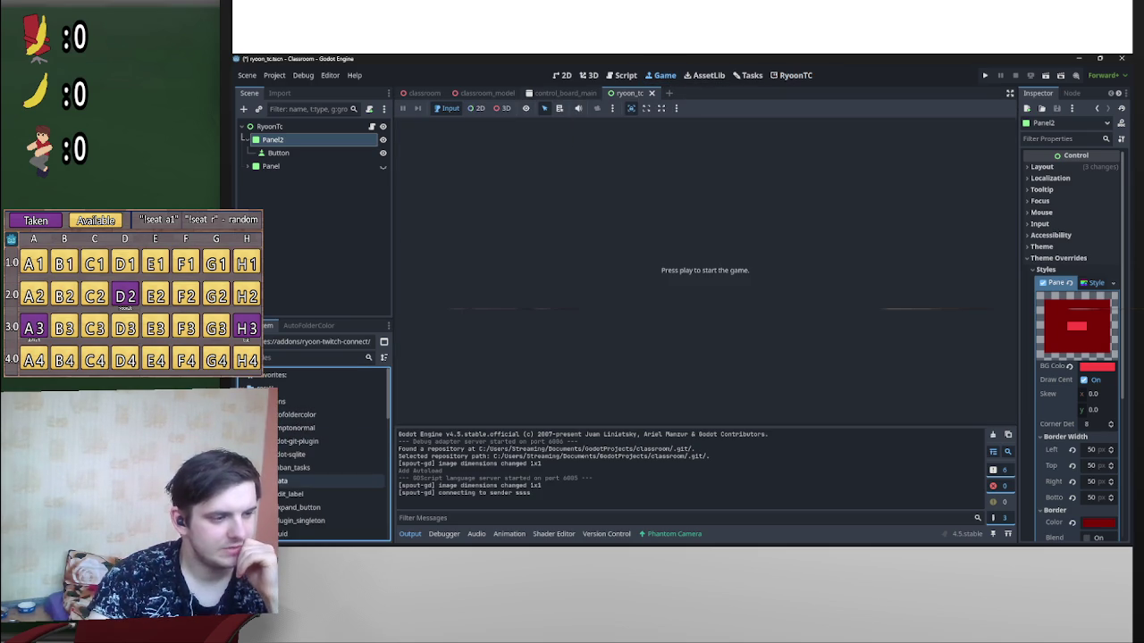
{"action": "scroll", "coordinate": [330, 480], "scroll_direction": "down", "scroll_amount": 2}
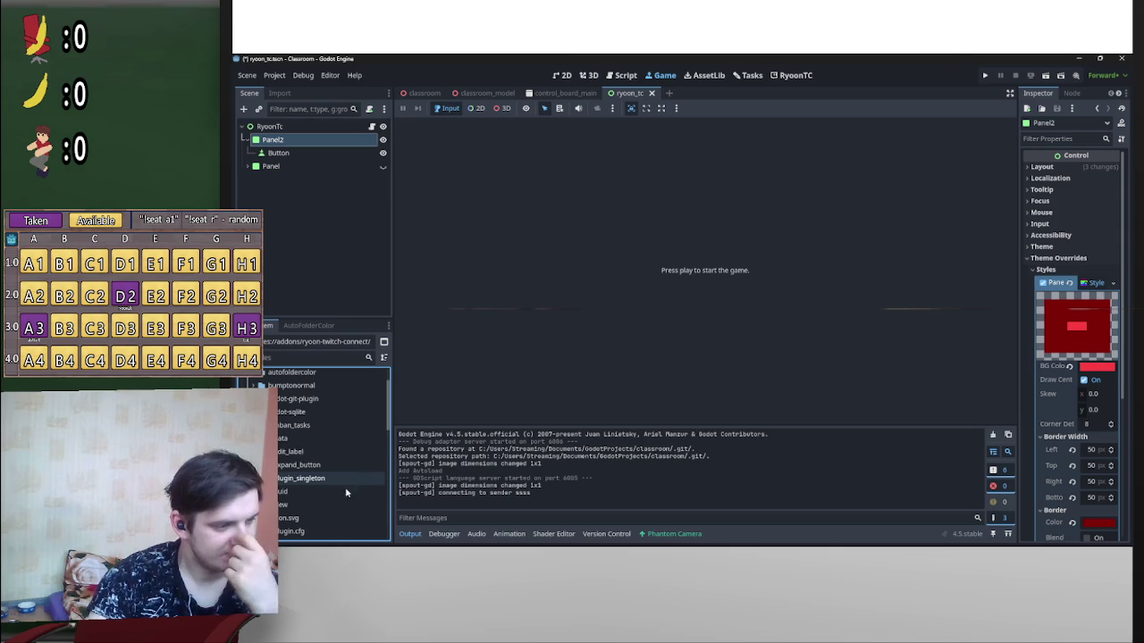
{"action": "scroll", "coordinate": [322, 446], "scroll_direction": "down", "scroll_amount": 2}
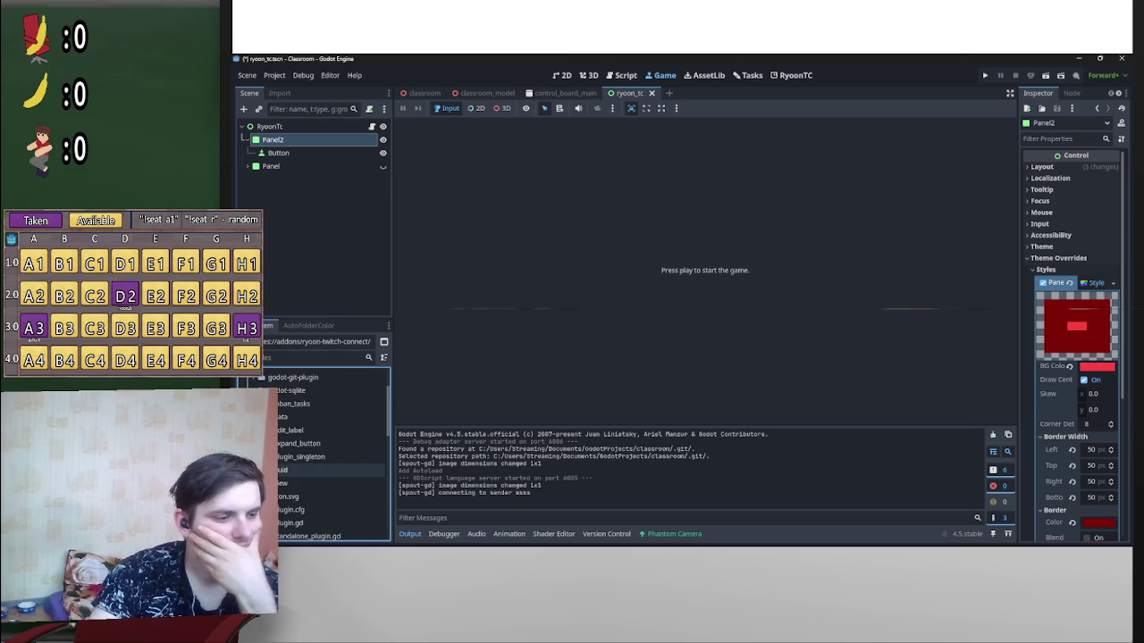
{"action": "left_click", "coordinate": [295, 435]}
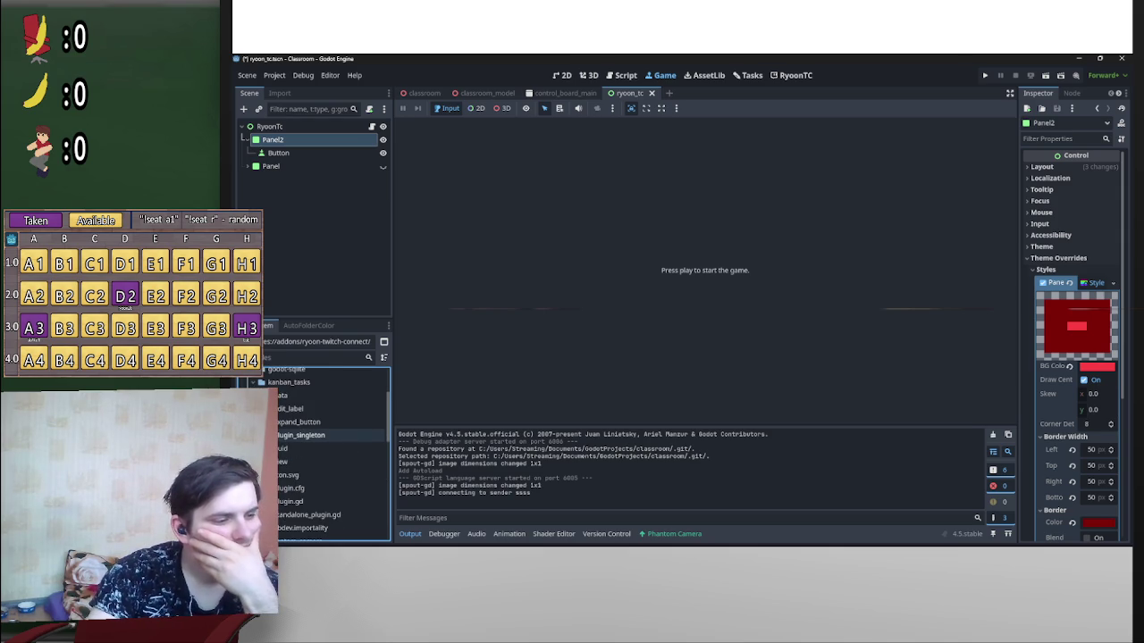
{"action": "left_click", "coordinate": [286, 461]}
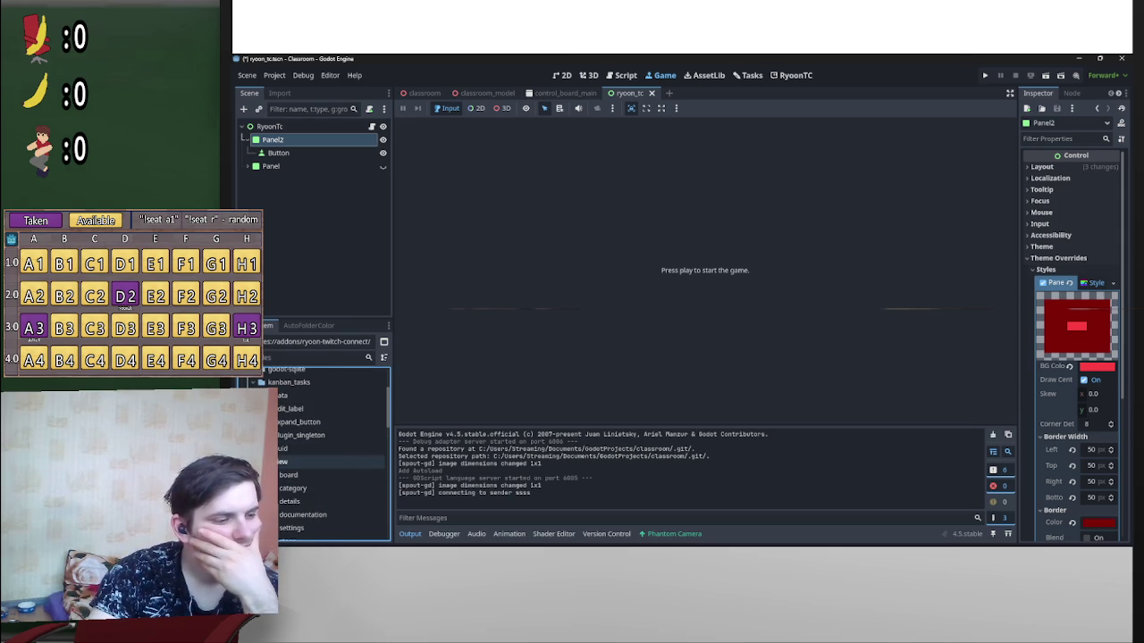
{"action": "scroll", "coordinate": [321, 446], "scroll_direction": "down", "scroll_amount": 2}
Step: Open board/board.tscn in 2D and inspect the BoardView root's container alignment
{"action": "left_click", "coordinate": [288, 432]}
{"action": "double_click", "coordinate": [304, 459]}
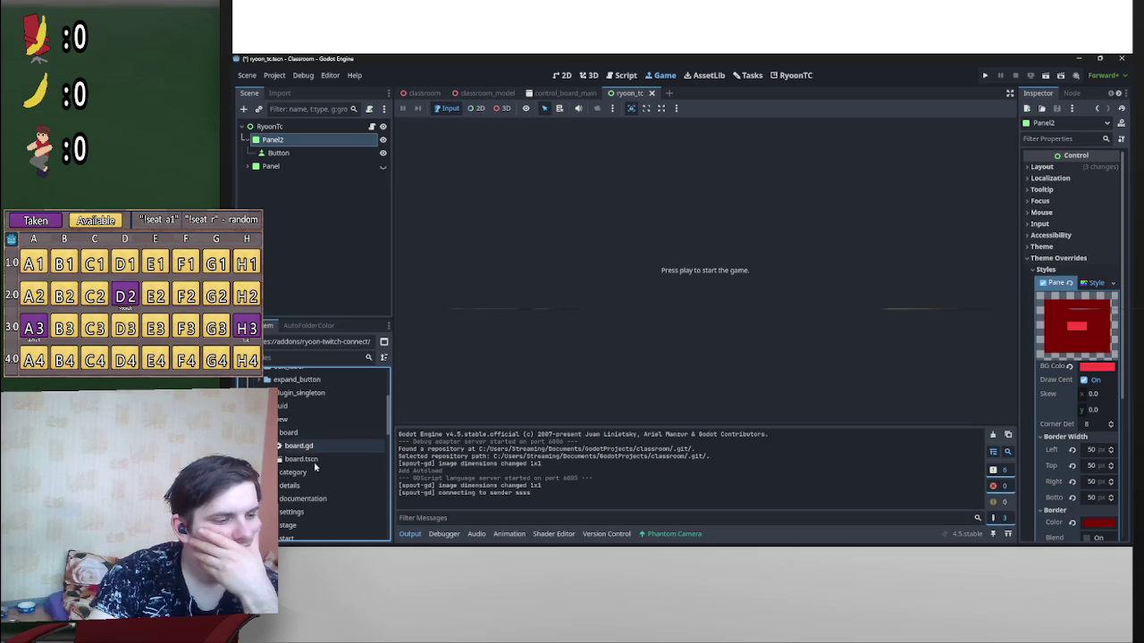
{"action": "left_click", "coordinate": [558, 76]}
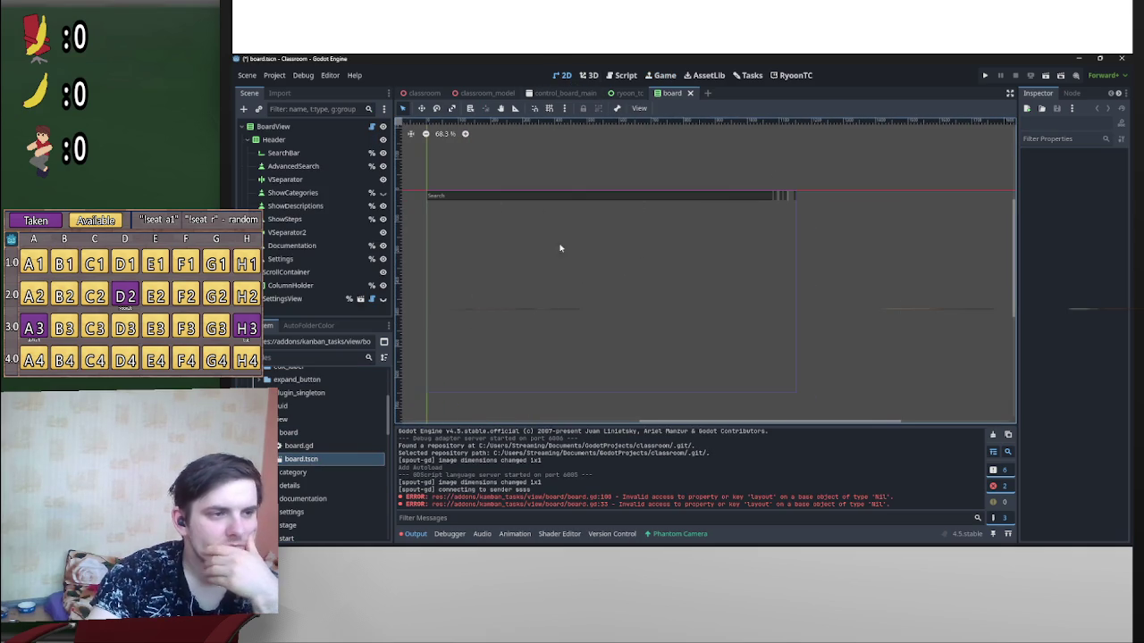
{"action": "left_click", "coordinate": [291, 126]}
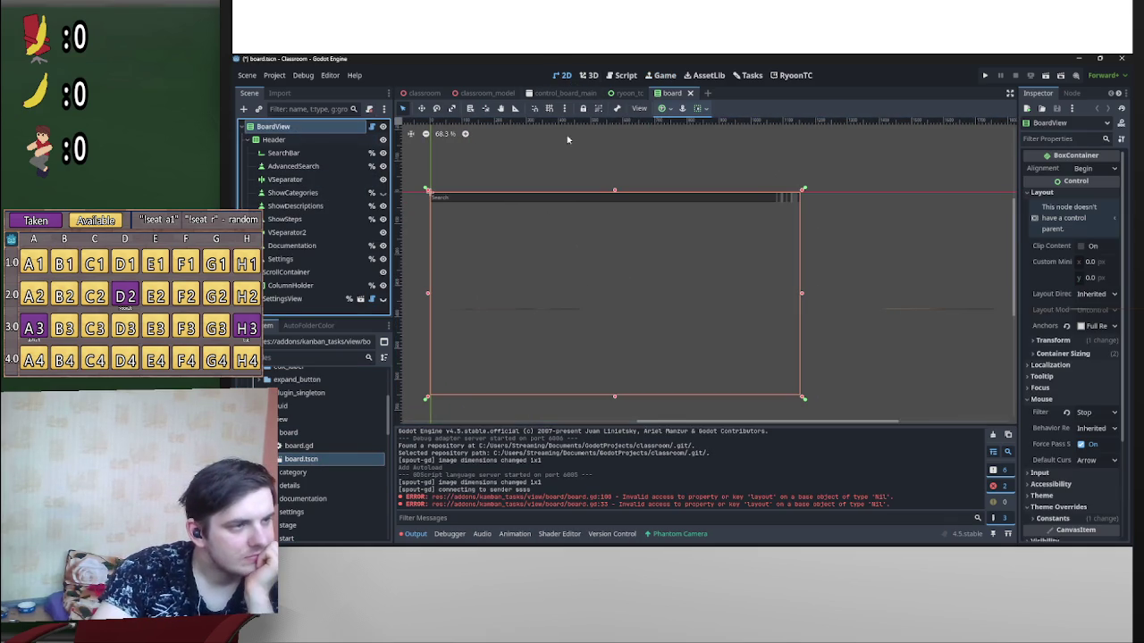
{"action": "left_click", "coordinate": [700, 109]}
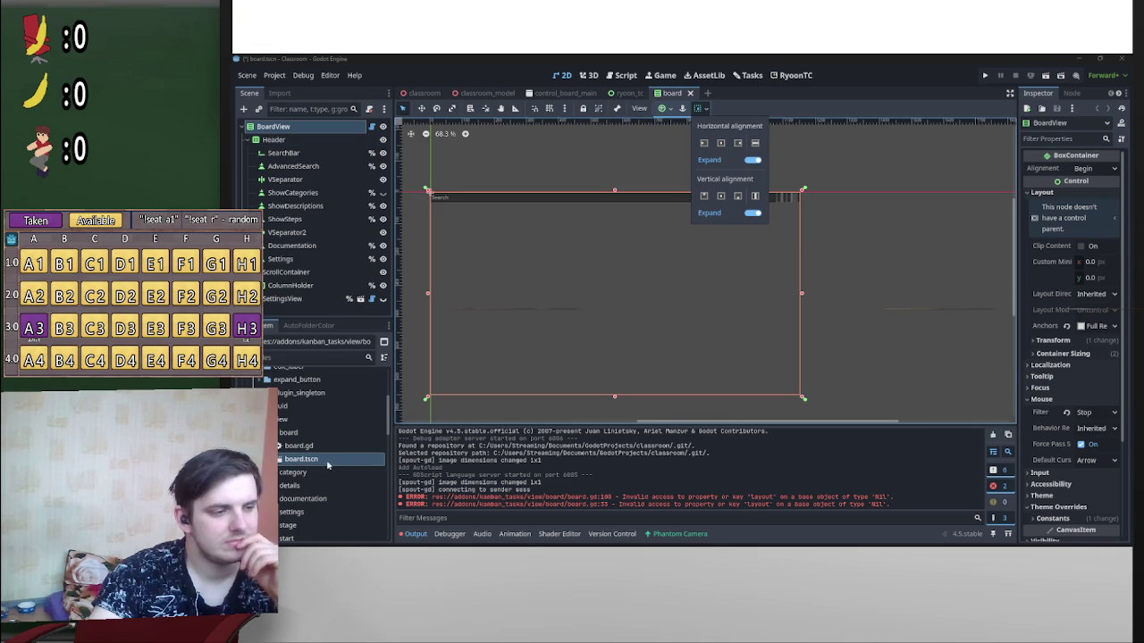
Step: Expand the start folder and open start/start.tscn
{"action": "scroll", "coordinate": [331, 436], "scroll_direction": "down", "scroll_amount": 2}
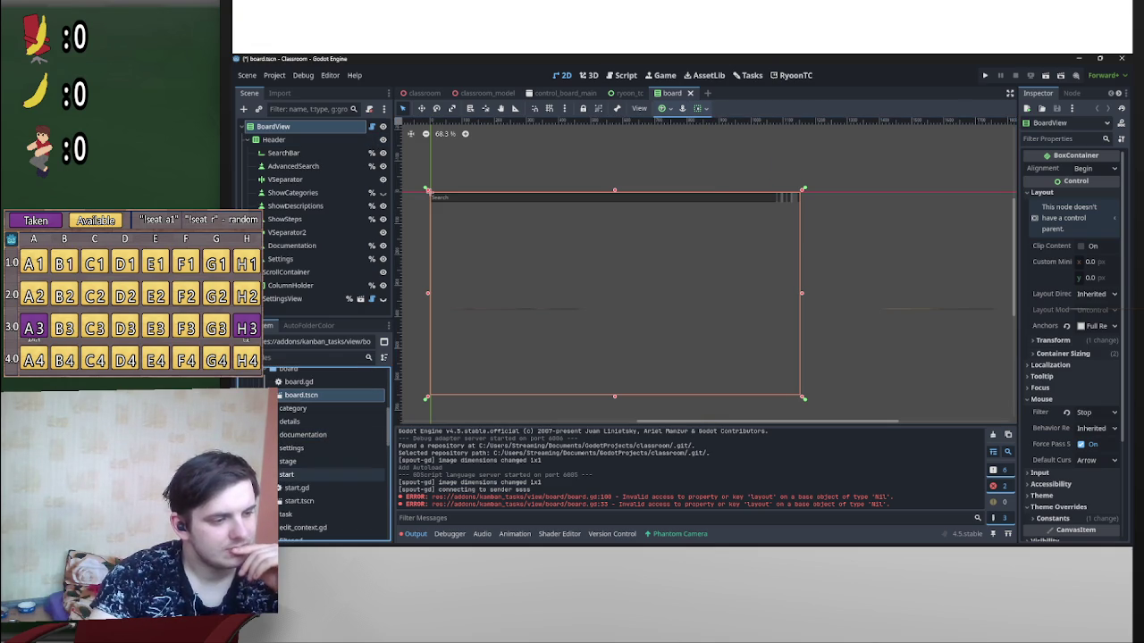
{"action": "double_click", "coordinate": [286, 474]}
{"action": "left_click", "coordinate": [299, 502]}
{"action": "double_click", "coordinate": [299, 501]}
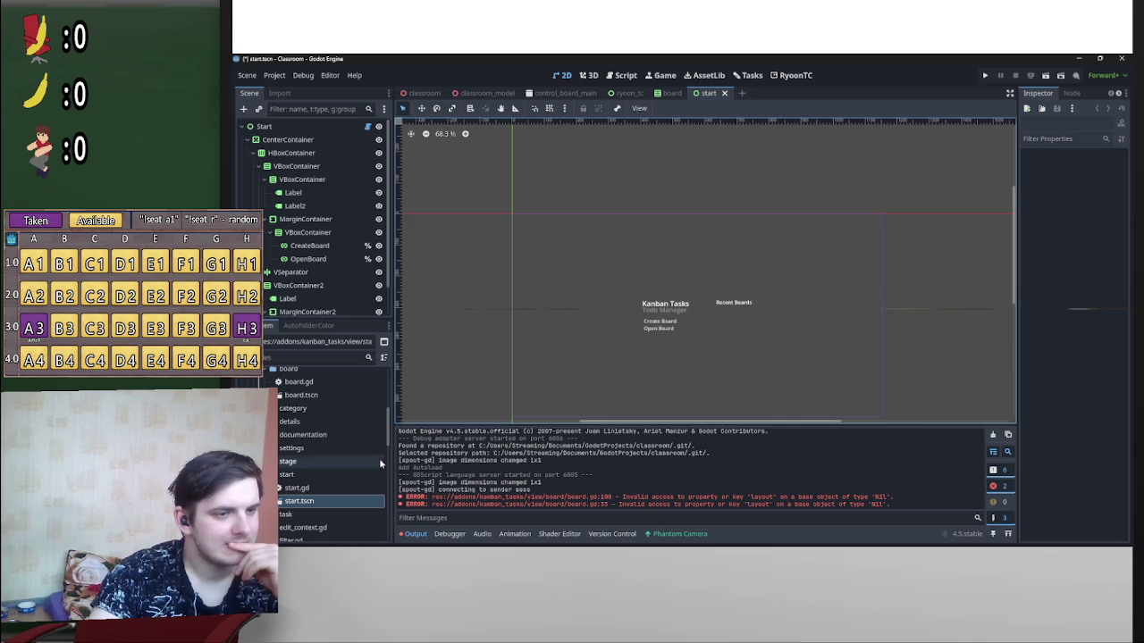
{"action": "left_click", "coordinate": [302, 128]}
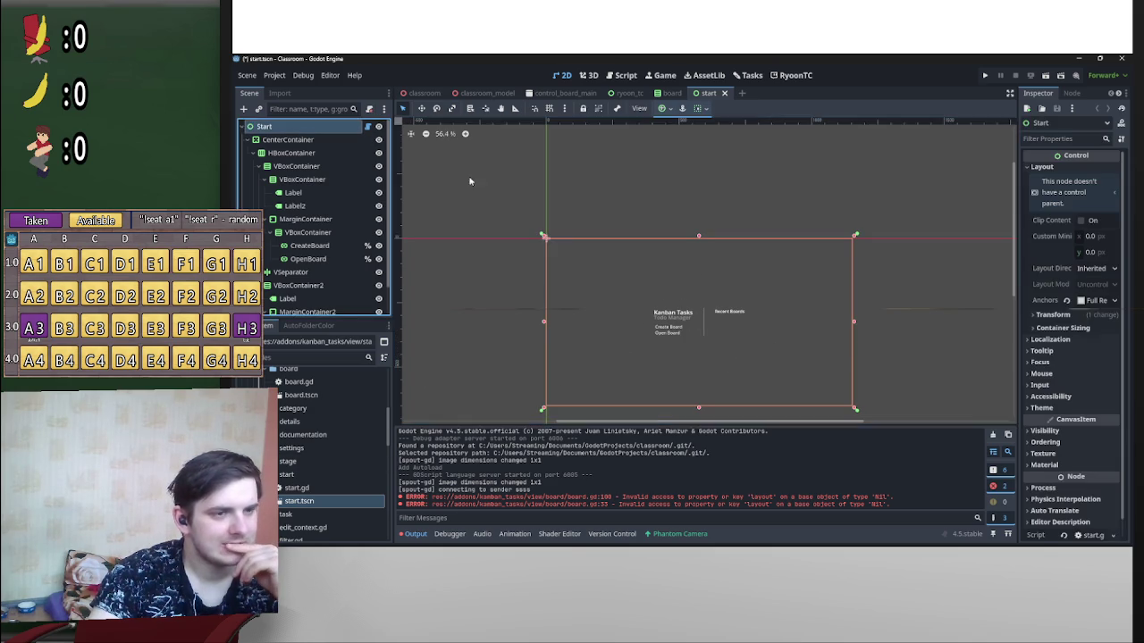
{"action": "left_click", "coordinate": [706, 109]}
{"action": "left_click", "coordinate": [706, 108]}
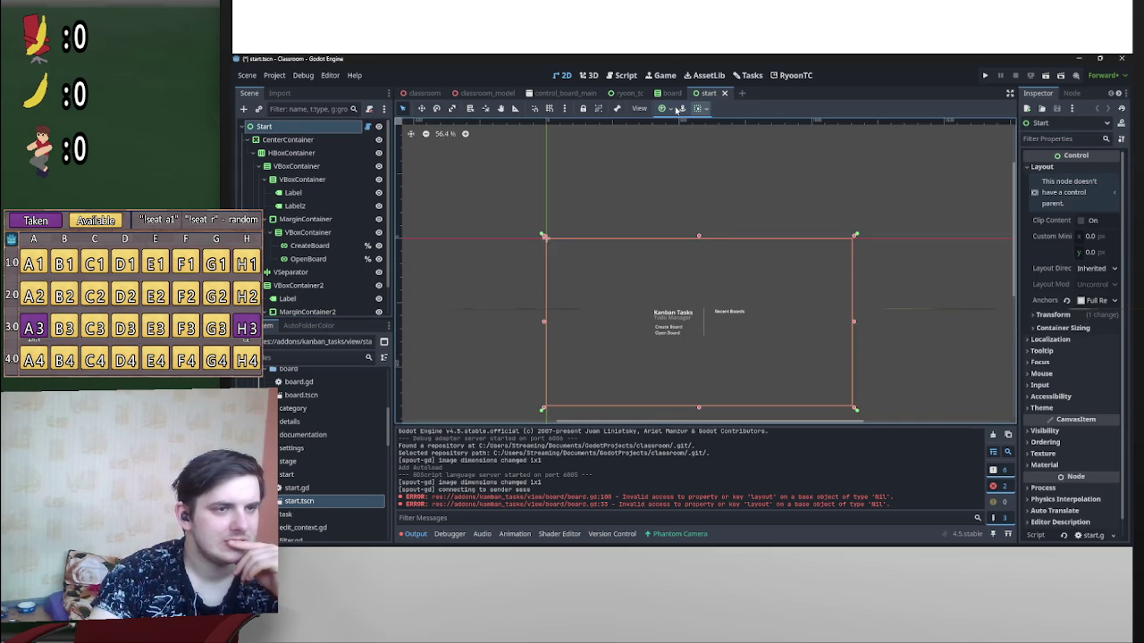
{"action": "left_click", "coordinate": [666, 108]}
{"action": "left_click", "coordinate": [774, 112]}
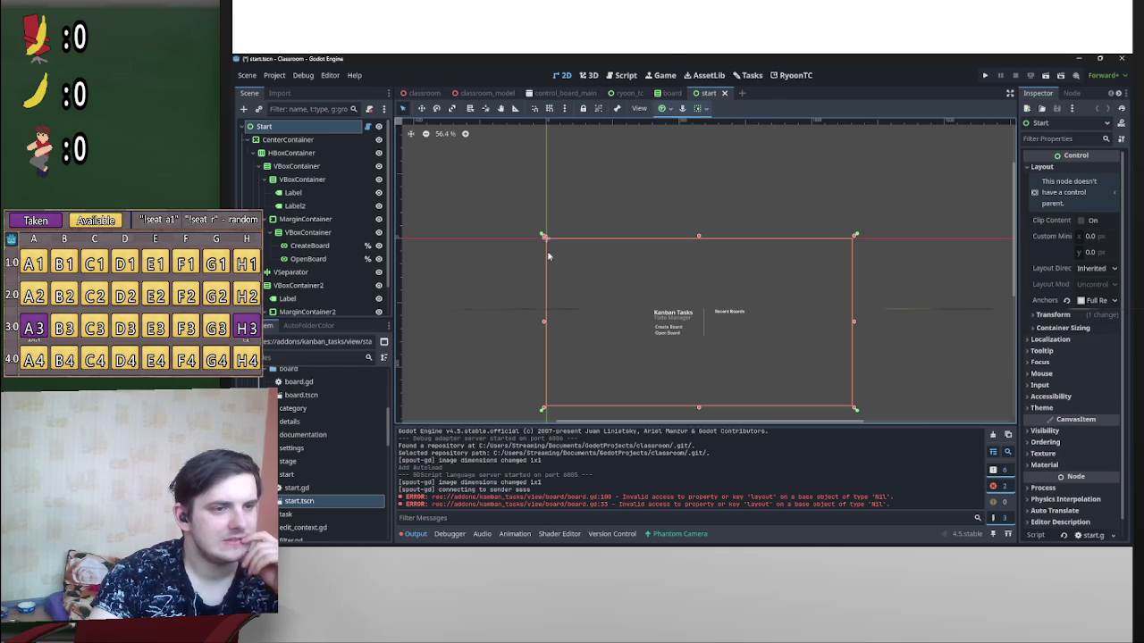
{"action": "left_click", "coordinate": [683, 109]}
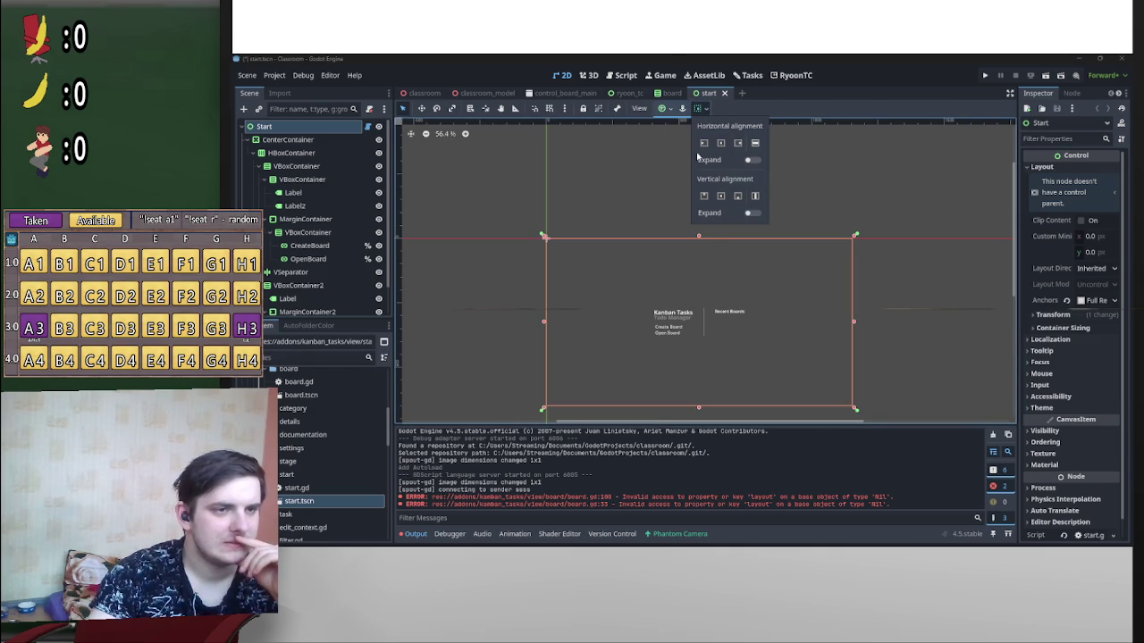
{"action": "left_click", "coordinate": [659, 110]}
{"action": "left_click", "coordinate": [662, 109]}
{"action": "left_click", "coordinate": [711, 112]}
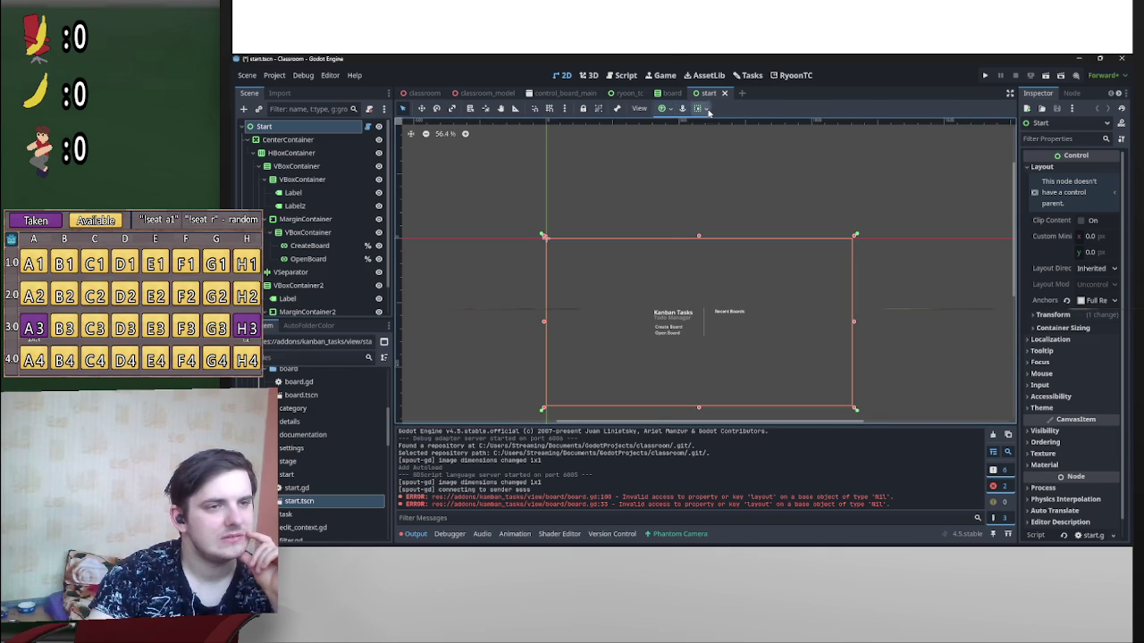
{"action": "left_click", "coordinate": [699, 108]}
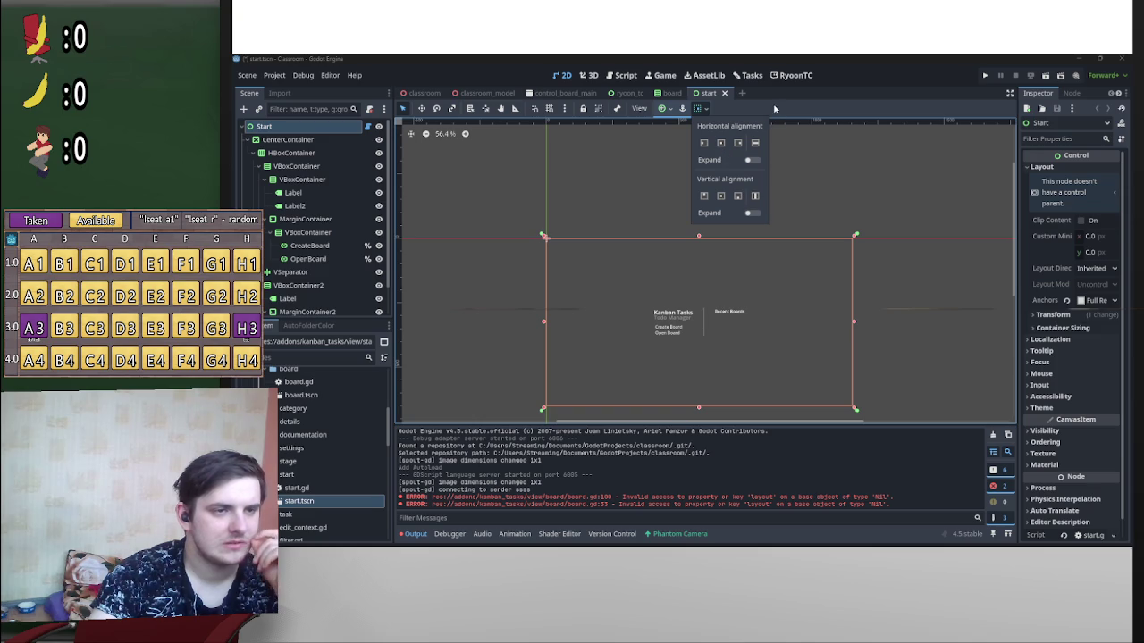
{"action": "left_click", "coordinate": [510, 158]}
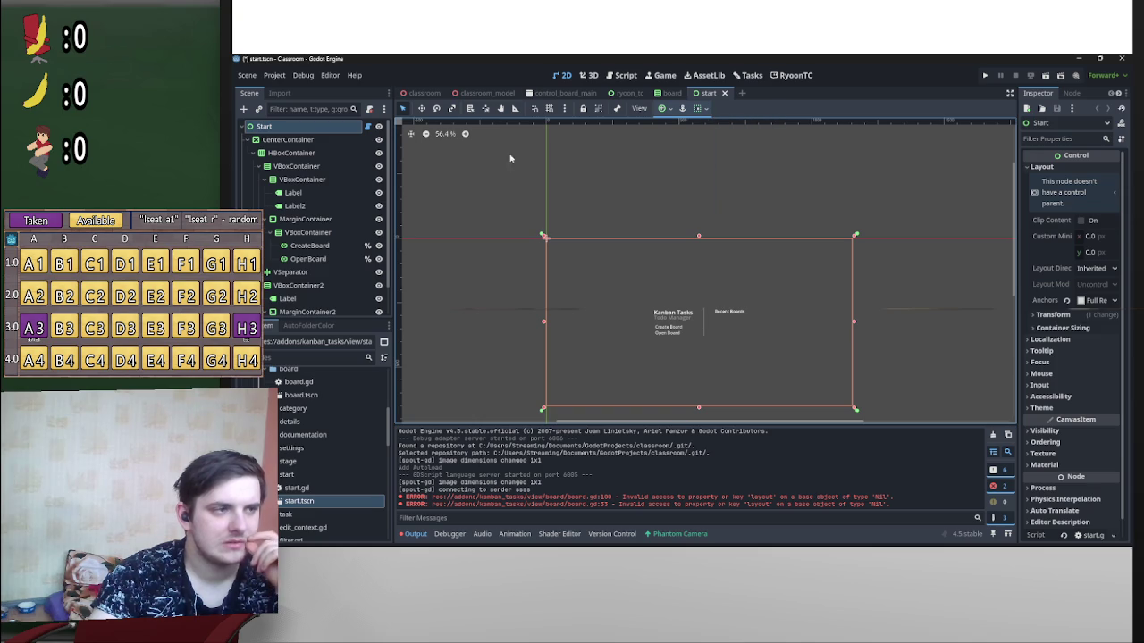
{"action": "left_click", "coordinate": [330, 140]}
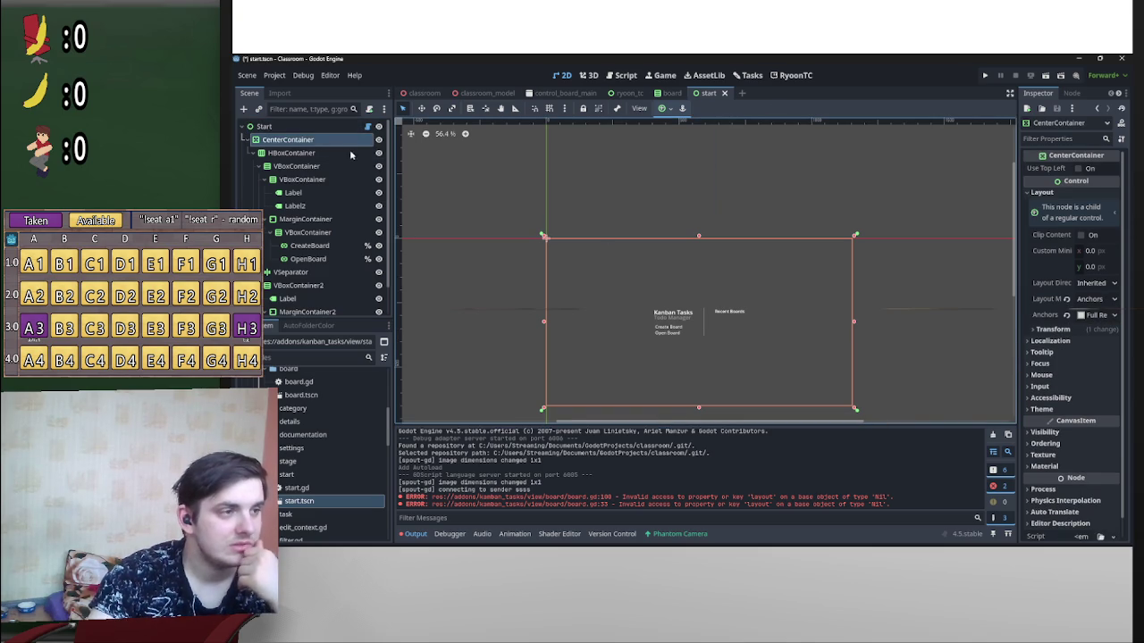
{"action": "scroll", "coordinate": [349, 463], "scroll_direction": "down", "scroll_amount": 3}
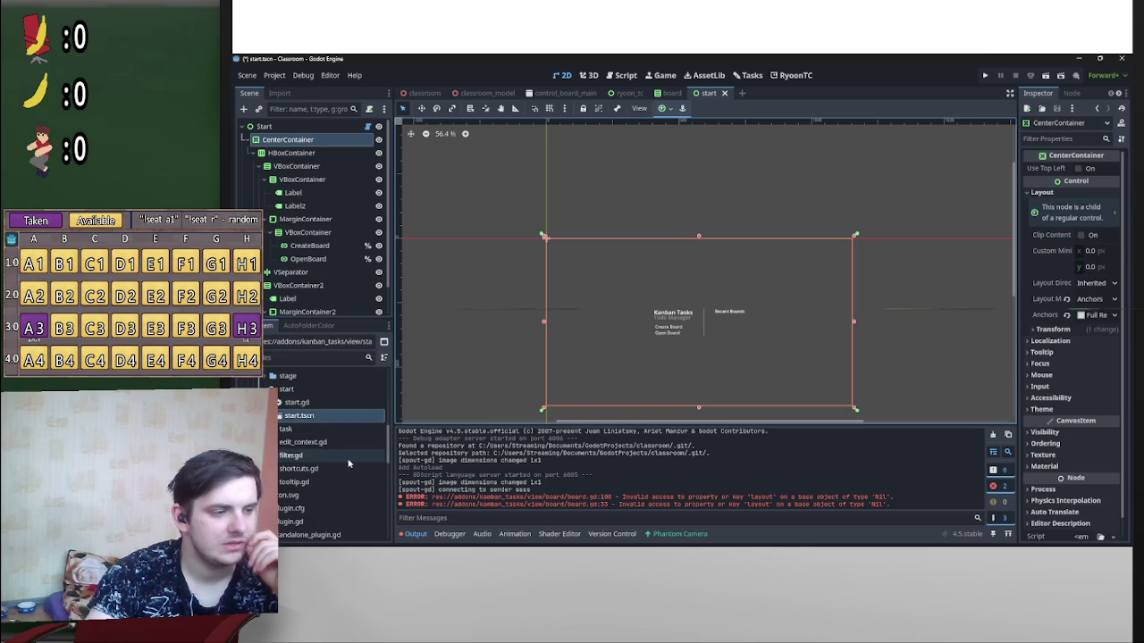
{"action": "scroll", "coordinate": [357, 464], "scroll_direction": "down", "scroll_amount": 2}
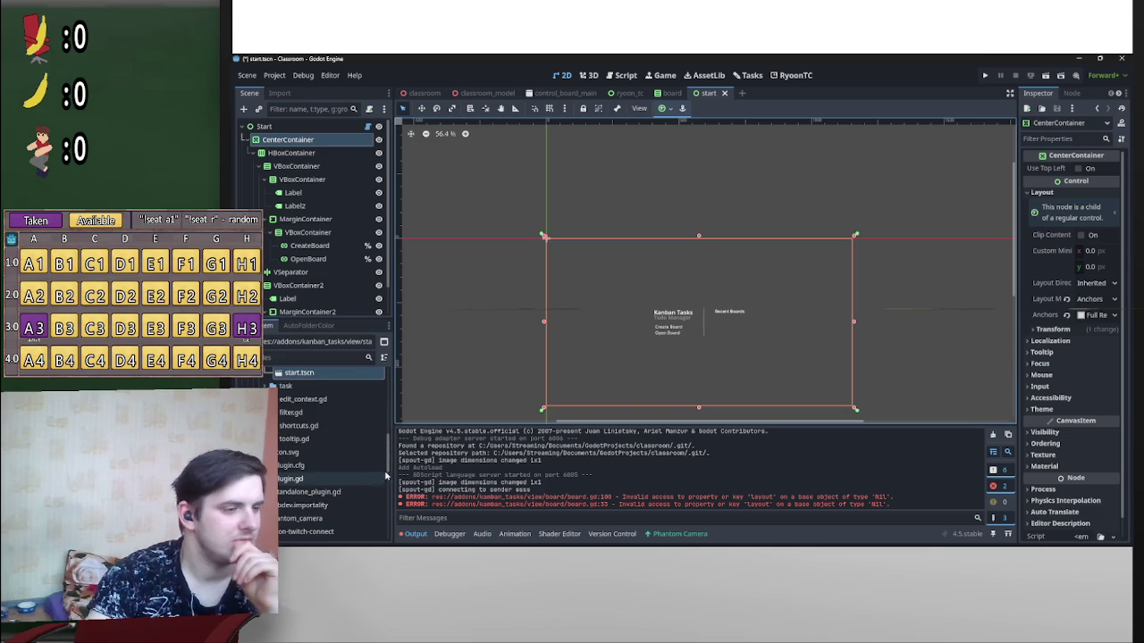
{"action": "scroll", "coordinate": [388, 466], "scroll_direction": "up", "scroll_amount": 3}
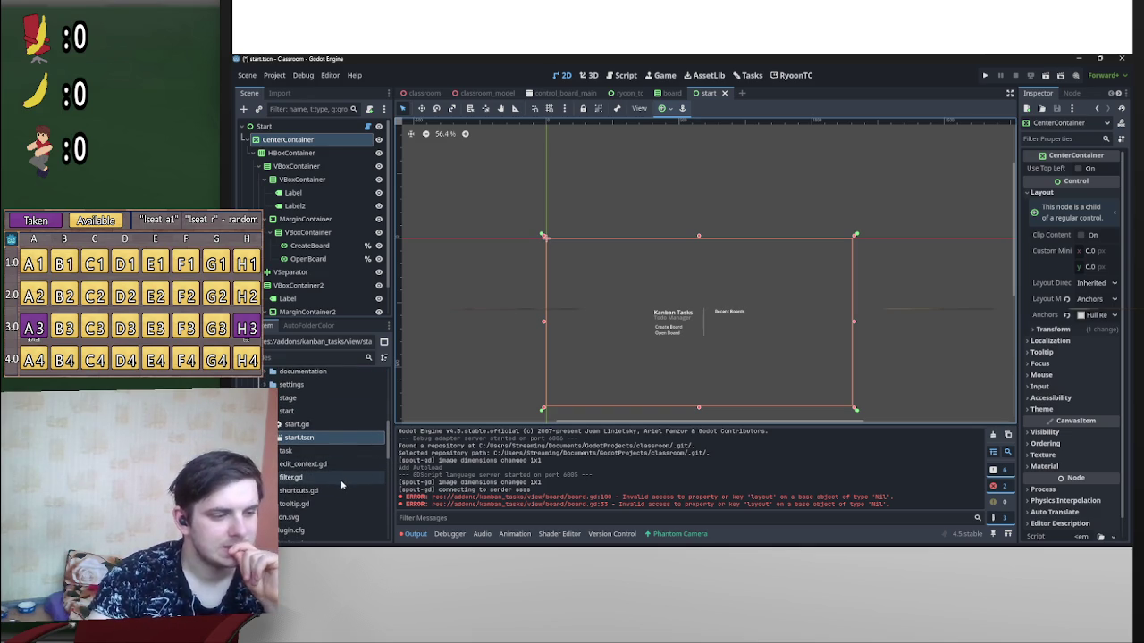
{"action": "scroll", "coordinate": [341, 483], "scroll_direction": "down", "scroll_amount": 3}
{"action": "scroll", "coordinate": [344, 505], "scroll_direction": "up", "scroll_amount": 5}
{"action": "scroll", "coordinate": [344, 504], "scroll_direction": "up", "scroll_amount": 2}
{"action": "scroll", "coordinate": [327, 494], "scroll_direction": "up", "scroll_amount": 3}
{"action": "scroll", "coordinate": [322, 488], "scroll_direction": "up", "scroll_amount": 2}
{"action": "scroll", "coordinate": [329, 487], "scroll_direction": "up", "scroll_amount": 1}
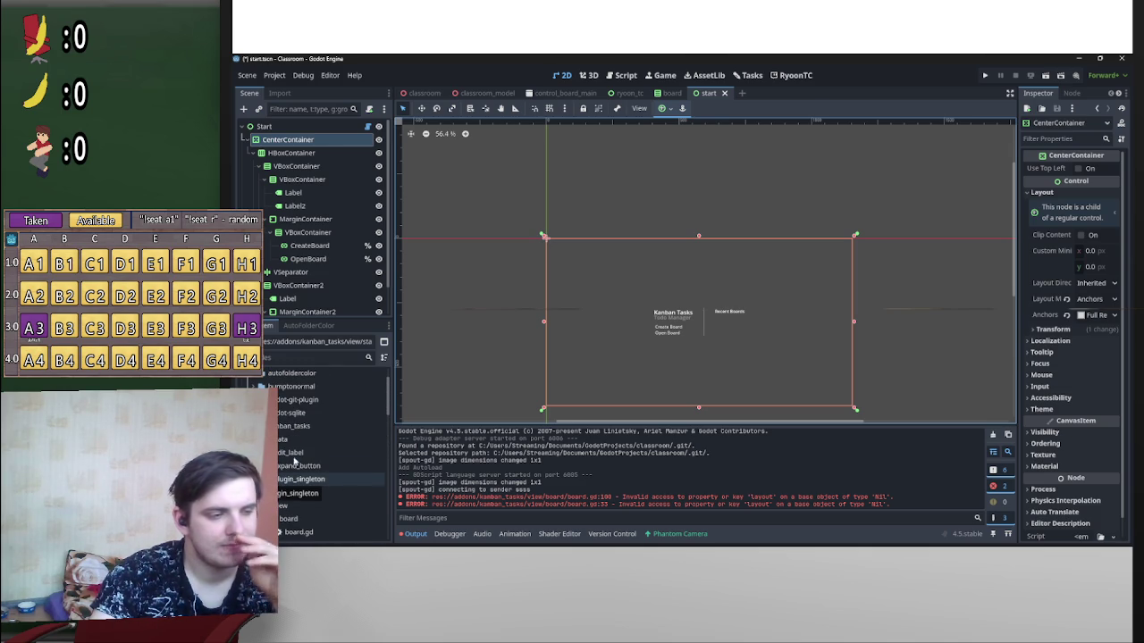
{"action": "scroll", "coordinate": [358, 482], "scroll_direction": "down", "scroll_amount": 5}
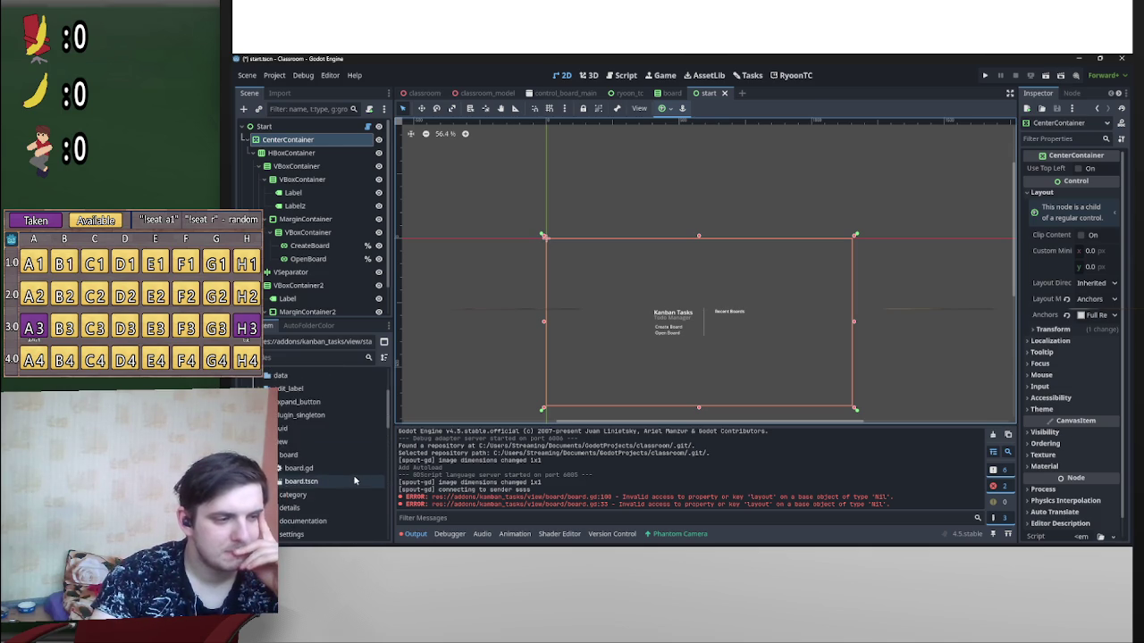
Step: Expand the task folder and open task.tscn, zooming the 2D viewport
{"action": "double_click", "coordinate": [286, 450]}
{"action": "double_click", "coordinate": [299, 490]}
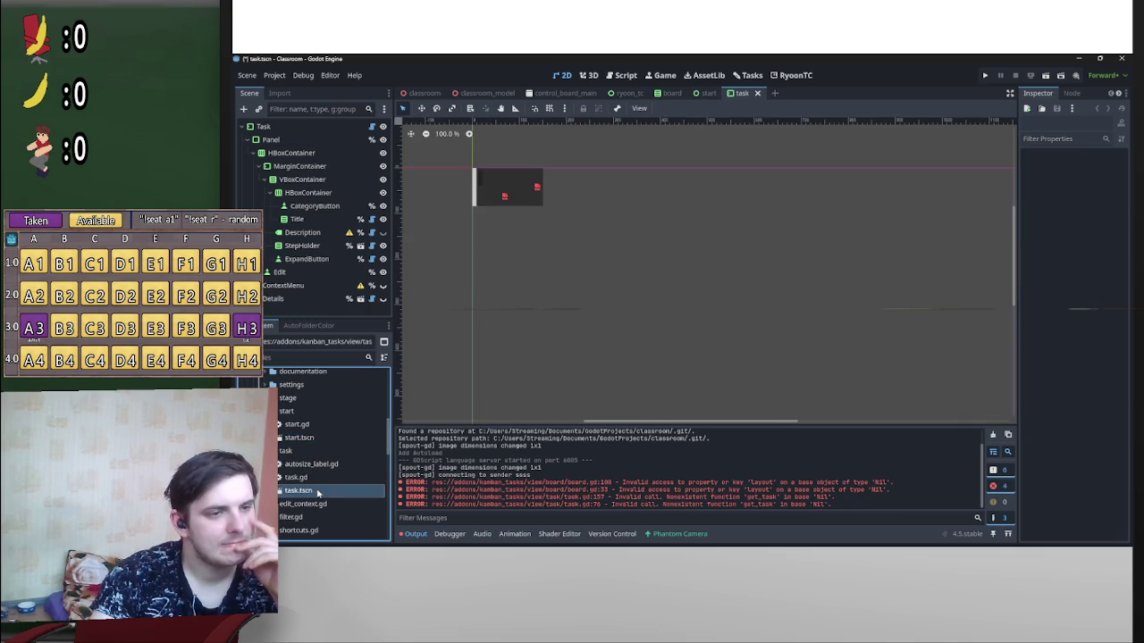
{"action": "scroll", "coordinate": [591, 266], "scroll_direction": "up", "scroll_amount": 5}
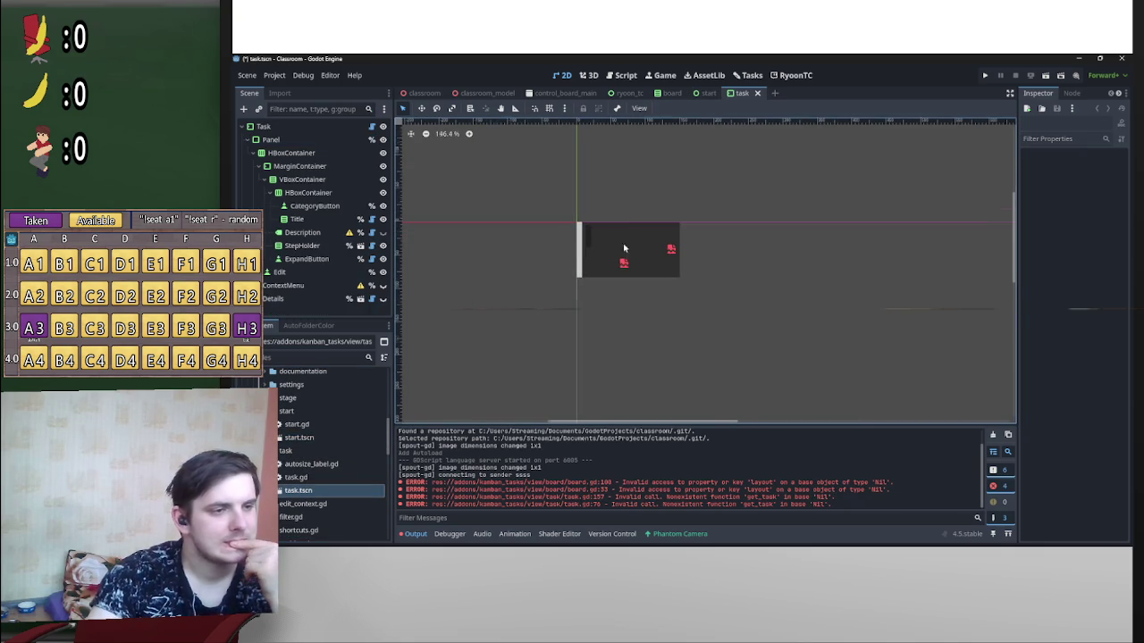
{"action": "scroll", "coordinate": [685, 266], "scroll_direction": "down", "scroll_amount": 1}
{"action": "scroll", "coordinate": [685, 266], "scroll_direction": "up", "scroll_amount": 1}
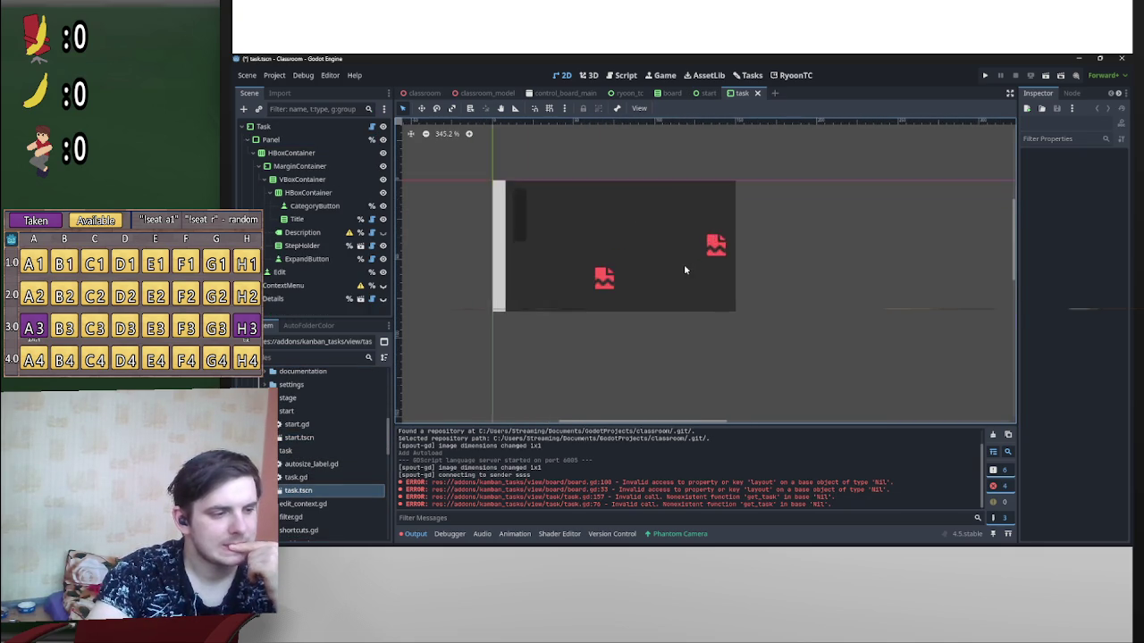
{"action": "scroll", "coordinate": [681, 271], "scroll_direction": "down", "scroll_amount": 4}
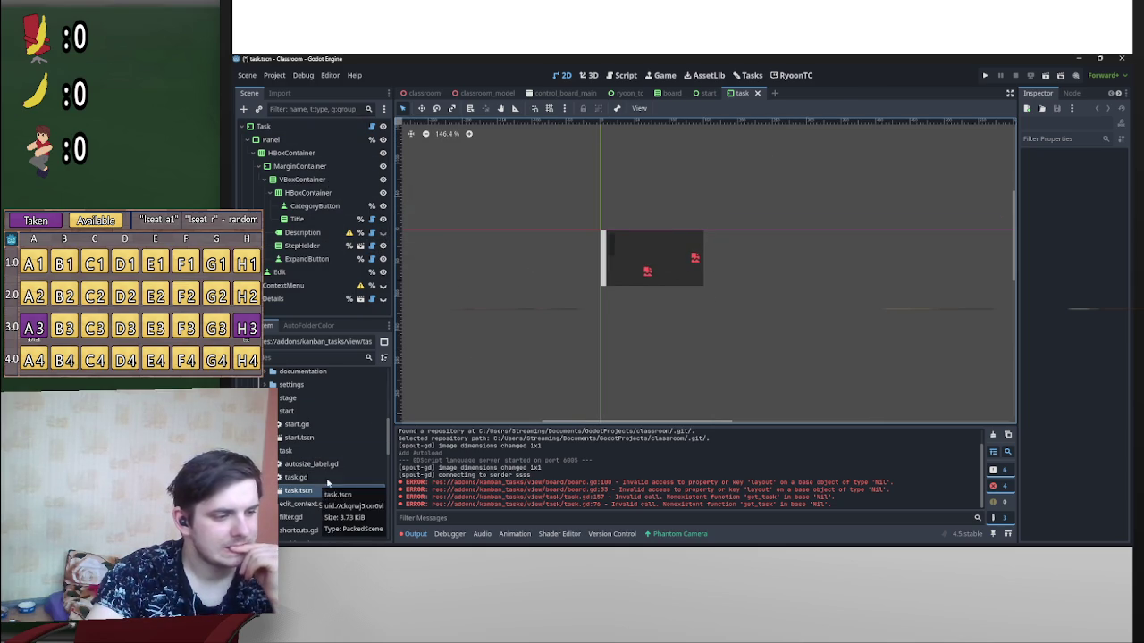
Step: Glance at the Tasks board, return to 2D, and collapse the task folder
{"action": "left_click", "coordinate": [762, 76]}
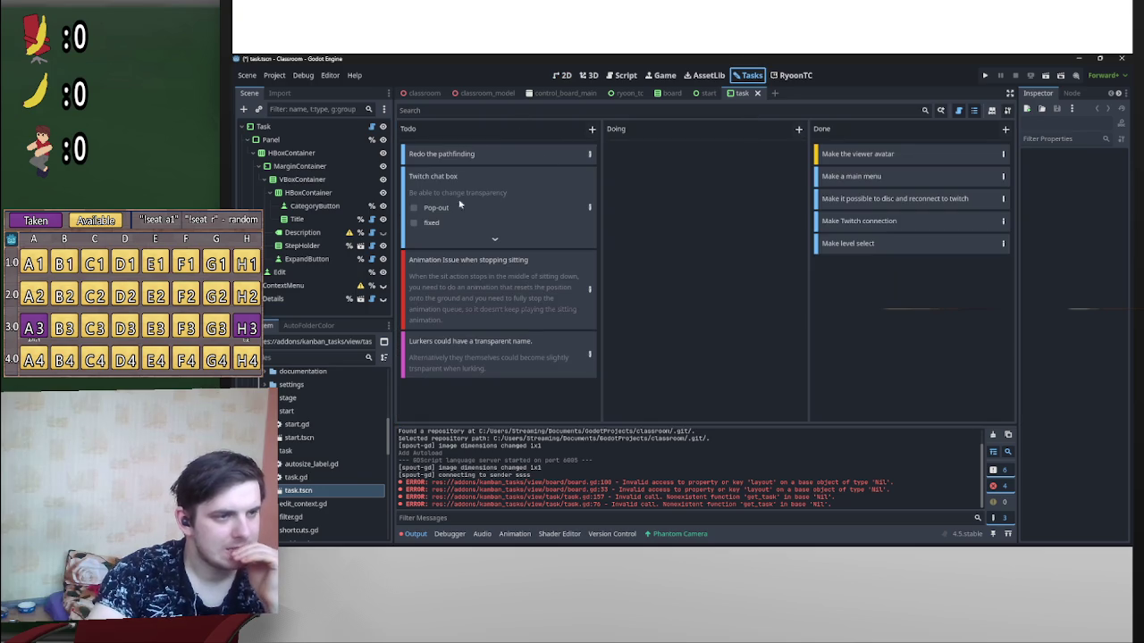
{"action": "left_click", "coordinate": [562, 75]}
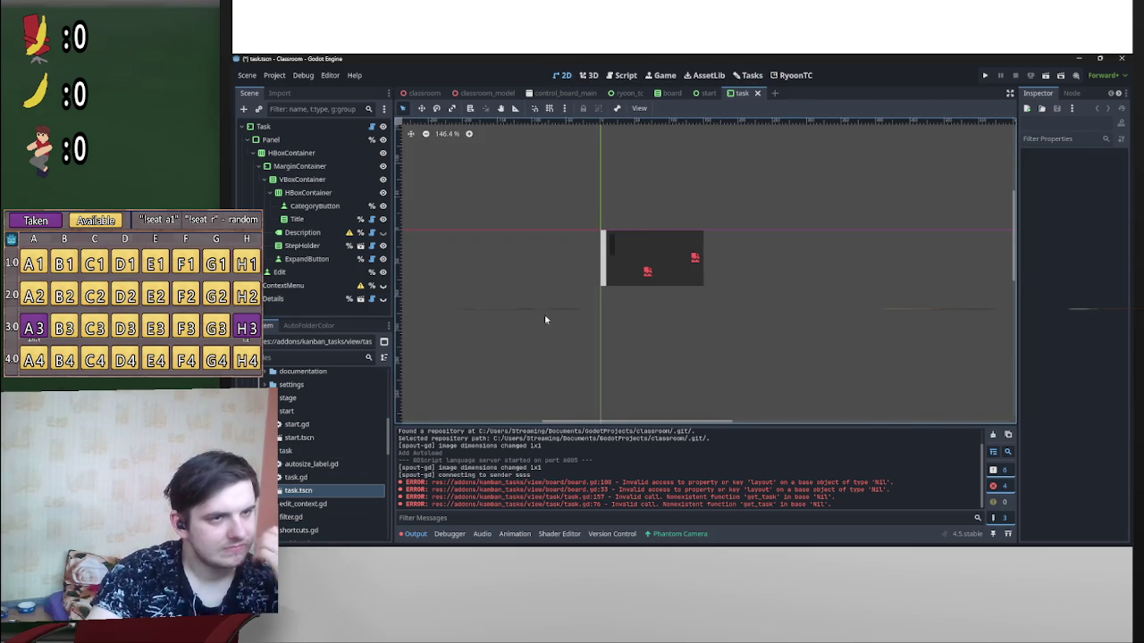
{"action": "double_click", "coordinate": [304, 450]}
{"action": "scroll", "coordinate": [346, 464], "scroll_direction": "up", "scroll_amount": 2}
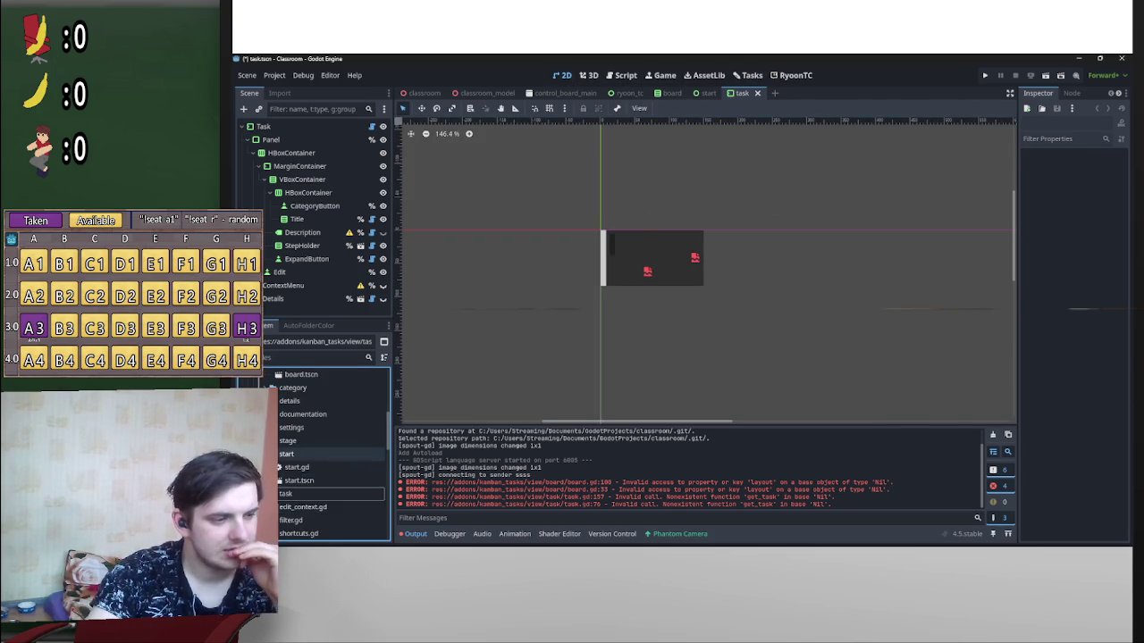
Step: Open stage.tscn, view its stage.gd script, and expand the settings folder
{"action": "double_click", "coordinate": [298, 467]}
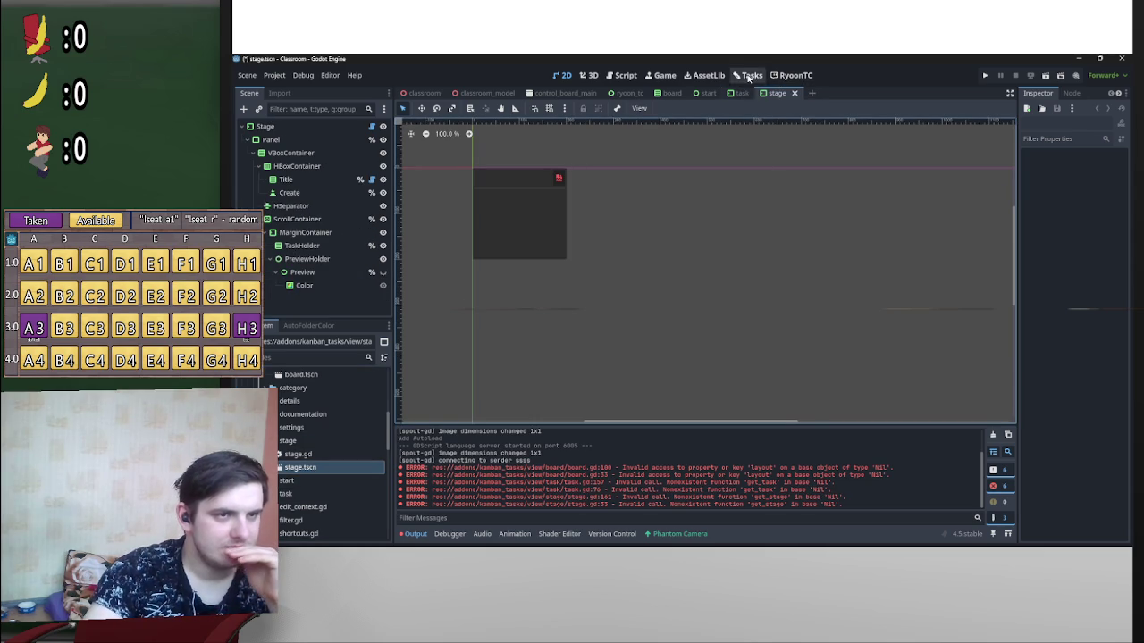
{"action": "left_click", "coordinate": [749, 75]}
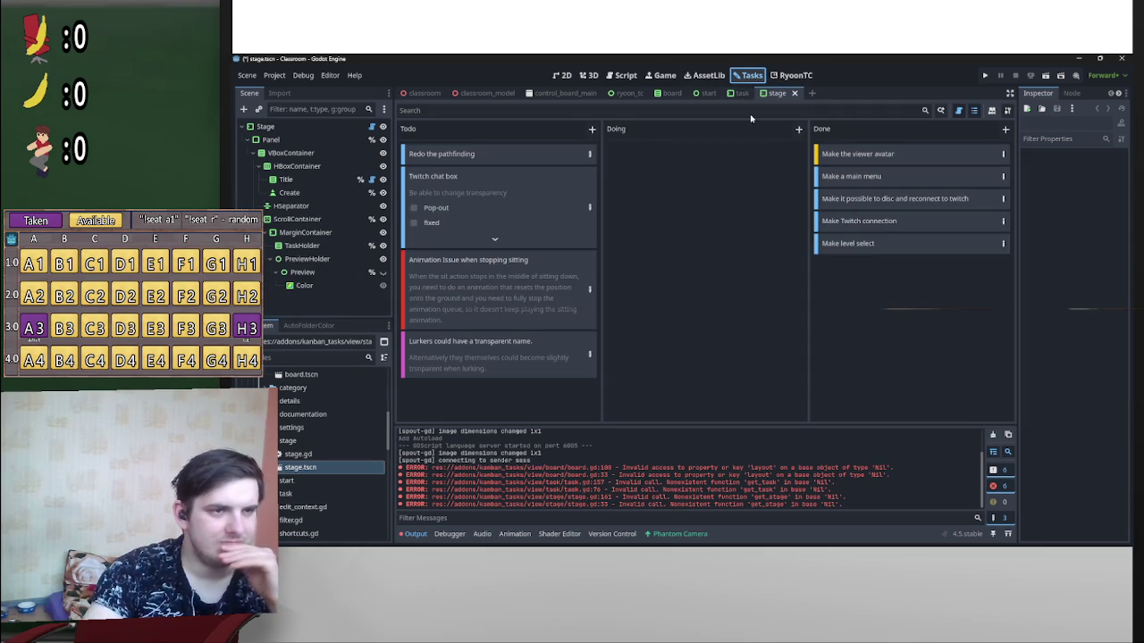
{"action": "left_click", "coordinate": [663, 75]}
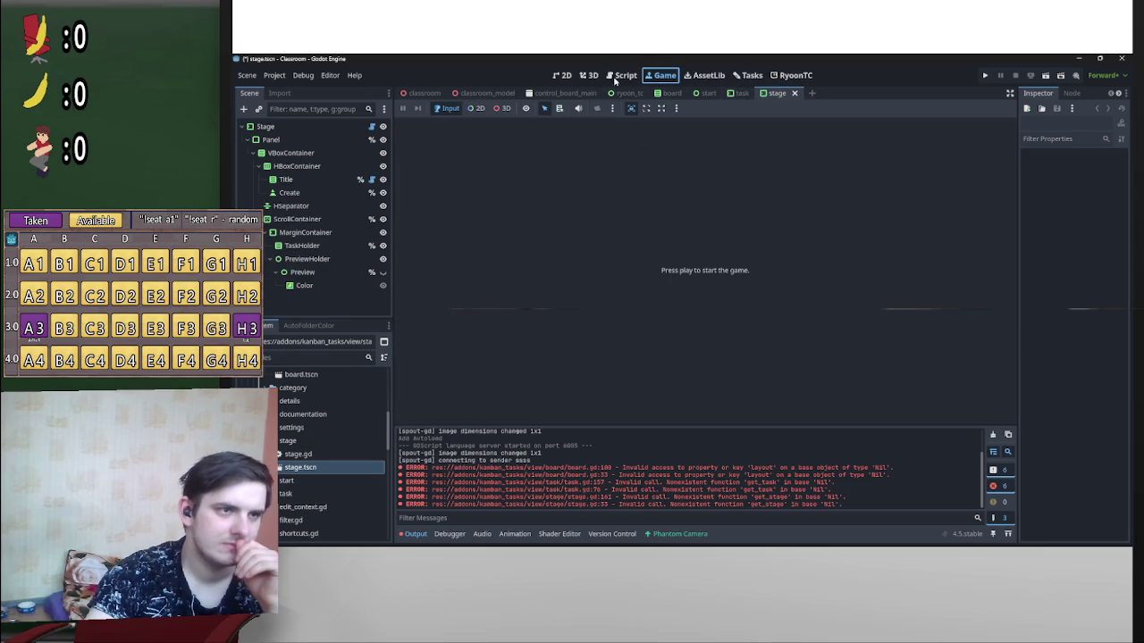
{"action": "left_click", "coordinate": [624, 75]}
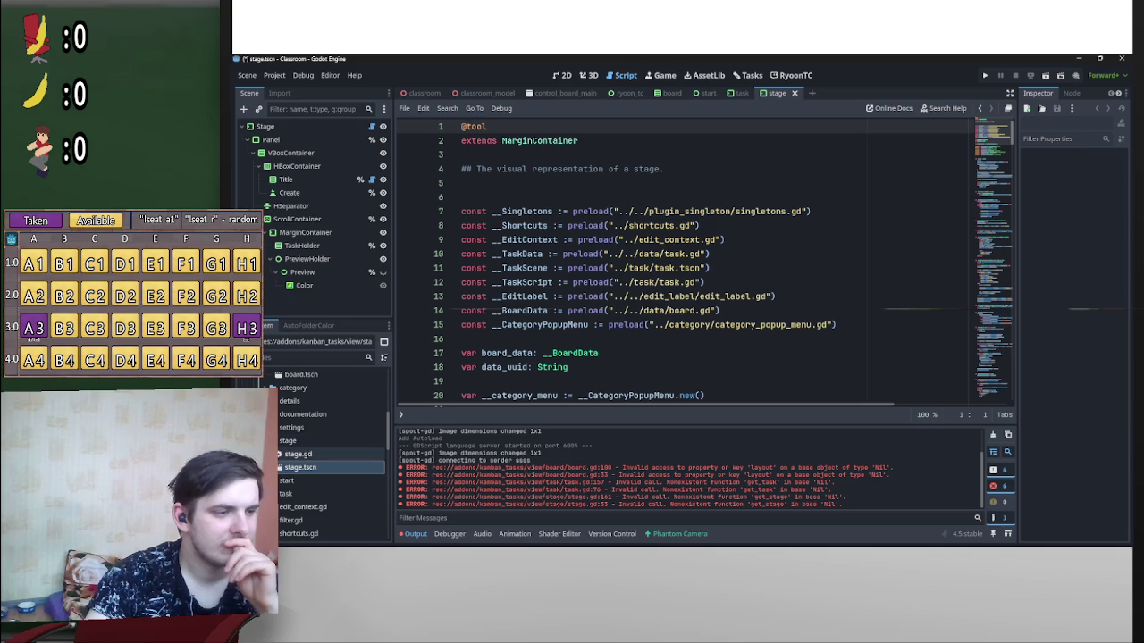
{"action": "left_click", "coordinate": [273, 428]}
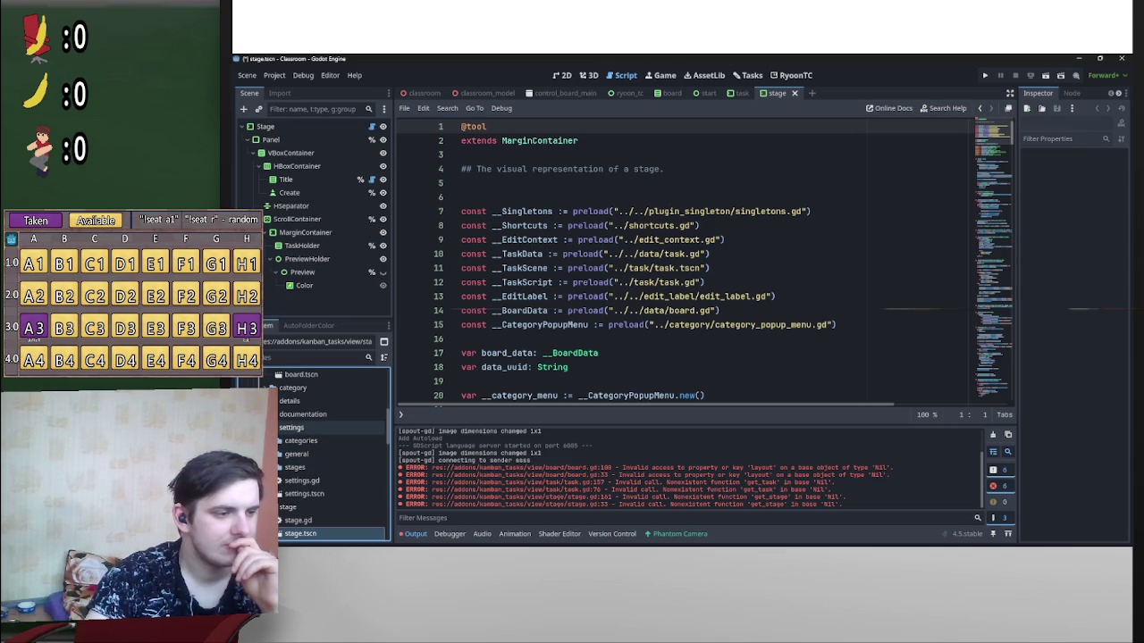
Step: Open settings.tscn in 2D, then collapse the settings and stage folders
{"action": "double_click", "coordinate": [329, 497]}
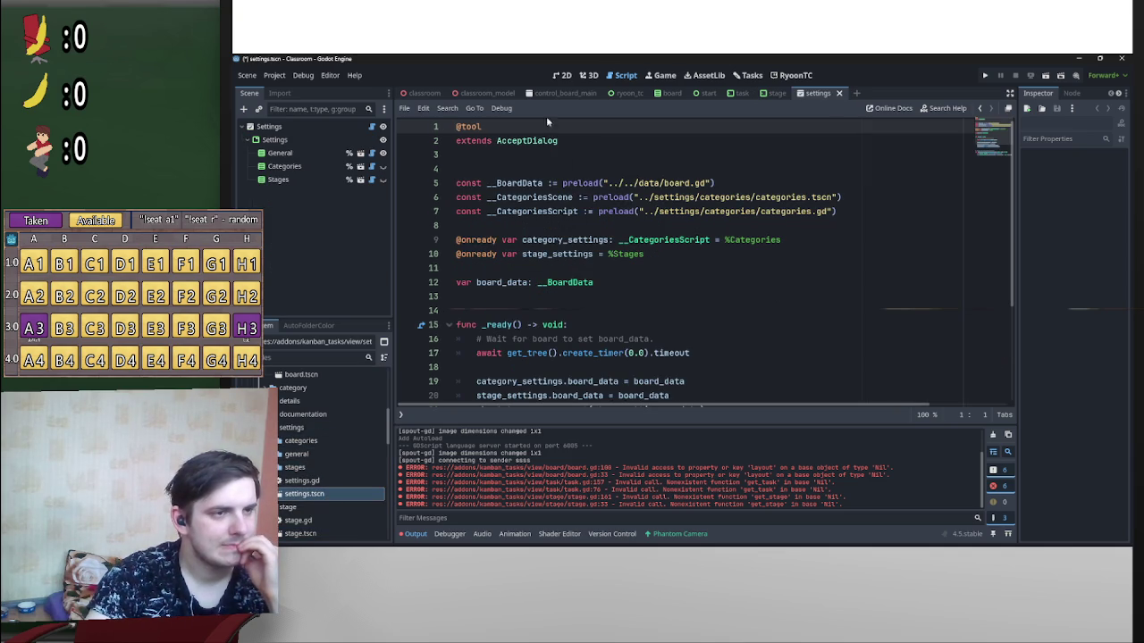
{"action": "left_click", "coordinate": [565, 75]}
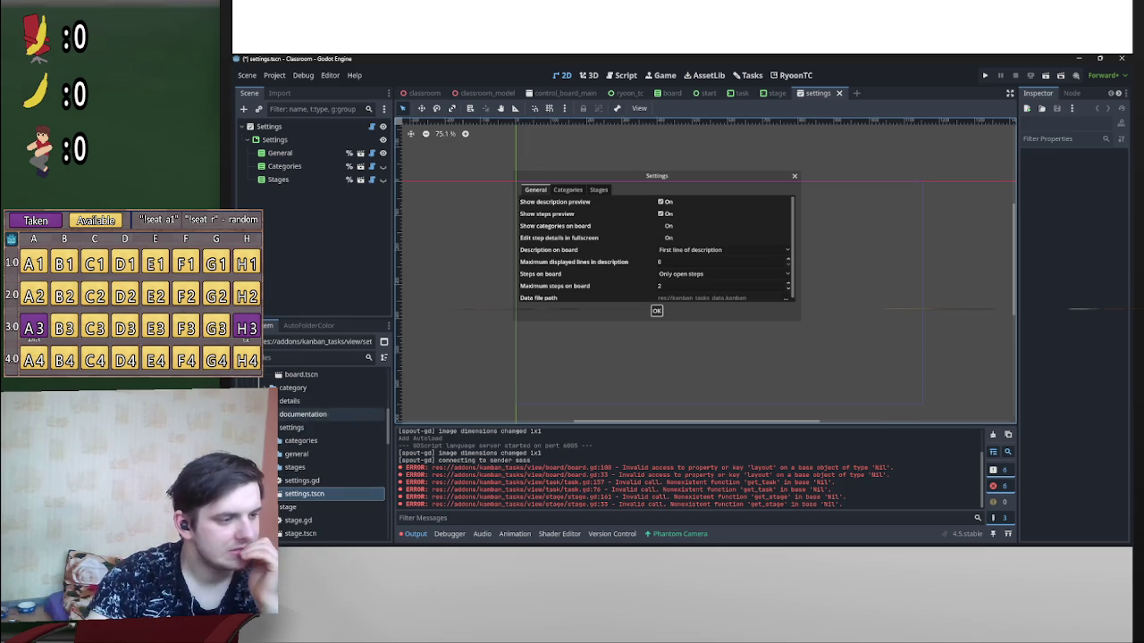
{"action": "left_click", "coordinate": [272, 427]}
{"action": "left_click", "coordinate": [273, 440]}
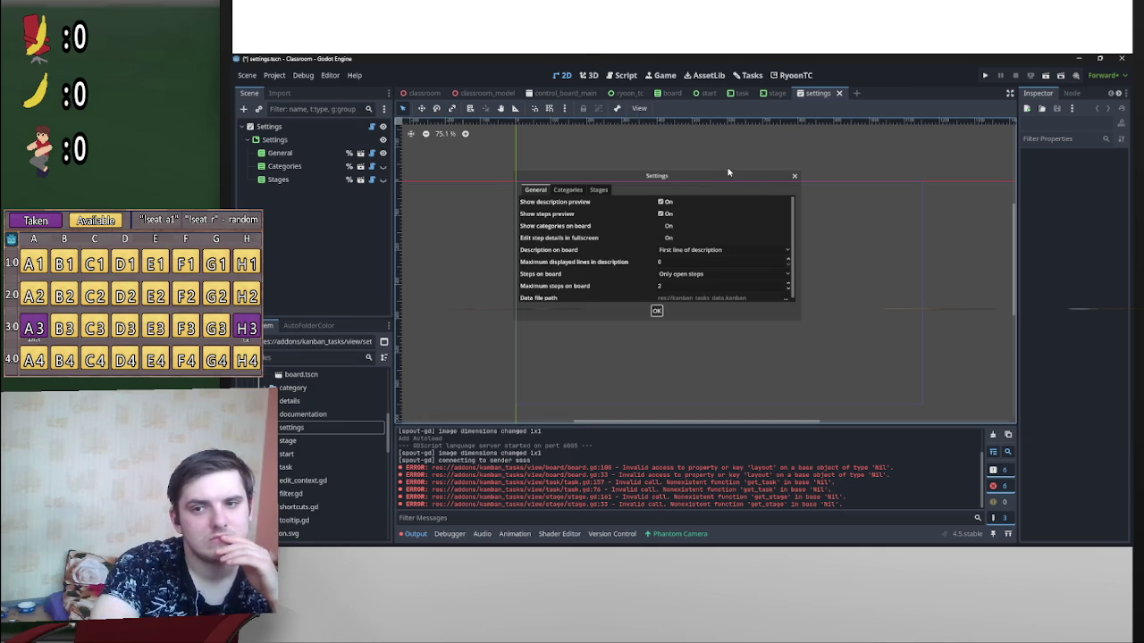
{"action": "scroll", "coordinate": [341, 441], "scroll_direction": "down", "scroll_amount": 2}
Step: Open the kanban_tasks plugin.gd script and scroll through it
{"action": "double_click", "coordinate": [322, 474]}
{"action": "scroll", "coordinate": [554, 338], "scroll_direction": "up", "scroll_amount": 5}
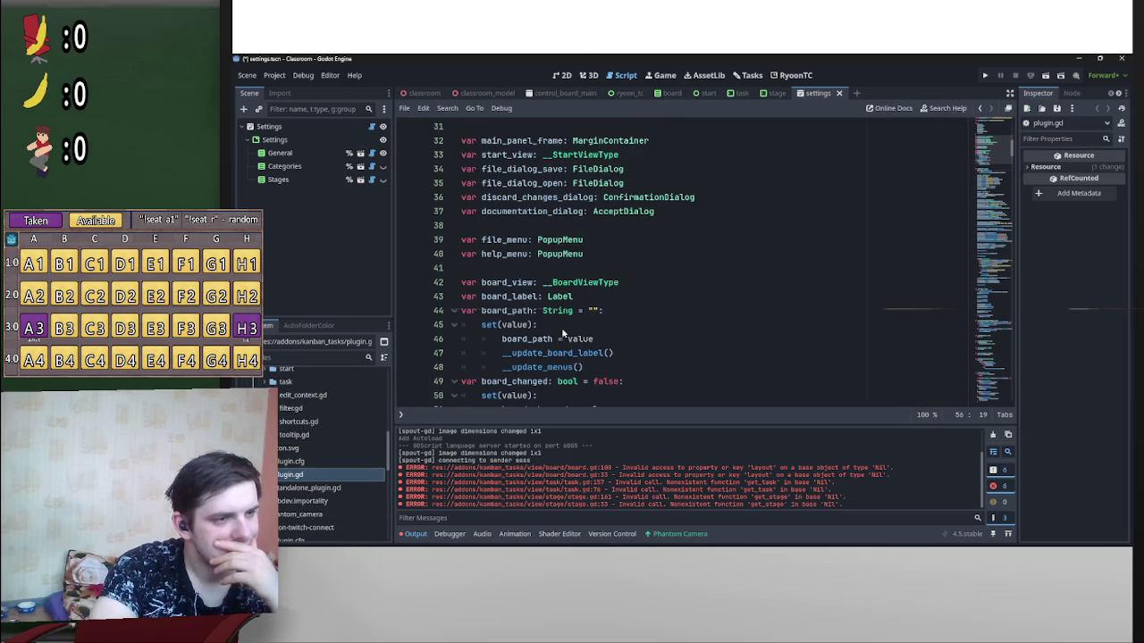
{"action": "scroll", "coordinate": [583, 341], "scroll_direction": "down", "scroll_amount": 10}
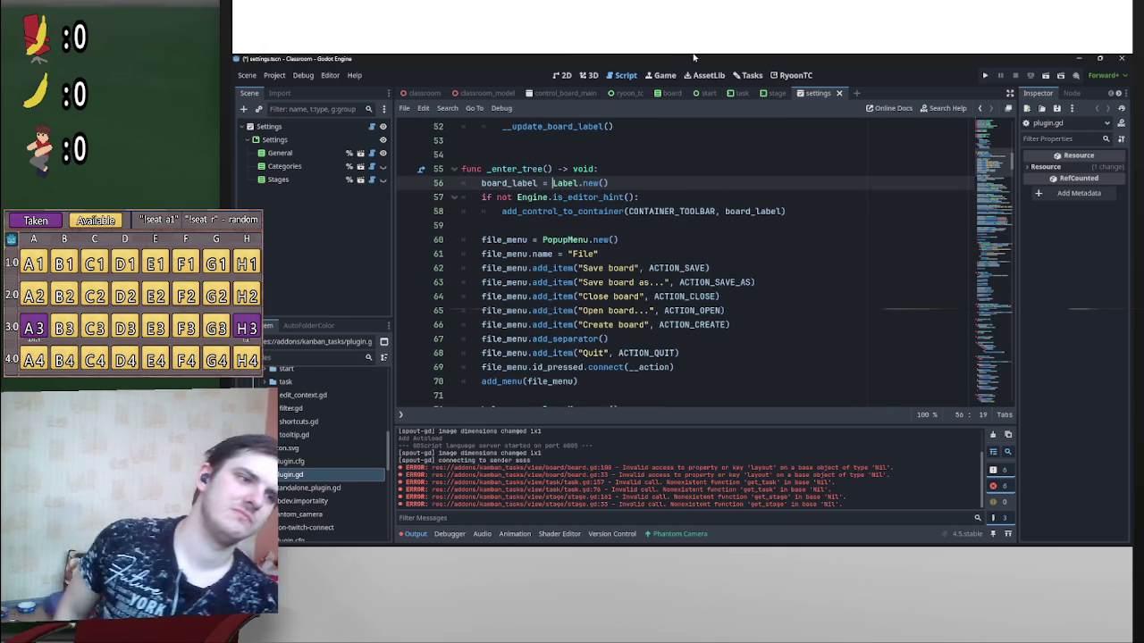
{"action": "scroll", "coordinate": [688, 156], "scroll_direction": "down", "scroll_amount": 4}
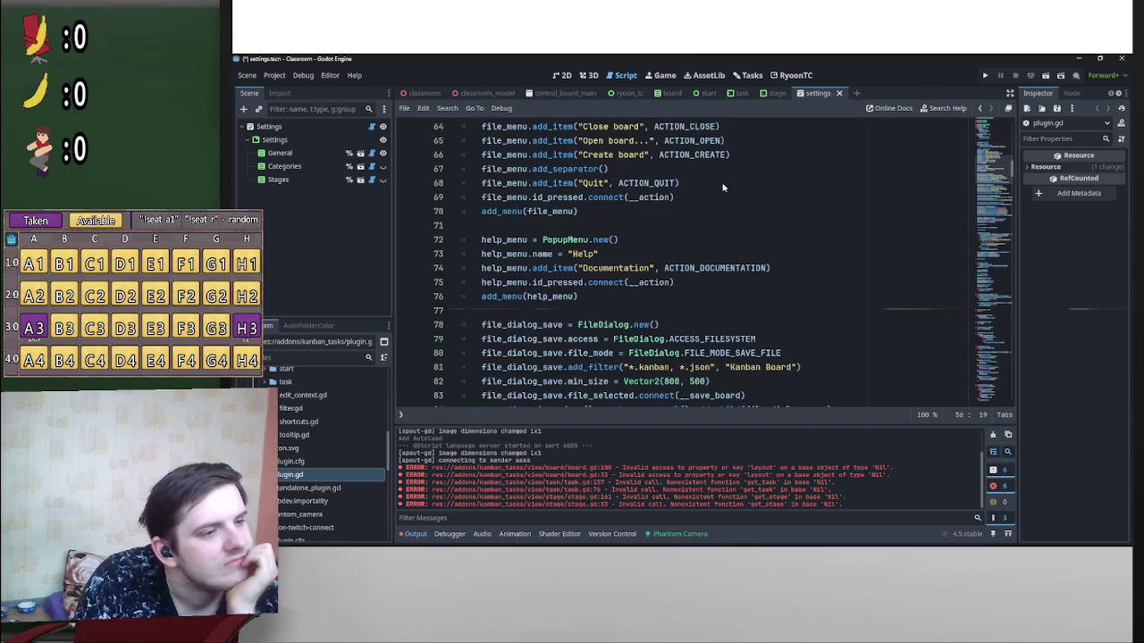
{"action": "scroll", "coordinate": [746, 196], "scroll_direction": "down", "scroll_amount": 3}
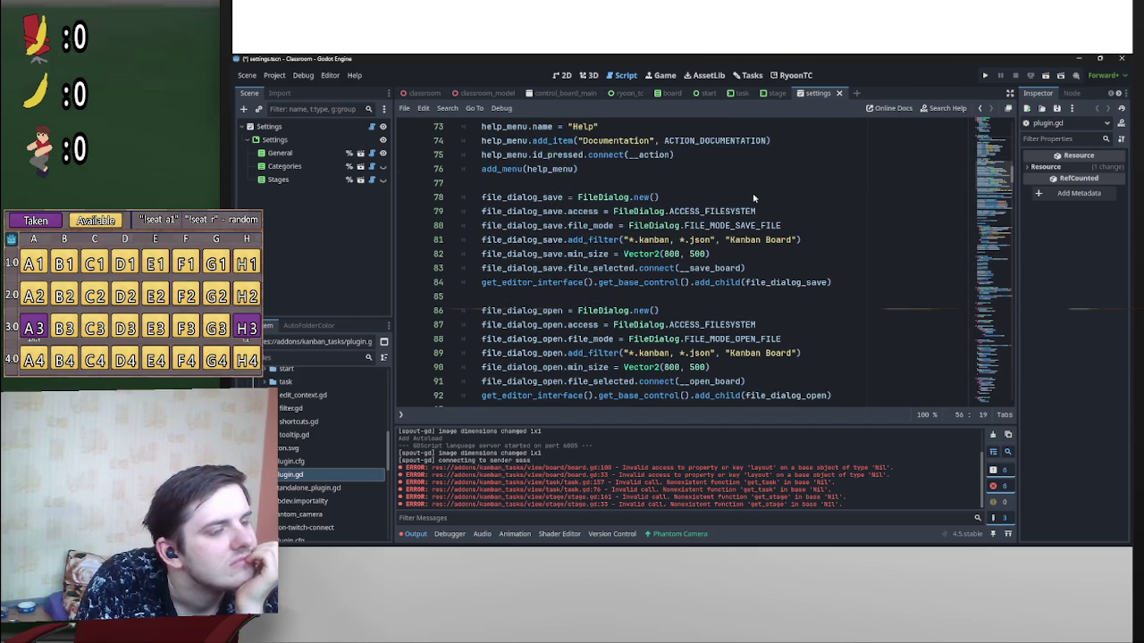
{"action": "scroll", "coordinate": [856, 203], "scroll_direction": "down", "scroll_amount": 4}
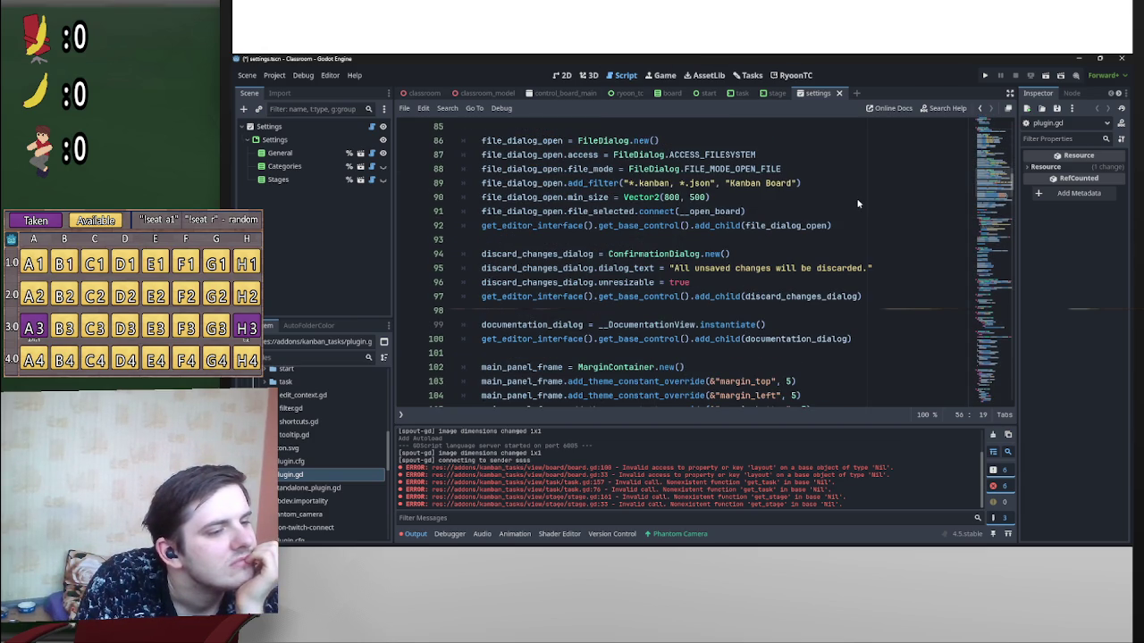
{"action": "scroll", "coordinate": [856, 203], "scroll_direction": "down", "scroll_amount": 2}
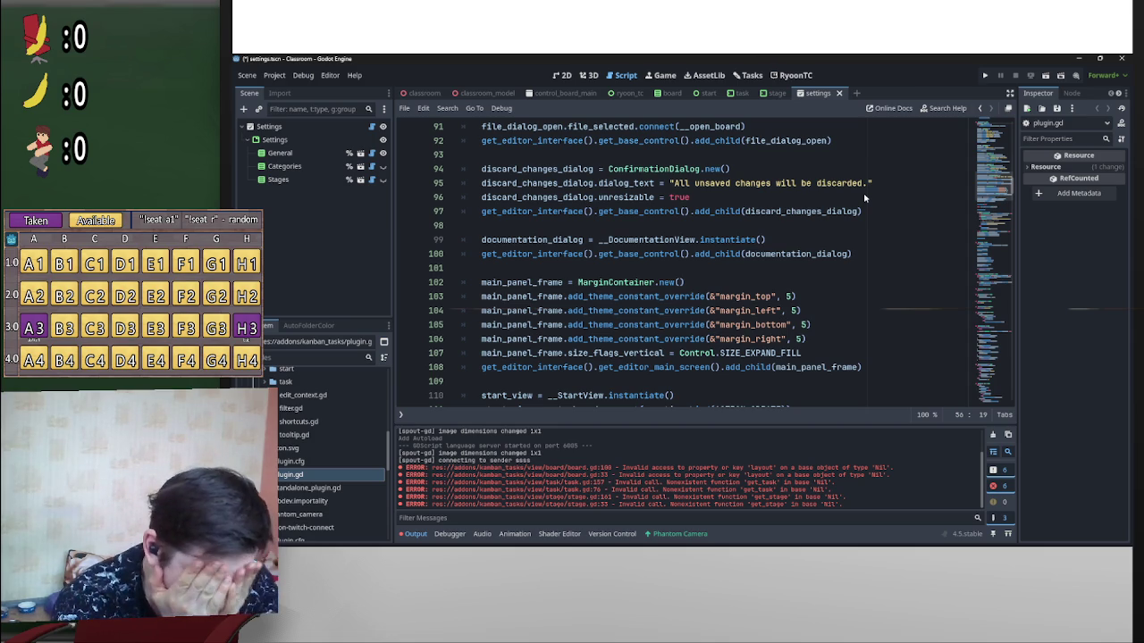
{"action": "scroll", "coordinate": [676, 335], "scroll_direction": "down", "scroll_amount": 4}
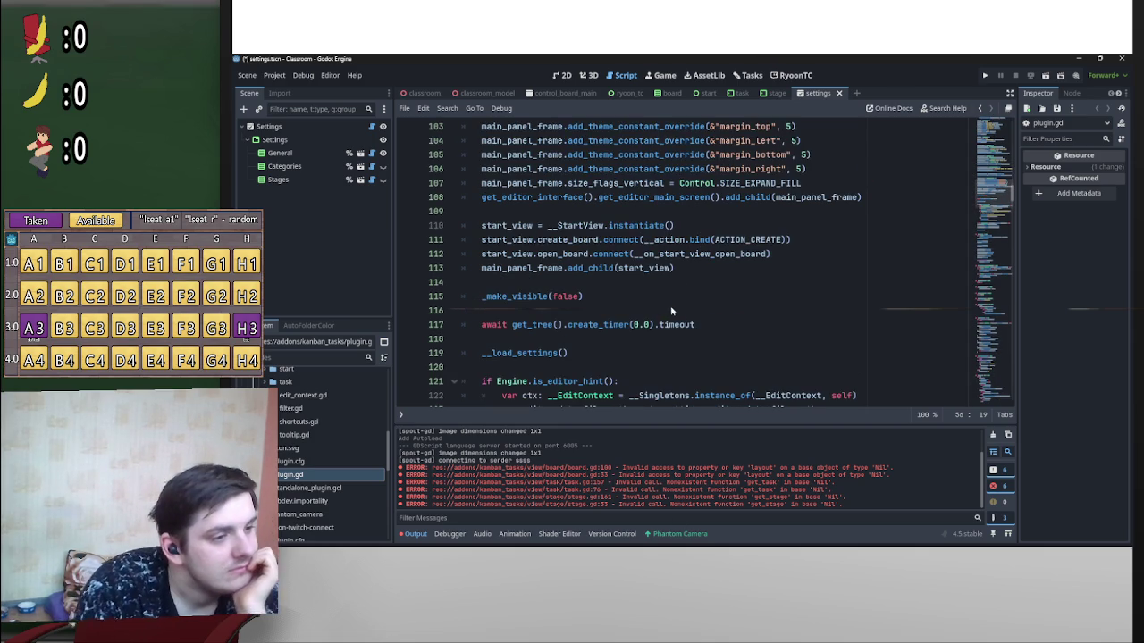
{"action": "scroll", "coordinate": [283, 444], "scroll_direction": "up", "scroll_amount": 1}
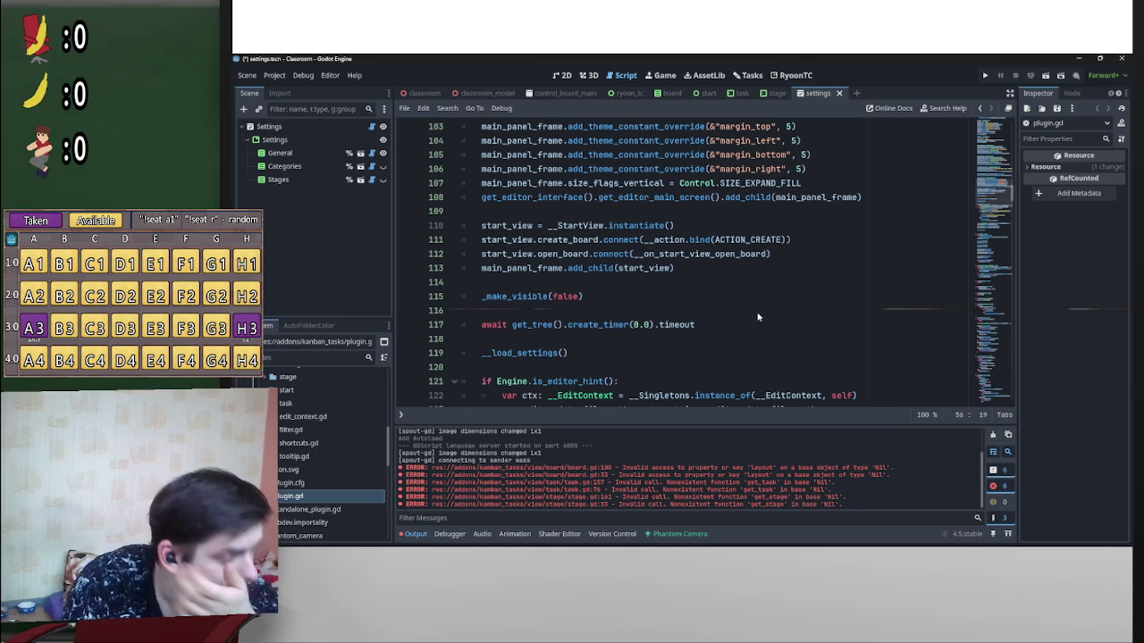
{"action": "scroll", "coordinate": [757, 320], "scroll_direction": "down", "scroll_amount": 6}
{"action": "scroll", "coordinate": [508, 304], "scroll_direction": "up", "scroll_amount": 4}
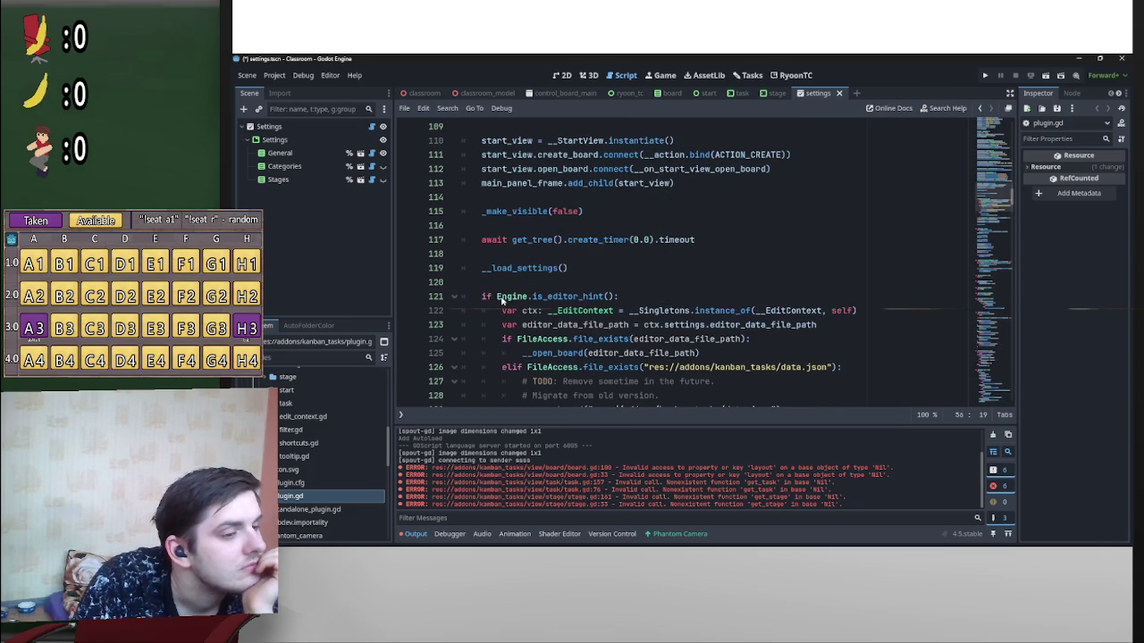
Step: Fold the line 121 editor-hint block and _exit_tree, _shortcut_input, _has_main_screen, _make_visible
{"action": "left_click", "coordinate": [463, 301]}
{"action": "left_click", "coordinate": [458, 301]}
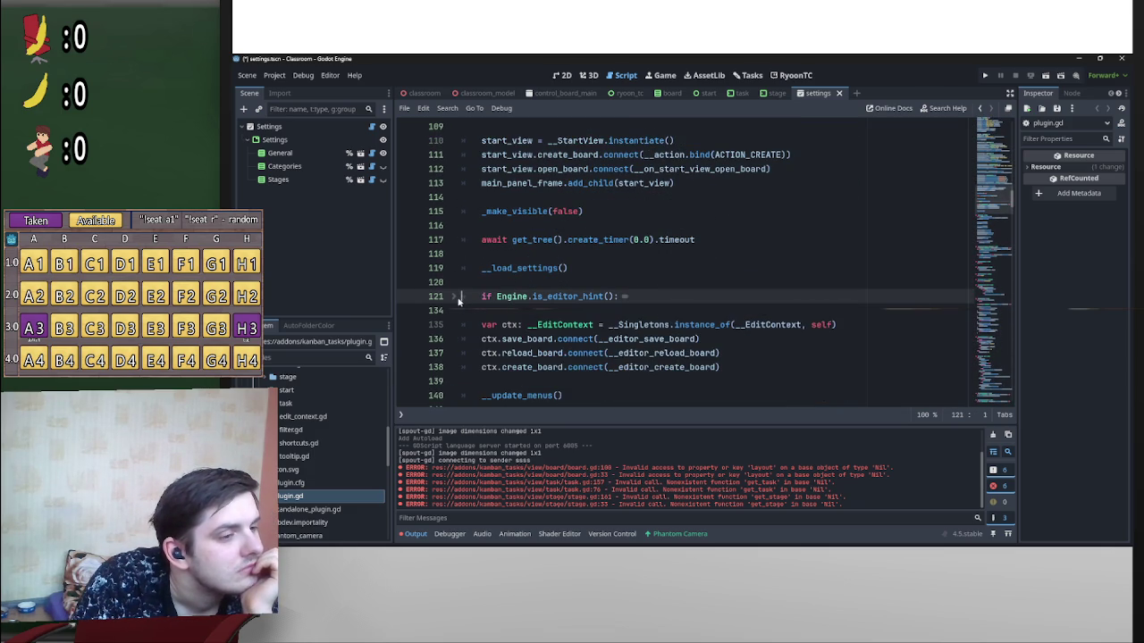
{"action": "scroll", "coordinate": [468, 384], "scroll_direction": "down", "scroll_amount": 4}
{"action": "left_click", "coordinate": [453, 269]}
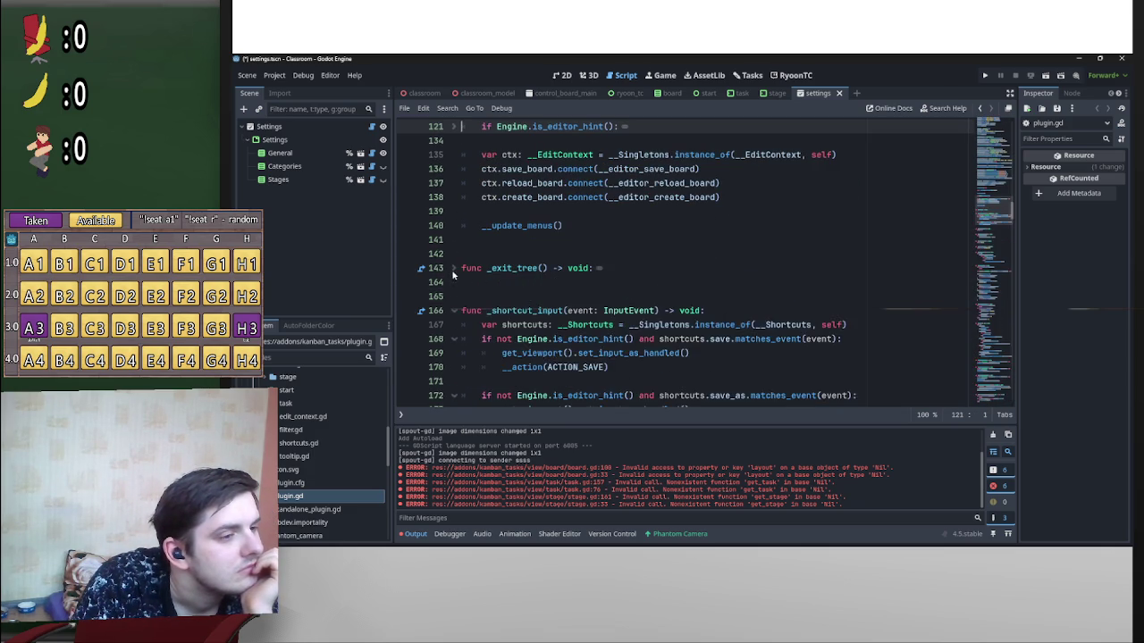
{"action": "scroll", "coordinate": [466, 304], "scroll_direction": "down", "scroll_amount": 2}
{"action": "left_click", "coordinate": [452, 226]}
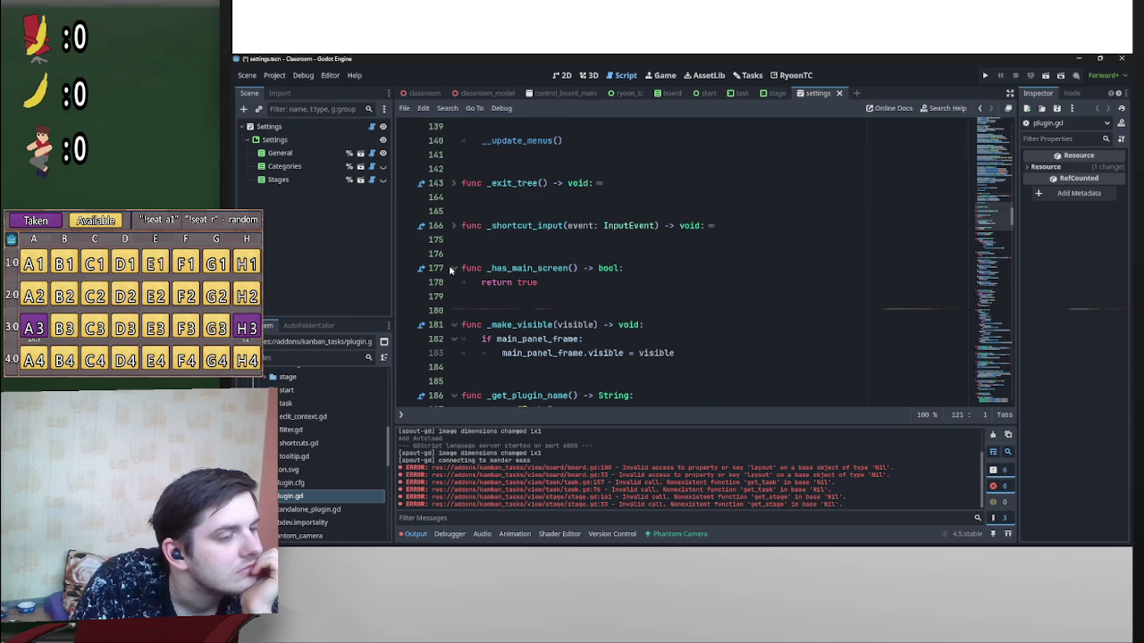
{"action": "left_click", "coordinate": [451, 267]}
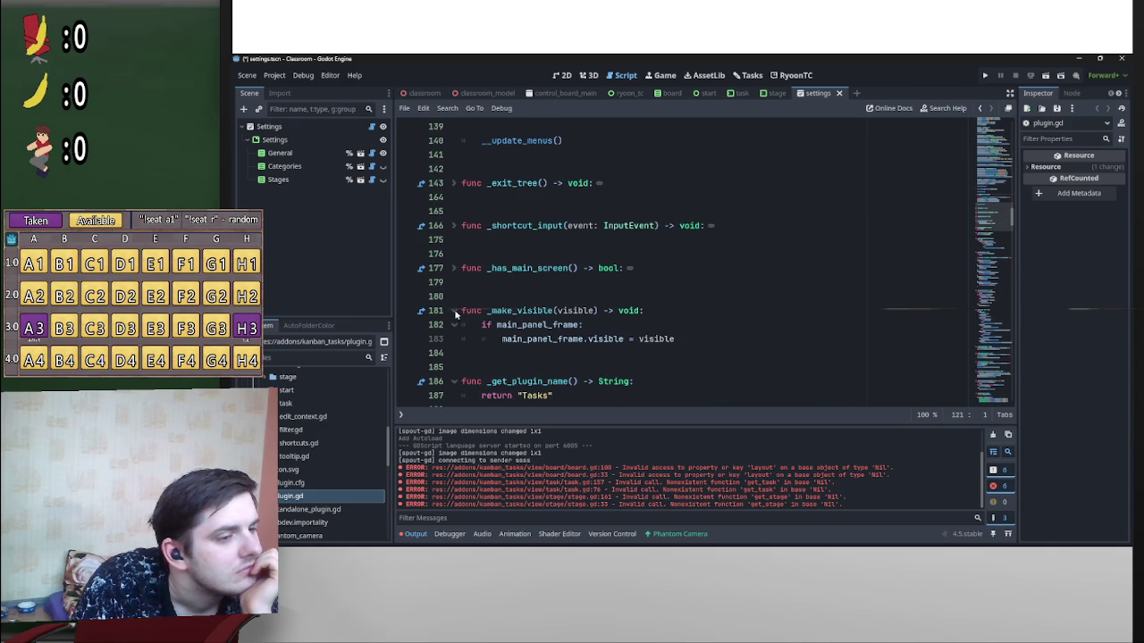
{"action": "left_click", "coordinate": [454, 311]}
Step: Fold the _notification and __update_menus functions and clear the stray selection
{"action": "scroll", "coordinate": [455, 314], "scroll_direction": "down", "scroll_amount": 2}
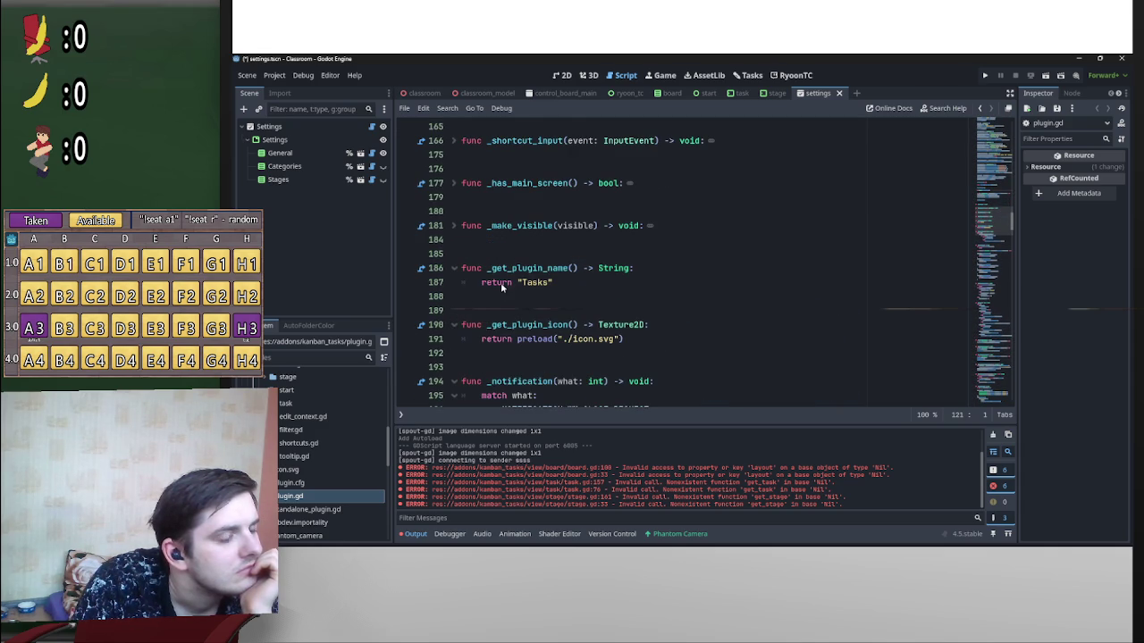
{"action": "scroll", "coordinate": [505, 328], "scroll_direction": "down", "scroll_amount": 3}
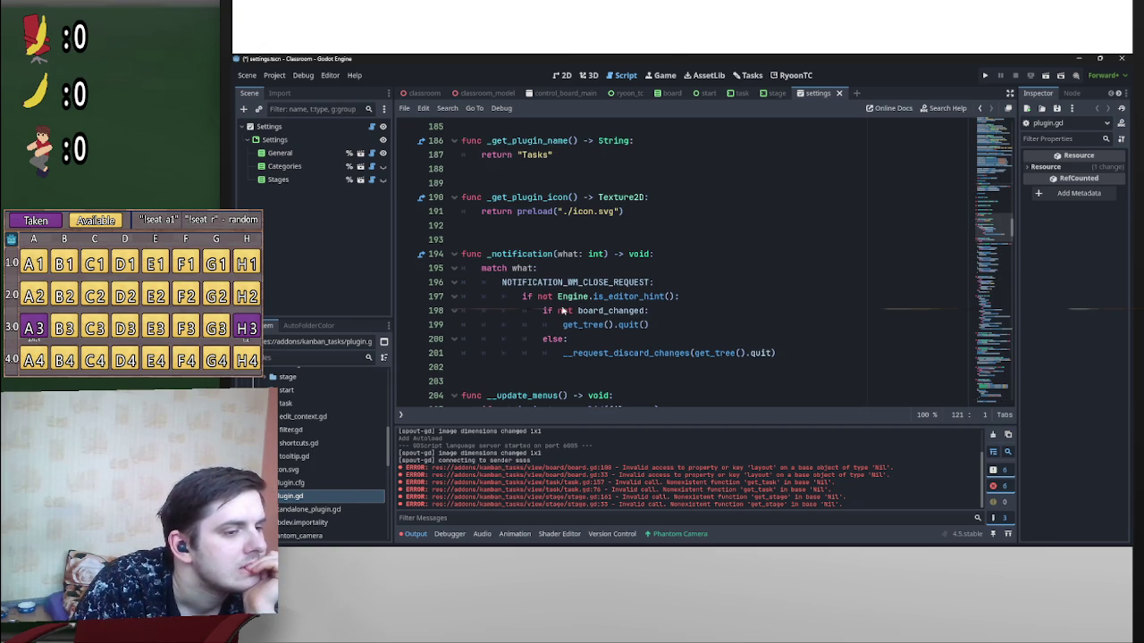
{"action": "scroll", "coordinate": [545, 295], "scroll_direction": "down", "scroll_amount": 1}
{"action": "scroll", "coordinate": [541, 293], "scroll_direction": "up", "scroll_amount": 1}
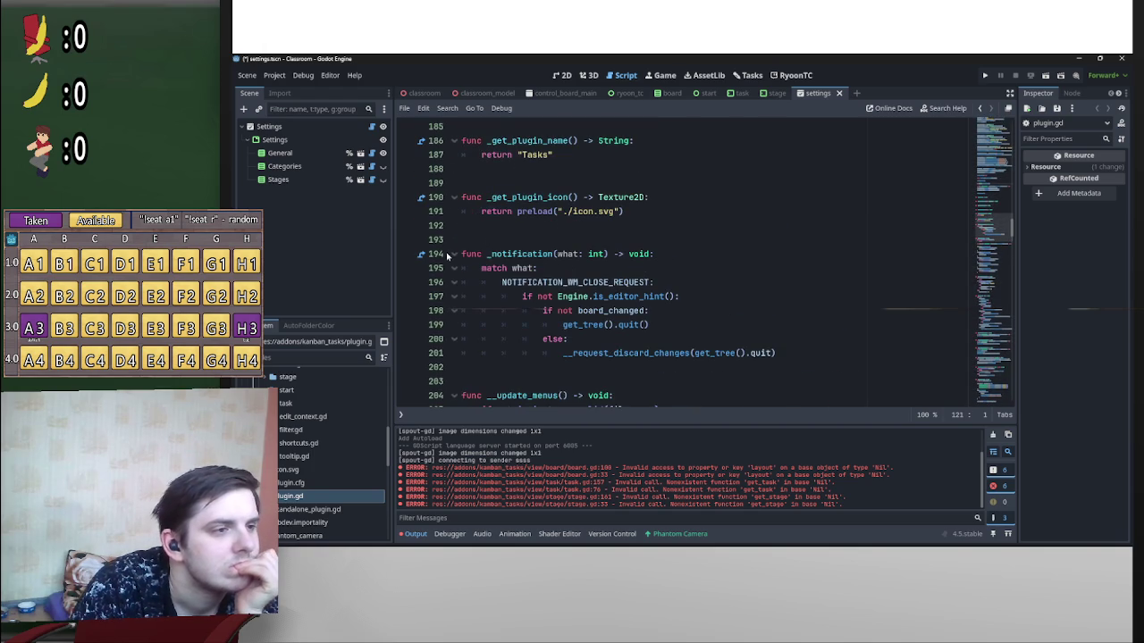
{"action": "left_click", "coordinate": [453, 253]}
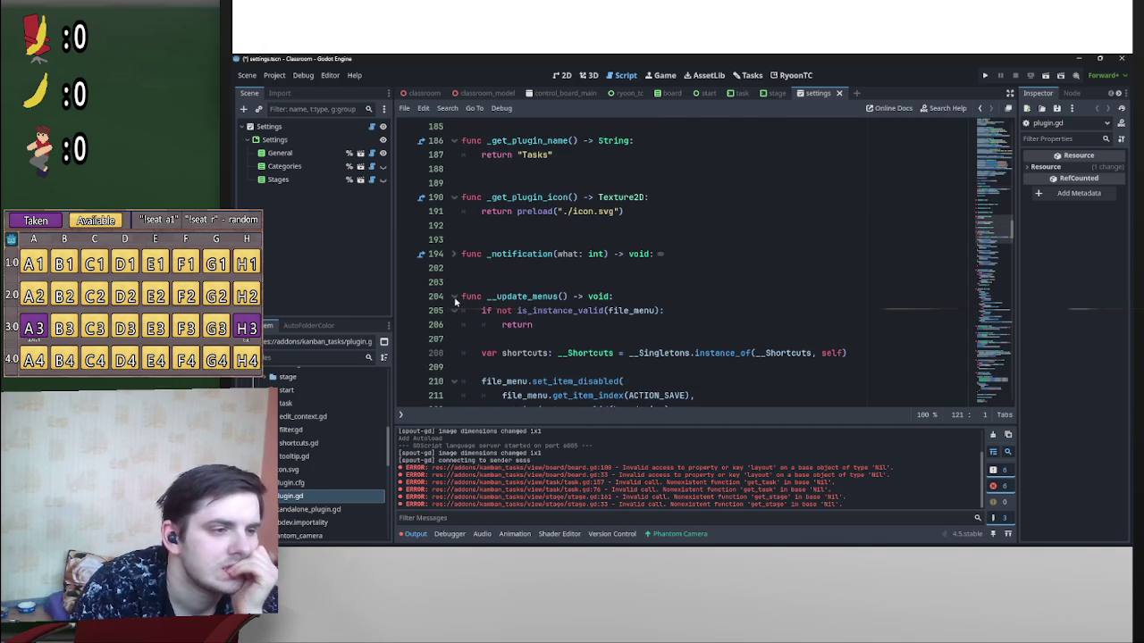
{"action": "left_click", "coordinate": [453, 295], "text": "shift"}
{"action": "left_click", "coordinate": [614, 318]}
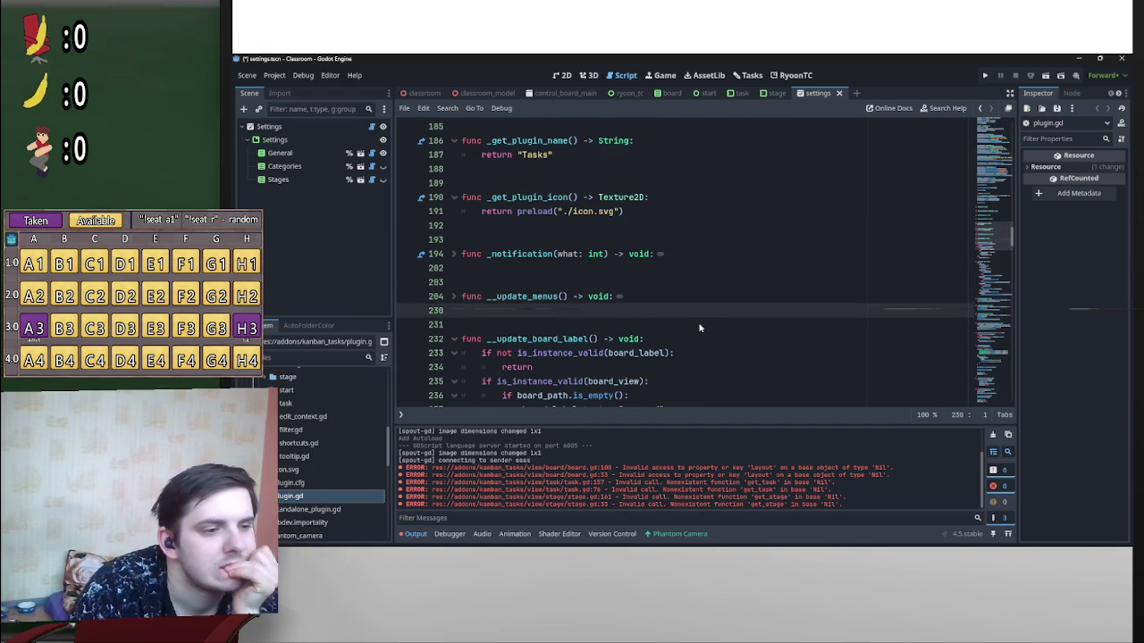
Step: Scroll back to the add_menu call on line 70 and jump to its definition
{"action": "scroll", "coordinate": [539, 328], "scroll_direction": "down", "scroll_amount": 2}
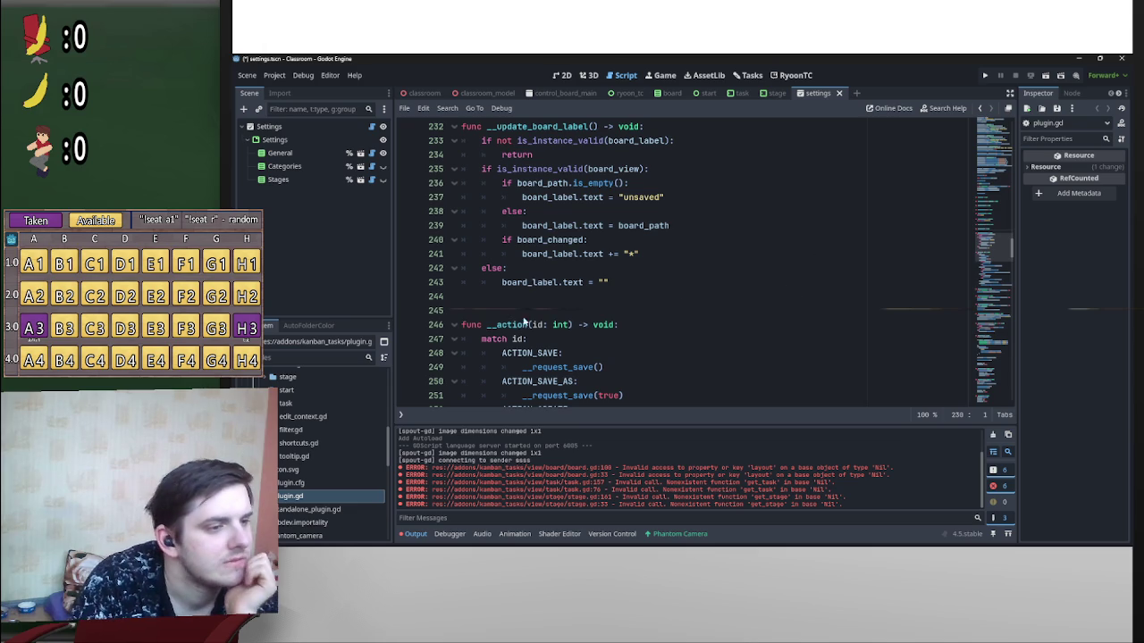
{"action": "scroll", "coordinate": [688, 330], "scroll_direction": "down", "scroll_amount": 2}
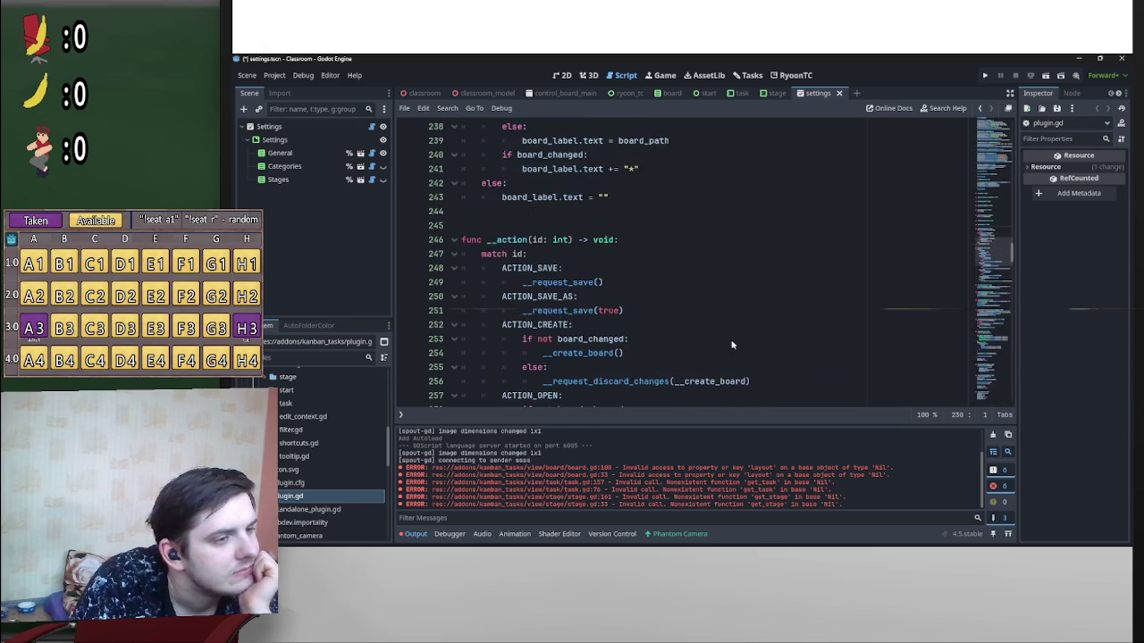
{"action": "scroll", "coordinate": [726, 340], "scroll_direction": "up", "scroll_amount": 5}
{"action": "scroll", "coordinate": [725, 342], "scroll_direction": "down", "scroll_amount": 4}
{"action": "scroll", "coordinate": [720, 353], "scroll_direction": "up", "scroll_amount": 7}
{"action": "scroll", "coordinate": [717, 354], "scroll_direction": "up", "scroll_amount": 5}
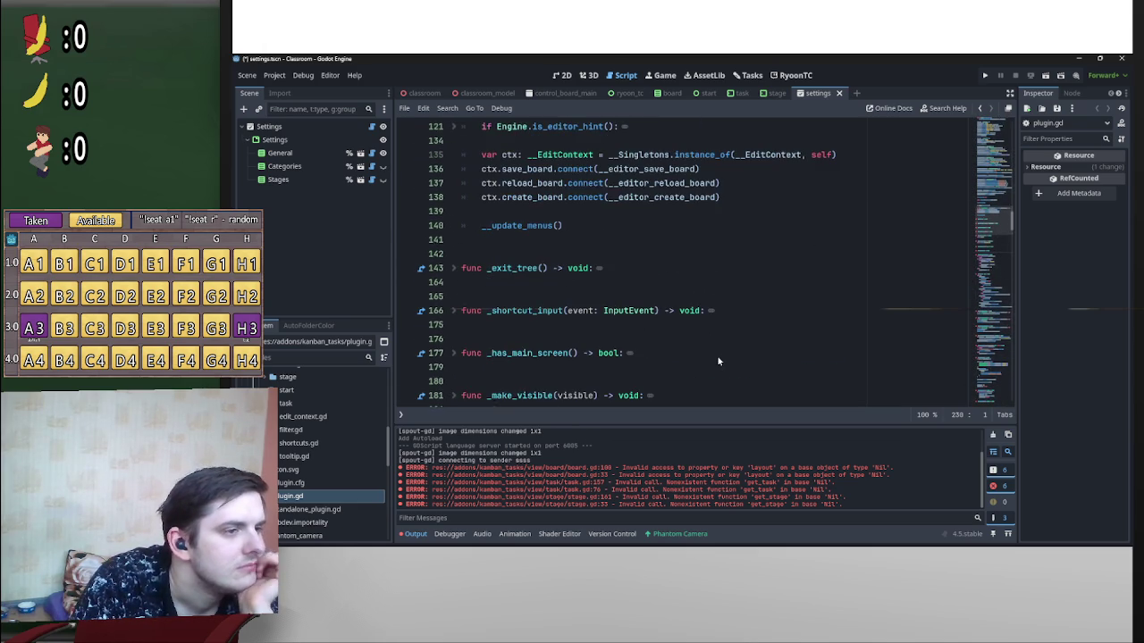
{"action": "scroll", "coordinate": [714, 360], "scroll_direction": "up", "scroll_amount": 4}
{"action": "scroll", "coordinate": [719, 365], "scroll_direction": "up", "scroll_amount": 5}
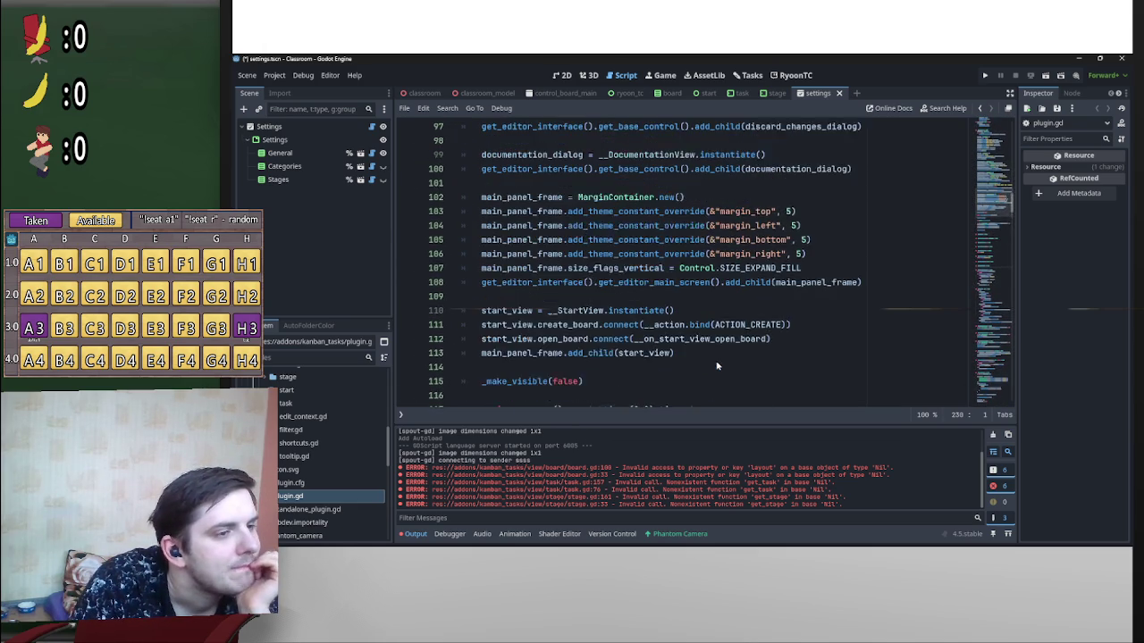
{"action": "scroll", "coordinate": [721, 363], "scroll_direction": "up", "scroll_amount": 2}
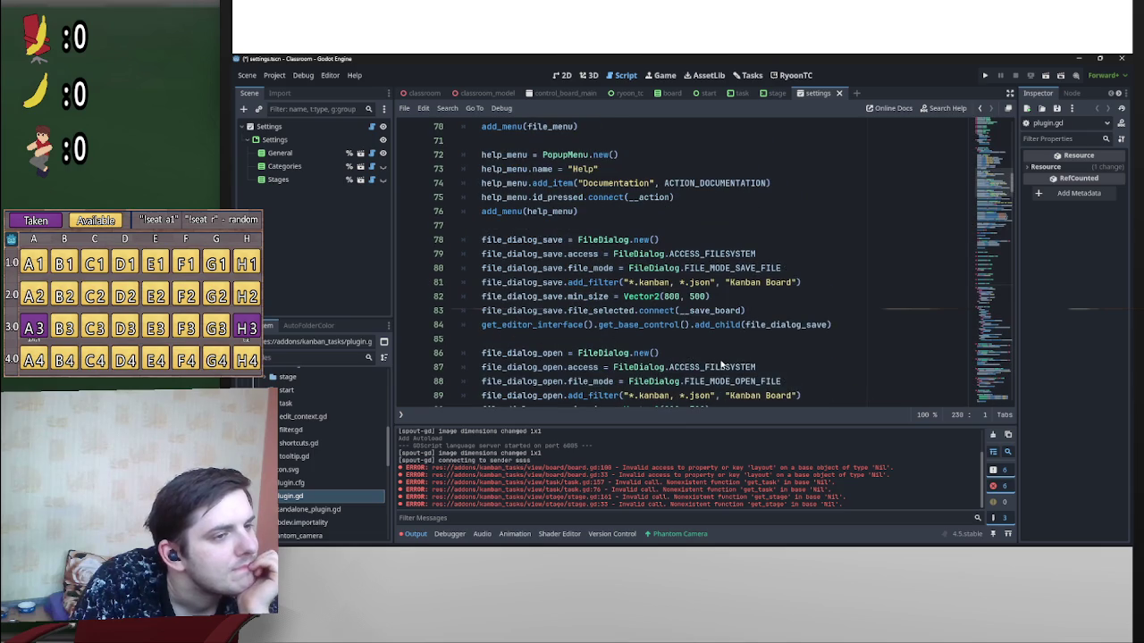
{"action": "scroll", "coordinate": [722, 364], "scroll_direction": "up", "scroll_amount": 2}
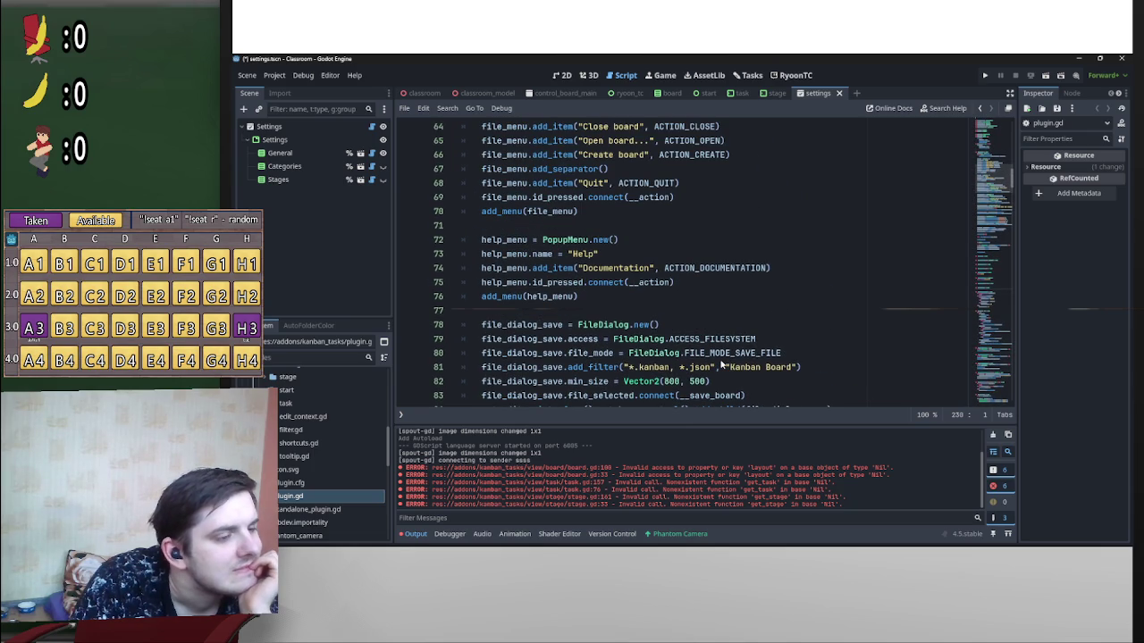
{"action": "scroll", "coordinate": [721, 363], "scroll_direction": "up", "scroll_amount": 1}
{"action": "scroll", "coordinate": [665, 366], "scroll_direction": "up", "scroll_amount": 2}
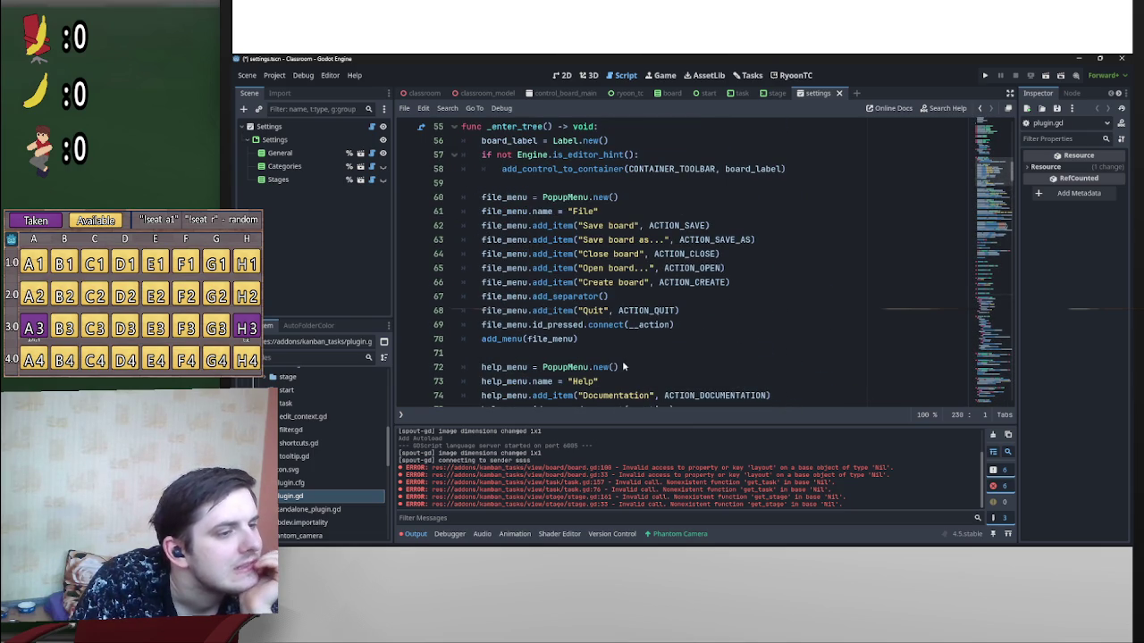
{"action": "scroll", "coordinate": [524, 353], "scroll_direction": "up", "scroll_amount": 1}
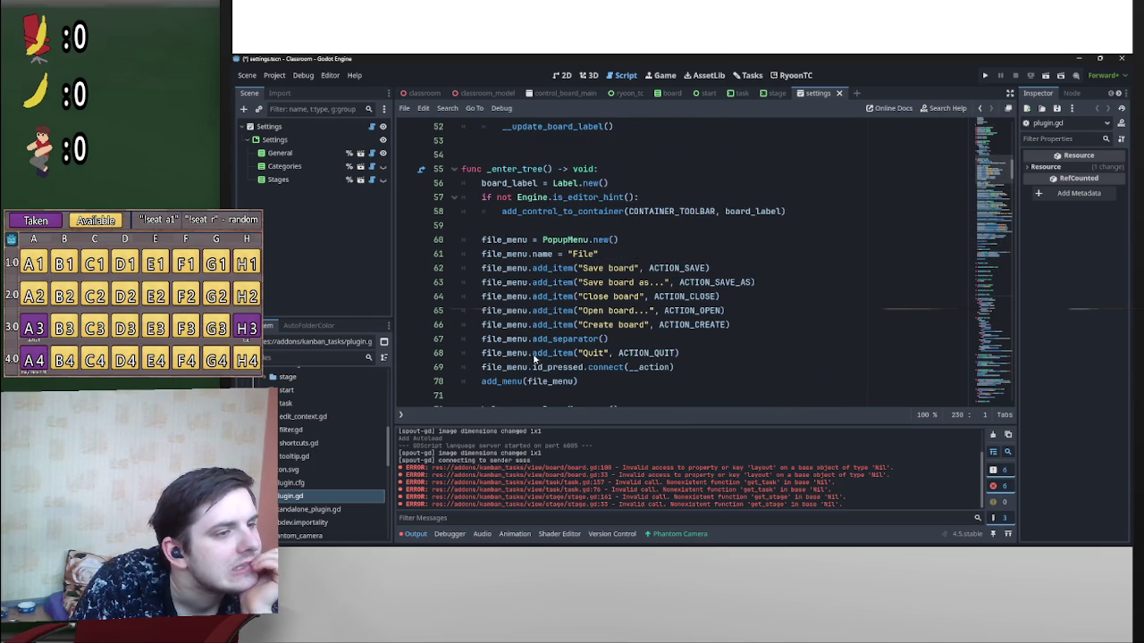
{"action": "scroll", "coordinate": [535, 383], "scroll_direction": "down", "scroll_amount": 2}
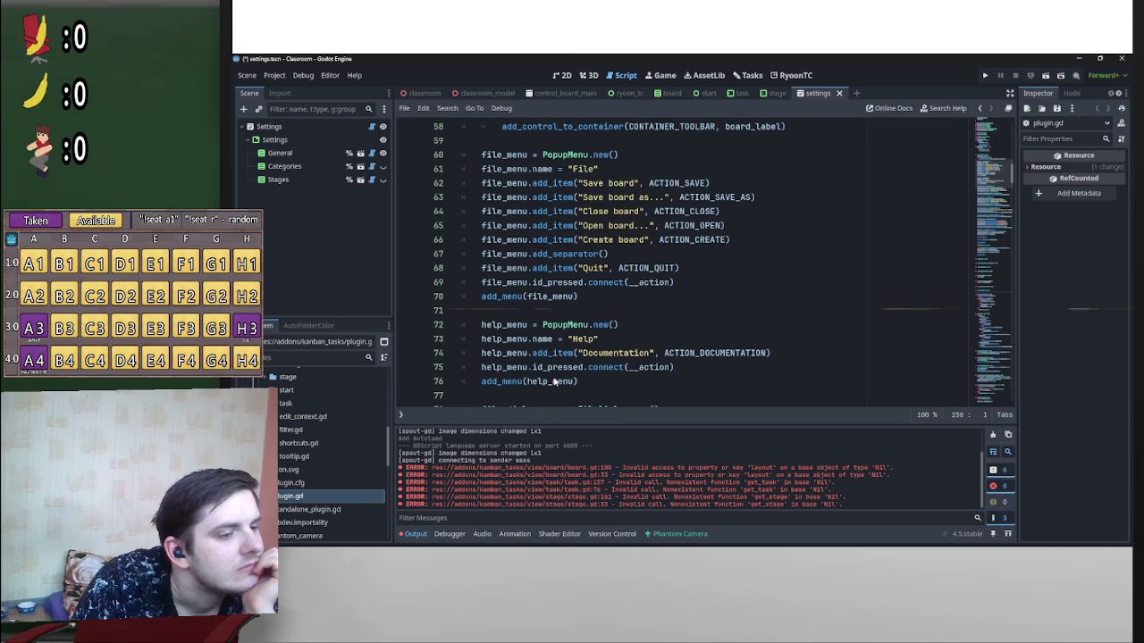
{"action": "scroll", "coordinate": [538, 382], "scroll_direction": "up", "scroll_amount": 2}
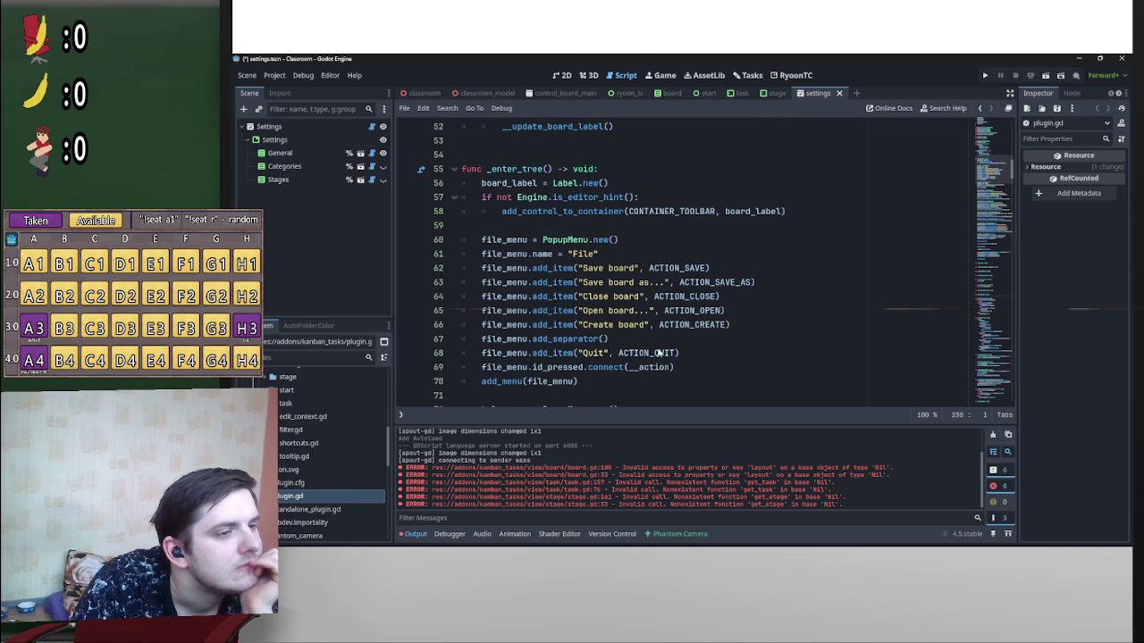
{"action": "left_click", "coordinate": [513, 383]}
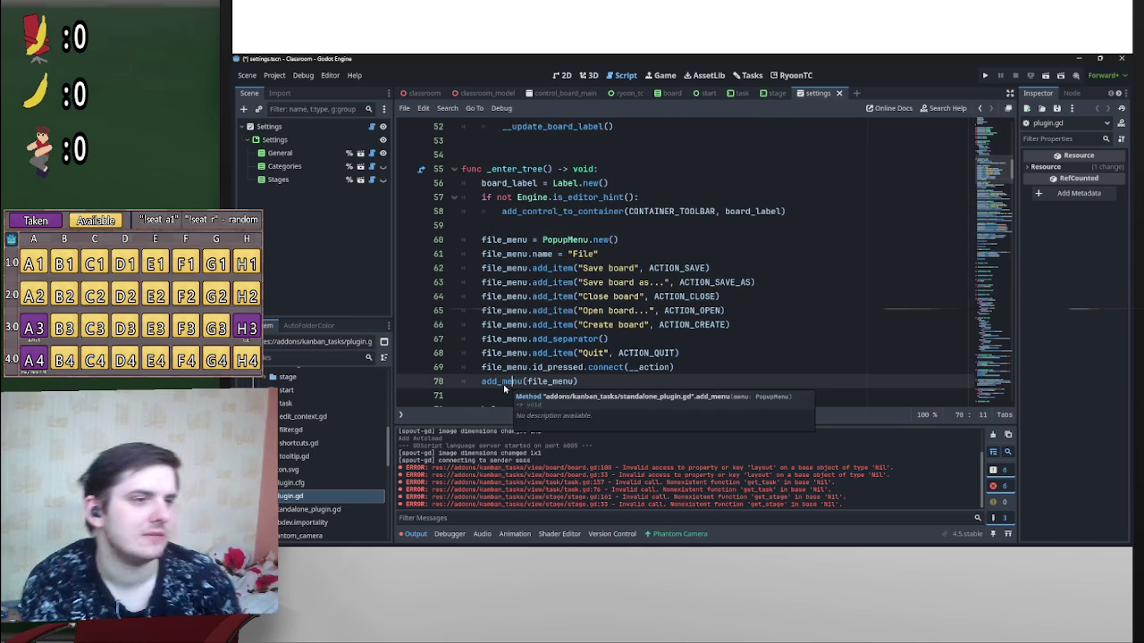
{"action": "left_click", "coordinate": [505, 382], "text": "ctrl"}
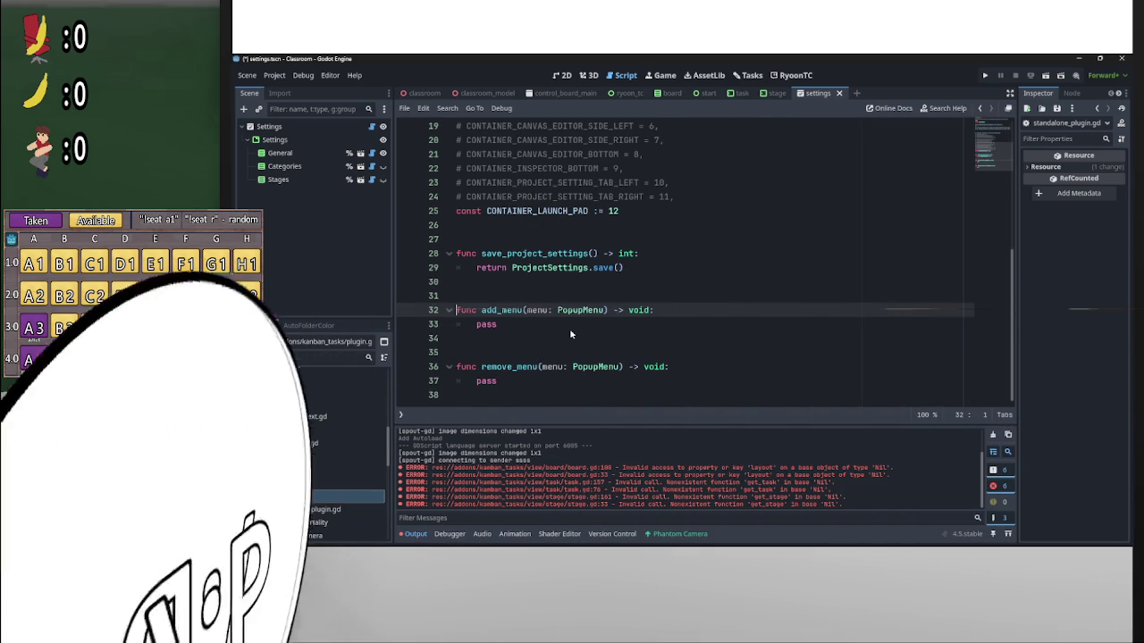
Step: Return from the add_menu stub to the add_menu call in plugin.gd
{"action": "scroll", "coordinate": [552, 336], "scroll_direction": "up", "scroll_amount": 3}
{"action": "scroll", "coordinate": [563, 341], "scroll_direction": "down", "scroll_amount": 3}
{"action": "scroll", "coordinate": [592, 350], "scroll_direction": "up", "scroll_amount": 6}
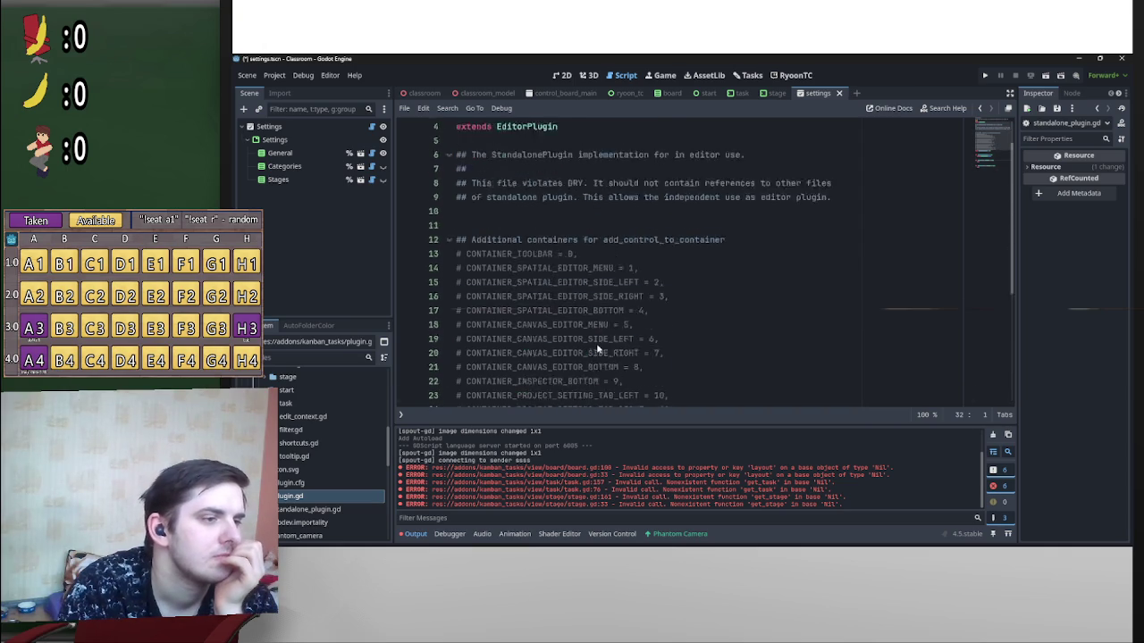
{"action": "scroll", "coordinate": [596, 348], "scroll_direction": "down", "scroll_amount": 6}
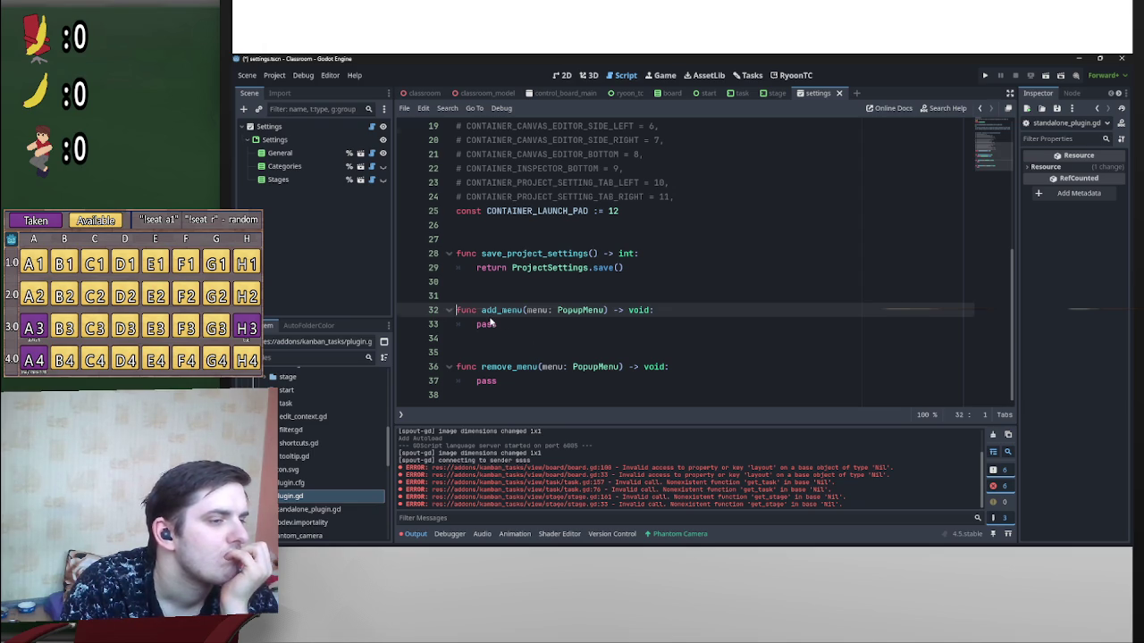
{"action": "key", "text": "ctrl+z"}
{"action": "key", "text": "ctrl+z"}
{"action": "key", "text": "ctrl+z"}
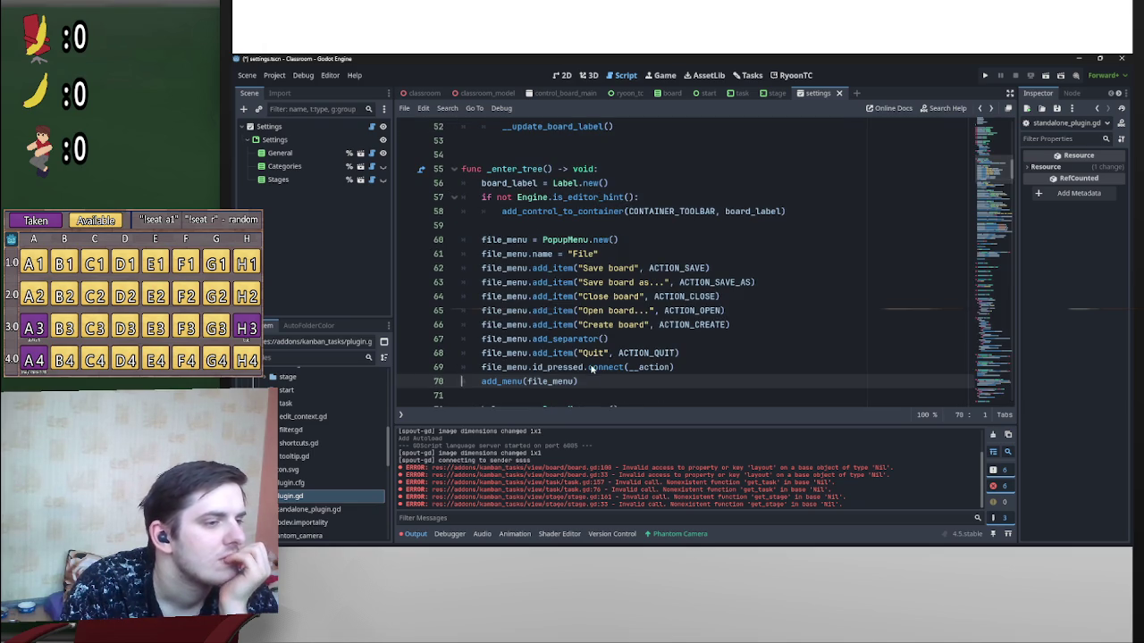
Step: Scroll past the menu setup and place the caret on line 84's get_base_control().add_child
{"action": "scroll", "coordinate": [607, 341], "scroll_direction": "up", "scroll_amount": 6}
{"action": "scroll", "coordinate": [640, 338], "scroll_direction": "up", "scroll_amount": 6}
{"action": "scroll", "coordinate": [734, 332], "scroll_direction": "down", "scroll_amount": 4}
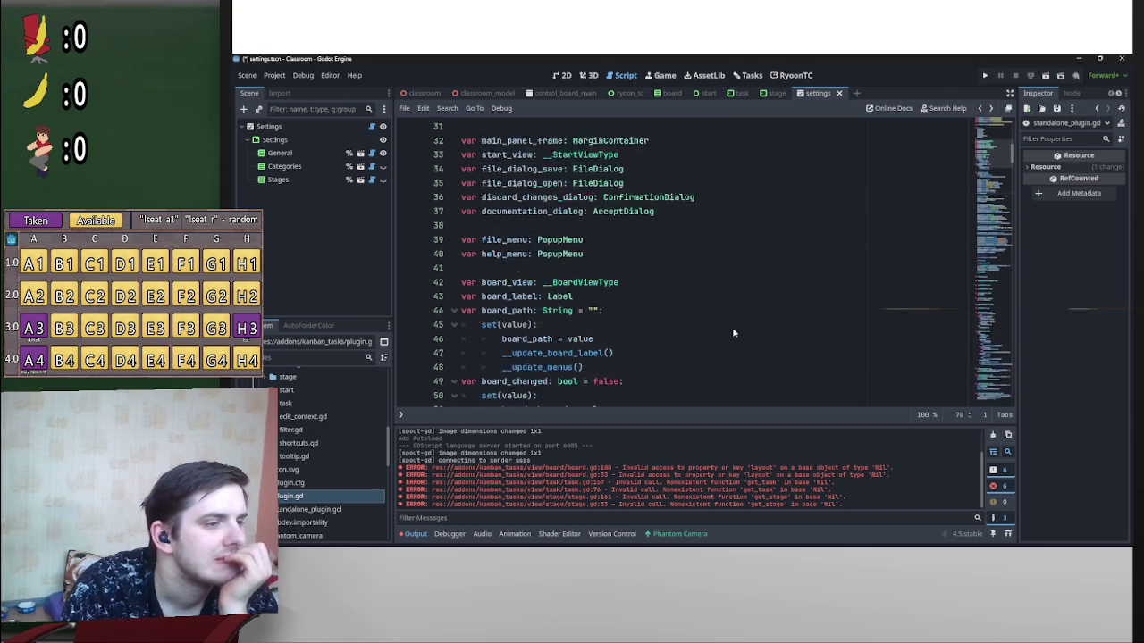
{"action": "scroll", "coordinate": [733, 332], "scroll_direction": "down", "scroll_amount": 4}
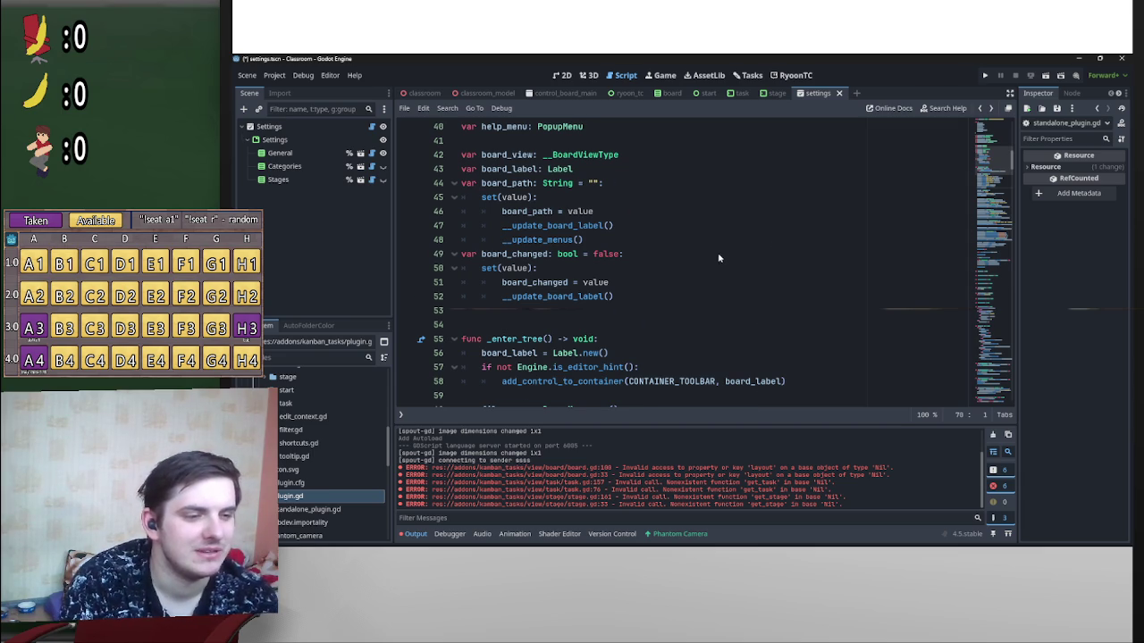
{"action": "scroll", "coordinate": [718, 259], "scroll_direction": "down", "scroll_amount": 5}
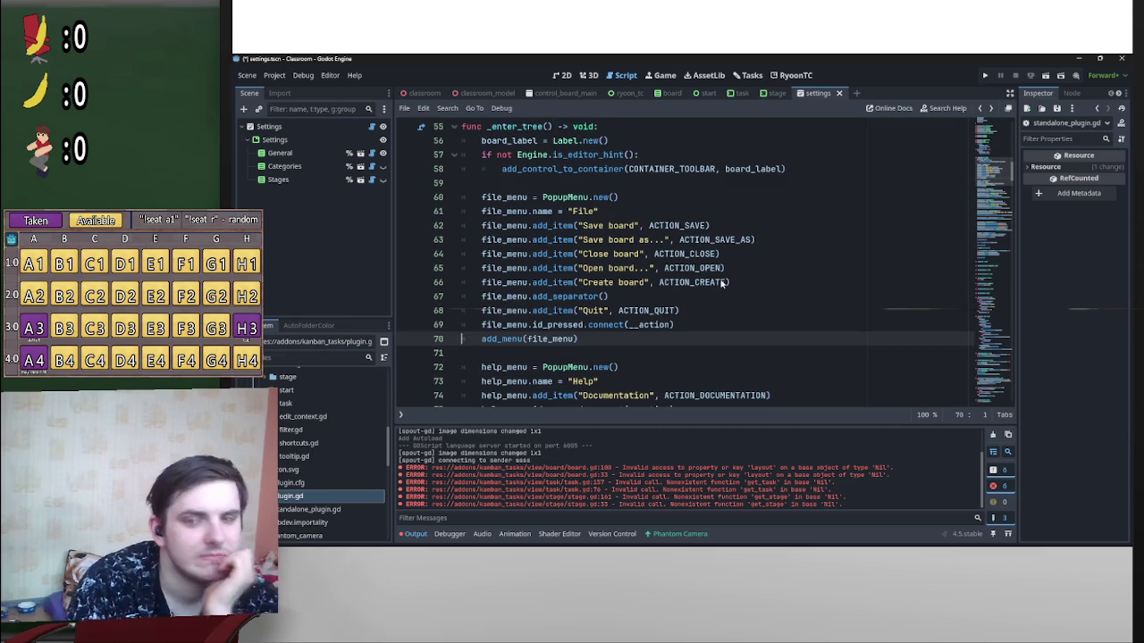
{"action": "scroll", "coordinate": [719, 291], "scroll_direction": "down", "scroll_amount": 3}
{"action": "scroll", "coordinate": [730, 298], "scroll_direction": "down", "scroll_amount": 2}
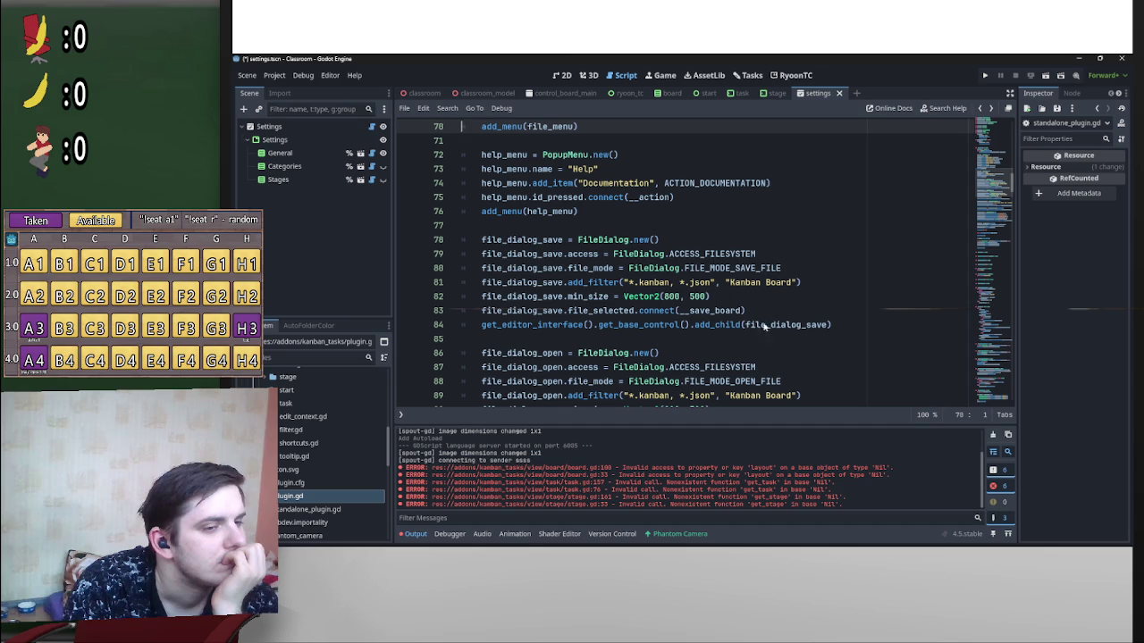
{"action": "left_click", "coordinate": [630, 327]}
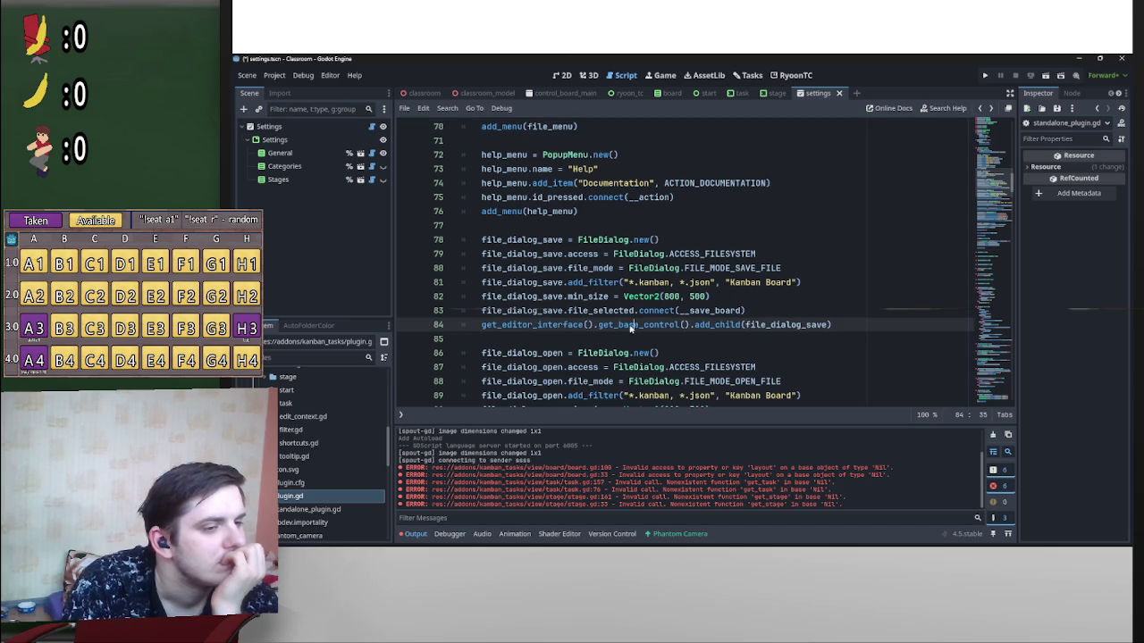
Step: Ctrl+click get_base_control to open its docs and highlight the description and removal warning
{"action": "left_click", "coordinate": [630, 327], "text": "ctrl"}
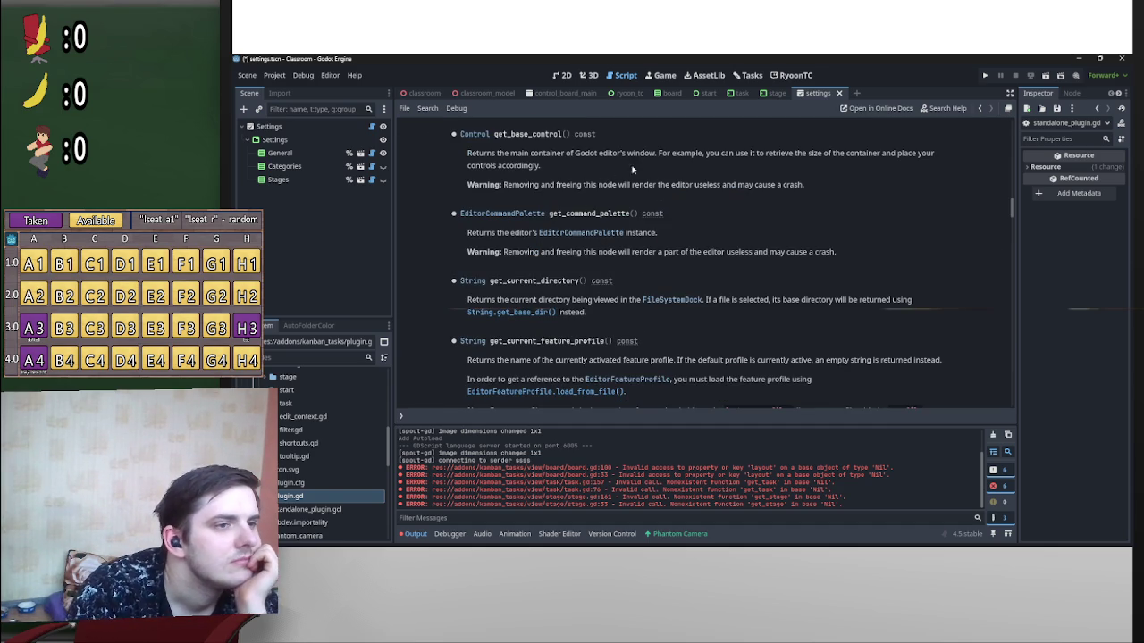
{"action": "double_click", "coordinate": [774, 155]}
{"action": "left_click_drag", "start_coordinate": [823, 156], "coordinate": [901, 157]}
{"action": "double_click", "coordinate": [531, 168]}
{"action": "left_click_drag", "start_coordinate": [499, 186], "coordinate": [692, 185]}
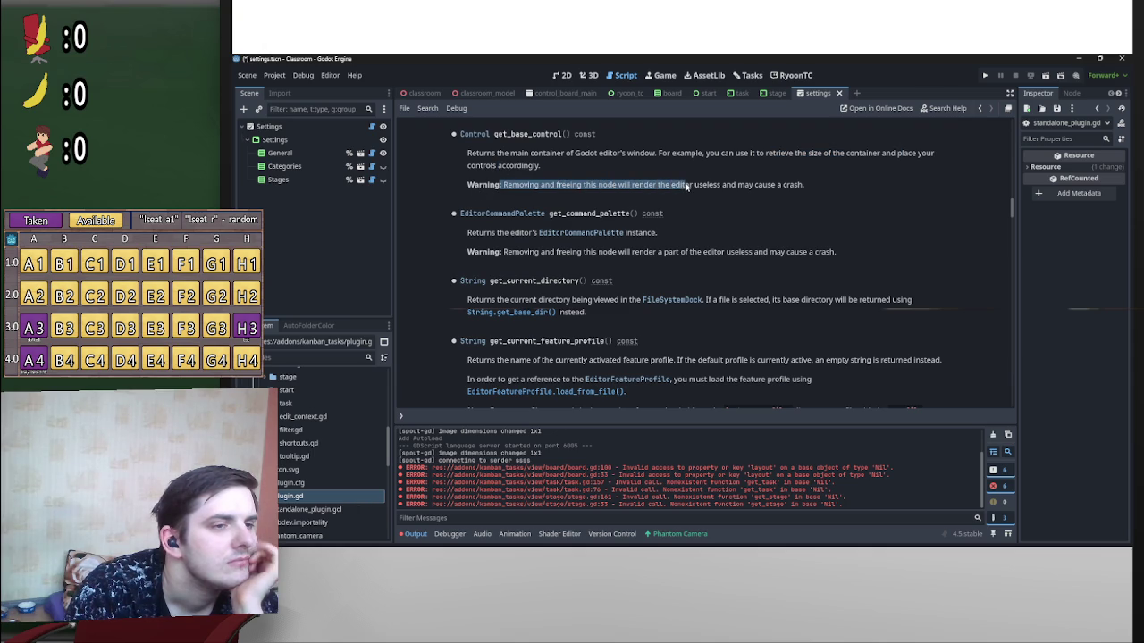
{"action": "scroll", "coordinate": [572, 256], "scroll_direction": "up", "scroll_amount": 1}
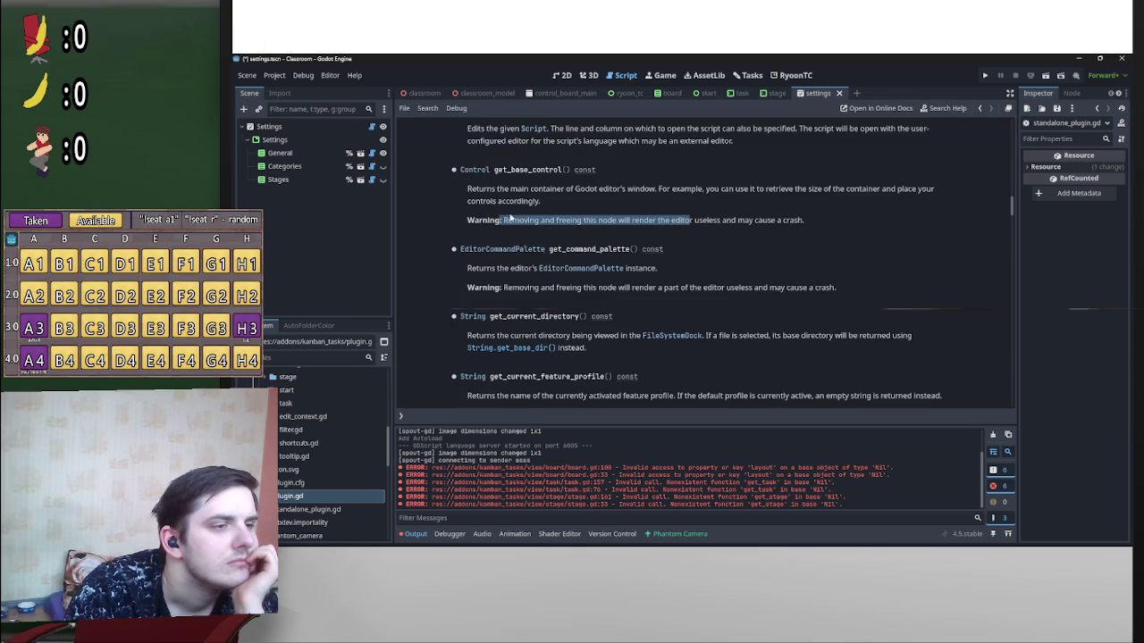
{"action": "left_click_drag", "start_coordinate": [484, 190], "coordinate": [676, 200]}
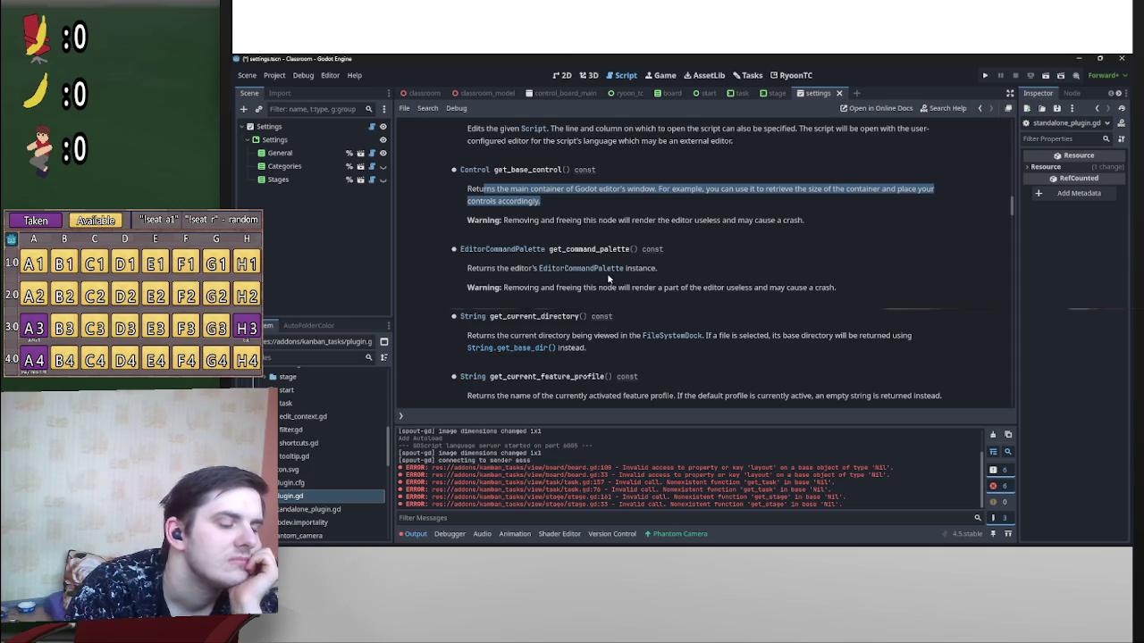
{"action": "left_click_drag", "start_coordinate": [491, 190], "coordinate": [876, 193]}
Step: Go back to plugin.gd with Alt+Left and unfold the _make_visible function
{"action": "key", "text": "alt+Left"}
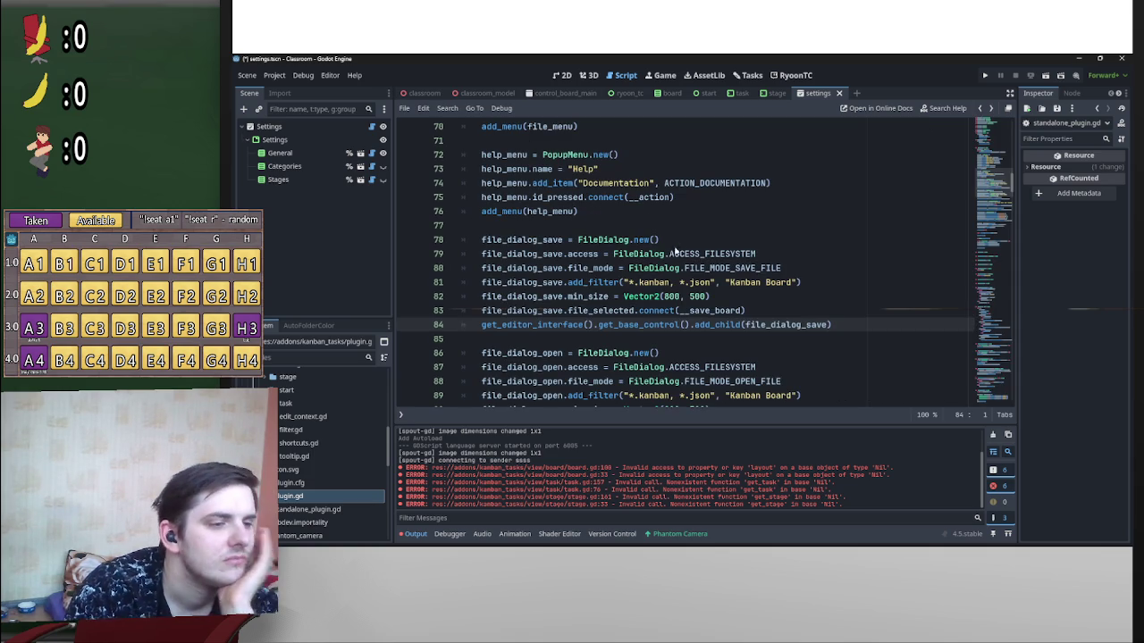
{"action": "scroll", "coordinate": [670, 259], "scroll_direction": "down", "scroll_amount": 3}
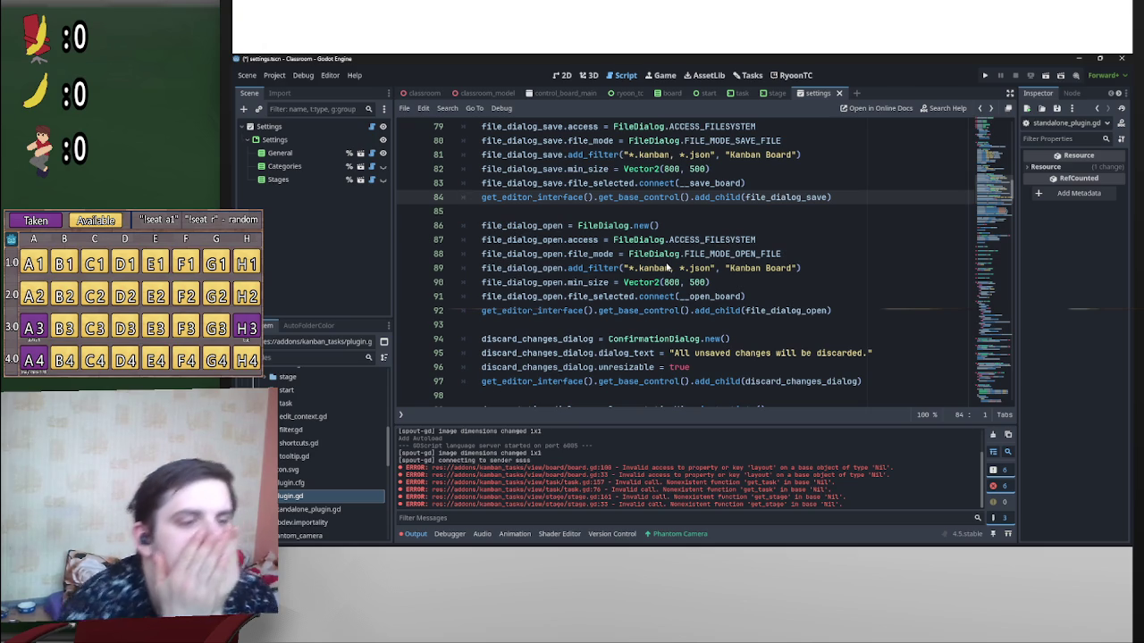
{"action": "scroll", "coordinate": [664, 263], "scroll_direction": "down", "scroll_amount": 3}
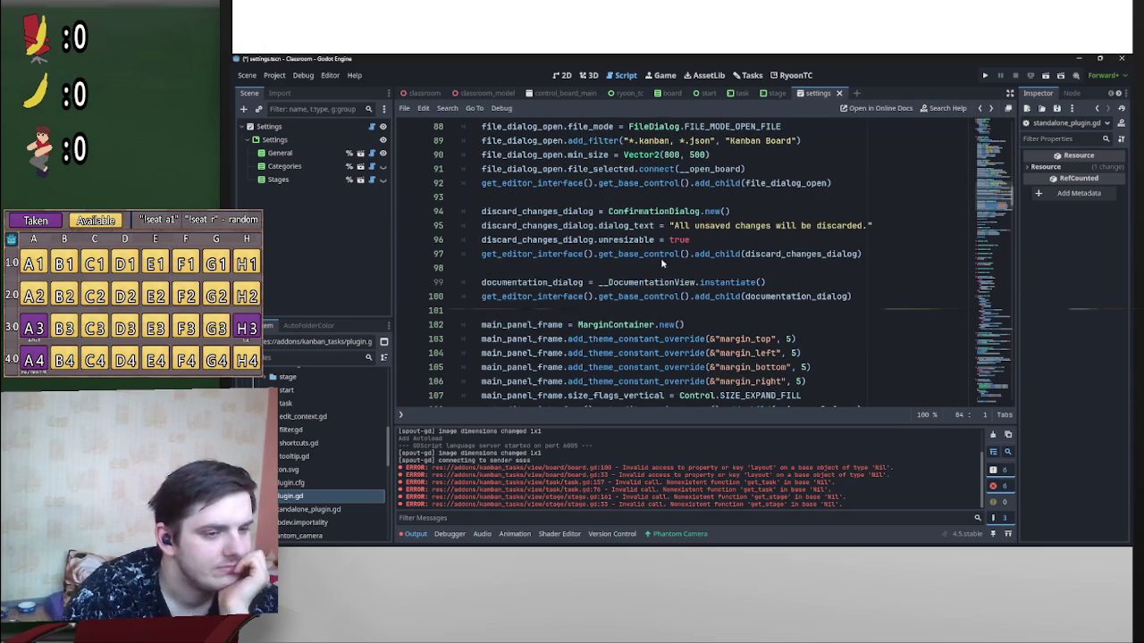
{"action": "scroll", "coordinate": [738, 299], "scroll_direction": "down", "scroll_amount": 2}
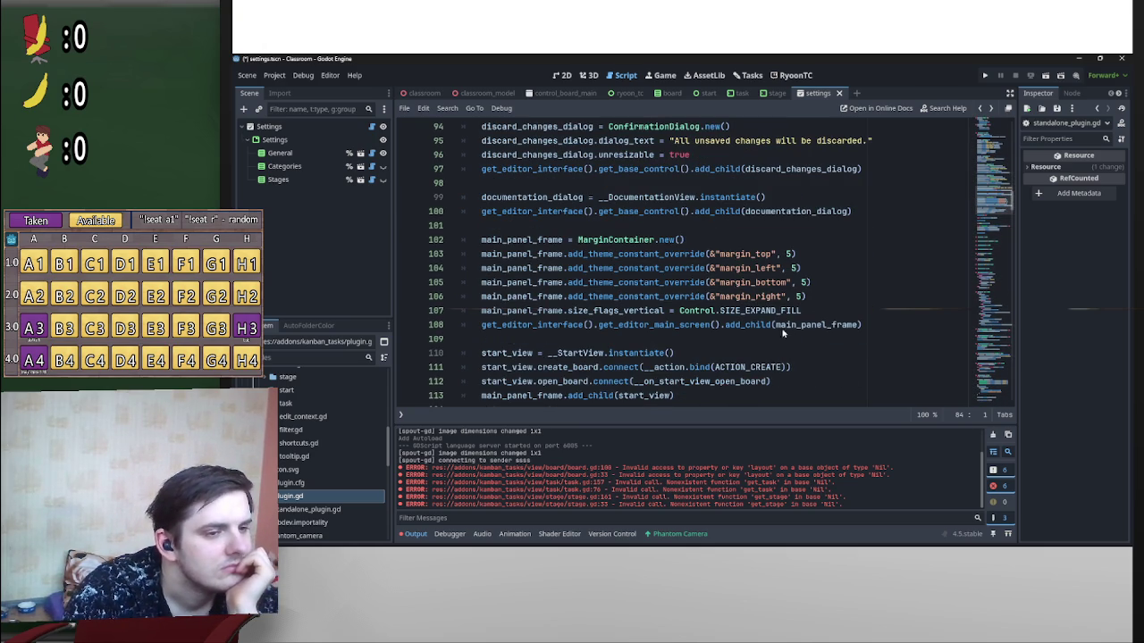
{"action": "scroll", "coordinate": [590, 337], "scroll_direction": "down", "scroll_amount": 2}
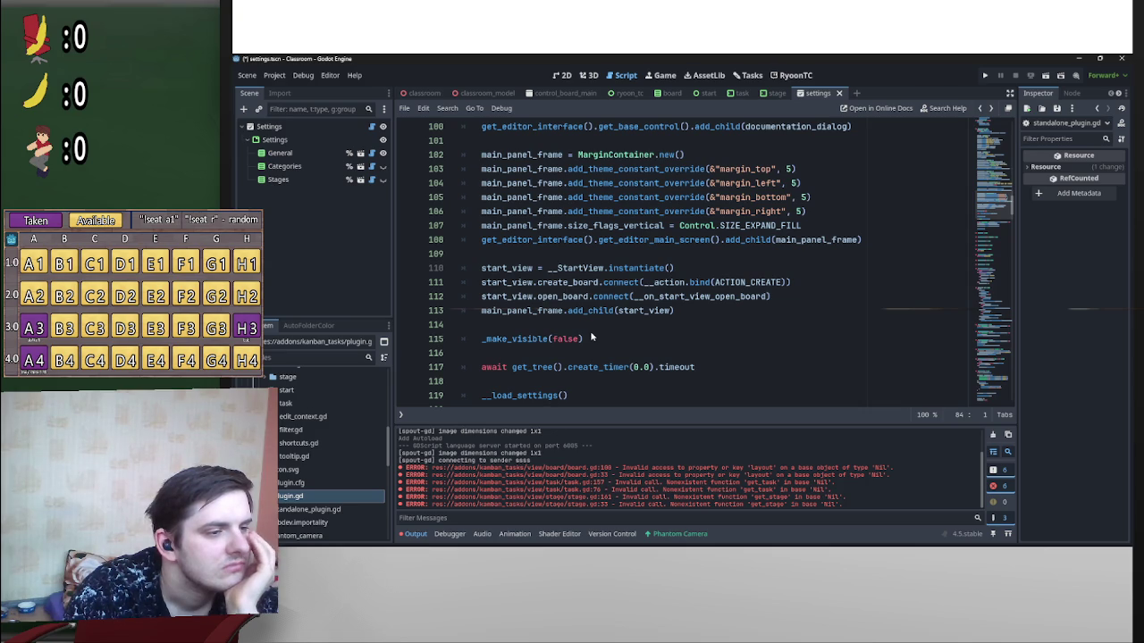
{"action": "scroll", "coordinate": [536, 317], "scroll_direction": "down", "scroll_amount": 1}
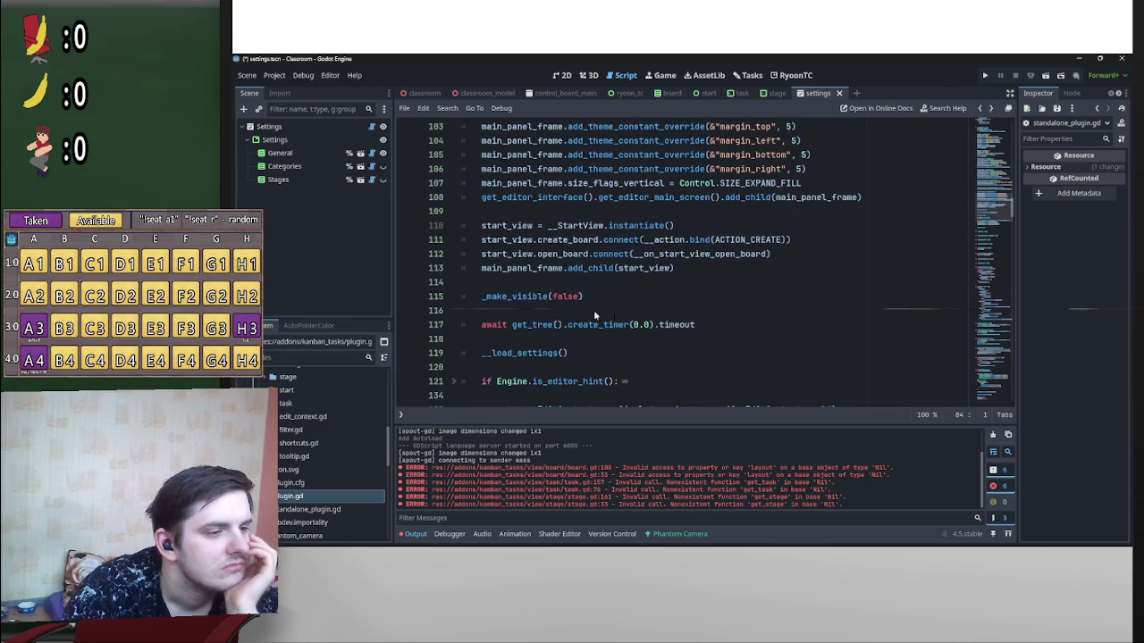
{"action": "scroll", "coordinate": [597, 331], "scroll_direction": "down", "scroll_amount": 6}
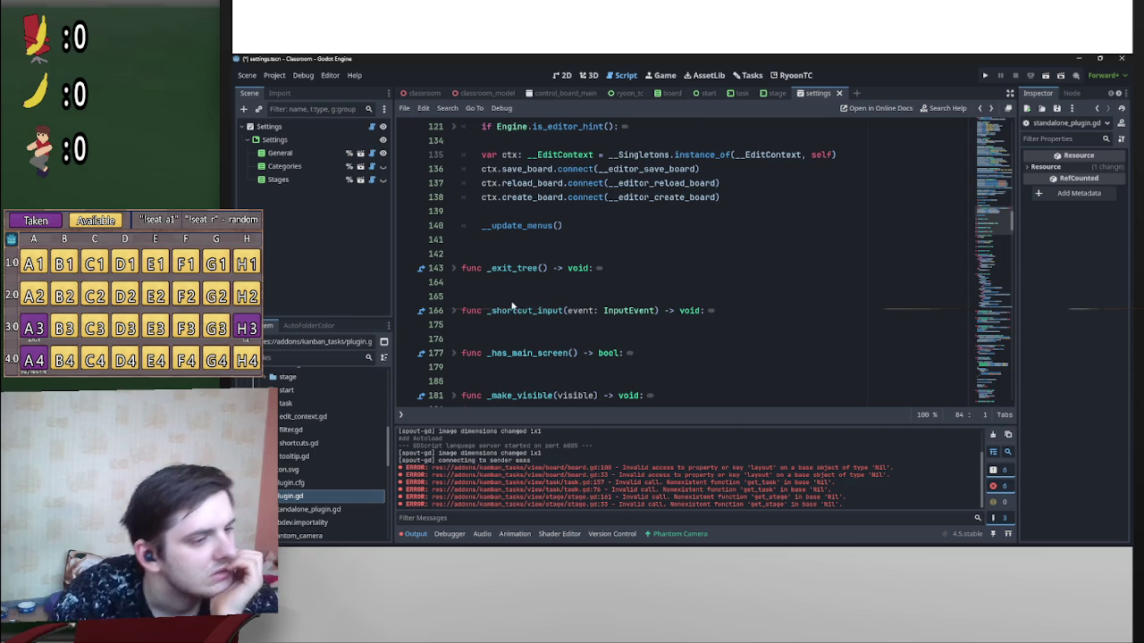
{"action": "scroll", "coordinate": [545, 309], "scroll_direction": "down", "scroll_amount": 2}
{"action": "left_click", "coordinate": [451, 310]}
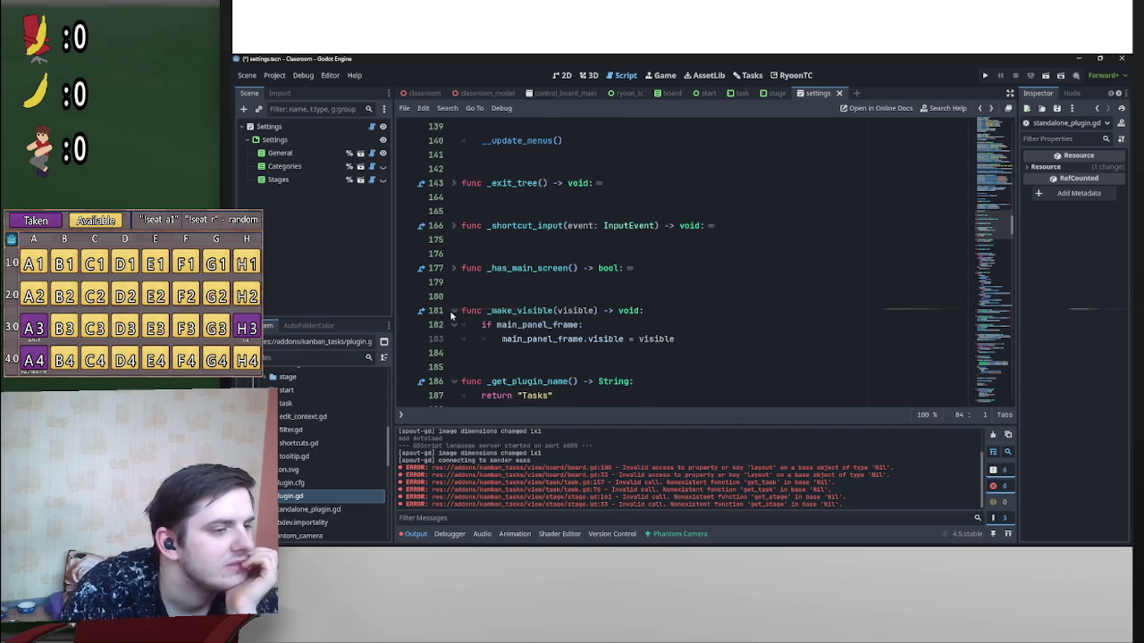
Step: Show the Tasks kanban main screen with its Todo, Doing and Done columns
{"action": "scroll", "coordinate": [625, 322], "scroll_direction": "up", "scroll_amount": 19}
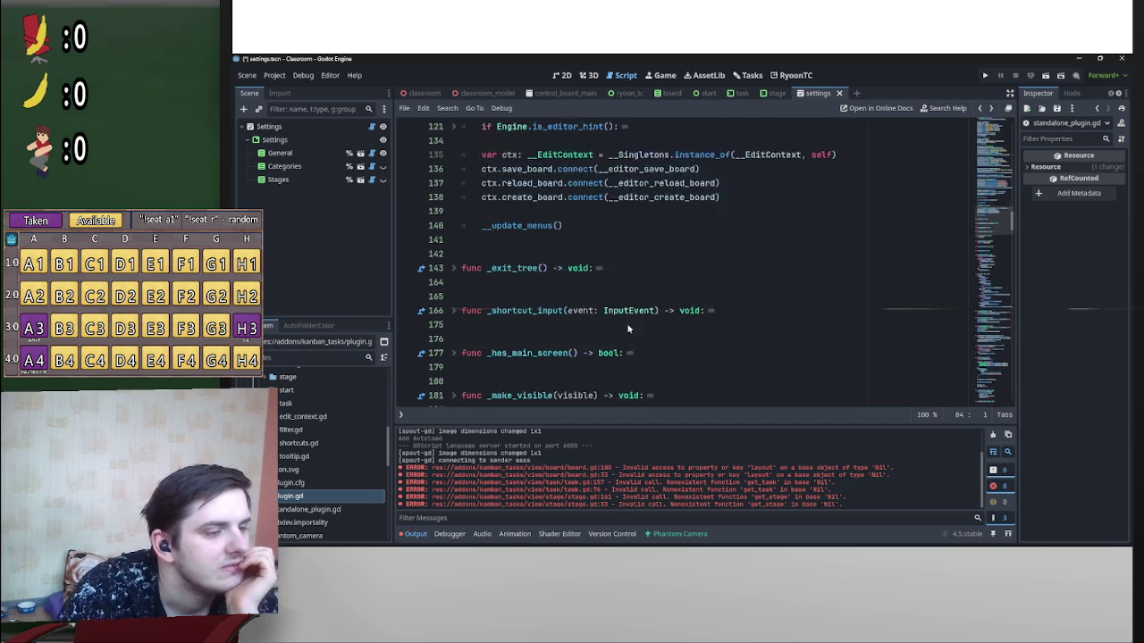
{"action": "scroll", "coordinate": [572, 349], "scroll_direction": "down", "scroll_amount": 3}
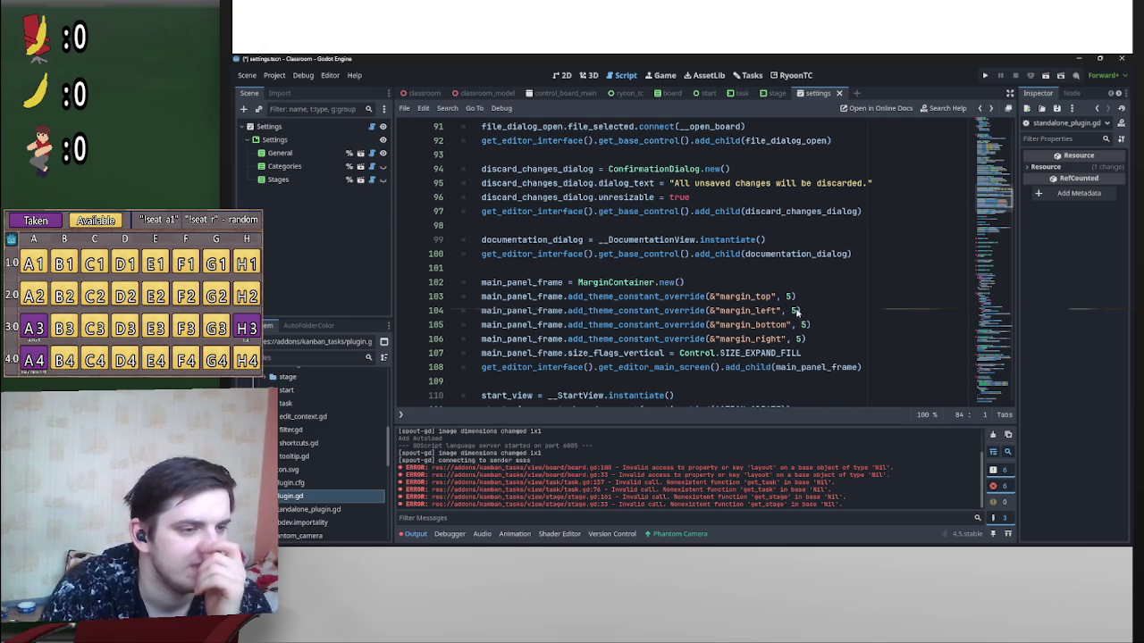
{"action": "left_click", "coordinate": [749, 75]}
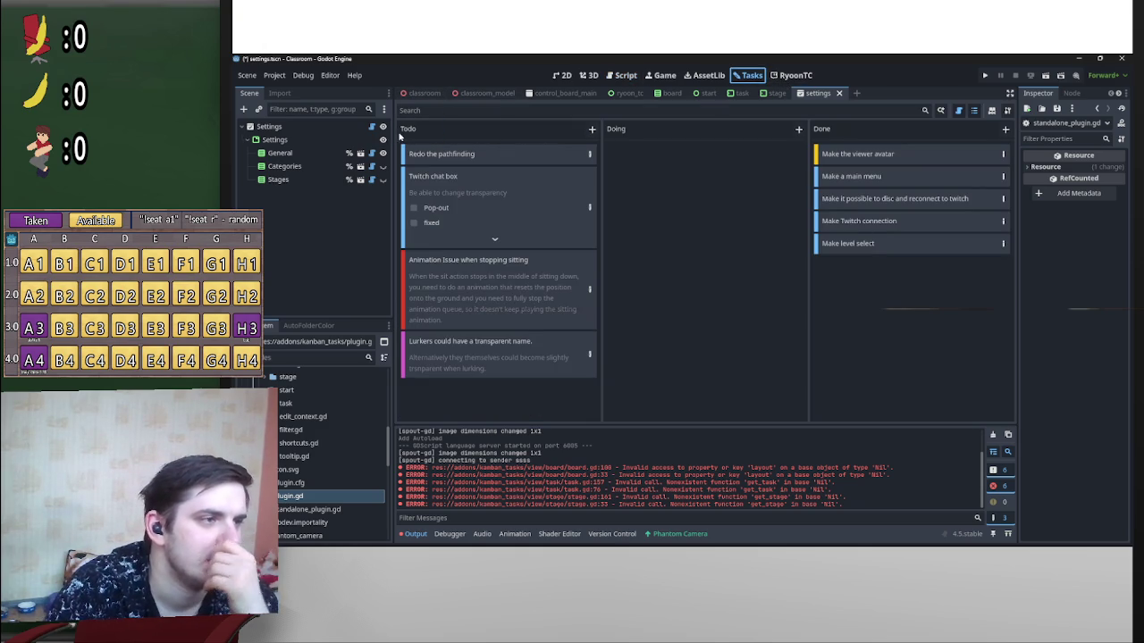
Step: Cycle through RyoonTC, Game, Tasks and AssetLib screens, then select plugin.gd's margin override lines
{"action": "left_click", "coordinate": [704, 75]}
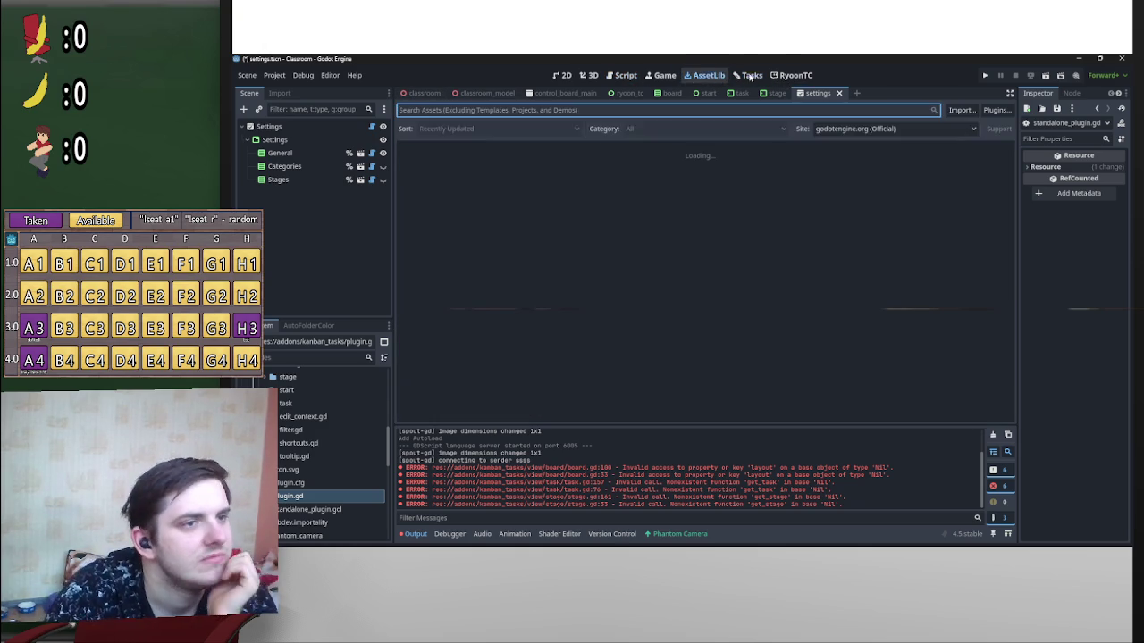
{"action": "left_click", "coordinate": [770, 75]}
{"action": "left_click", "coordinate": [663, 75]}
{"action": "left_click", "coordinate": [748, 75]}
{"action": "left_click", "coordinate": [705, 75]}
{"action": "left_click", "coordinate": [737, 75]}
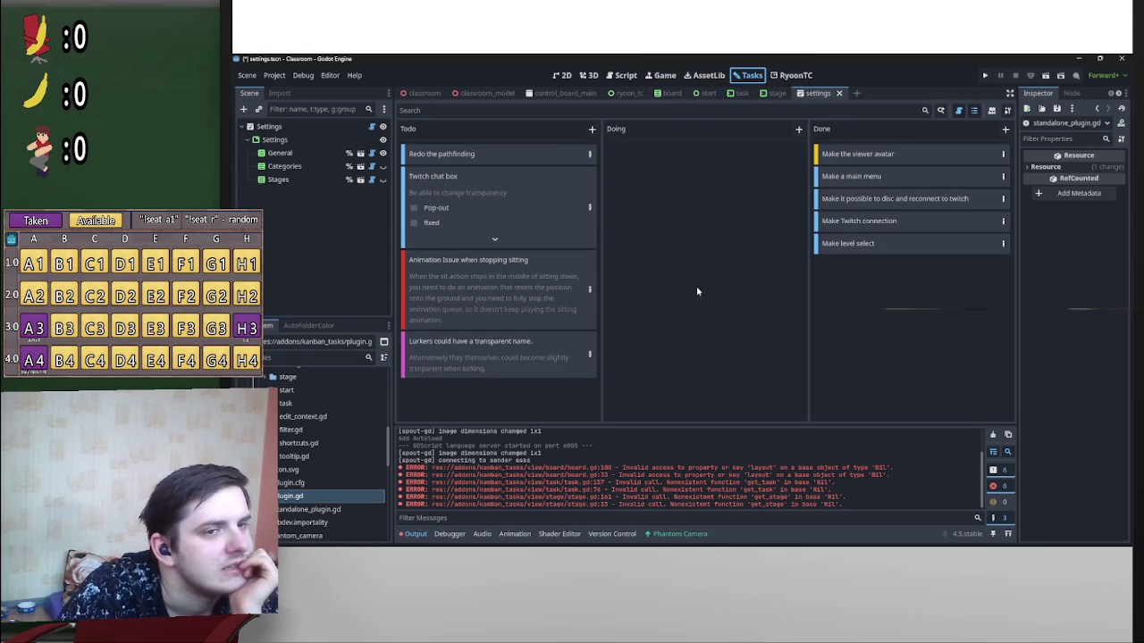
{"action": "left_click", "coordinate": [709, 76]}
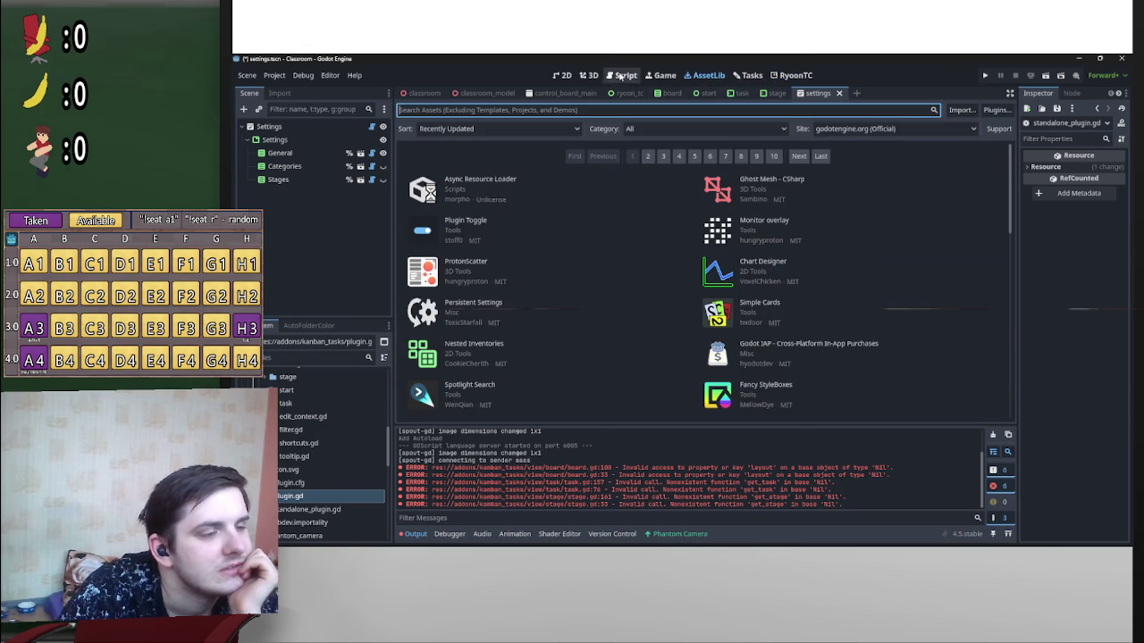
{"action": "left_click", "coordinate": [624, 75]}
{"action": "left_click_drag", "start_coordinate": [560, 291], "coordinate": [653, 296]}
{"action": "left_click_drag", "start_coordinate": [818, 339], "coordinate": [787, 299]}
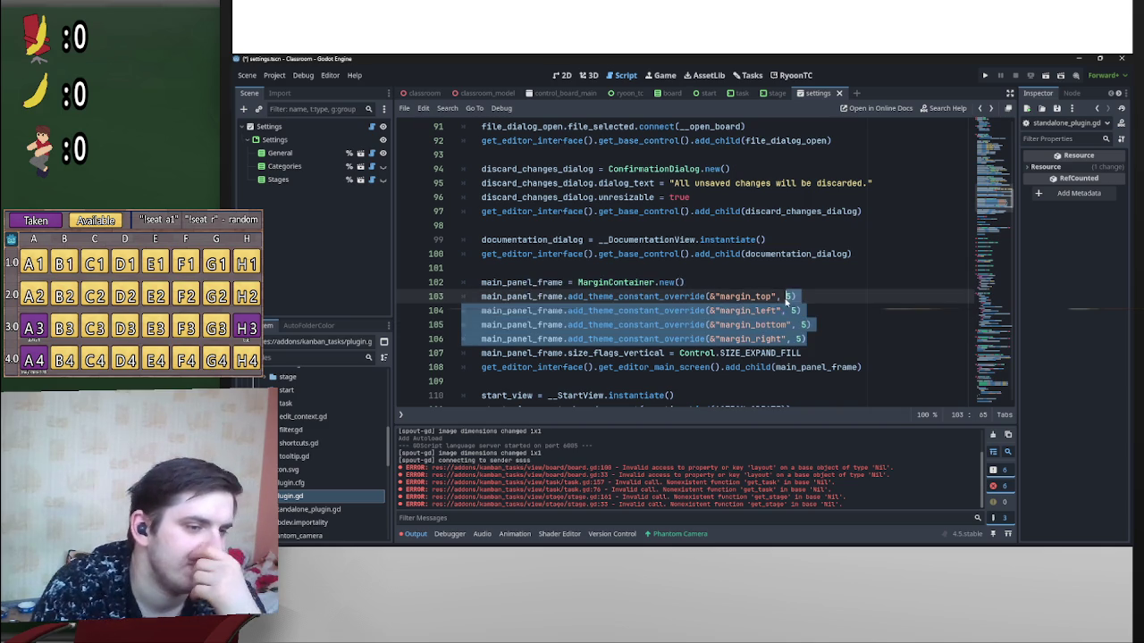
{"action": "left_click", "coordinate": [787, 298]}
{"action": "left_click_drag", "start_coordinate": [722, 356], "coordinate": [799, 356]}
{"action": "scroll", "coordinate": [569, 357], "scroll_direction": "down", "scroll_amount": 2}
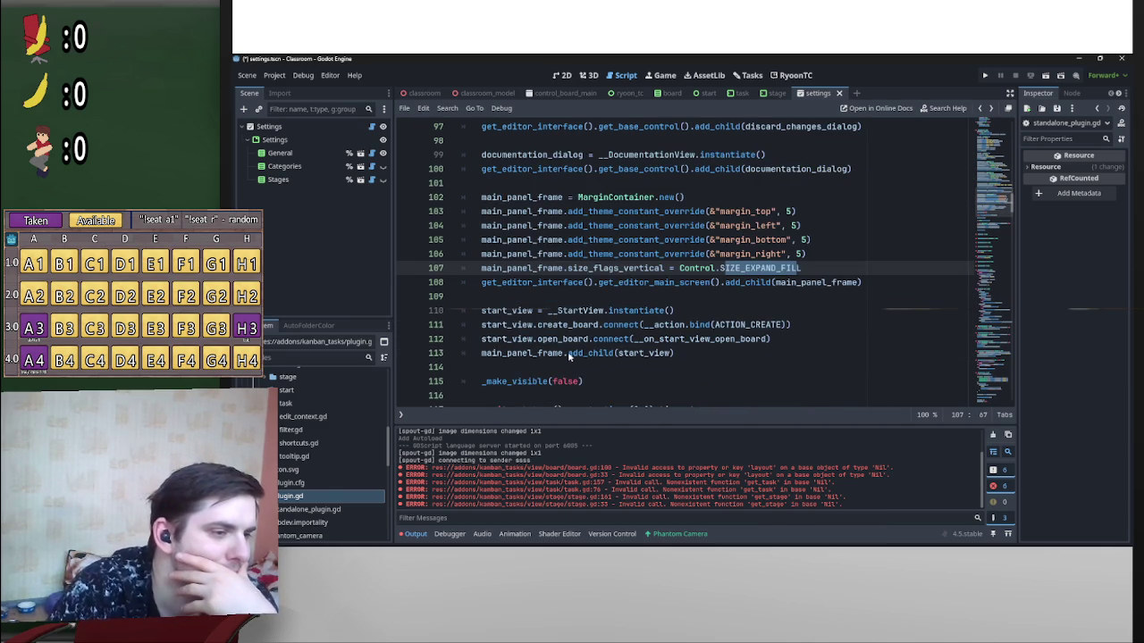
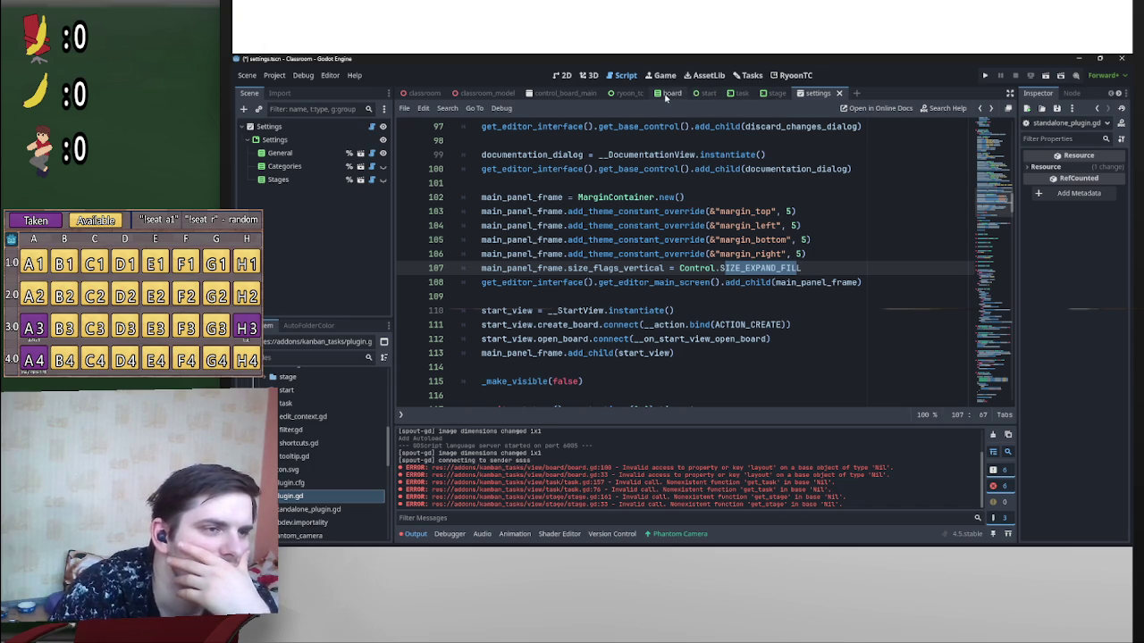
Step: Switch to the ryoon_tc scene and select its RyoonTC root node
{"action": "left_click", "coordinate": [624, 95]}
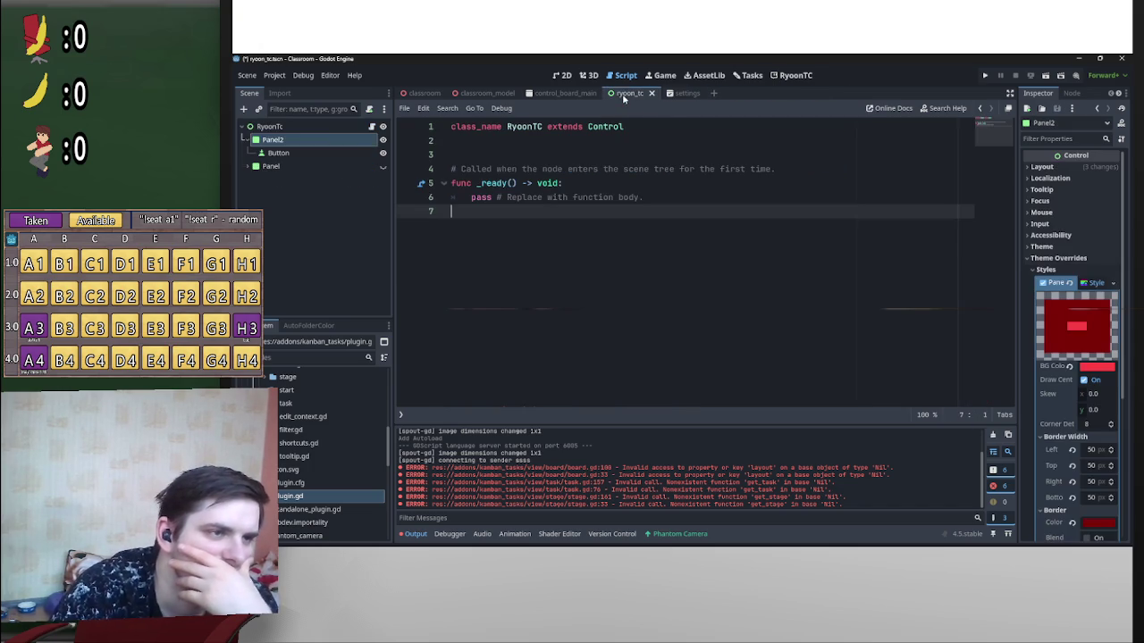
{"action": "left_click", "coordinate": [319, 126]}
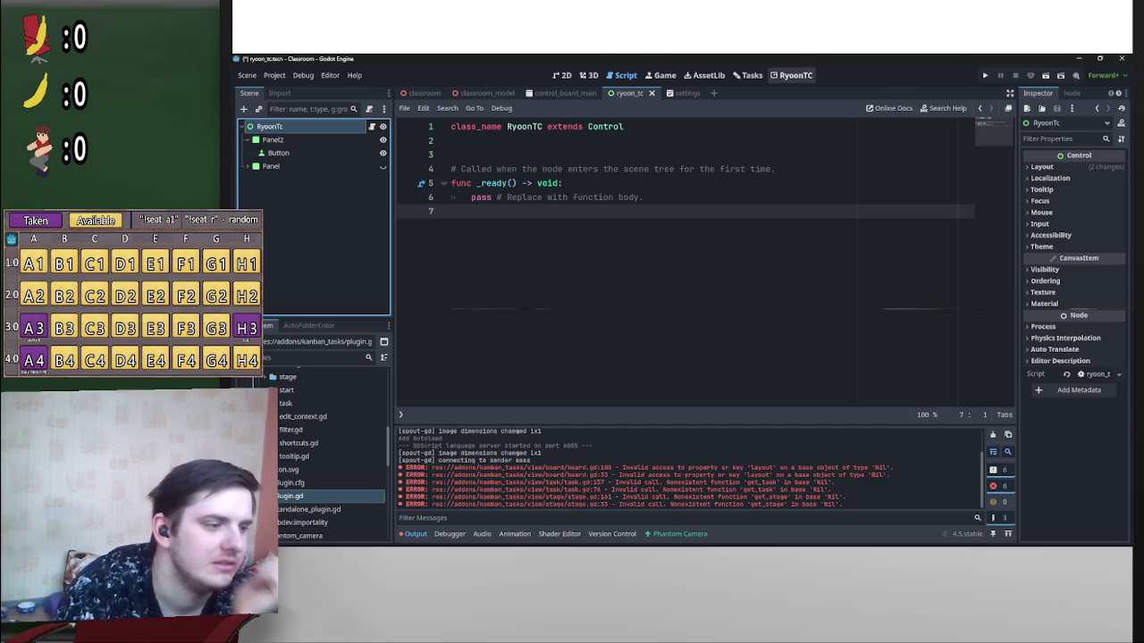
{"action": "scroll", "coordinate": [344, 502], "scroll_direction": "up", "scroll_amount": 3}
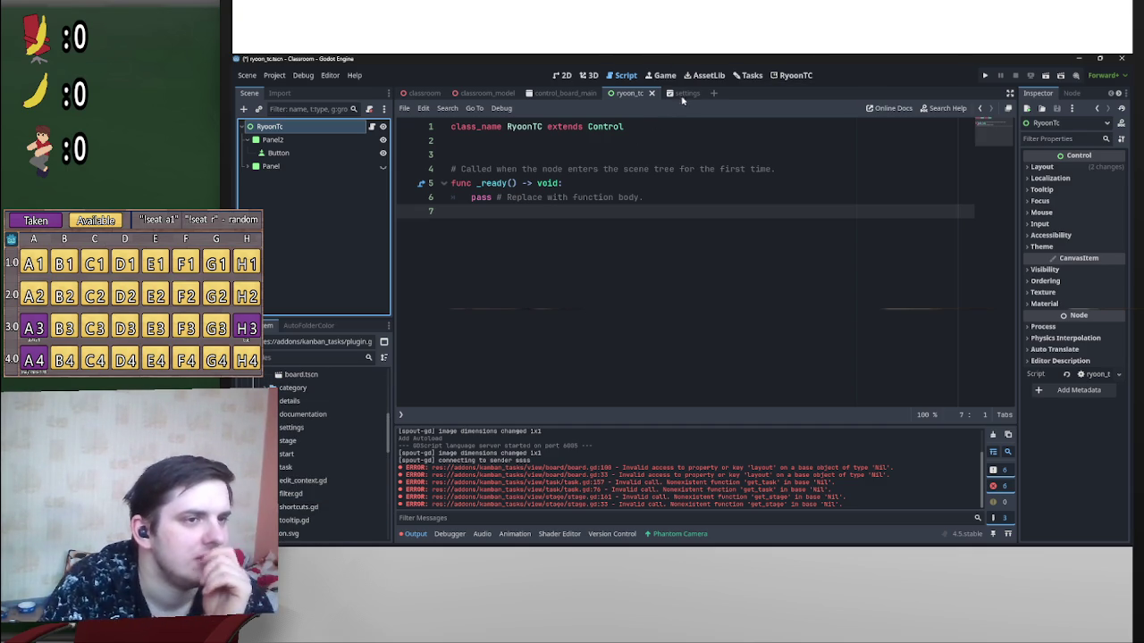
Step: Cycle through the Tasks, Game and 3D main screens
{"action": "left_click", "coordinate": [747, 75]}
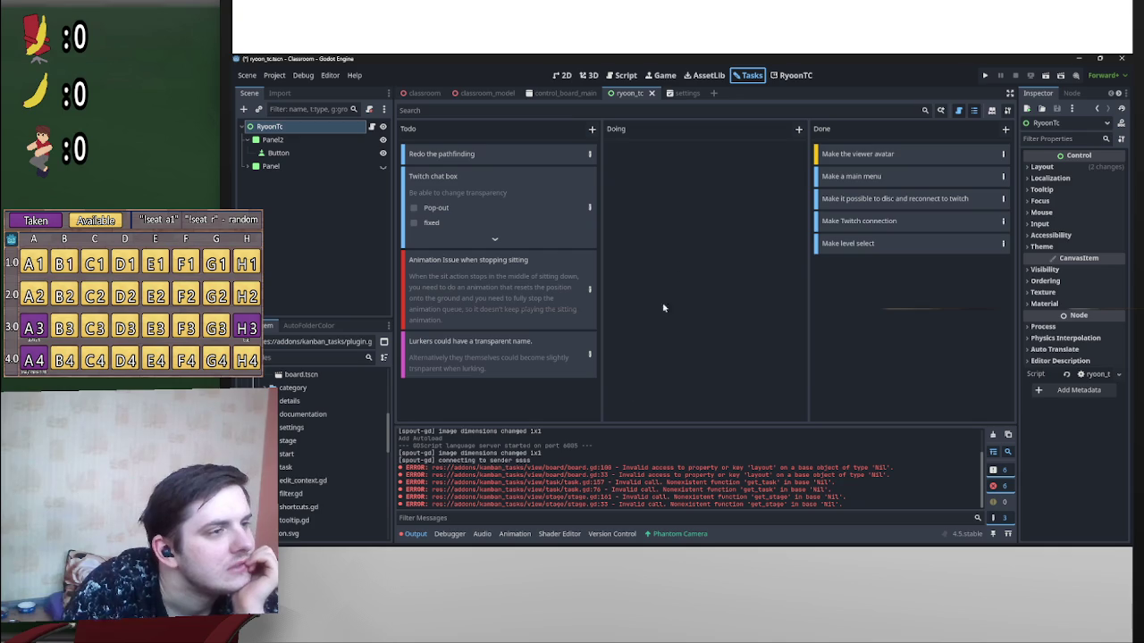
{"action": "left_click", "coordinate": [707, 75]}
{"action": "left_click", "coordinate": [660, 75]}
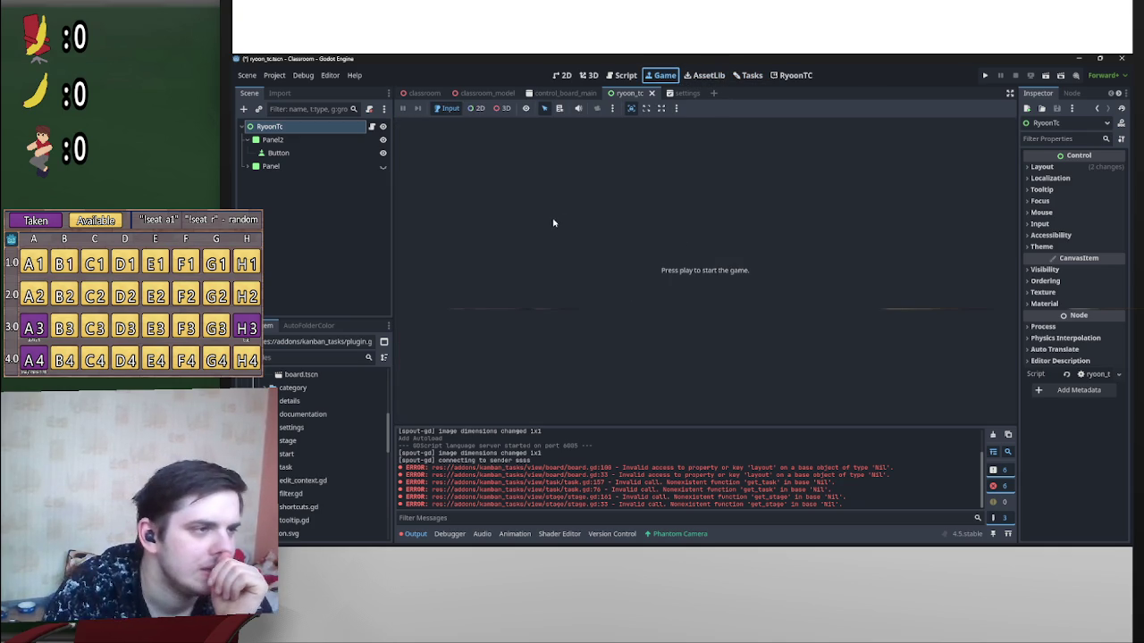
{"action": "left_click", "coordinate": [589, 76]}
Step: In 2D, set the RyoonTC root's vertical container sizing to Fill
{"action": "left_click", "coordinate": [566, 76]}
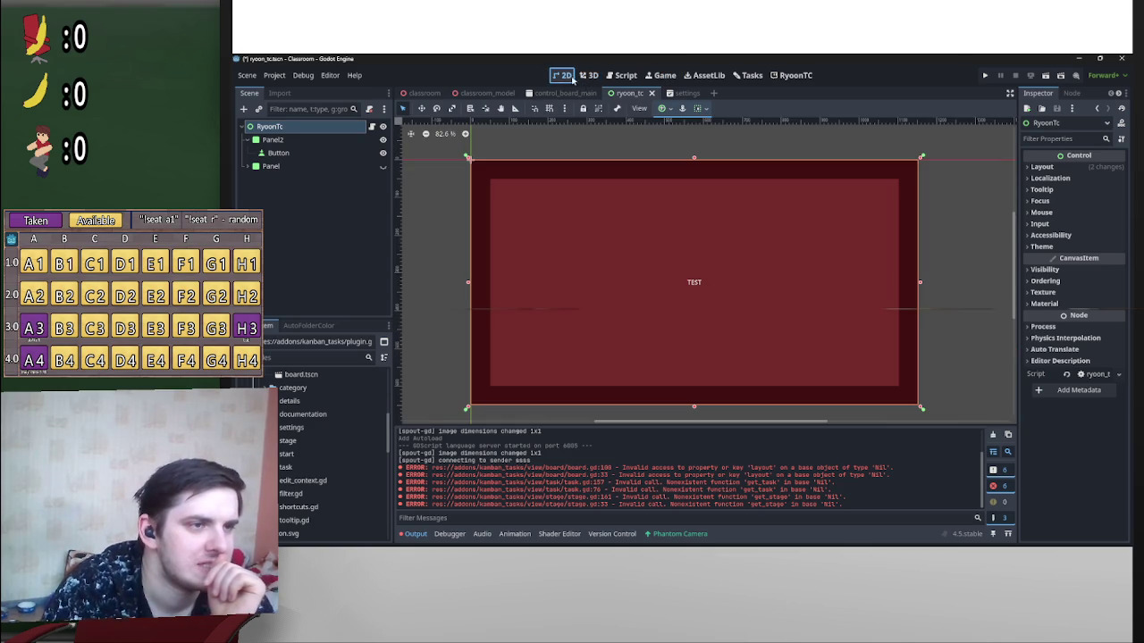
{"action": "left_click", "coordinate": [707, 109]}
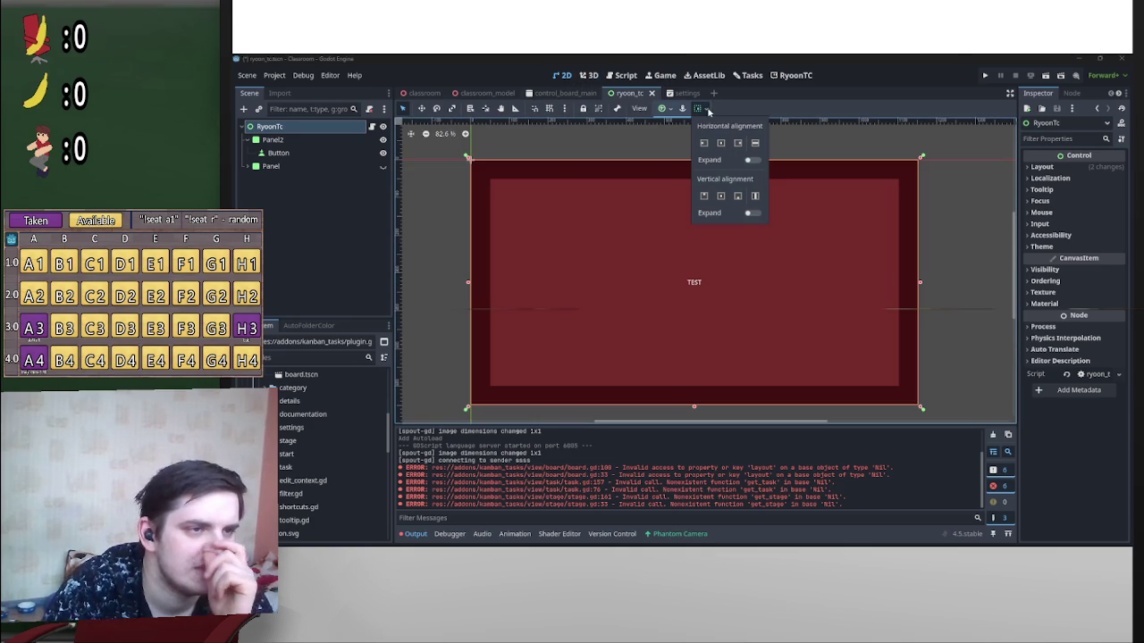
{"action": "left_click", "coordinate": [754, 196]}
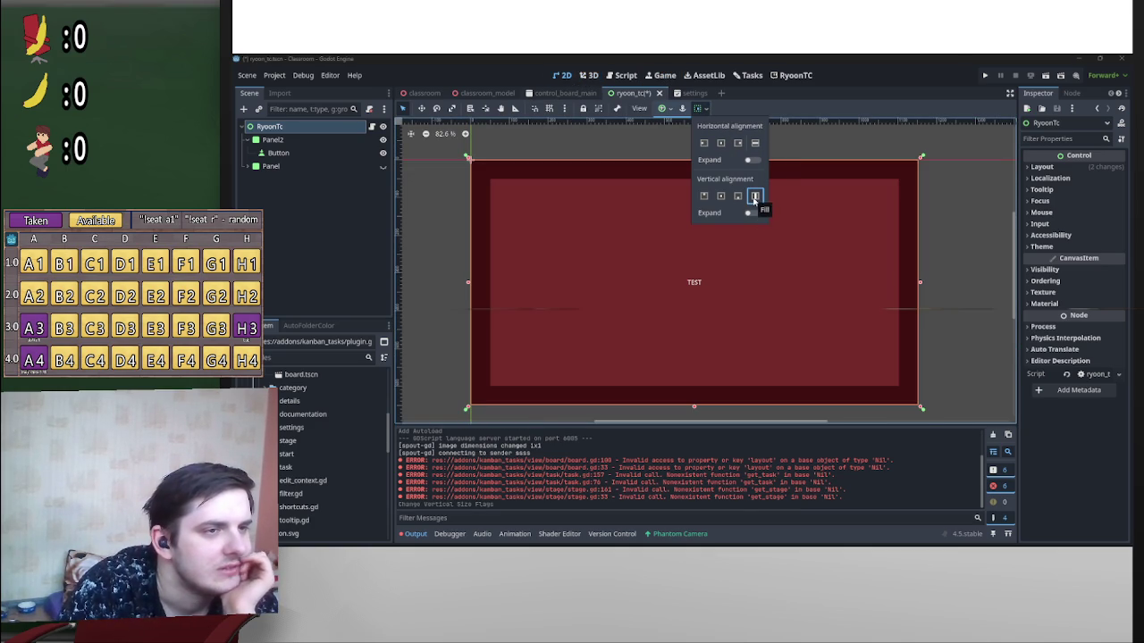
{"action": "left_click", "coordinate": [328, 240]}
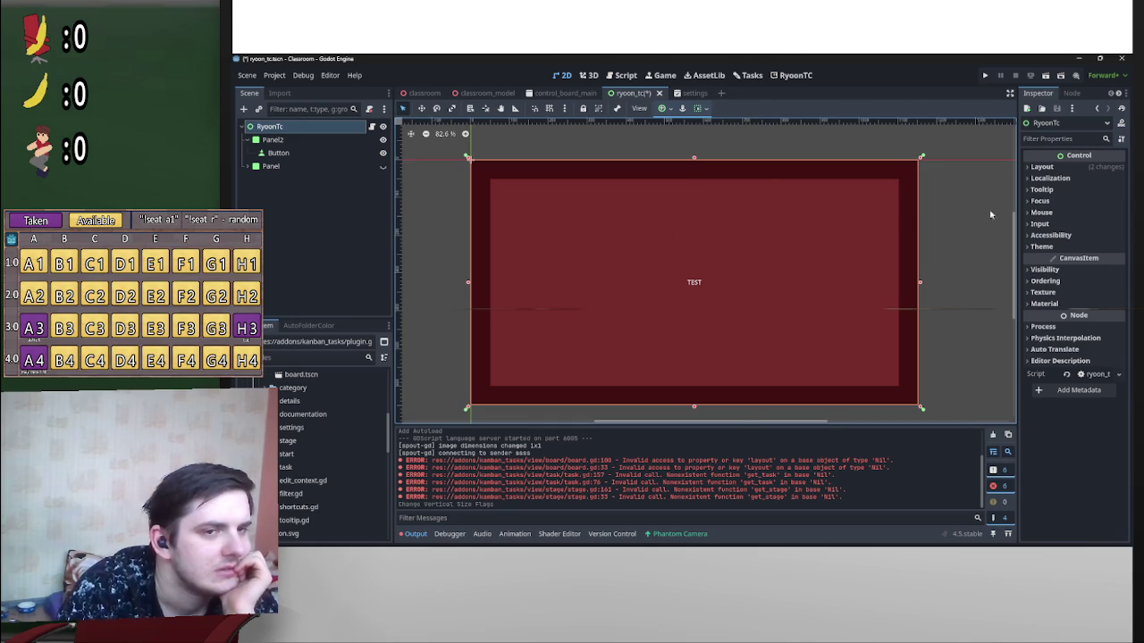
Step: Open plugin.gd from the FileSystem dock in the script editor
{"action": "left_click", "coordinate": [697, 93]}
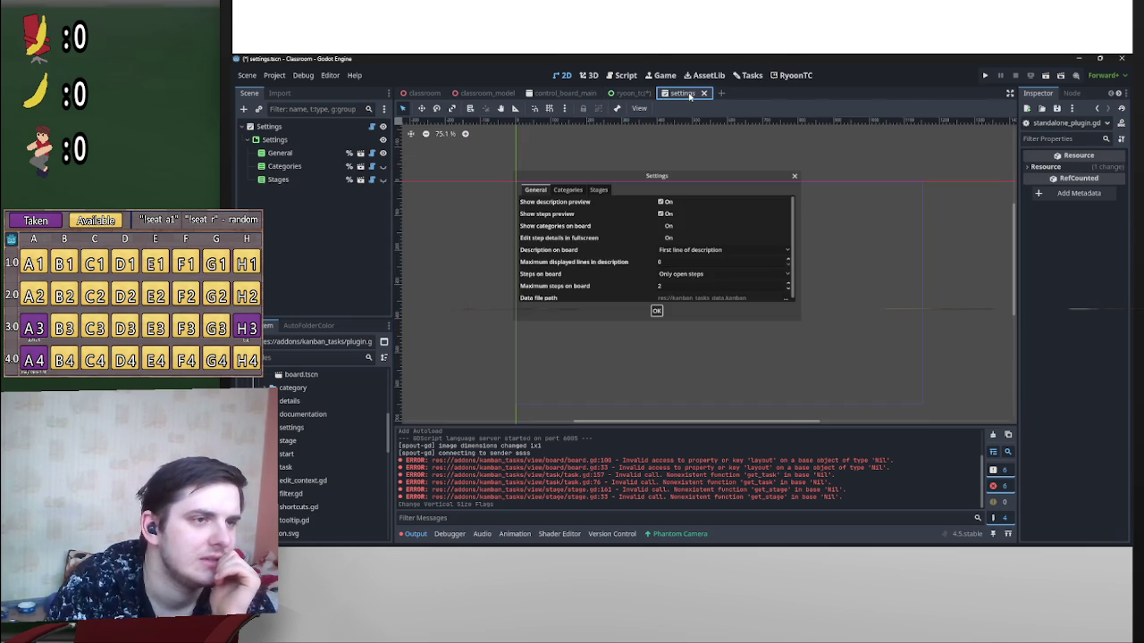
{"action": "left_click", "coordinate": [624, 75]}
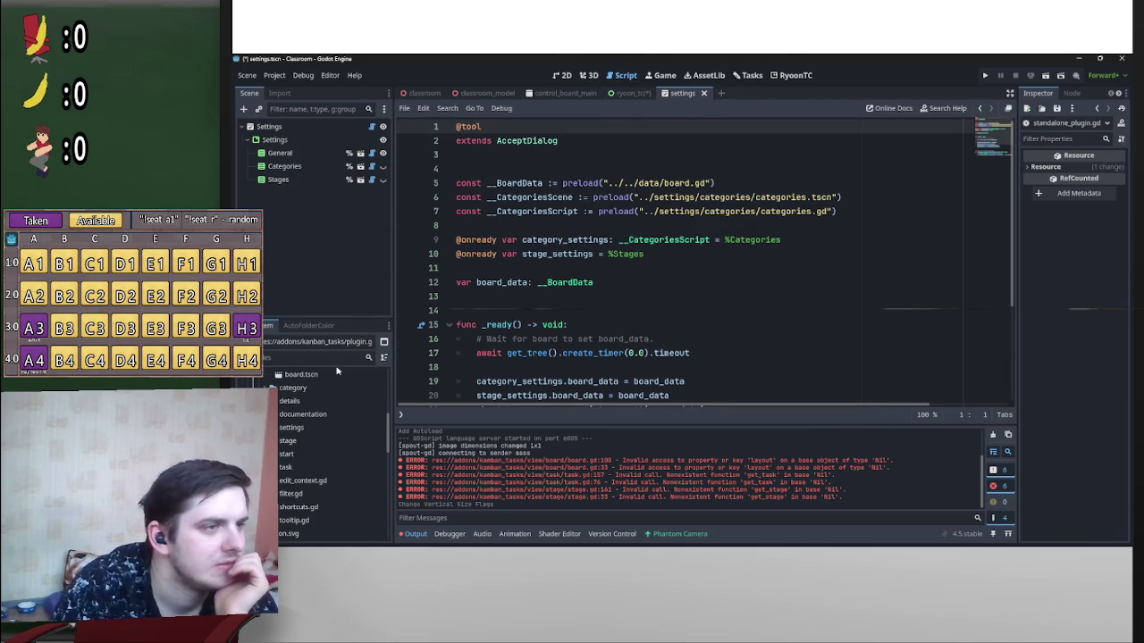
{"action": "scroll", "coordinate": [344, 442], "scroll_direction": "down", "scroll_amount": 5}
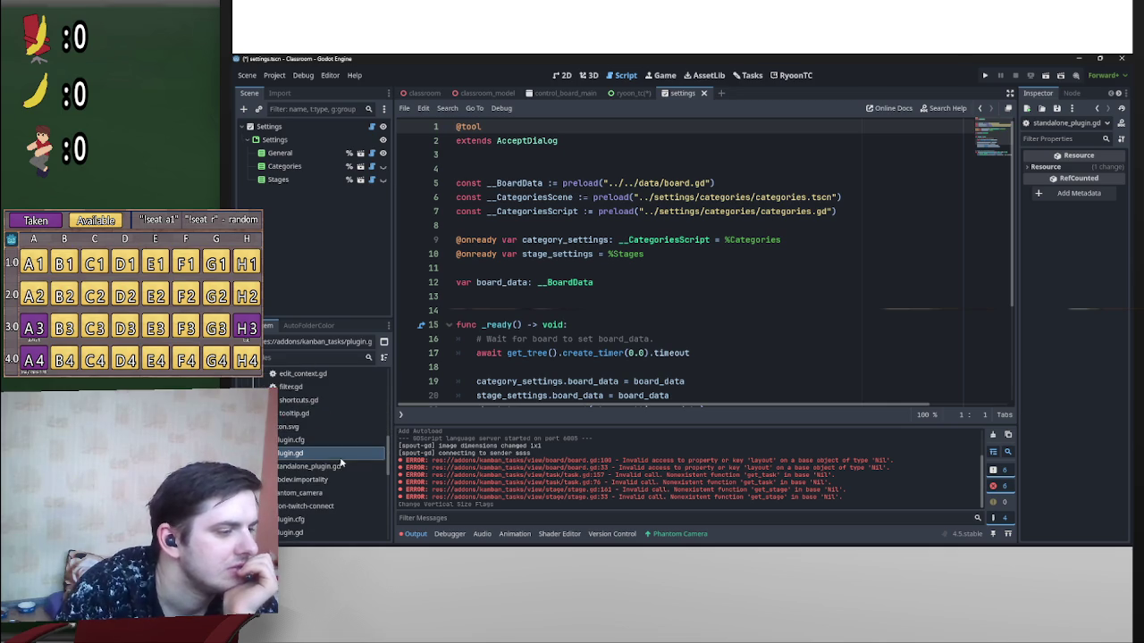
{"action": "double_click", "coordinate": [338, 454]}
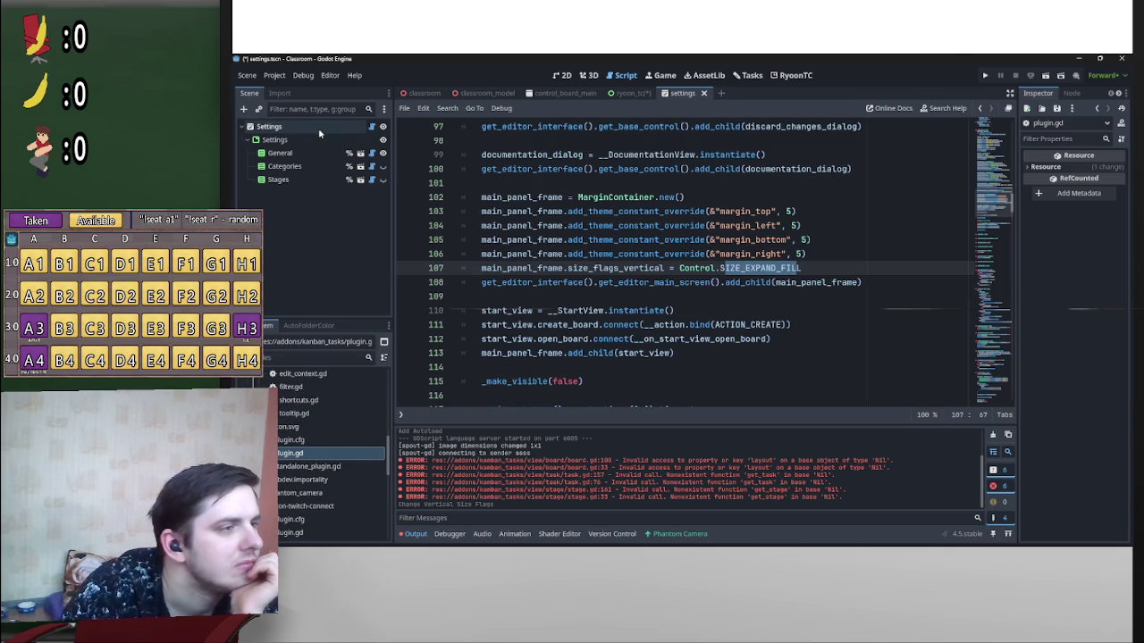
Step: Return to ryoon_tc, show the RyoonTC root's properties and widen the Inspector
{"action": "left_click", "coordinate": [623, 93]}
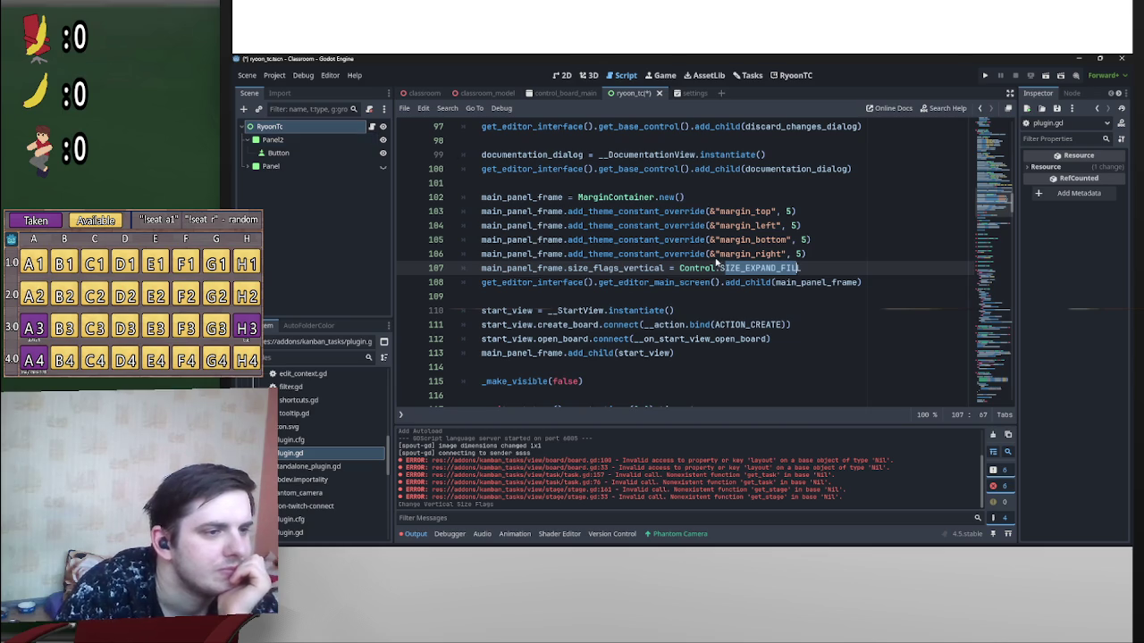
{"action": "left_click", "coordinate": [619, 282]}
{"action": "left_click", "coordinate": [613, 268]}
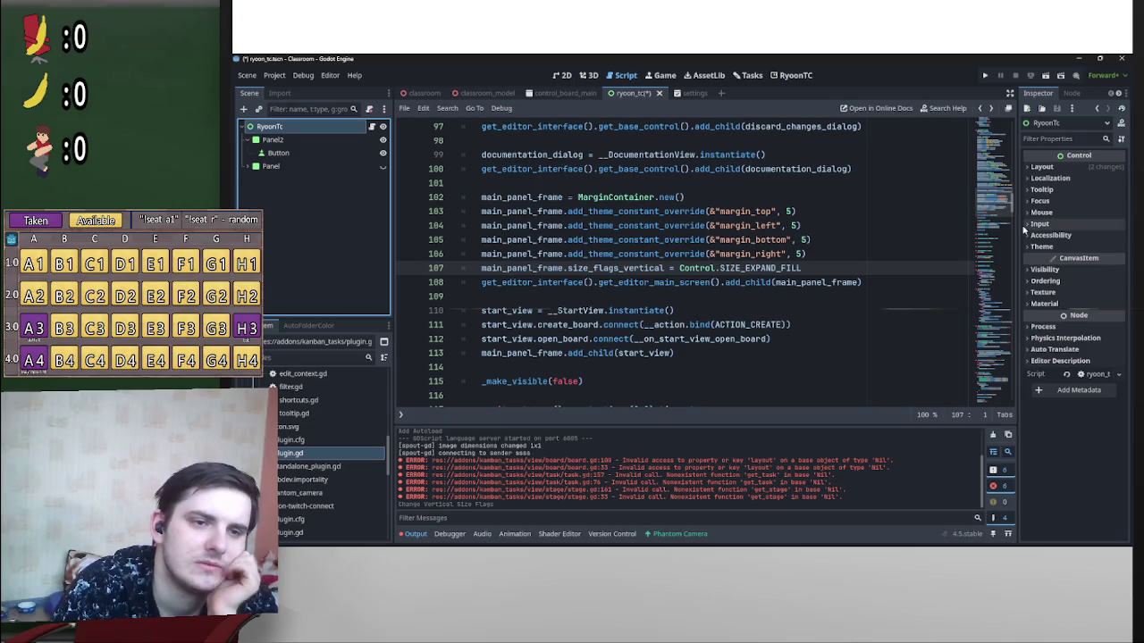
{"action": "mouse_move", "coordinate": [1018, 230]}
{"action": "left_mouse_down"}
{"action": "mouse_move", "coordinate": [791, 223]}
{"action": "mouse_move", "coordinate": [823, 214]}
{"action": "left_mouse_up"}
Step: Browse the root's Layout, Focus, Tooltip, Mouse, Input and Accessibility sections, then narrow the Inspector
{"action": "left_click", "coordinate": [847, 168]}
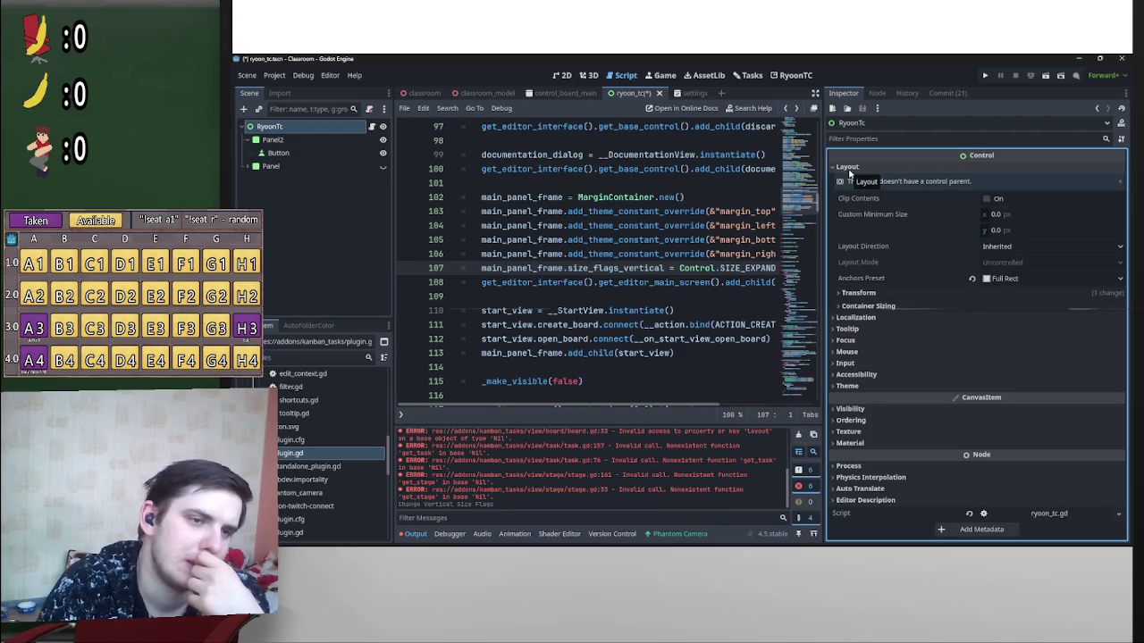
{"action": "left_click", "coordinate": [879, 294]}
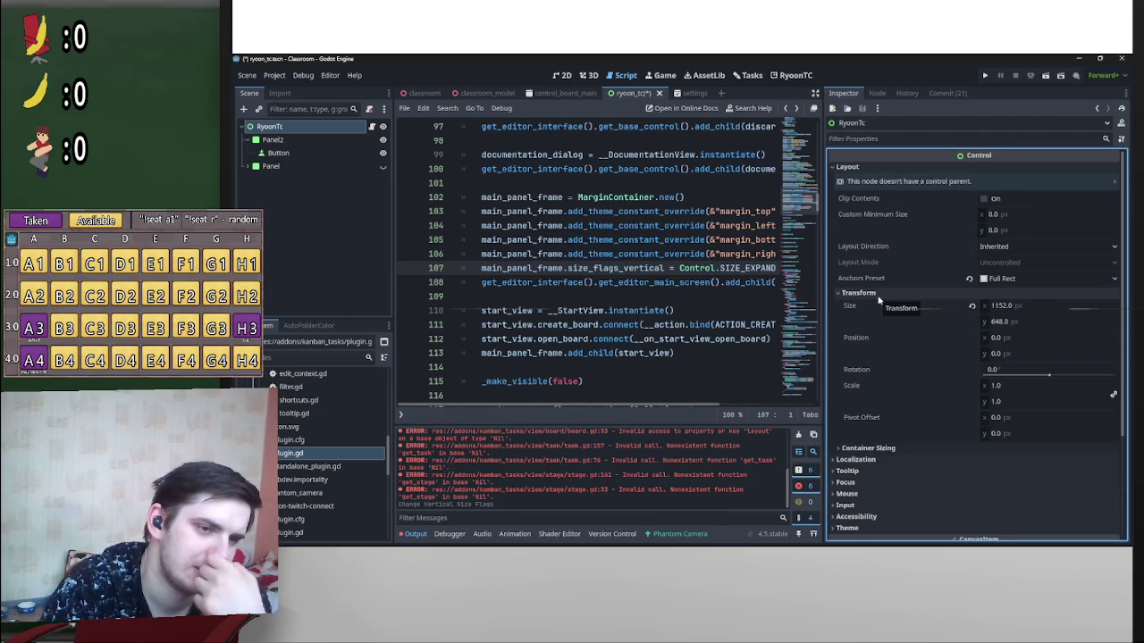
{"action": "left_click", "coordinate": [879, 298]}
{"action": "left_click", "coordinate": [876, 308]}
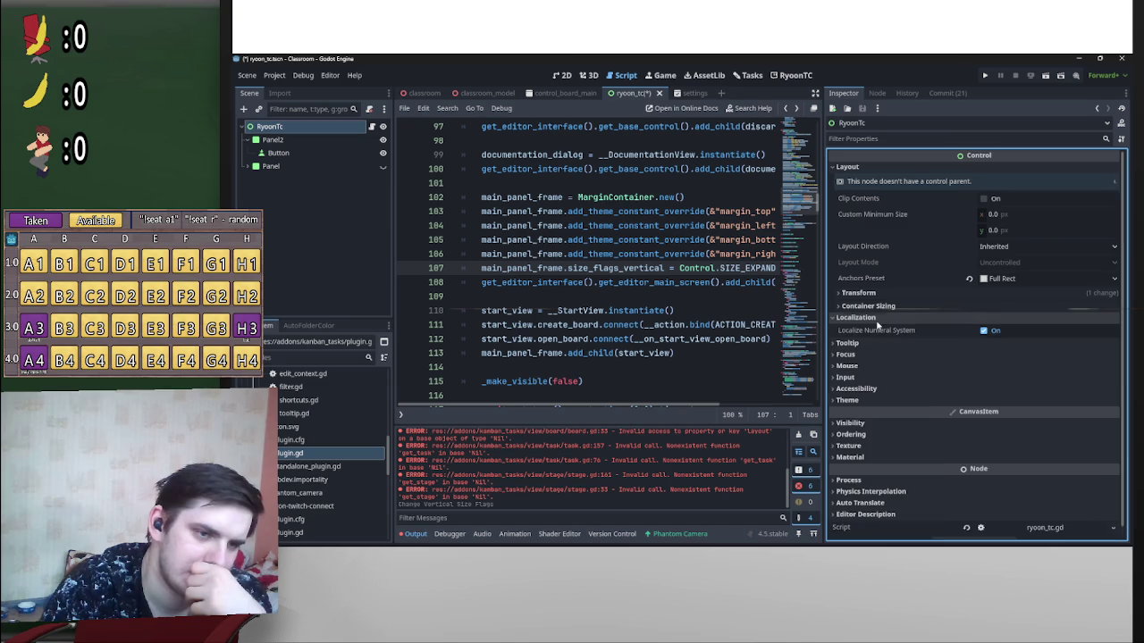
{"action": "left_click", "coordinate": [874, 308]}
{"action": "left_click", "coordinate": [871, 339]}
{"action": "left_click", "coordinate": [871, 339]}
{"action": "left_click", "coordinate": [868, 329]}
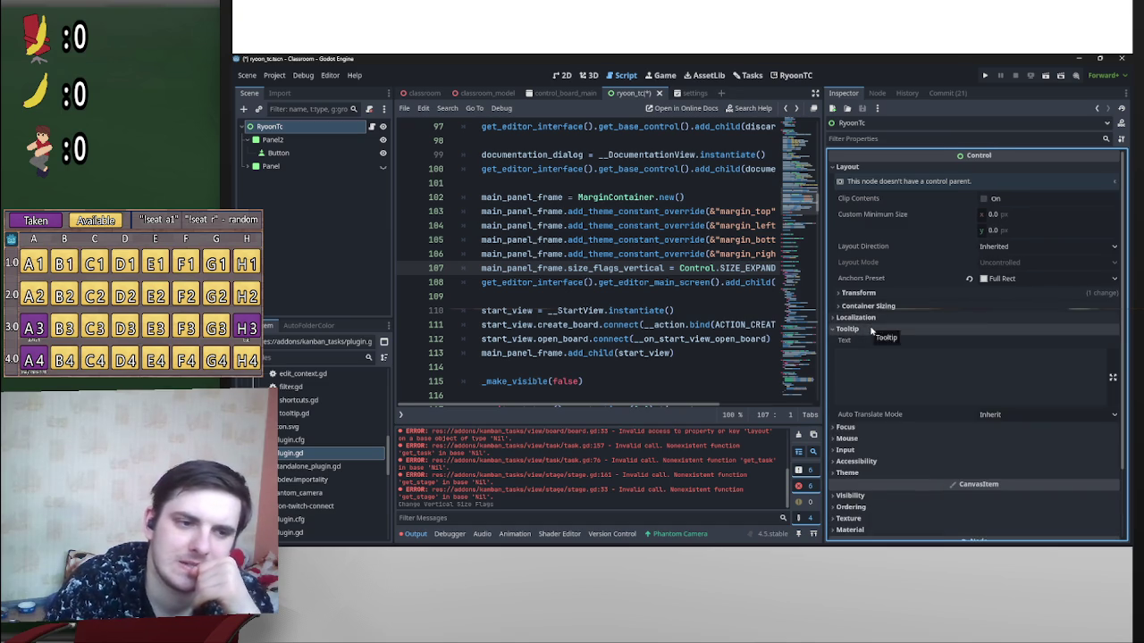
{"action": "left_click", "coordinate": [872, 329]}
{"action": "left_click", "coordinate": [872, 352]}
{"action": "left_click", "coordinate": [871, 351]}
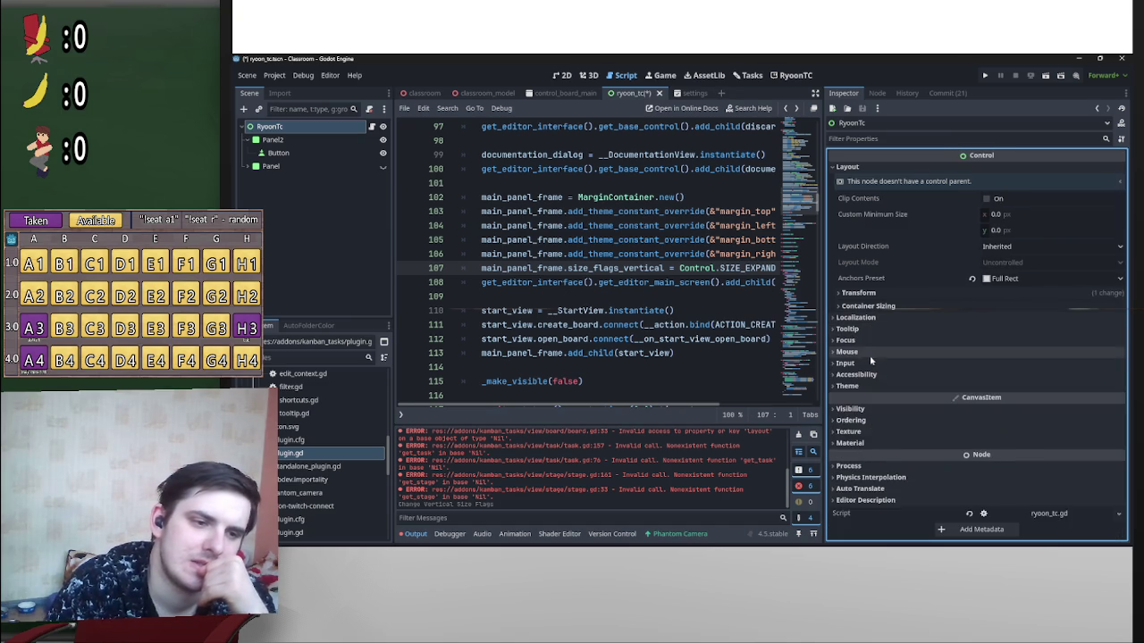
{"action": "left_click", "coordinate": [867, 363]}
{"action": "left_click", "coordinate": [867, 362]}
{"action": "left_click", "coordinate": [869, 375]}
{"action": "left_click", "coordinate": [870, 375]}
{"action": "left_click", "coordinate": [871, 375]}
{"action": "left_click", "coordinate": [871, 376]}
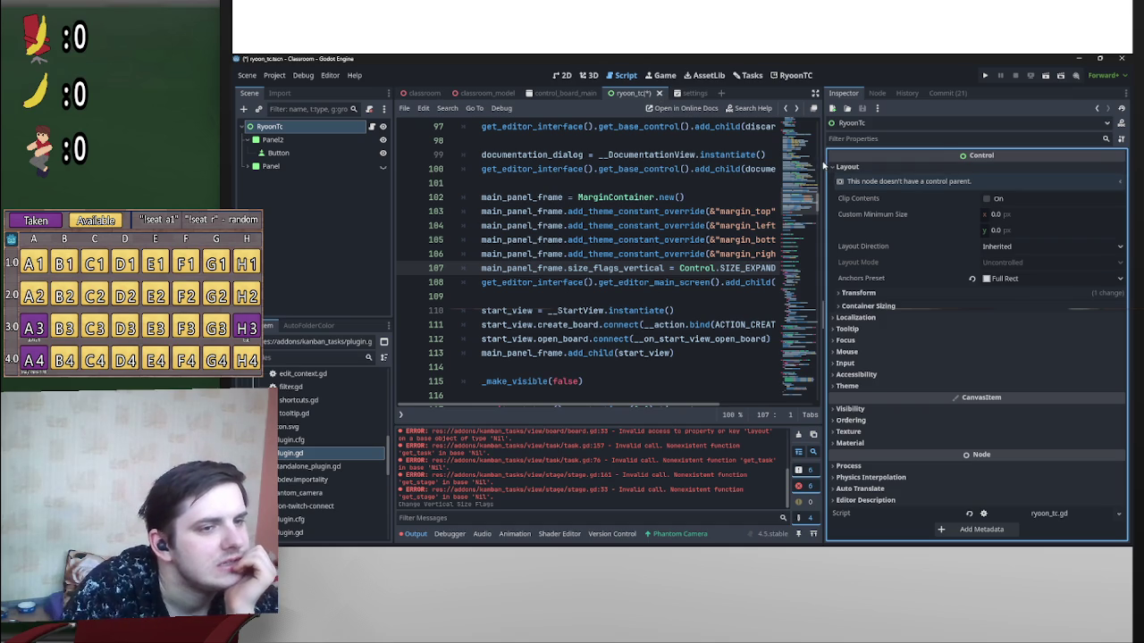
{"action": "left_click_drag", "start_coordinate": [824, 166], "coordinate": [971, 166]}
Step: In 2D, set the root's container sizing to Fill horizontally and vertically
{"action": "left_click", "coordinate": [561, 75]}
{"action": "left_click", "coordinate": [698, 108]}
{"action": "left_click", "coordinate": [754, 143]}
{"action": "left_click", "coordinate": [754, 195]}
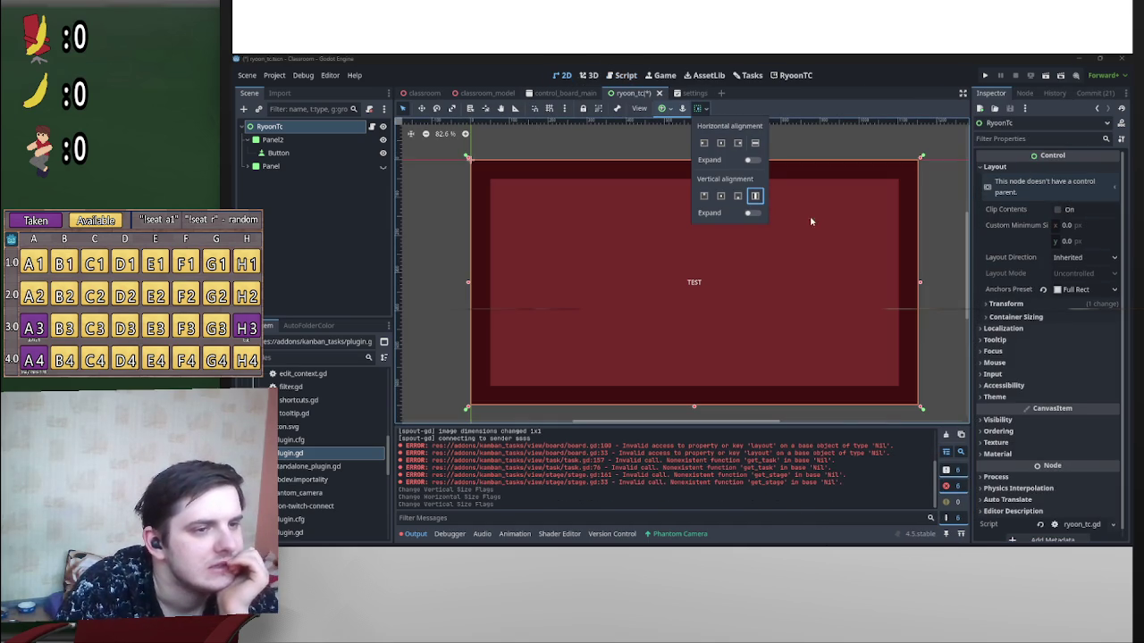
Step: Turn on Expand for the root's vertical and horizontal sizing and save the scene
{"action": "left_click", "coordinate": [753, 213]}
{"action": "left_click", "coordinate": [752, 159]}
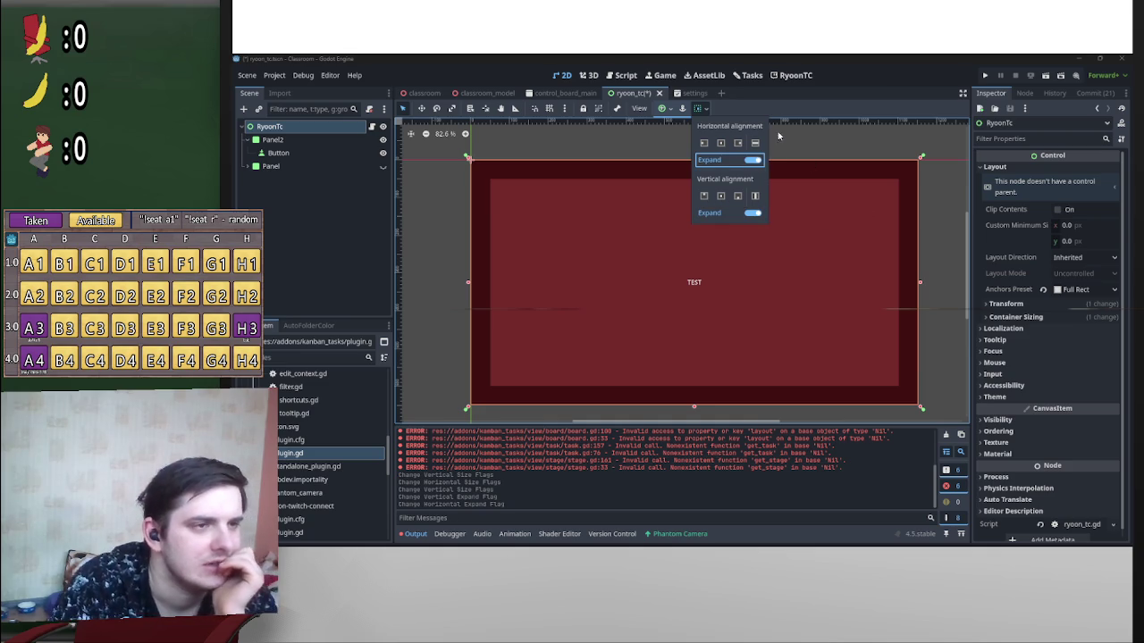
{"action": "left_click", "coordinate": [777, 135]}
{"action": "key", "text": "ctrl+s"}
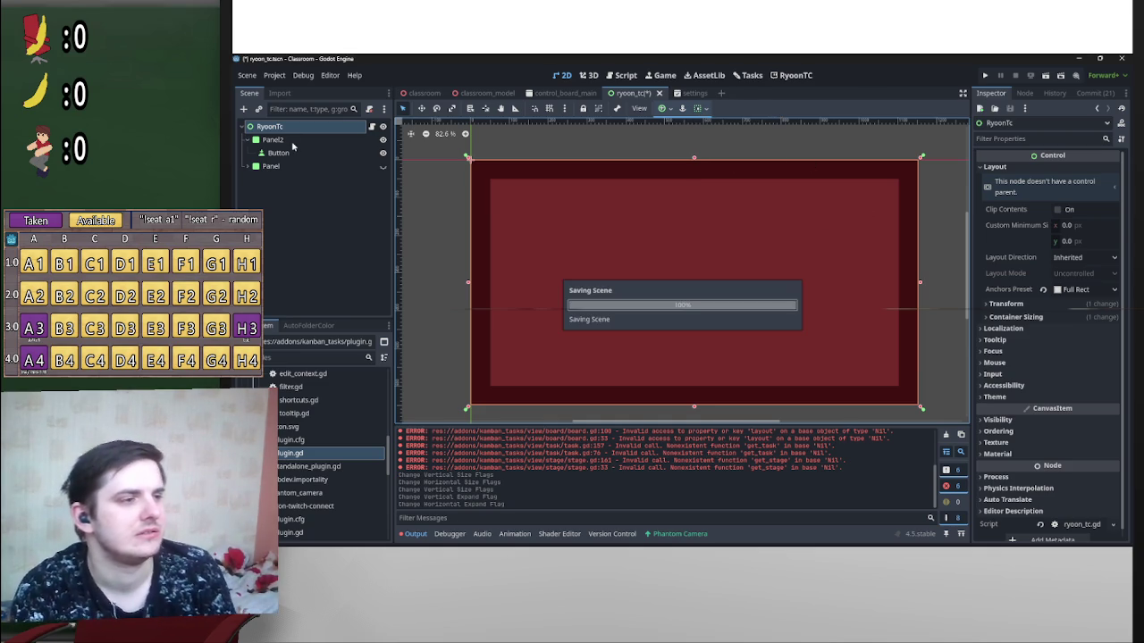
Step: Apply an anchor preset to Panel2 and save the scene
{"action": "left_click", "coordinate": [288, 142]}
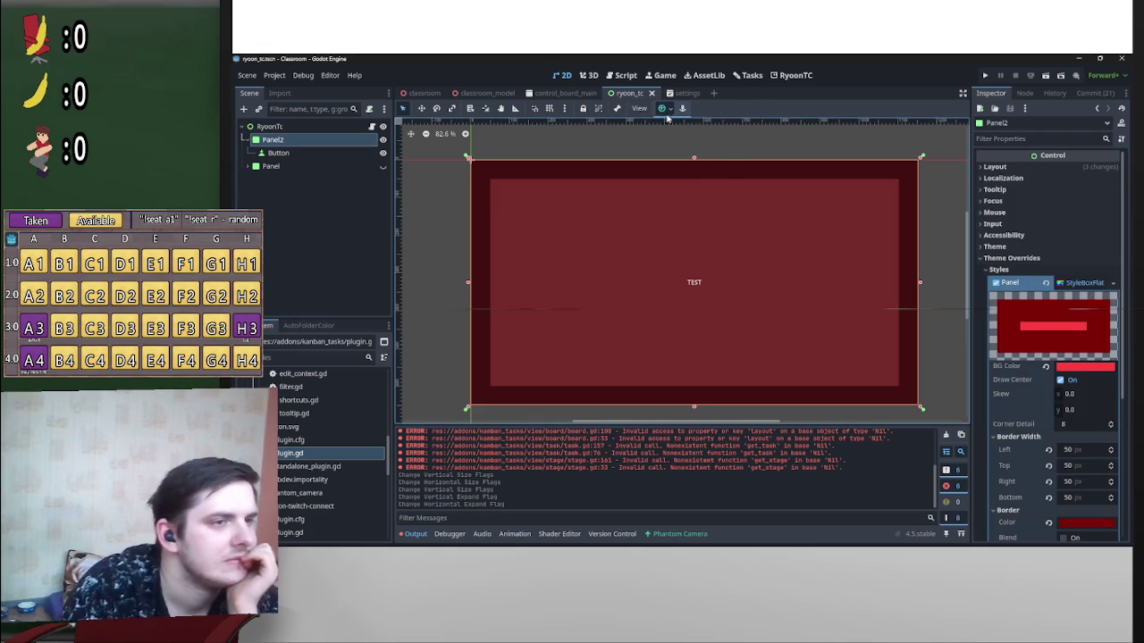
{"action": "left_click", "coordinate": [662, 108]}
{"action": "left_click", "coordinate": [720, 193]}
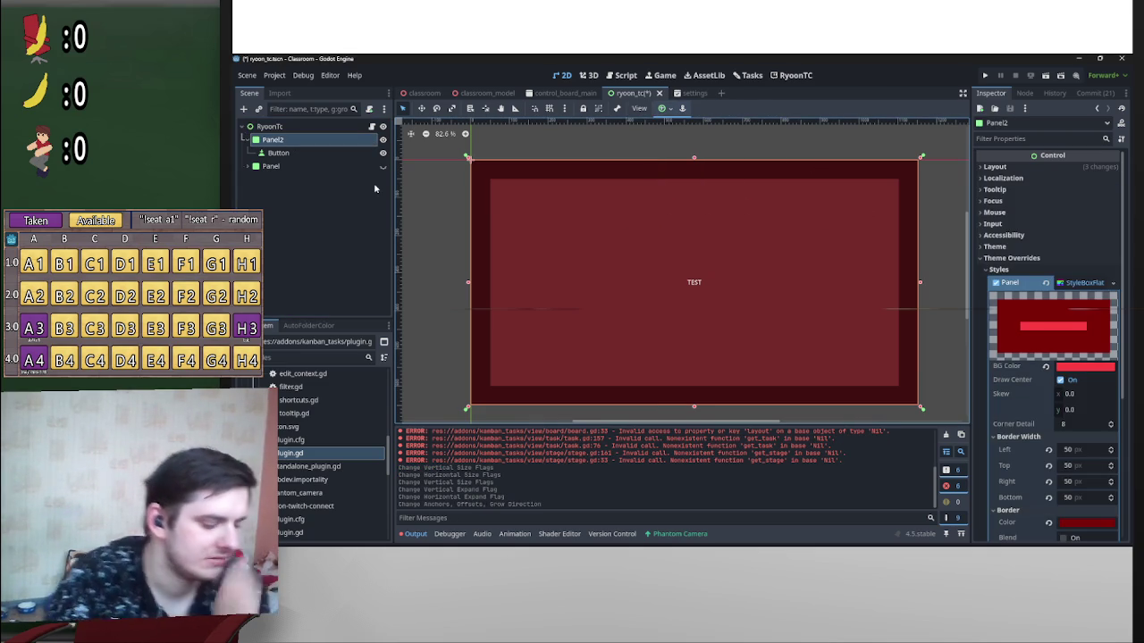
{"action": "key", "text": "ctrl+s"}
Step: Reload the RyoonTC plugin by toggling it off and on in Project Settings > Plugins
{"action": "left_click", "coordinate": [274, 75]}
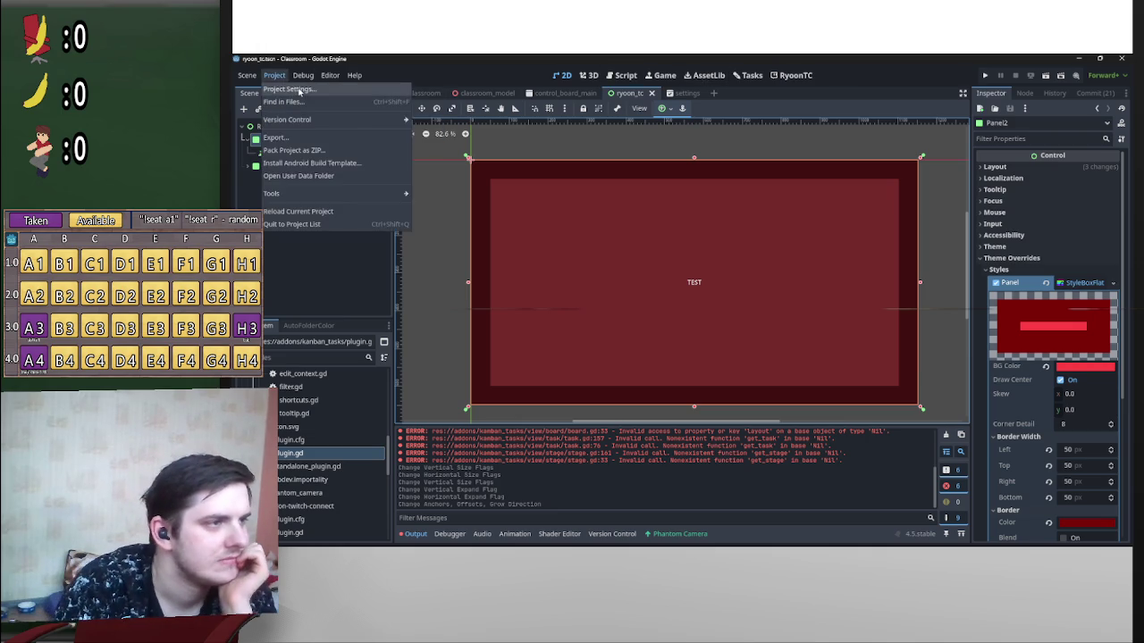
{"action": "left_click", "coordinate": [300, 92]}
{"action": "left_click", "coordinate": [547, 197]}
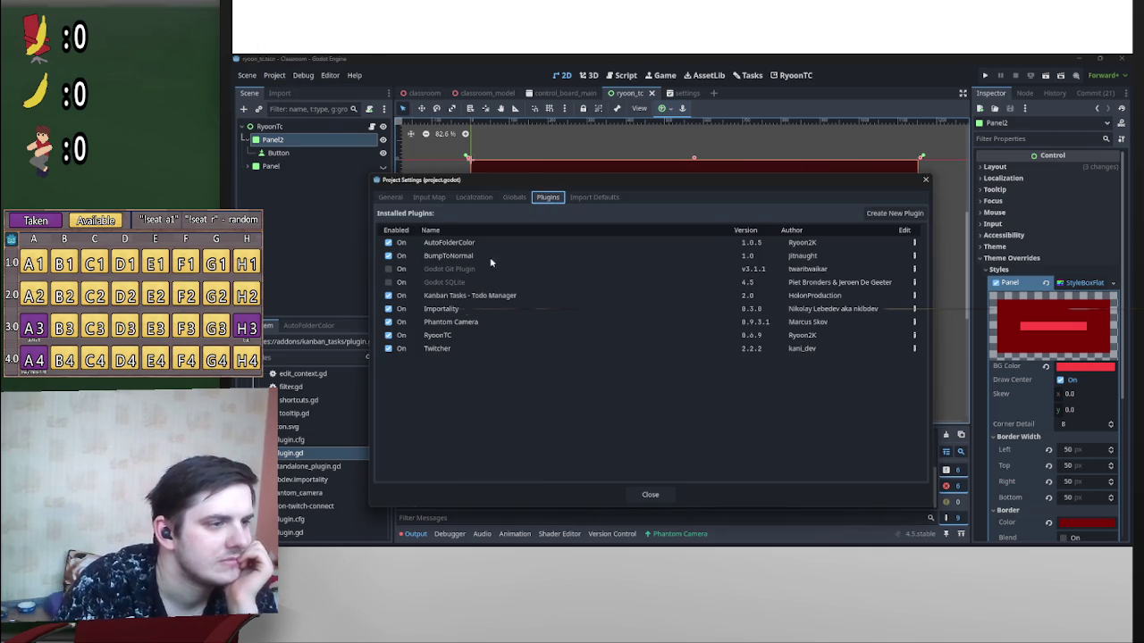
{"action": "left_click", "coordinate": [388, 335]}
{"action": "left_click", "coordinate": [388, 335]}
{"action": "left_click", "coordinate": [656, 495]}
Step: View the RyoonTC main screen, then reselect the RyoonTc root in the Scene dock
{"action": "left_click", "coordinate": [794, 76]}
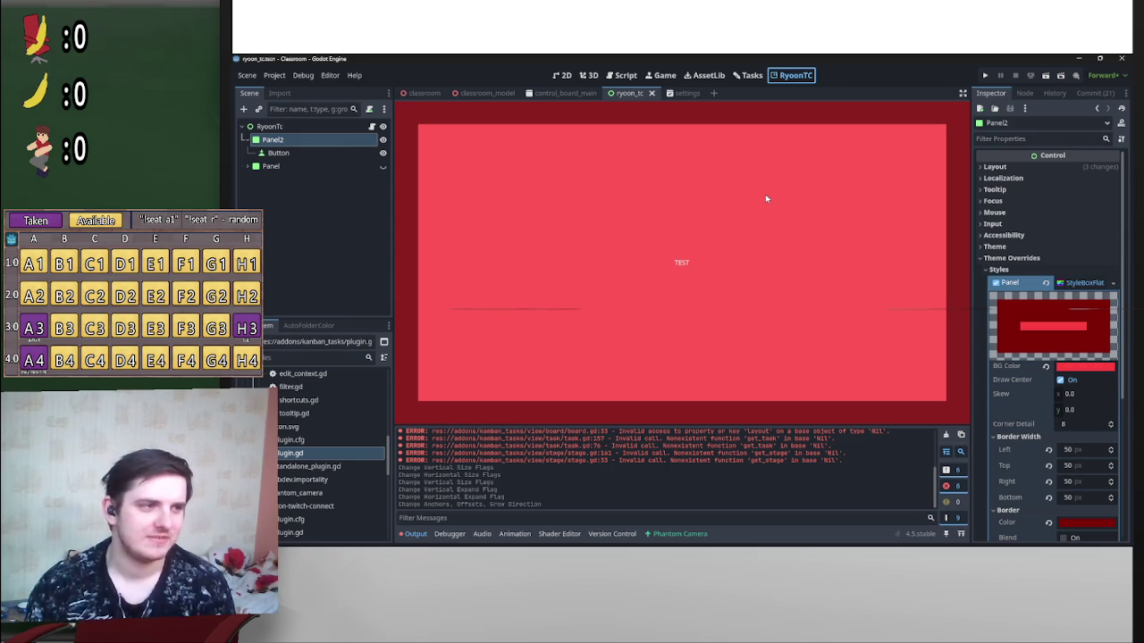
{"action": "left_click", "coordinate": [324, 130]}
{"action": "left_click", "coordinate": [323, 130]}
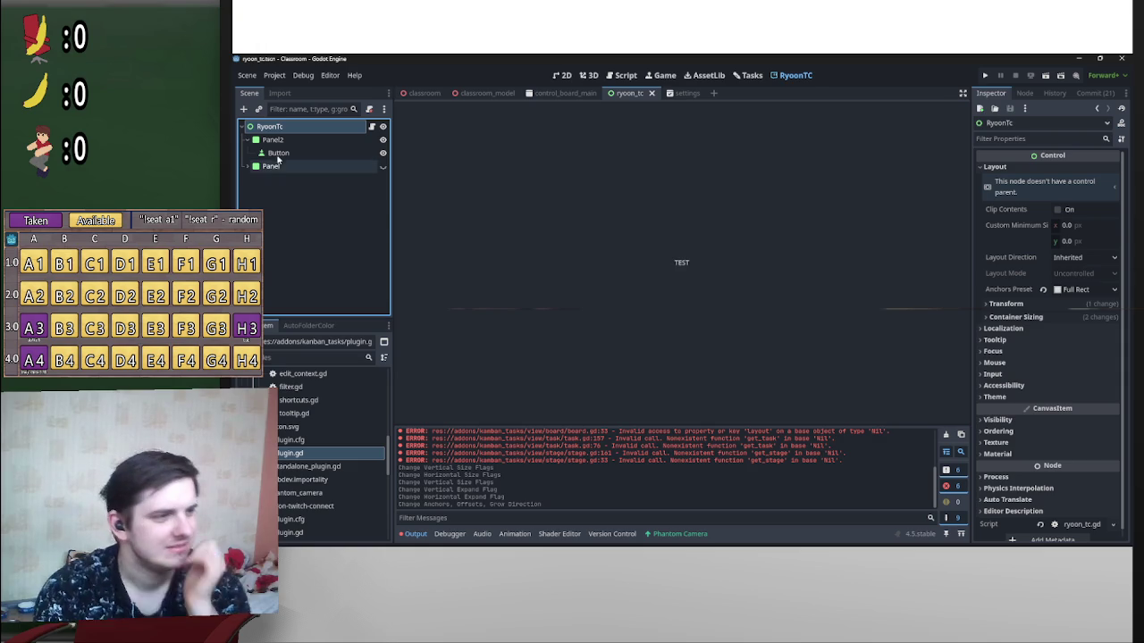
Step: Hide the Button node and switch to the 2D view
{"action": "left_click", "coordinate": [383, 152]}
{"action": "double_click", "coordinate": [340, 126]}
{"action": "left_click", "coordinate": [557, 76]}
{"action": "left_click", "coordinate": [565, 77]}
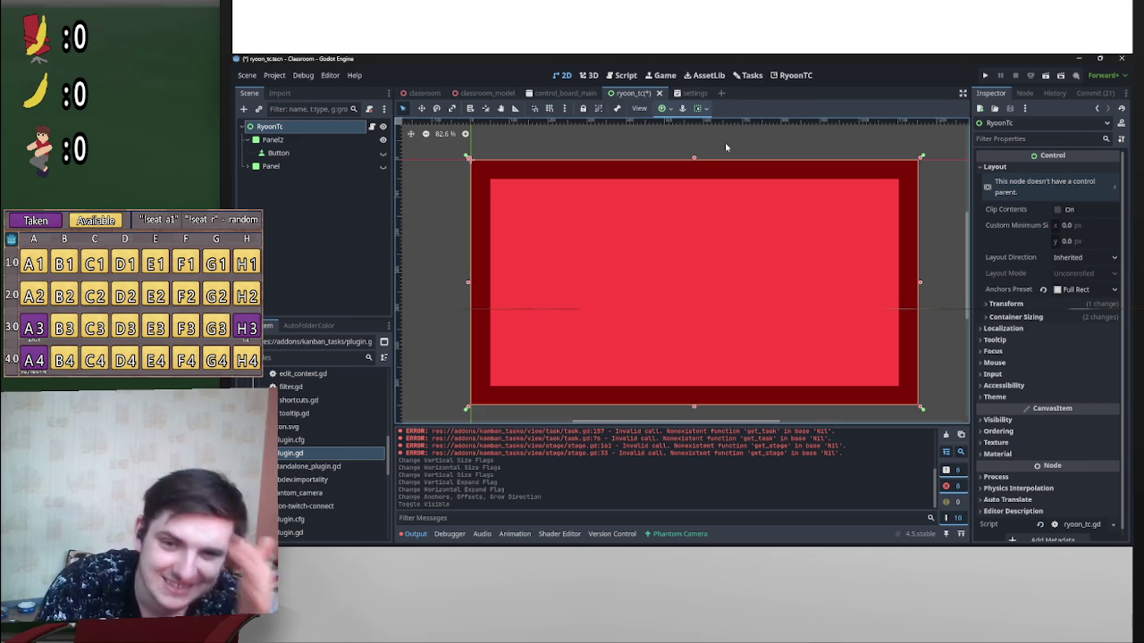
Step: Anchor the RyoonTc root to Full Rect and review its container sizing options
{"action": "left_click", "coordinate": [666, 108]}
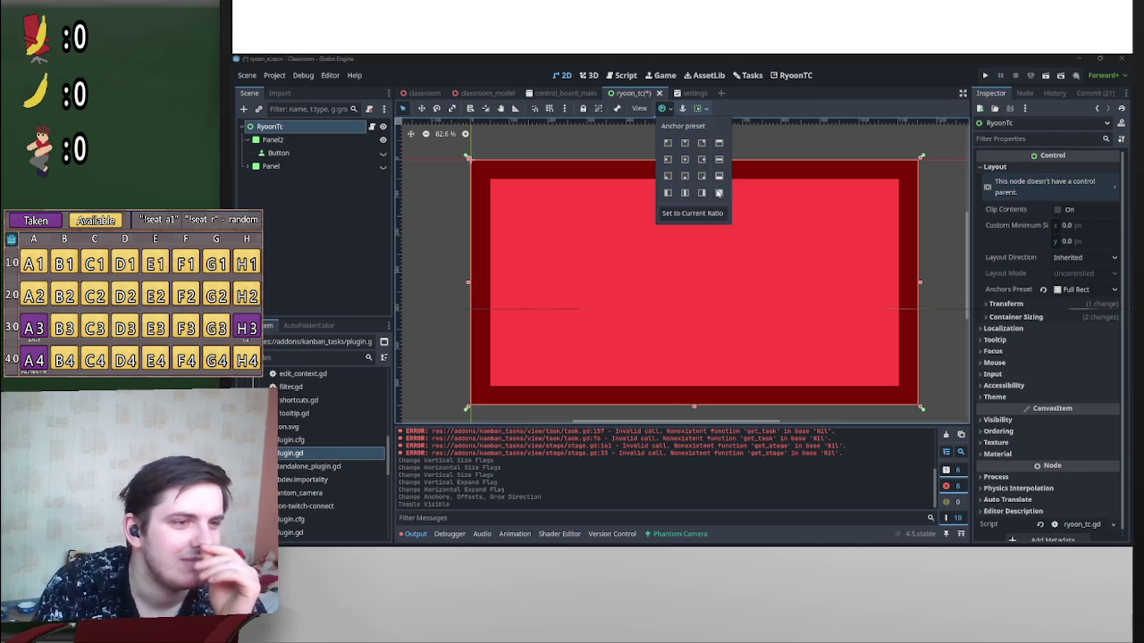
{"action": "left_click", "coordinate": [719, 192]}
{"action": "left_click", "coordinate": [705, 110]}
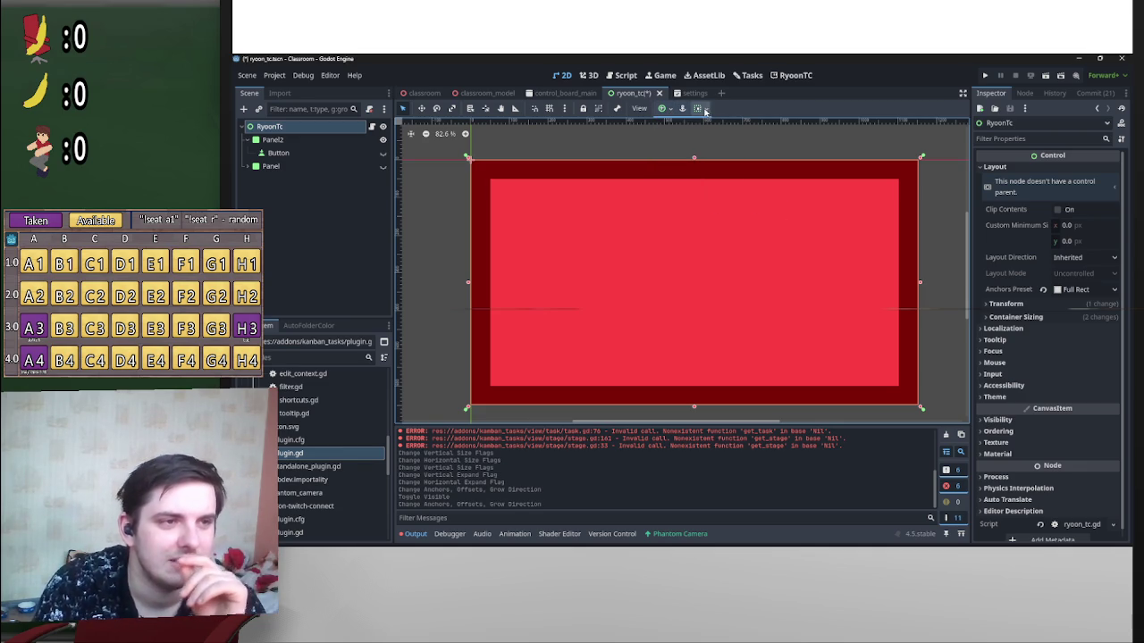
{"action": "left_click", "coordinate": [698, 108]}
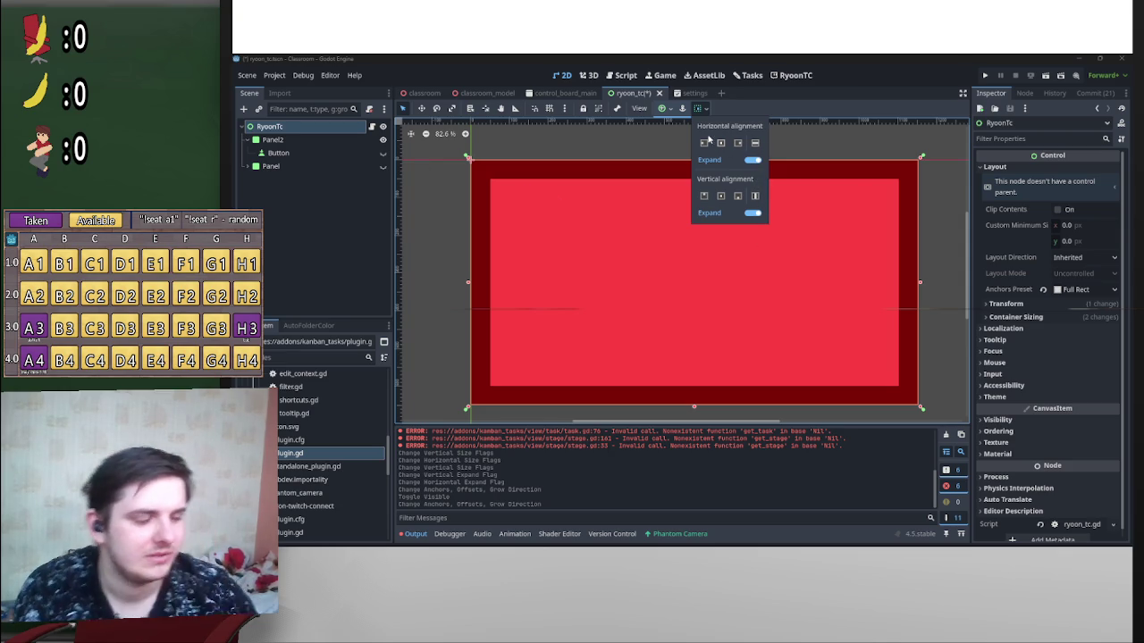
{"action": "left_click", "coordinate": [587, 143]}
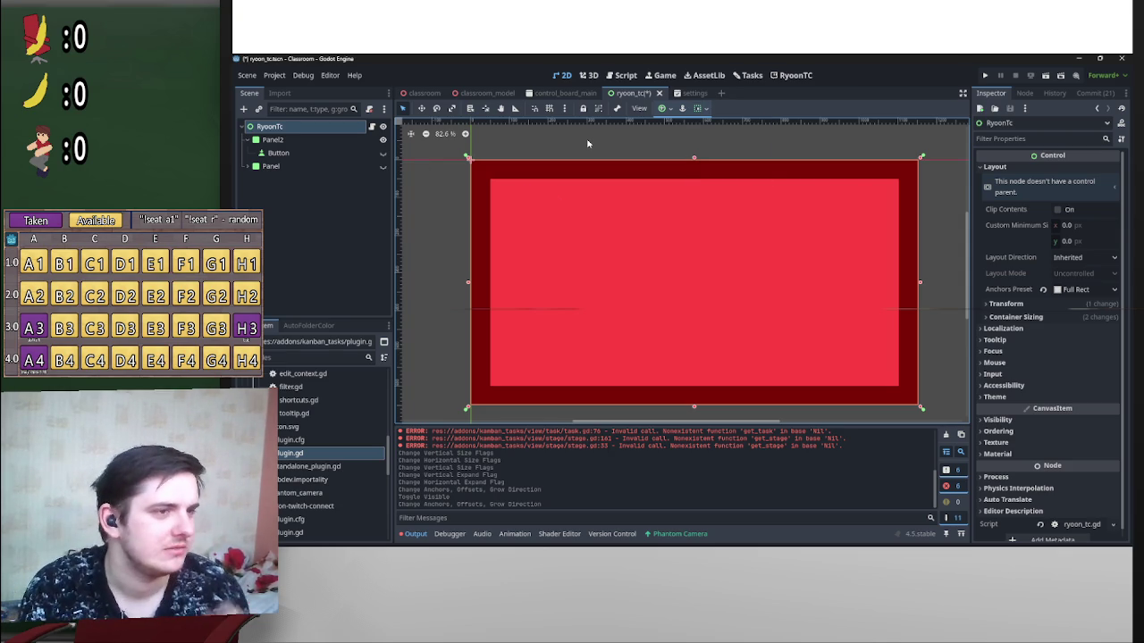
{"action": "left_click", "coordinate": [248, 75]}
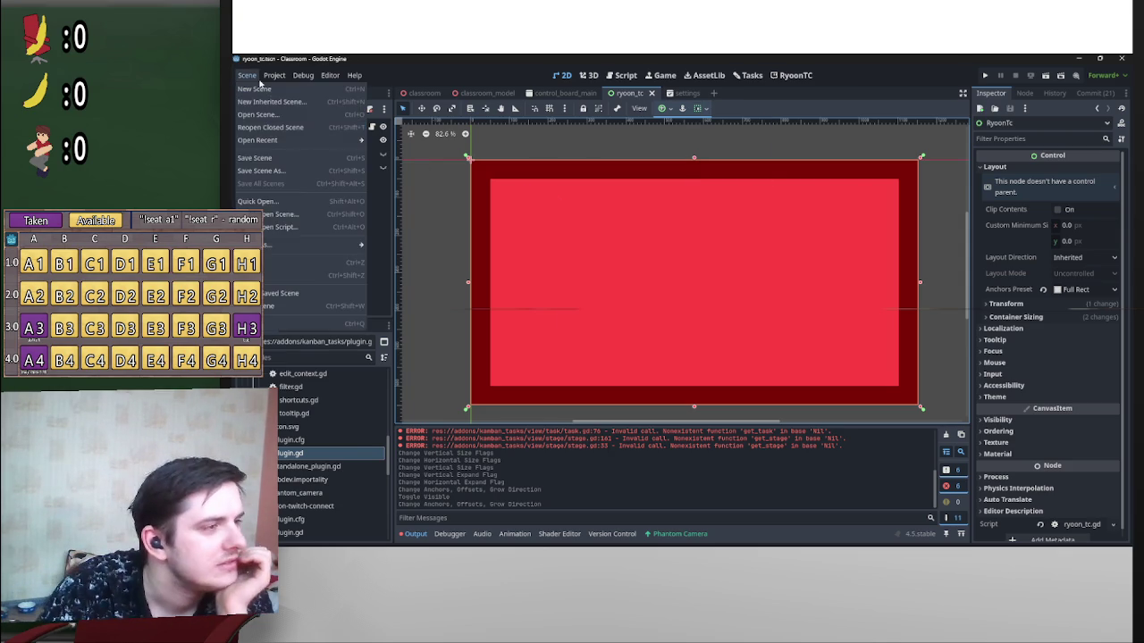
Step: Delete Panel2 along with its Button child
{"action": "left_click", "coordinate": [272, 236]}
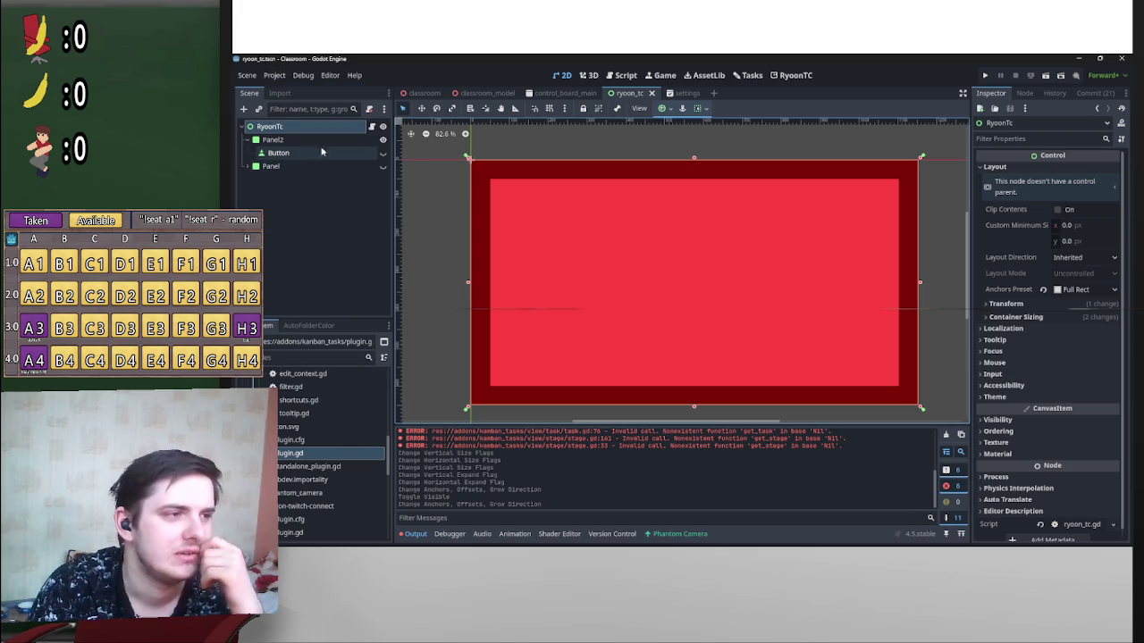
{"action": "left_click", "coordinate": [308, 142]}
{"action": "key", "text": "Delete"}
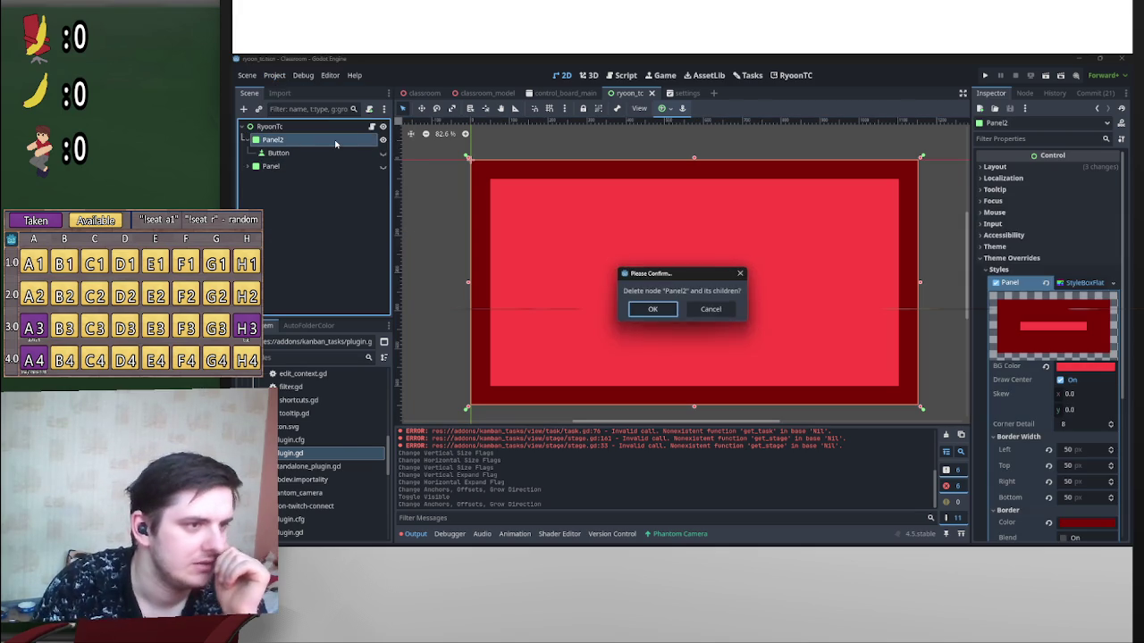
{"action": "key", "text": "Return"}
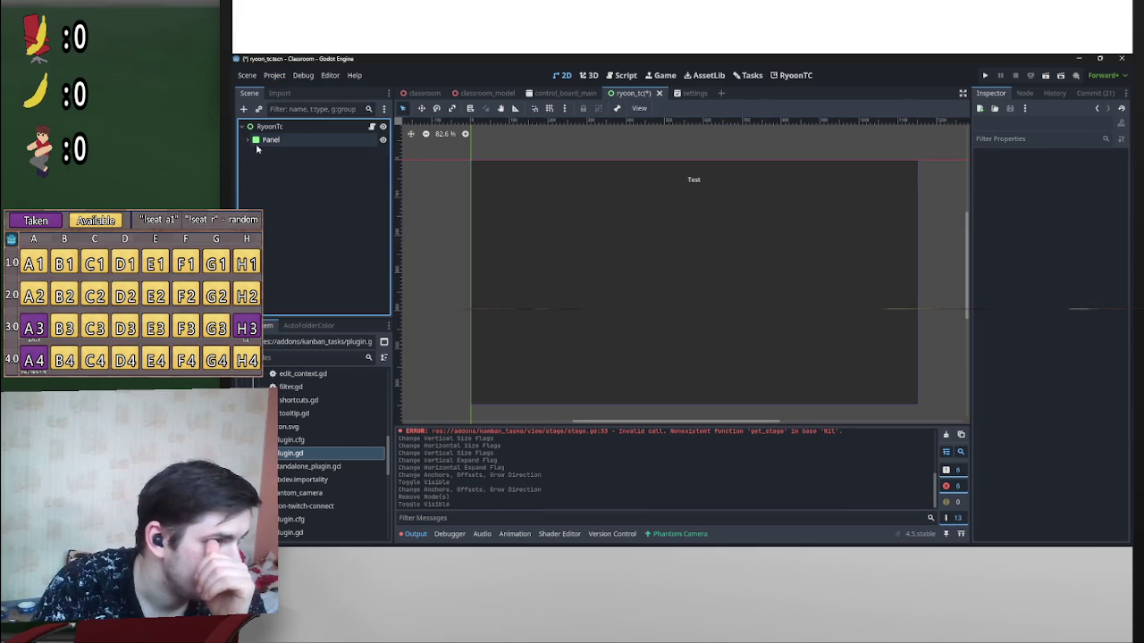
Step: Save the scene and go to Project Settings > Plugins
{"action": "left_click", "coordinate": [265, 79]}
{"action": "left_click", "coordinate": [277, 226]}
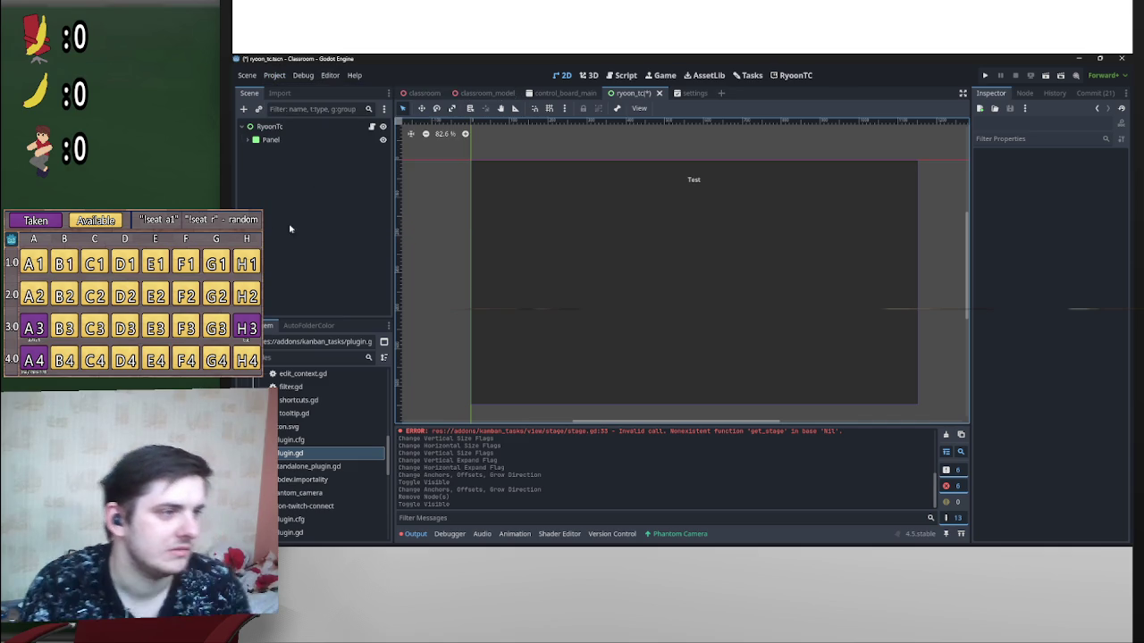
{"action": "key", "text": "ctrl+s"}
{"action": "left_click", "coordinate": [274, 75]}
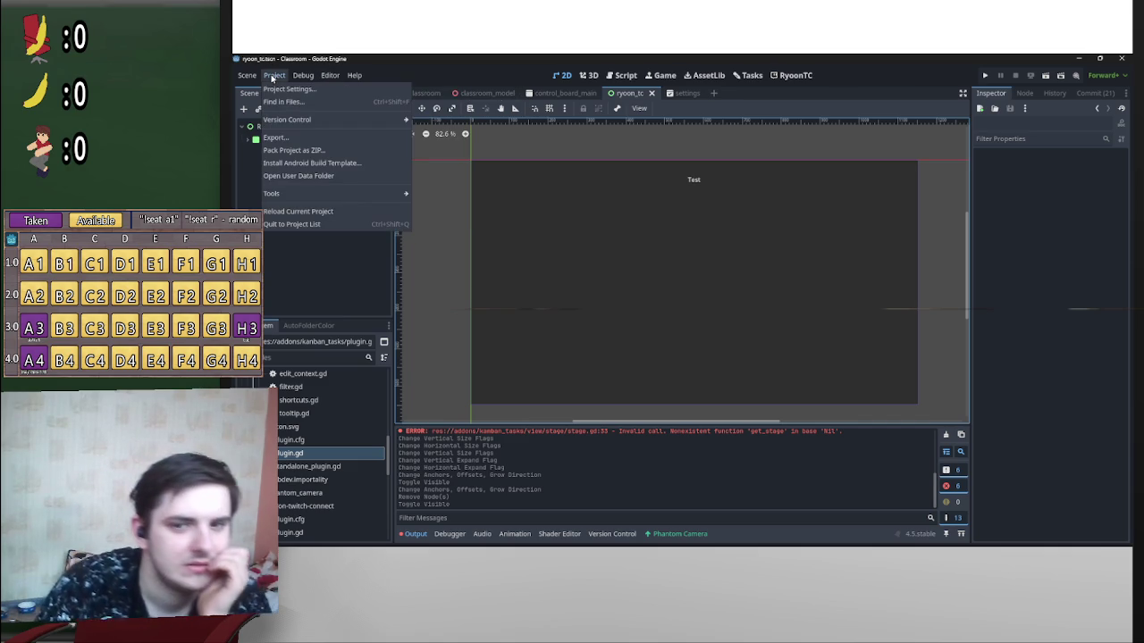
{"action": "left_click", "coordinate": [288, 88]}
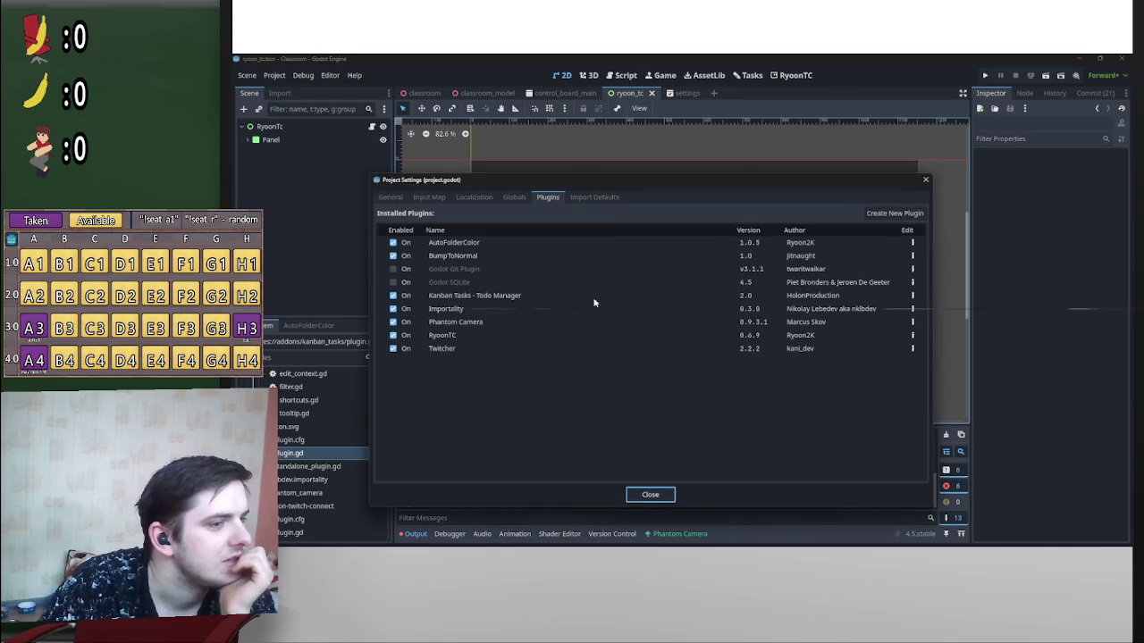
Step: Toggle RyoonTC off and on, close Project Settings, and view its main screen
{"action": "left_click", "coordinate": [399, 340]}
{"action": "left_click", "coordinate": [400, 340]}
{"action": "left_click", "coordinate": [652, 494]}
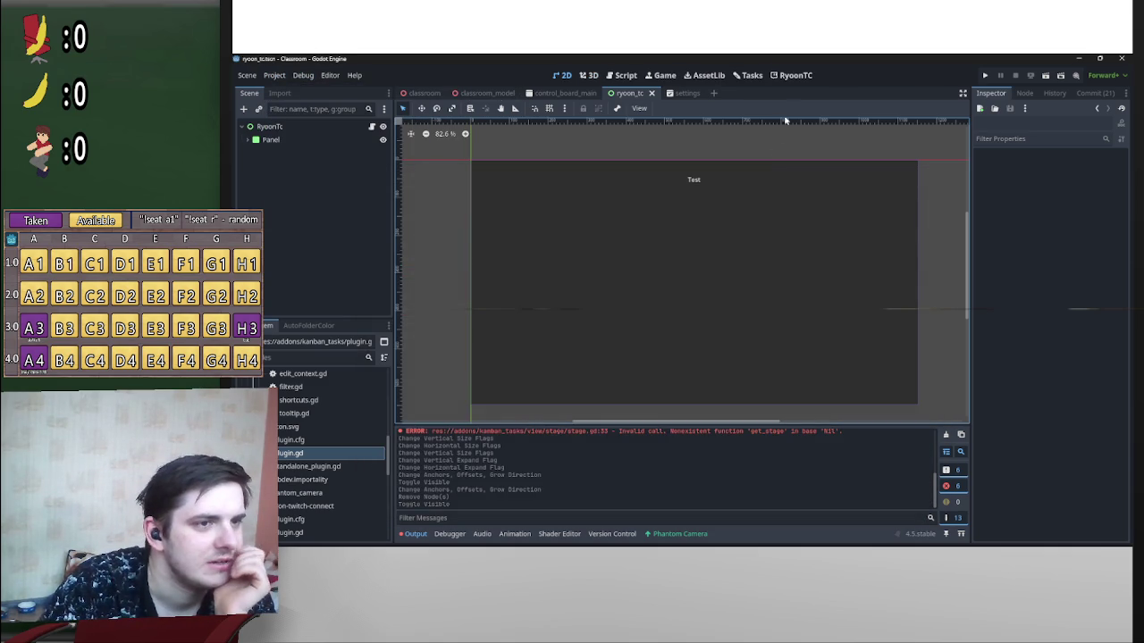
{"action": "left_click", "coordinate": [792, 77]}
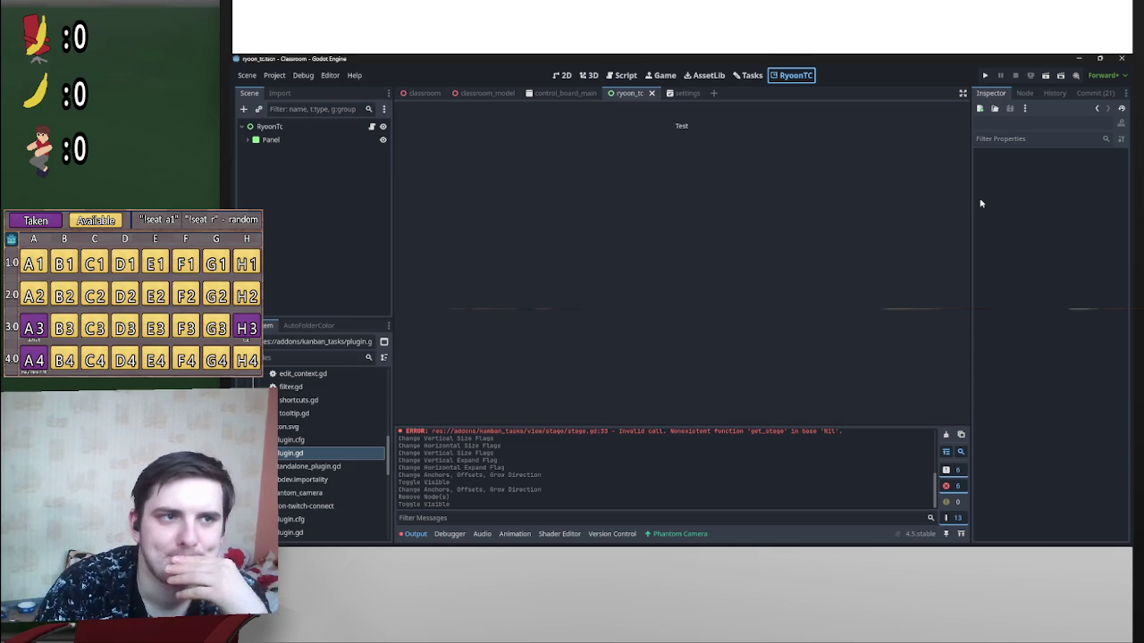
Step: View the plugin script, select the Panel in 2D, and check the RyoonTC main screen
{"action": "left_click", "coordinate": [617, 78]}
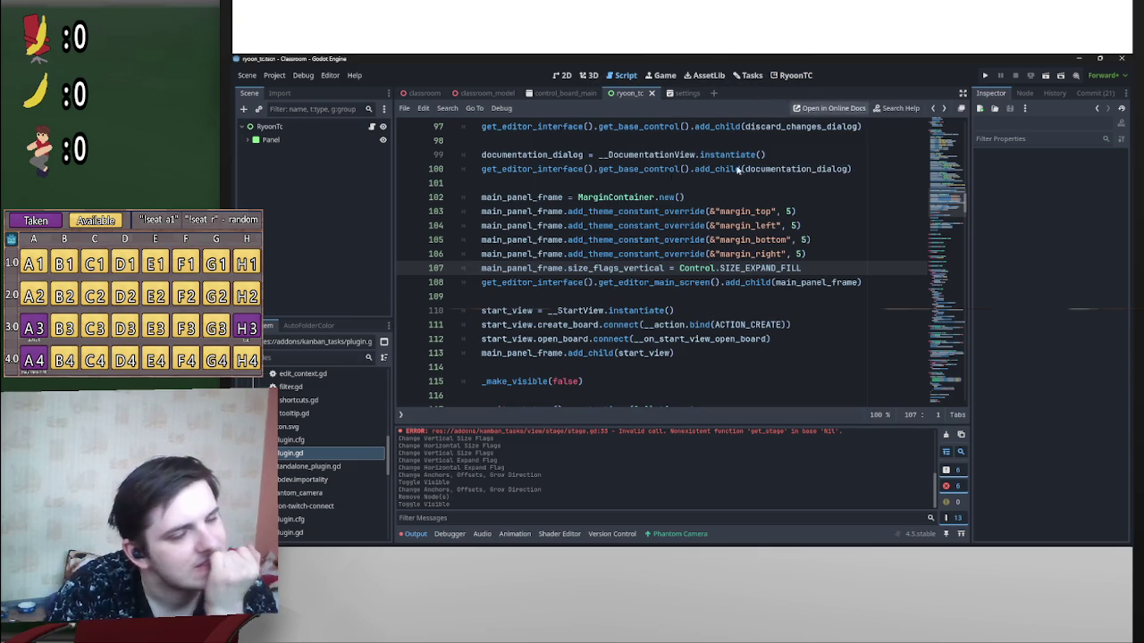
{"action": "left_click", "coordinate": [561, 75]}
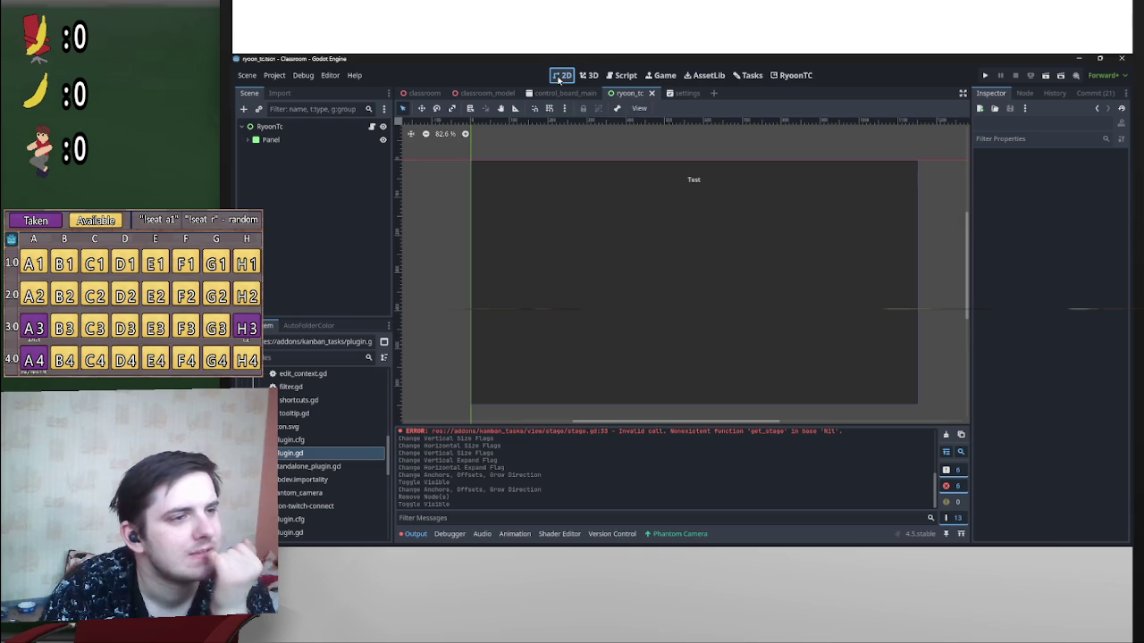
{"action": "left_click", "coordinate": [298, 141]}
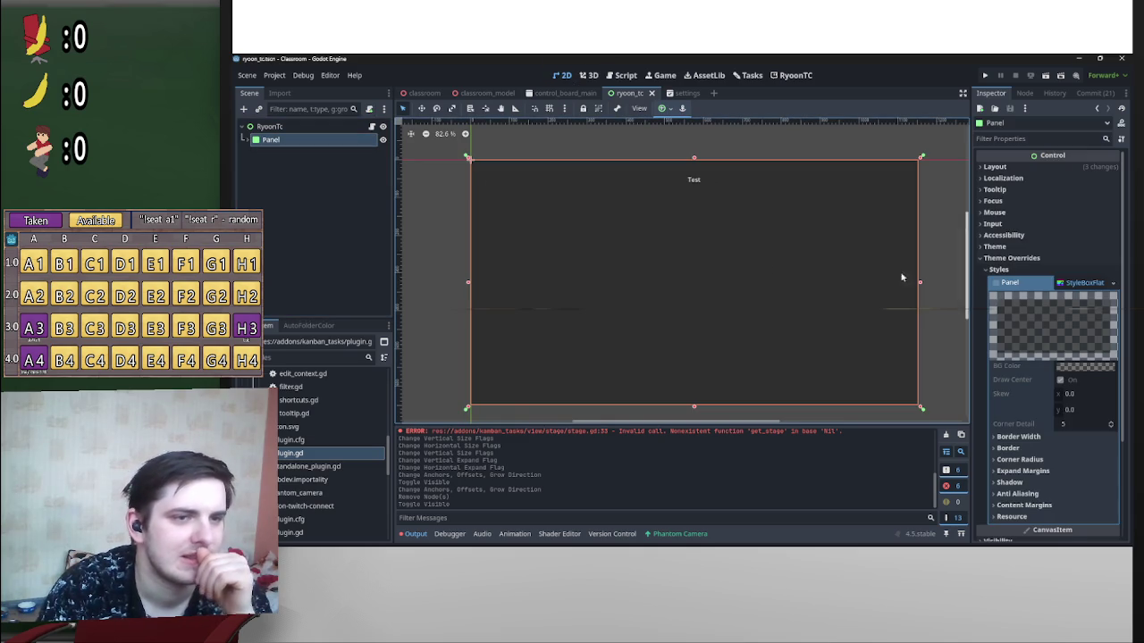
{"action": "scroll", "coordinate": [717, 235], "scroll_direction": "down", "scroll_amount": 4}
{"action": "scroll", "coordinate": [717, 235], "scroll_direction": "up", "scroll_amount": 5}
{"action": "left_click", "coordinate": [791, 75]}
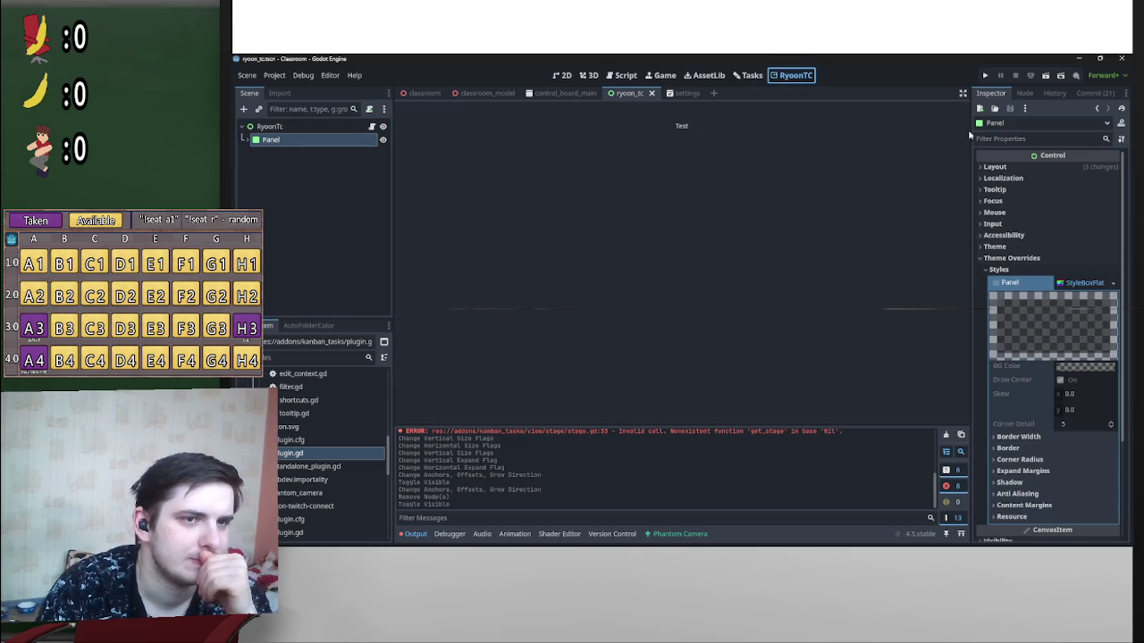
Step: Reselect the RyoonTc root, return to 2D, and select the Panel node
{"action": "left_click", "coordinate": [319, 135]}
{"action": "left_click", "coordinate": [318, 128]}
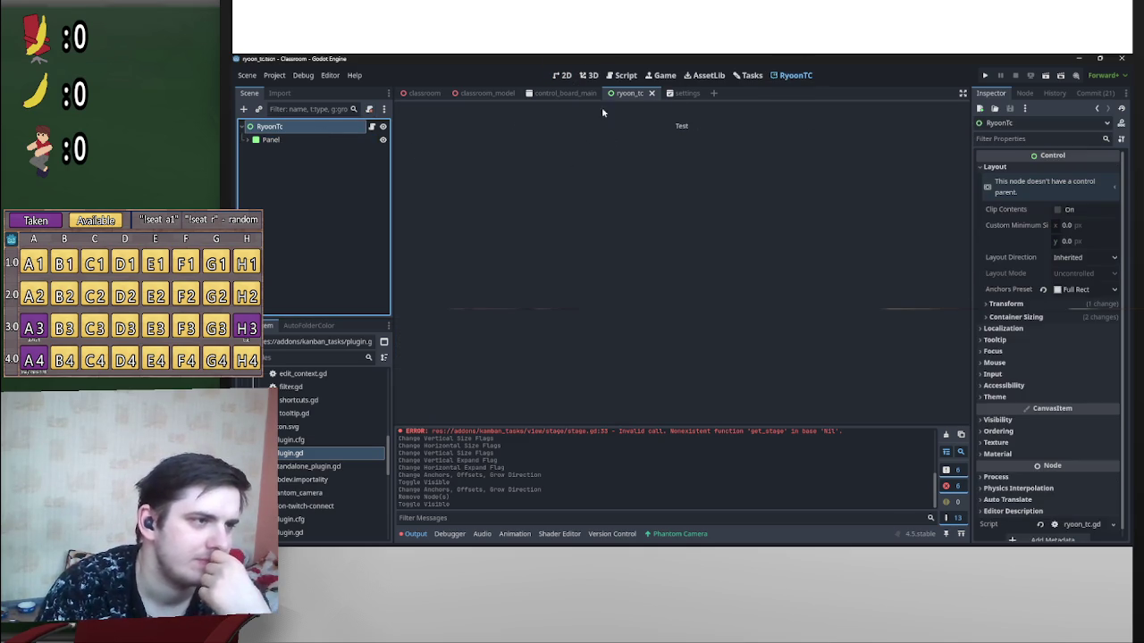
{"action": "left_click", "coordinate": [562, 75]}
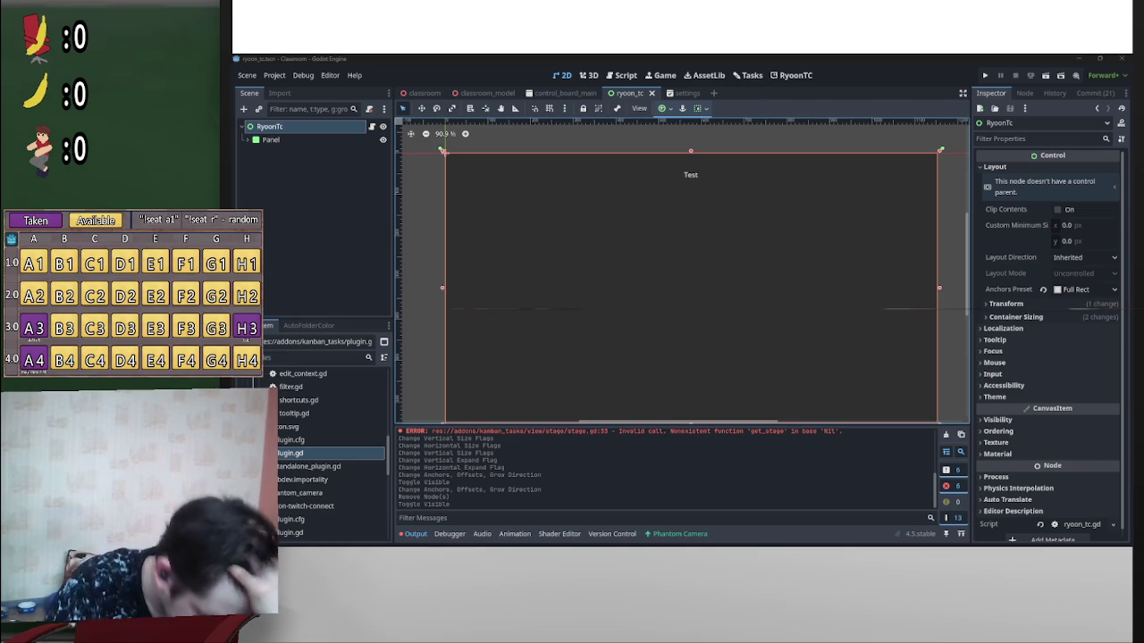
{"action": "scroll", "coordinate": [845, 256], "scroll_direction": "down", "scroll_amount": 1}
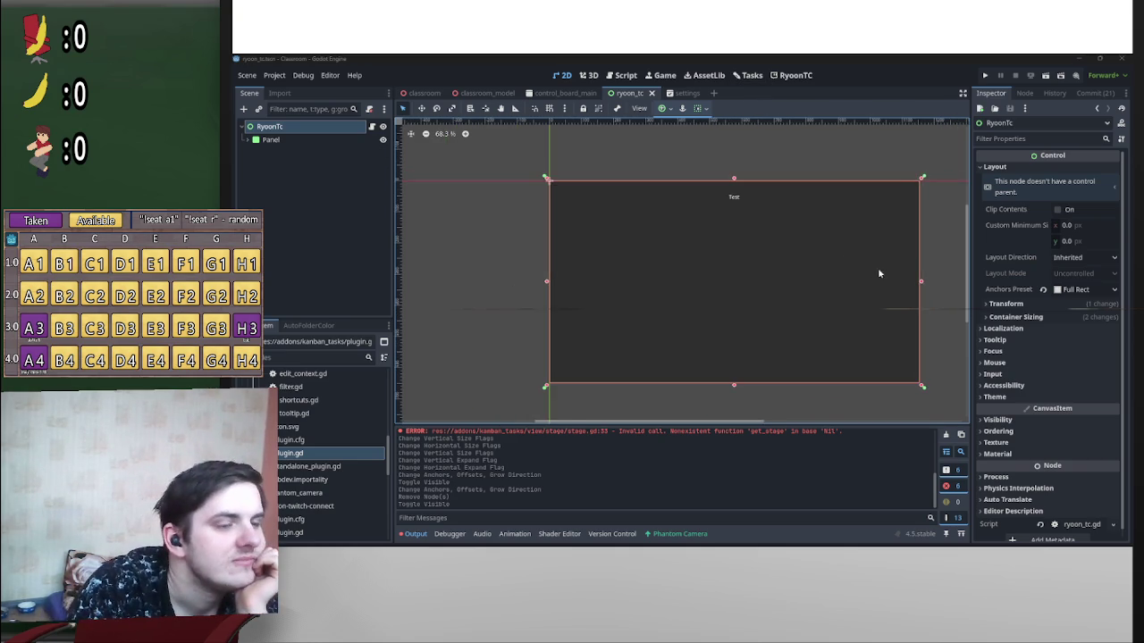
{"action": "left_click", "coordinate": [277, 140]}
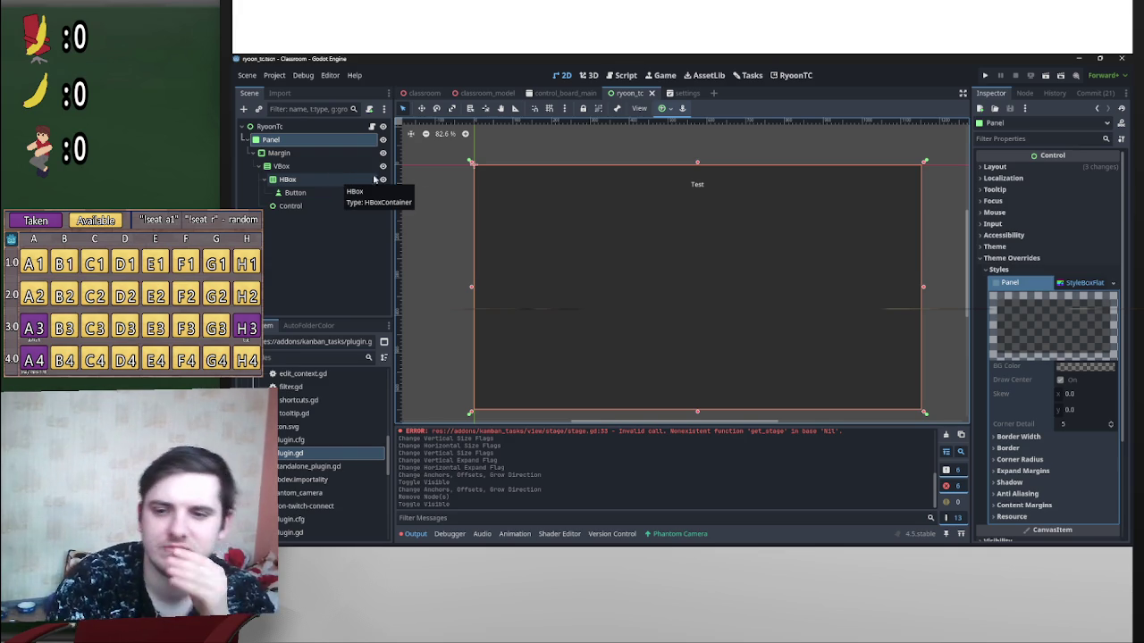
Step: Inspect the Test Button node and then the Control node
{"action": "left_click", "coordinate": [317, 192]}
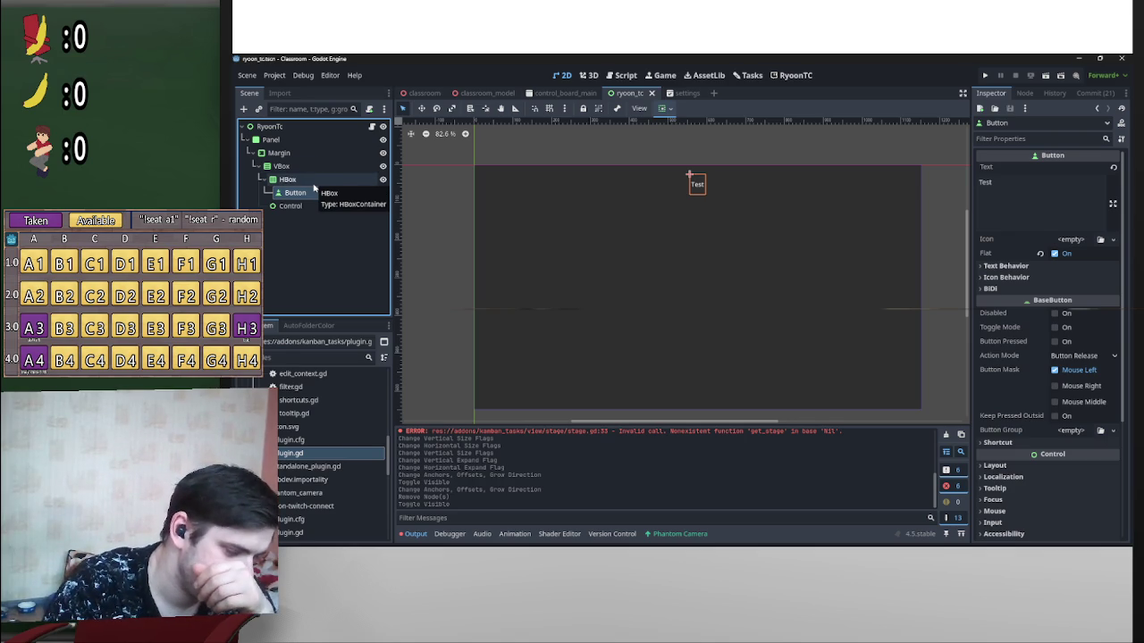
{"action": "left_click", "coordinate": [307, 209]}
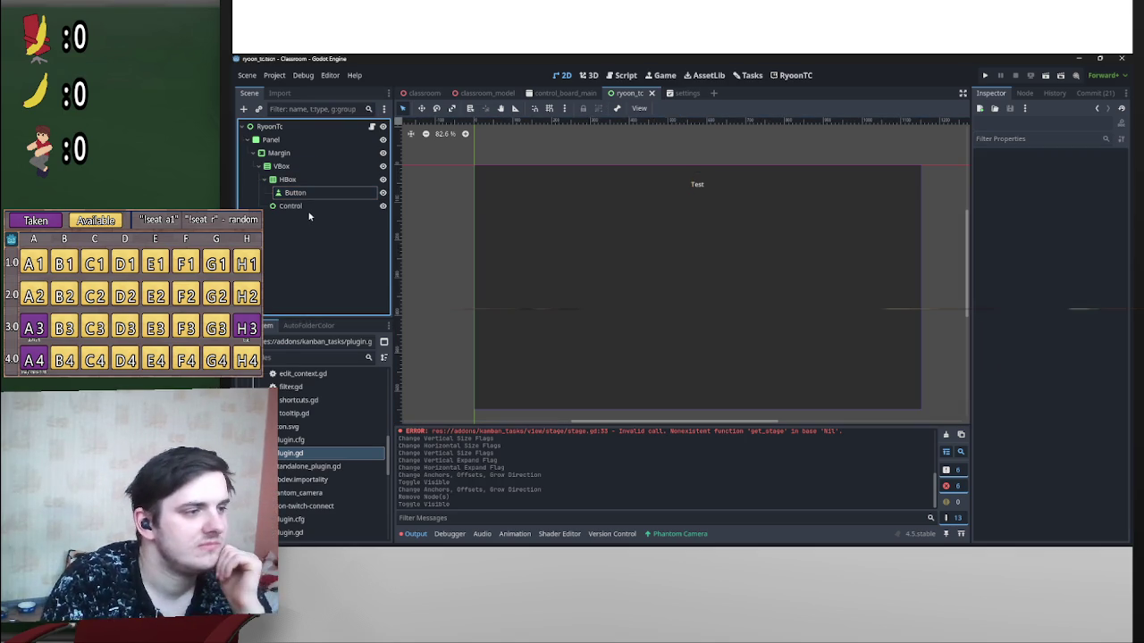
Step: Start deleting the Control node but cancel, then select the VBox container
{"action": "key", "text": "Delete"}
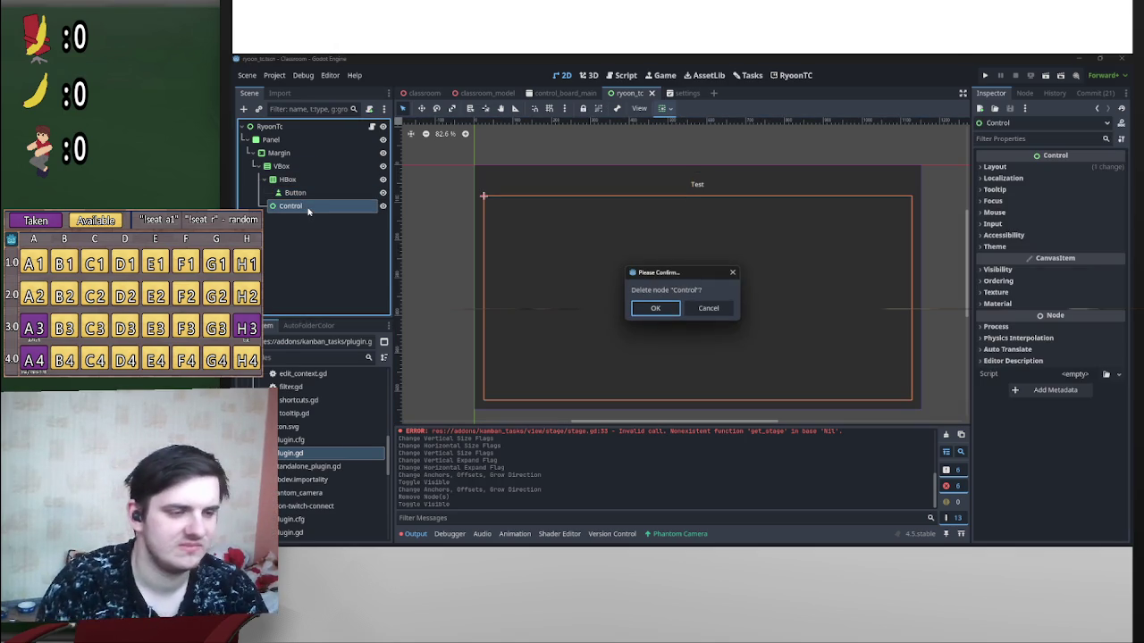
{"action": "left_click", "coordinate": [706, 308]}
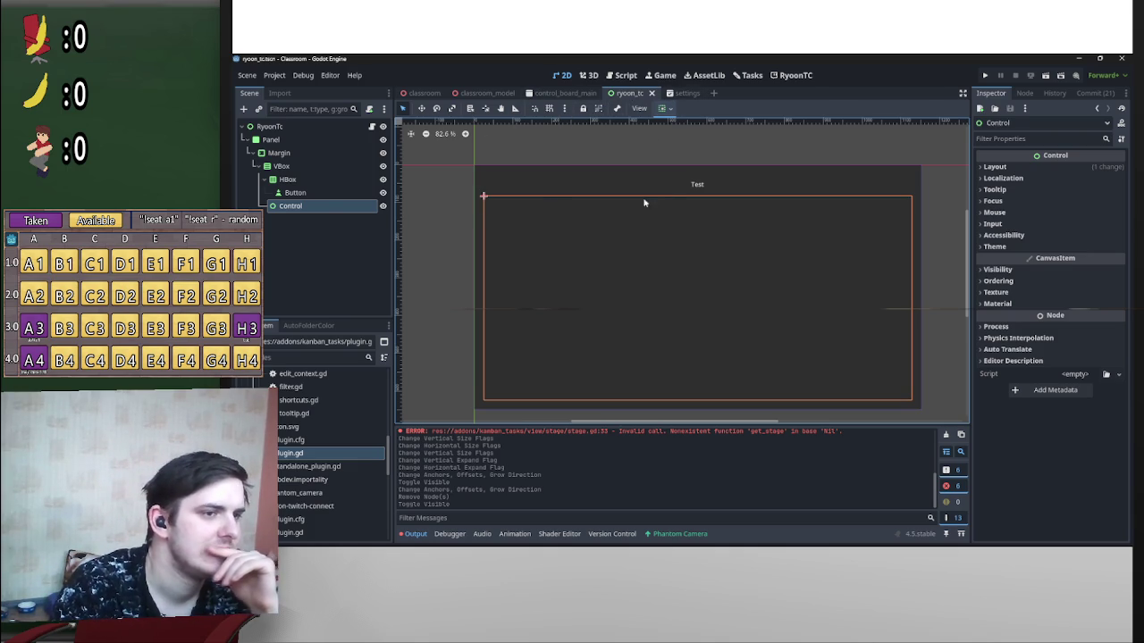
{"action": "left_click", "coordinate": [284, 167]}
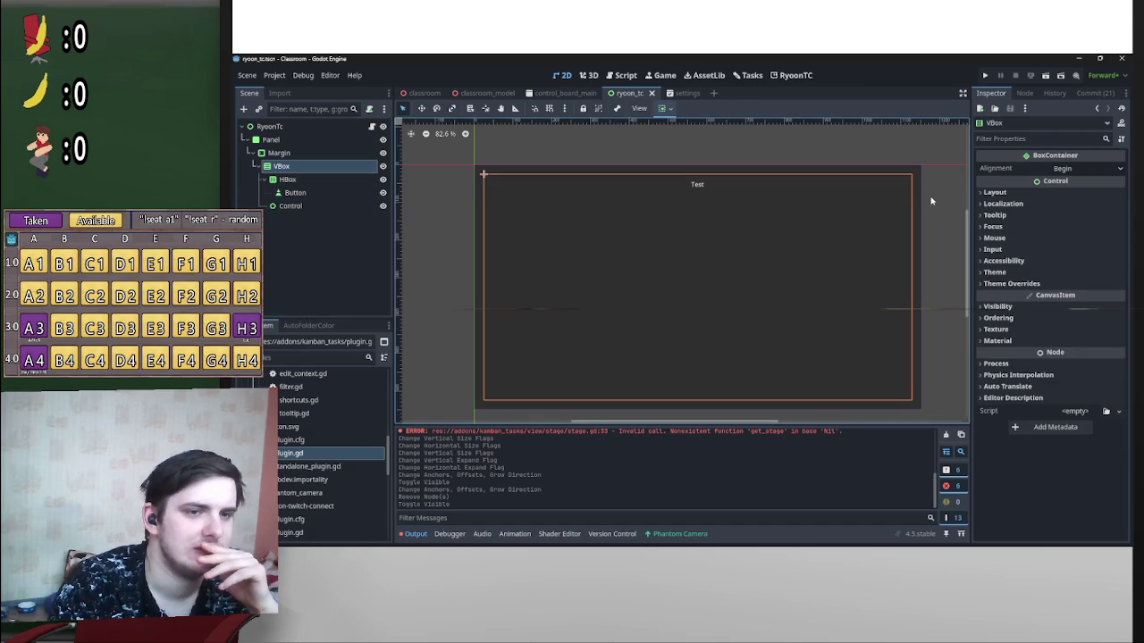
Step: Override the VBox's Separation constant to 0
{"action": "left_click", "coordinate": [725, 187]}
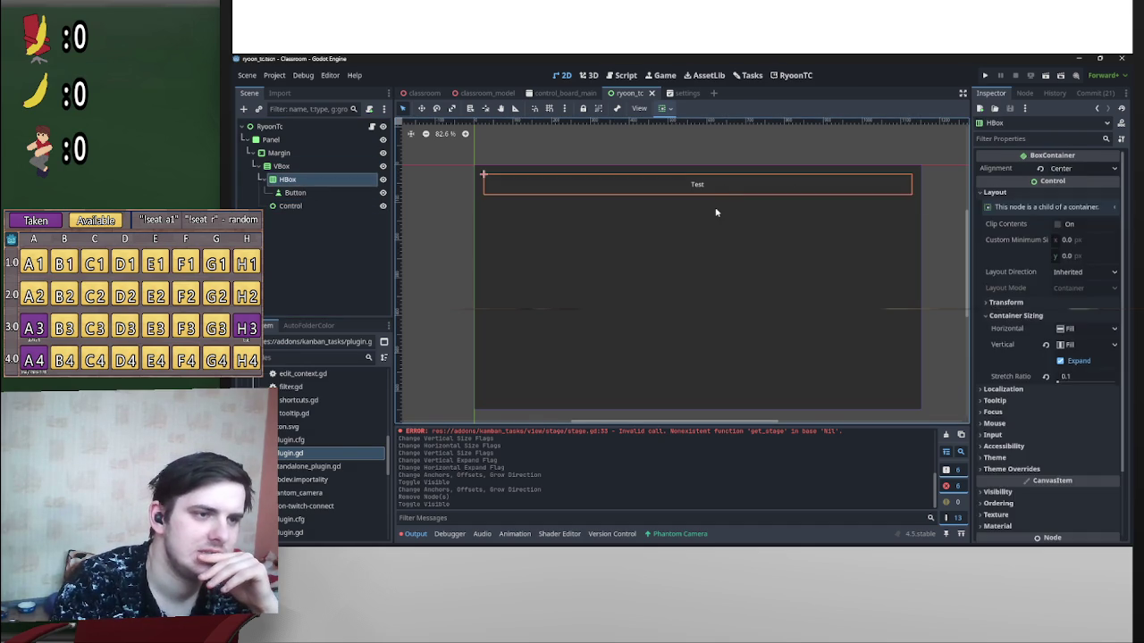
{"action": "left_click", "coordinate": [722, 194]}
{"action": "left_click", "coordinate": [679, 194]}
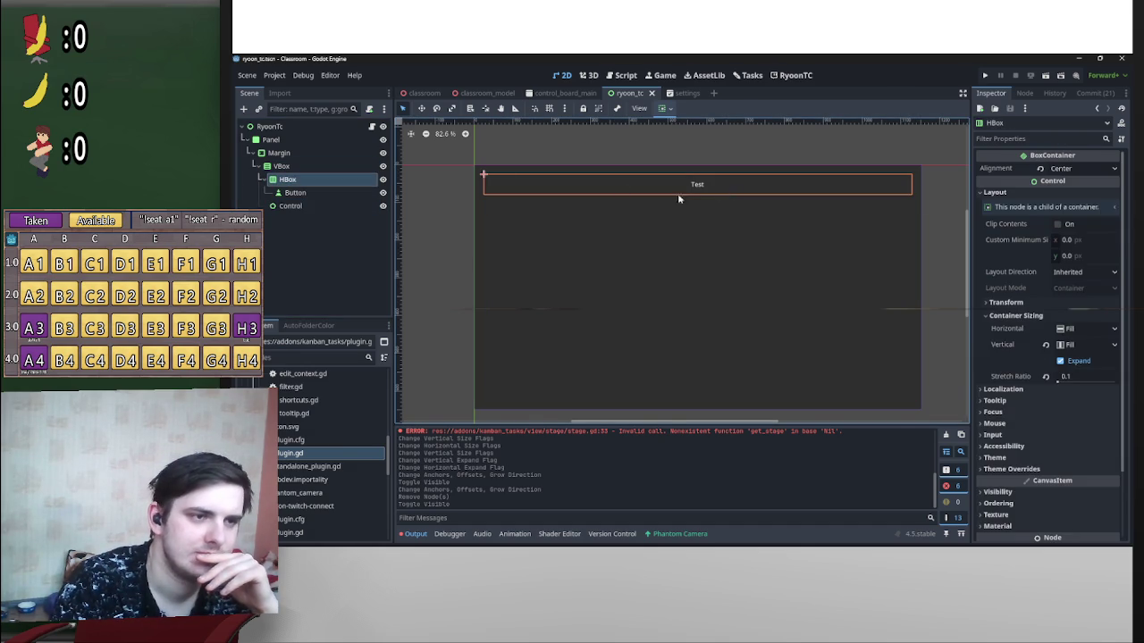
{"action": "left_click", "coordinate": [349, 167]}
{"action": "left_click", "coordinate": [1045, 284]}
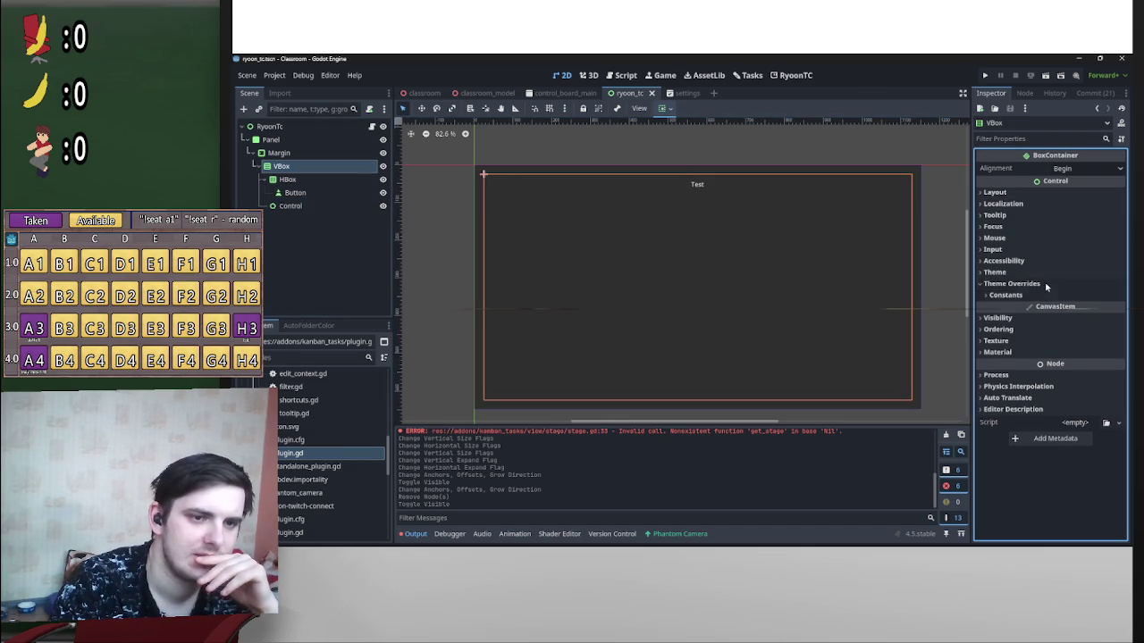
{"action": "left_click", "coordinate": [1042, 296]}
{"action": "left_click", "coordinate": [1092, 308]}
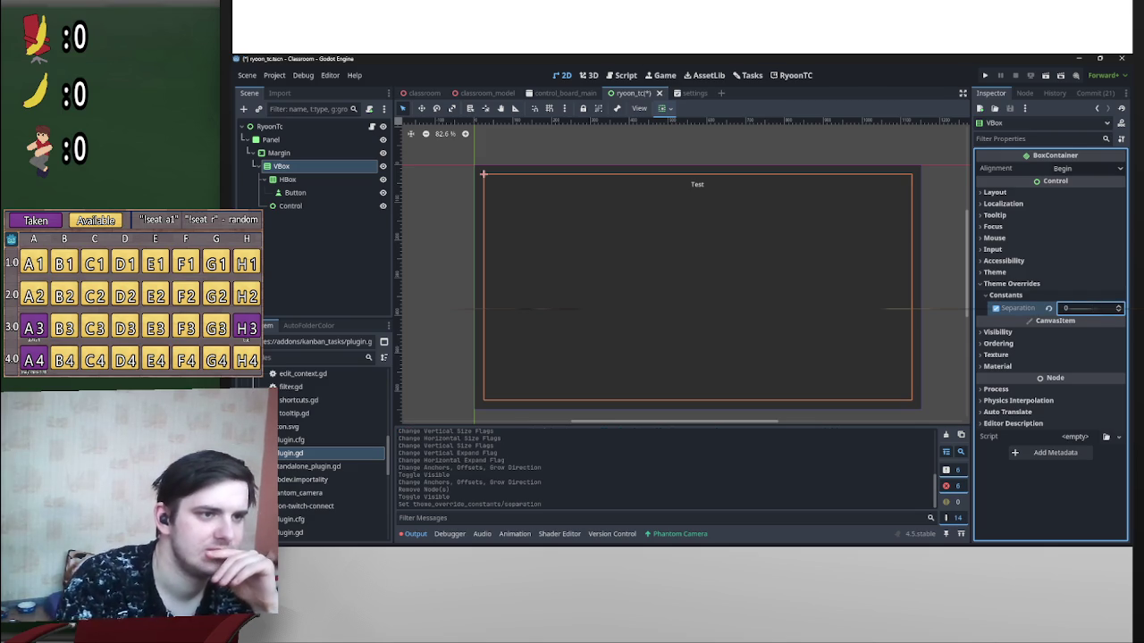
{"action": "key", "text": "Return"}
Step: Check the HBox header row, Control content area and Test button nodes
{"action": "left_click", "coordinate": [800, 180]}
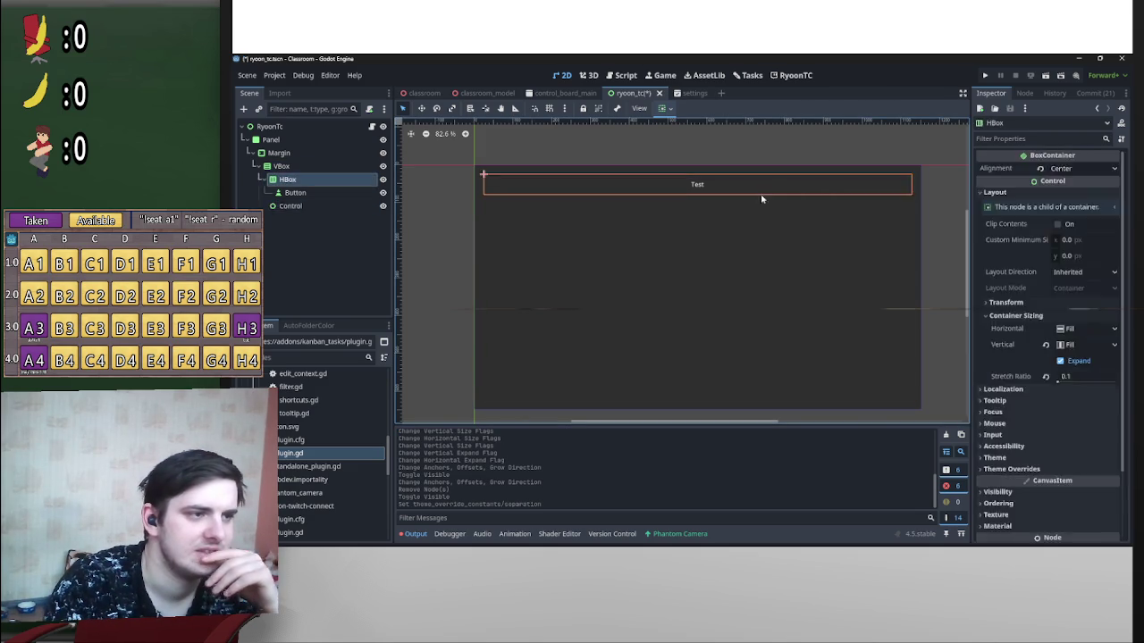
{"action": "left_click", "coordinate": [760, 196]}
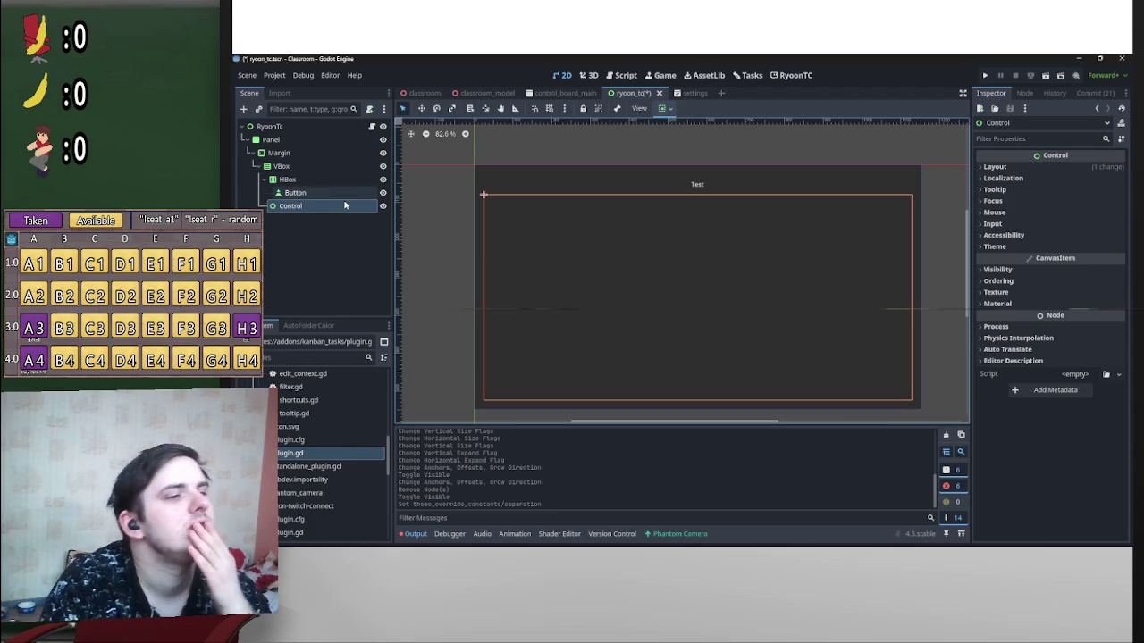
{"action": "left_click", "coordinate": [336, 193]}
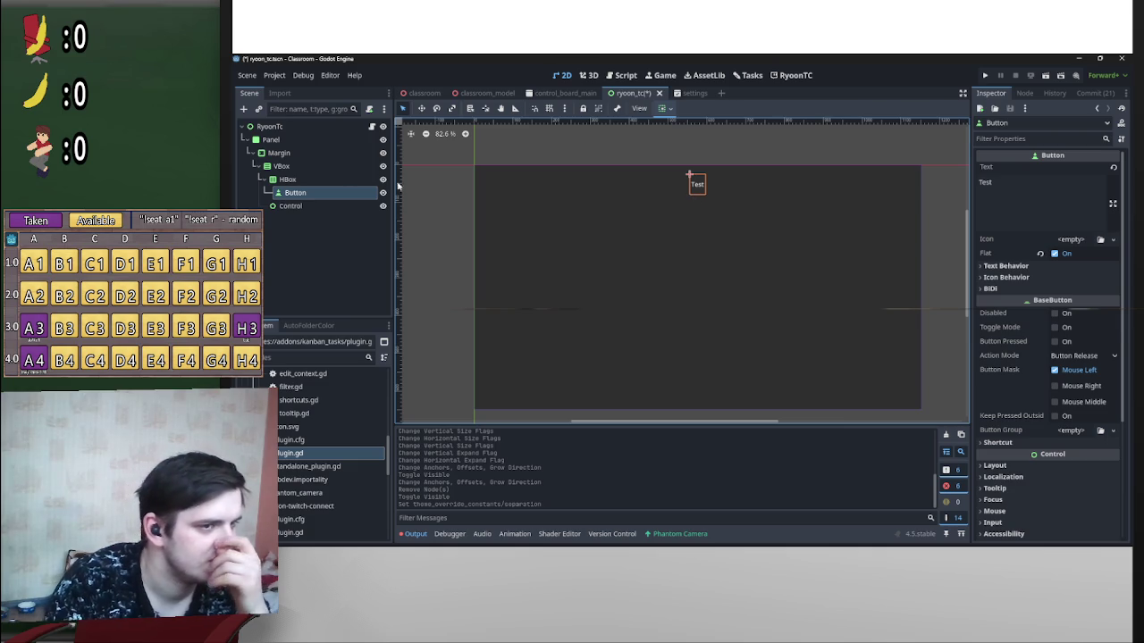
Step: Set the HBox header row's alignment to Begin
{"action": "left_click", "coordinate": [287, 179]}
{"action": "left_click", "coordinate": [1072, 169]}
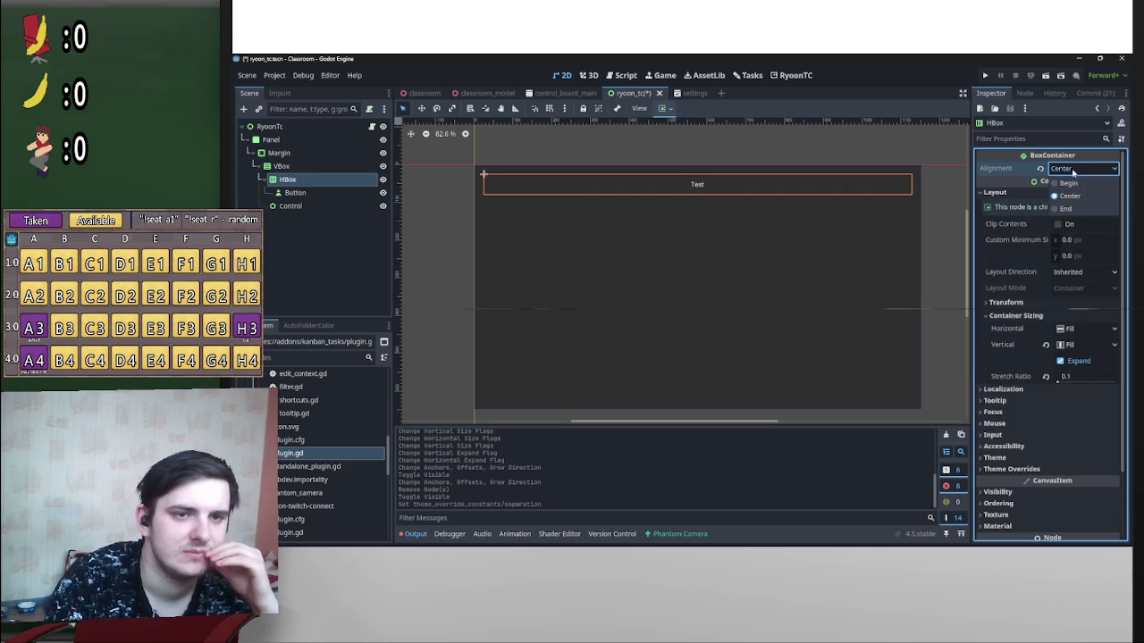
{"action": "left_click", "coordinate": [1067, 183]}
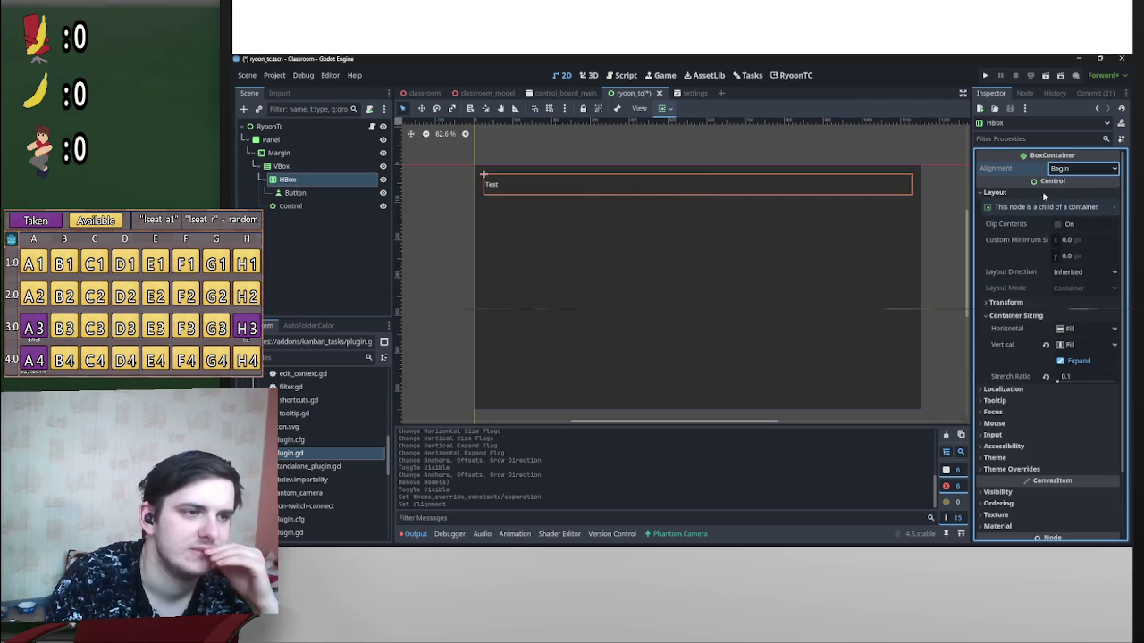
{"action": "scroll", "coordinate": [506, 205], "scroll_direction": "up", "scroll_amount": 3}
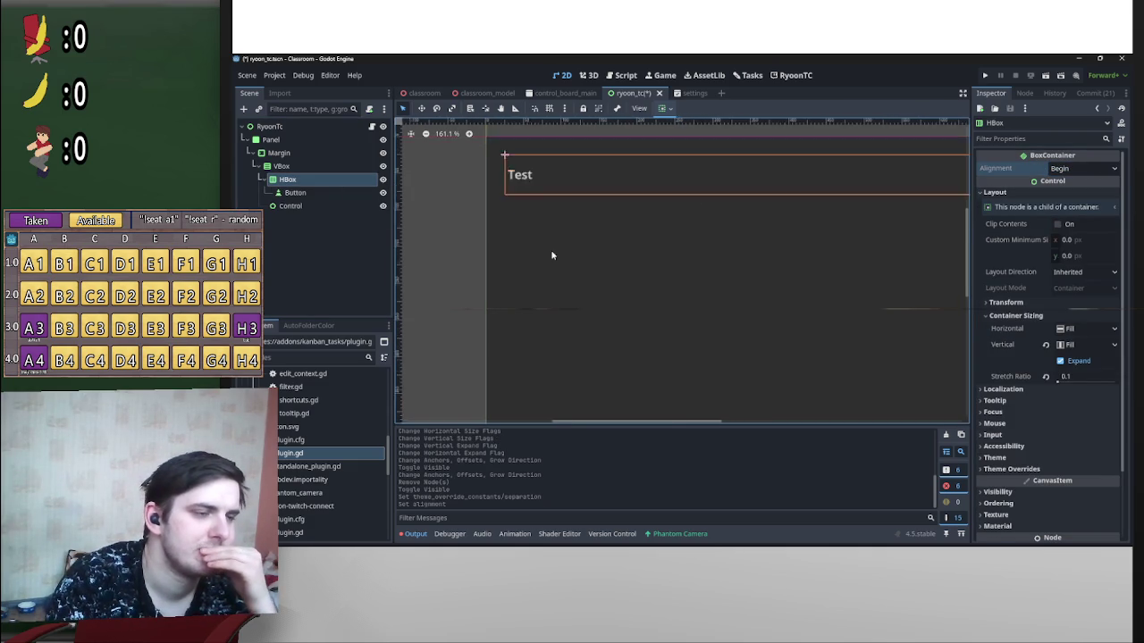
Step: Change the Test button's text to 'Redemptions' and save the scene
{"action": "left_click", "coordinate": [295, 192]}
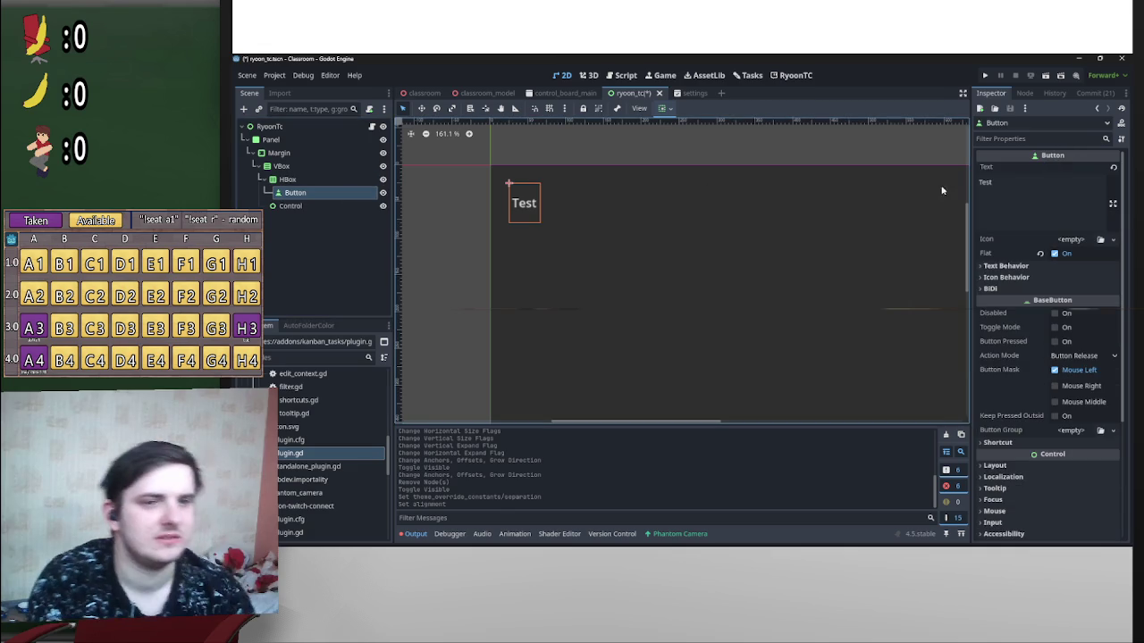
{"action": "left_click", "coordinate": [1040, 187]}
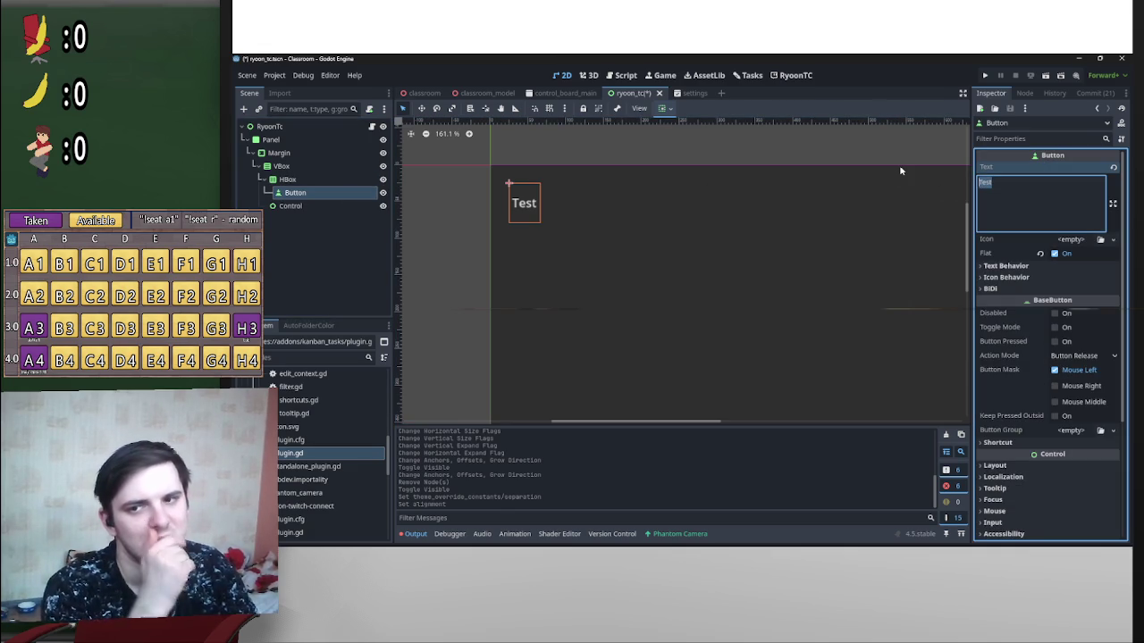
{"action": "type", "text": "Rede"}
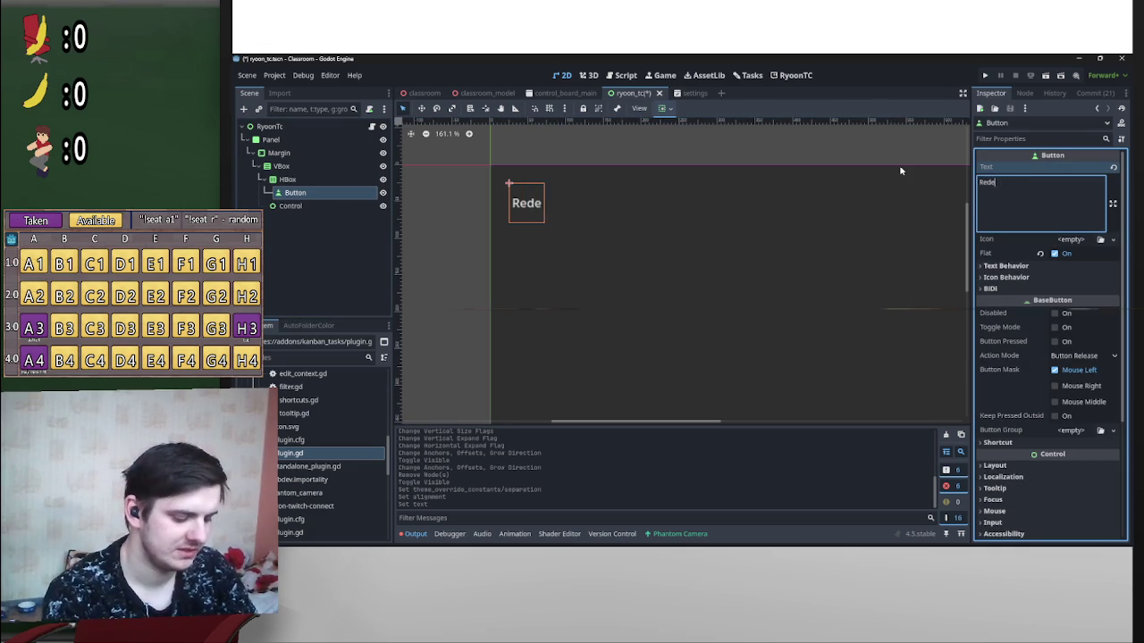
{"action": "type", "text": "mptions"}
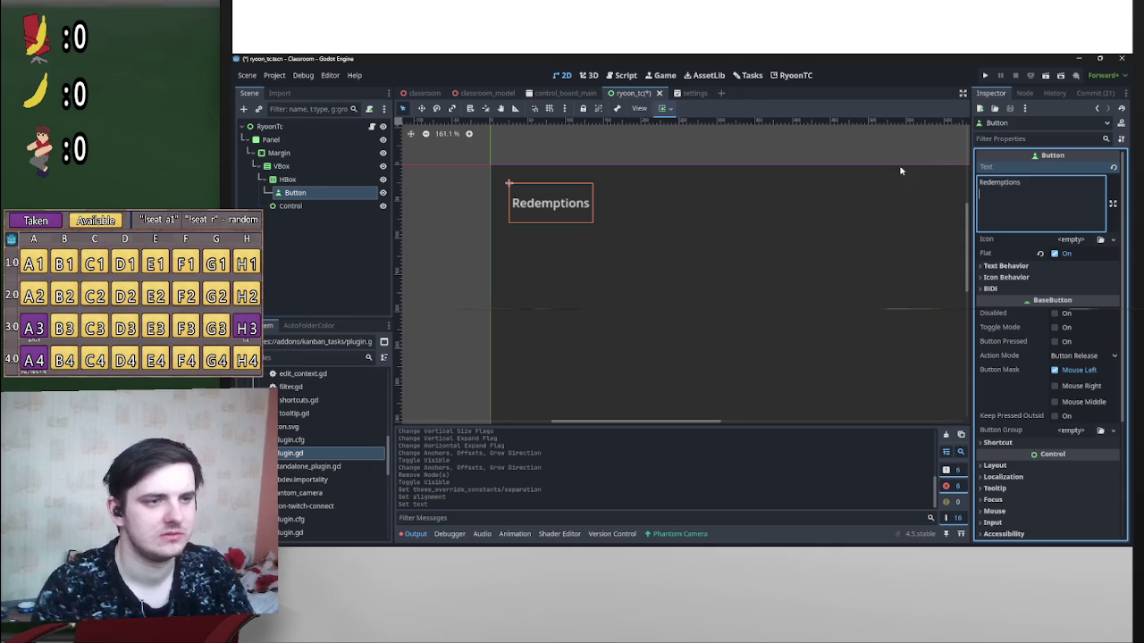
{"action": "key", "text": "BackSpace"}
{"action": "key", "text": "ctrl+s"}
{"action": "scroll", "coordinate": [649, 212], "scroll_direction": "down", "scroll_amount": 5}
{"action": "left_click", "coordinate": [688, 255]}
{"action": "scroll", "coordinate": [543, 235], "scroll_direction": "down", "scroll_amount": 1}
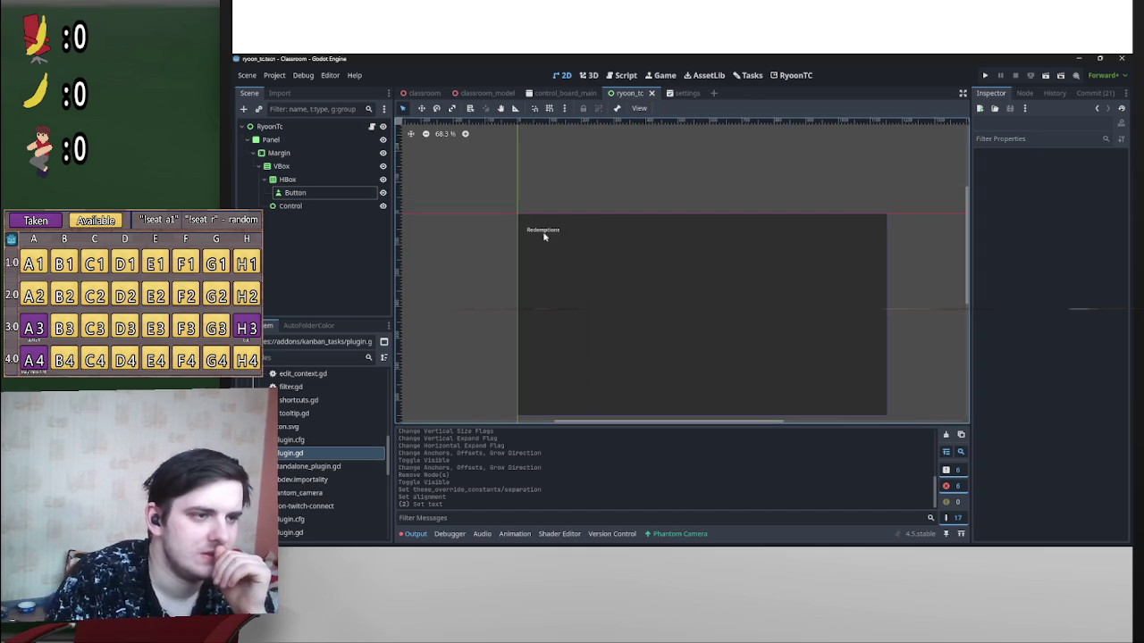
{"action": "left_click", "coordinate": [290, 207]}
{"action": "left_click", "coordinate": [374, 192]}
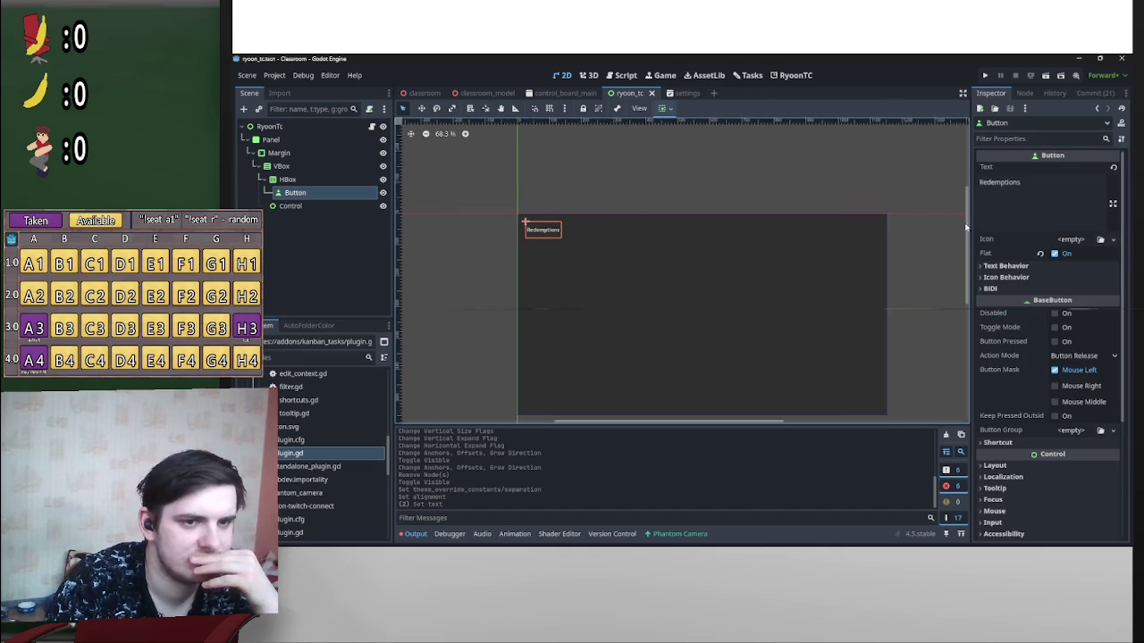
{"action": "scroll", "coordinate": [1028, 446], "scroll_direction": "down", "scroll_amount": 3}
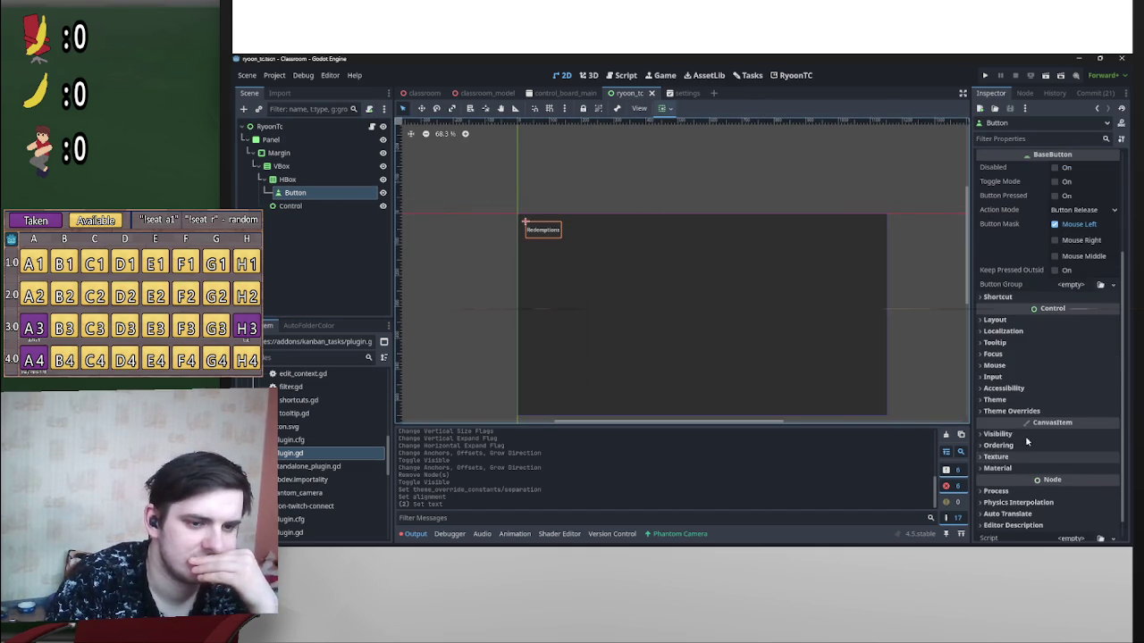
{"action": "left_click", "coordinate": [1019, 412]}
{"action": "left_click", "coordinate": [1008, 488]}
{"action": "scroll", "coordinate": [1021, 483], "scroll_direction": "down", "scroll_amount": 3}
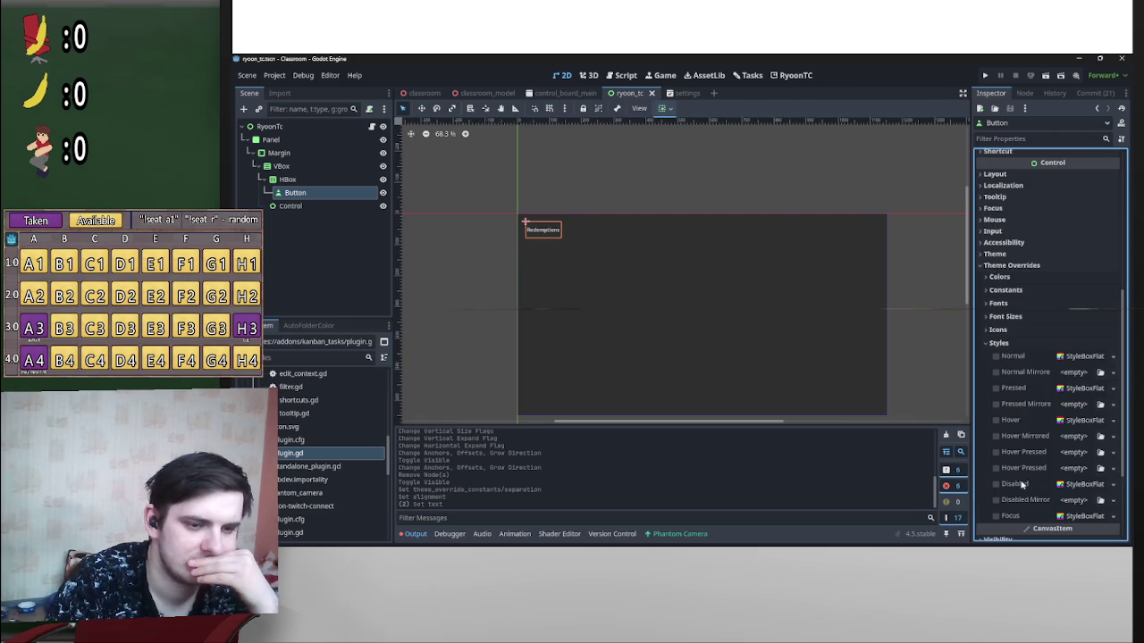
{"action": "left_click", "coordinate": [1070, 357]}
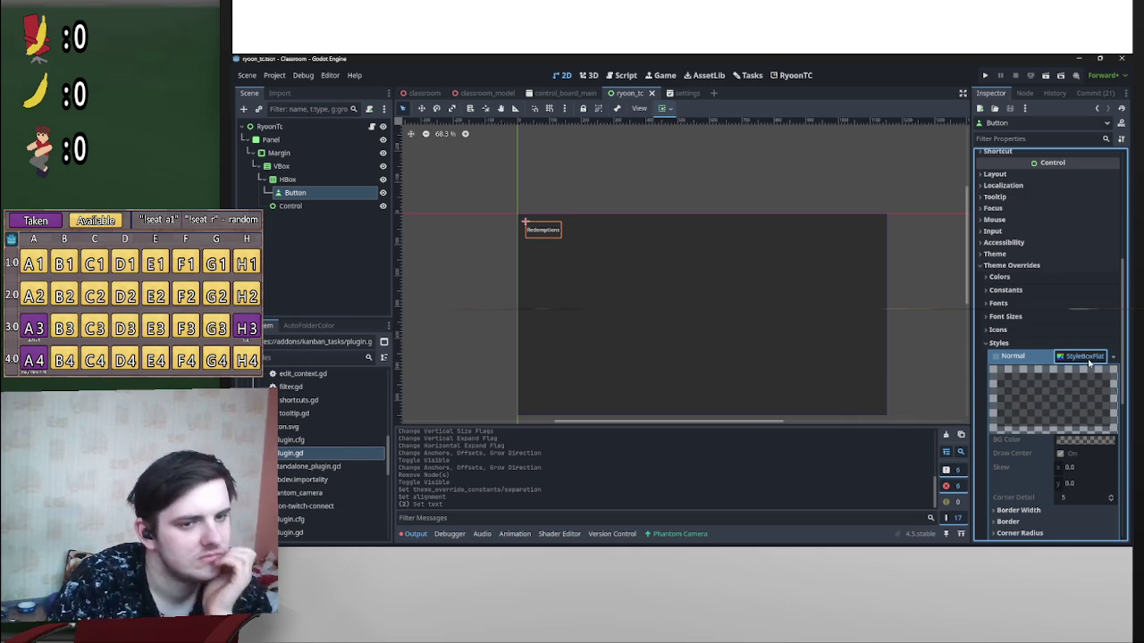
{"action": "scroll", "coordinate": [1066, 402], "scroll_direction": "down", "scroll_amount": 3}
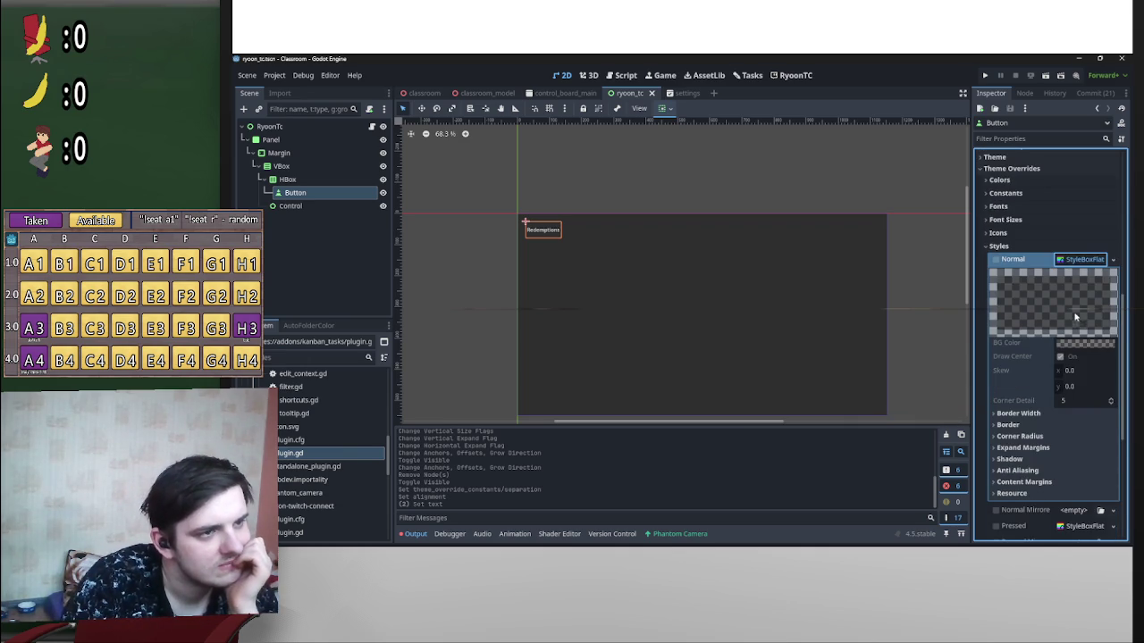
{"action": "scroll", "coordinate": [1029, 478], "scroll_direction": "down", "scroll_amount": 5}
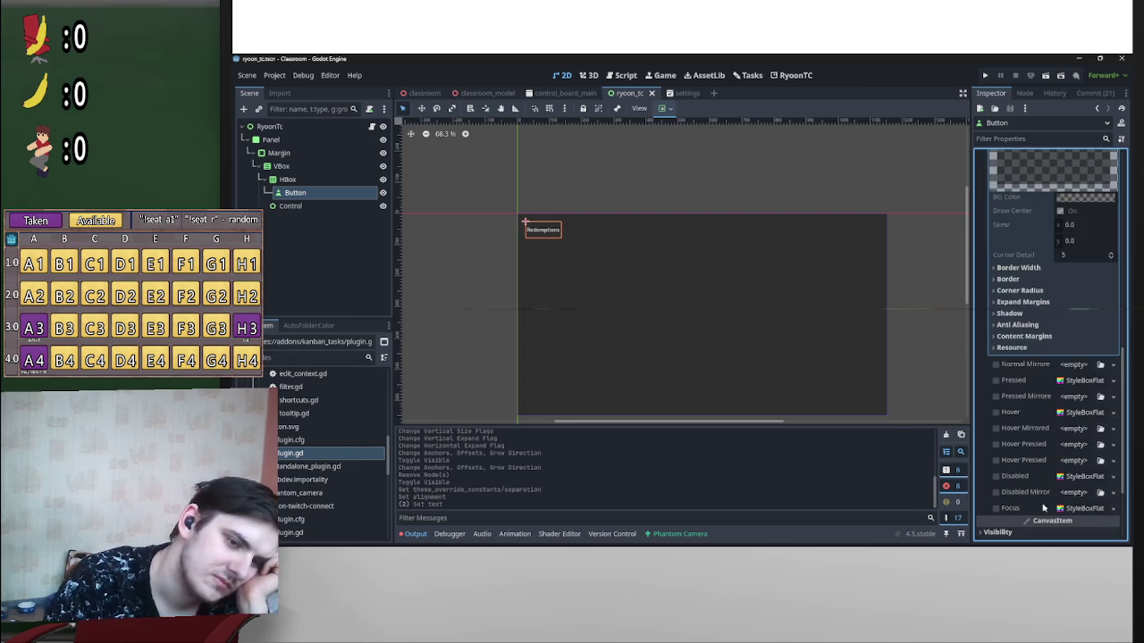
{"action": "scroll", "coordinate": [1041, 497], "scroll_direction": "up", "scroll_amount": 10}
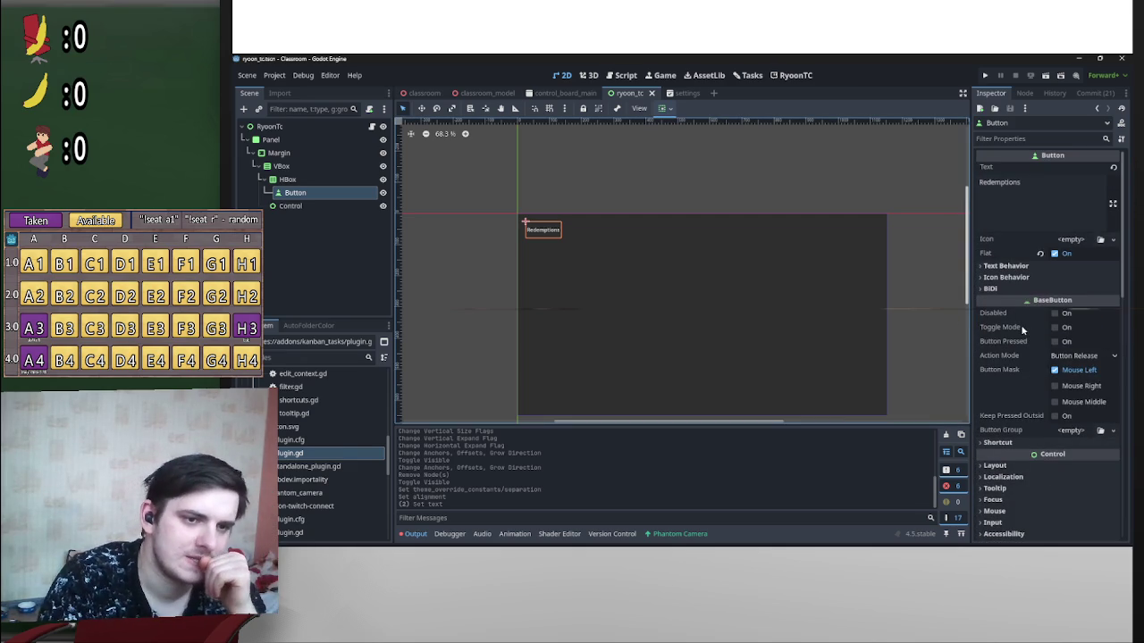
Step: Assign a new ButtonGroup to the Redemptions button and turn on Toggle Mode
{"action": "right_click", "coordinate": [325, 194]}
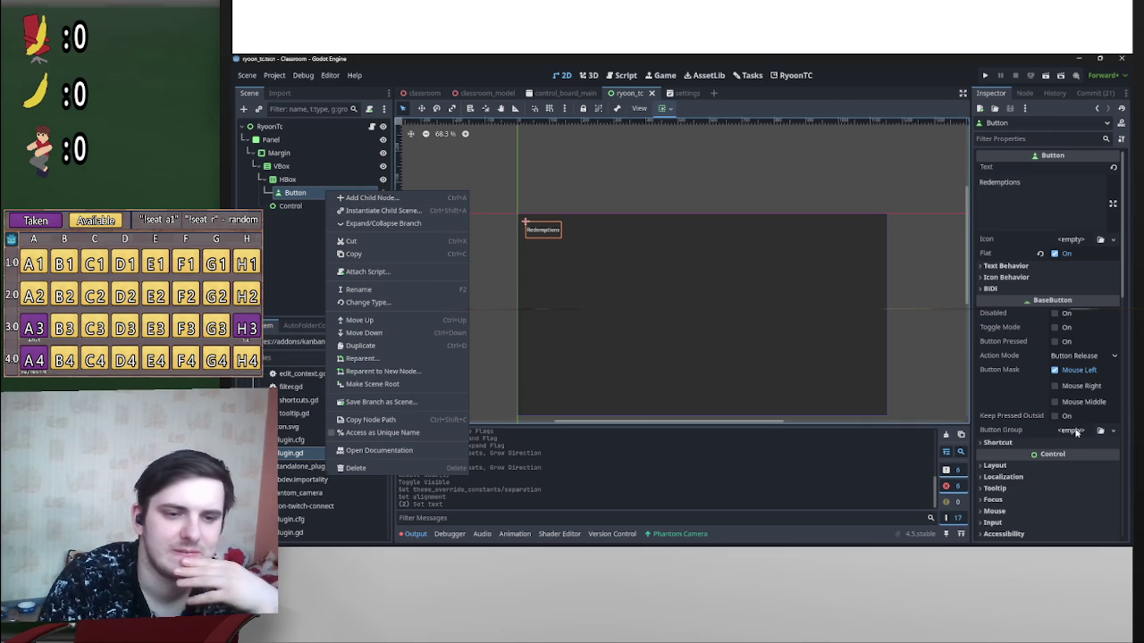
{"action": "left_click", "coordinate": [1076, 433]}
{"action": "left_click", "coordinate": [1076, 432]}
{"action": "left_click", "coordinate": [1067, 451]}
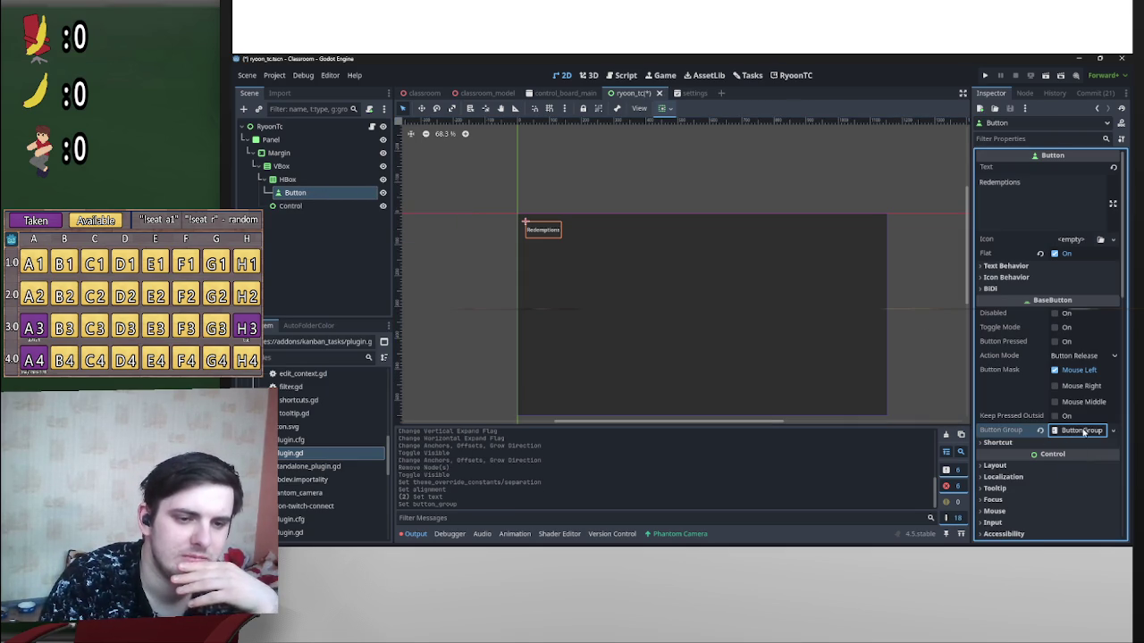
{"action": "left_click", "coordinate": [1082, 433]}
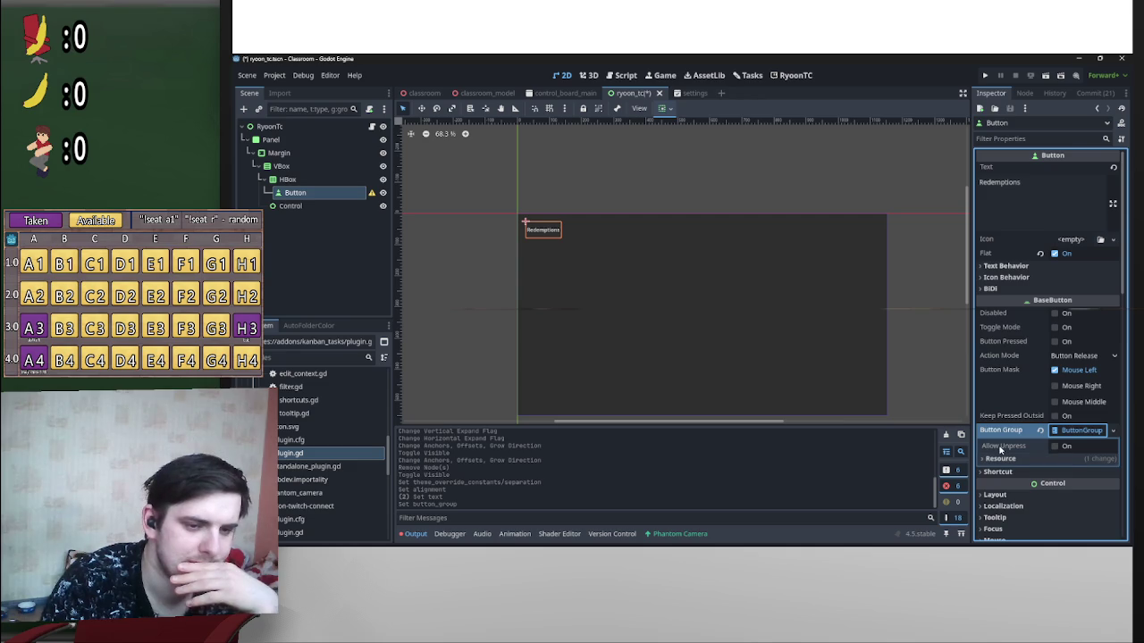
{"action": "mouse_move", "coordinate": [1000, 450]}
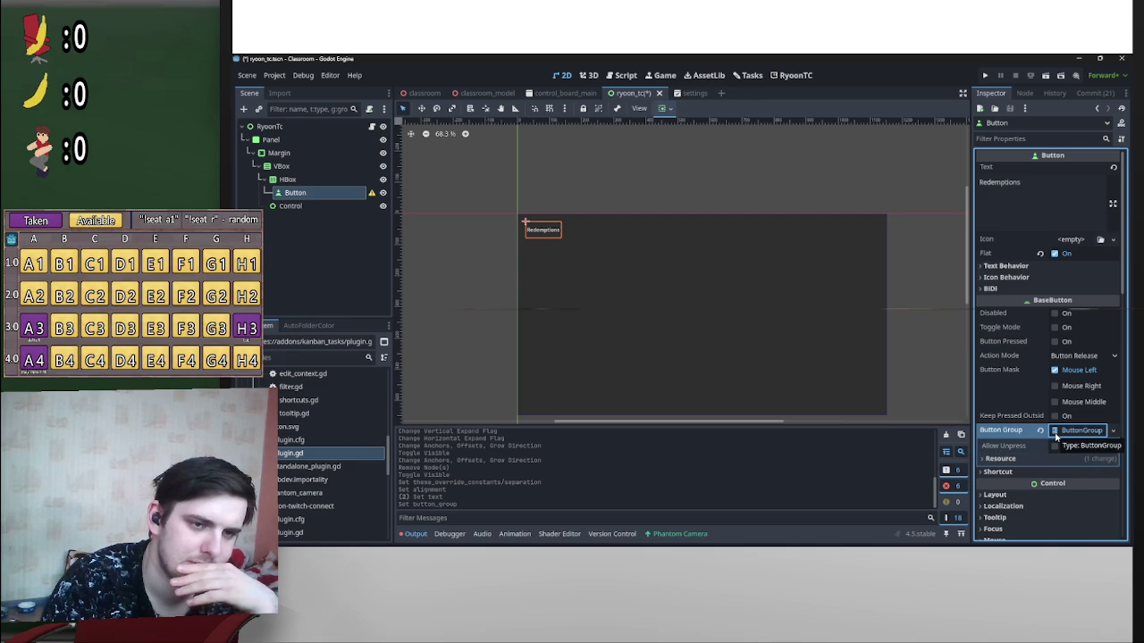
{"action": "left_click", "coordinate": [1054, 327]}
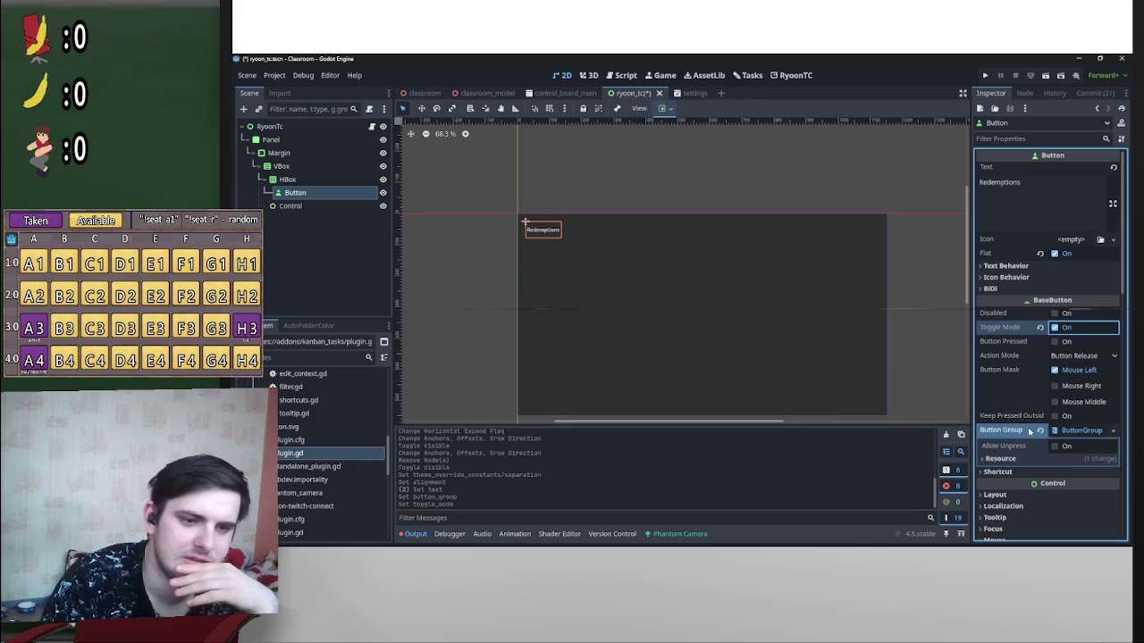
{"action": "mouse_move", "coordinate": [1031, 435]}
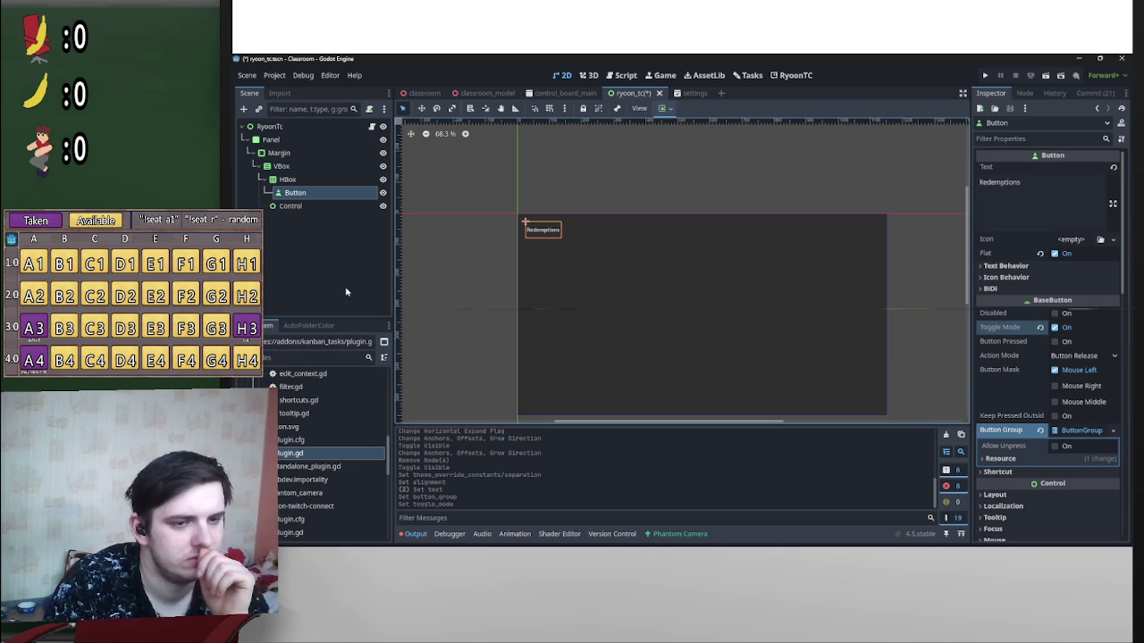
{"action": "scroll", "coordinate": [1054, 384], "scroll_direction": "down", "scroll_amount": 15}
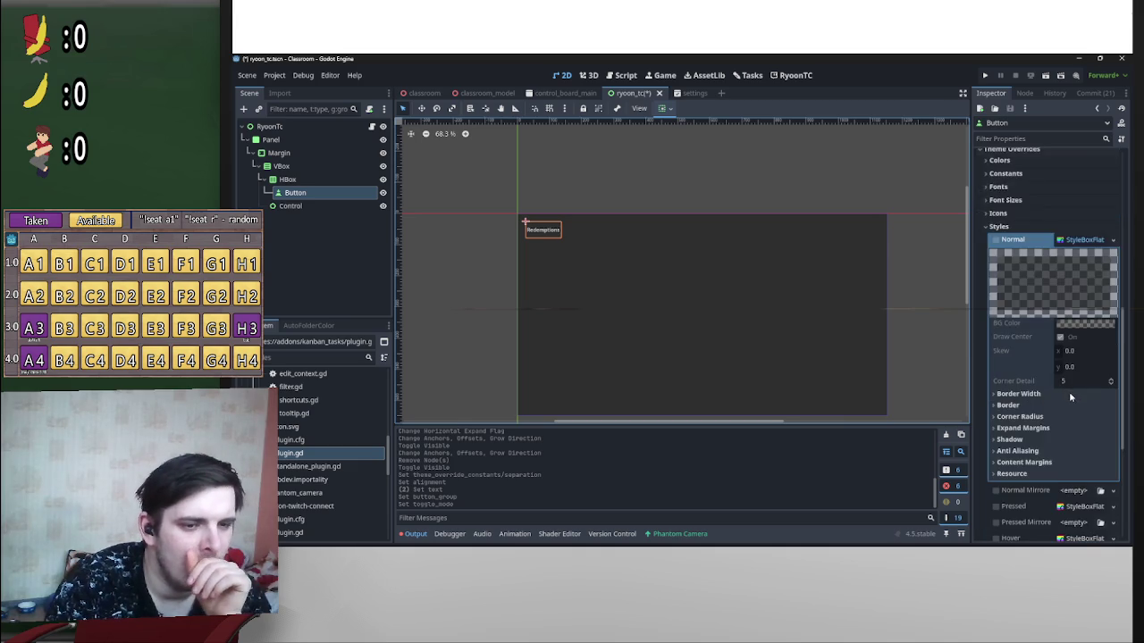
Step: Enable a Pressed StyleBoxFlat override on the Redemptions button
{"action": "scroll", "coordinate": [1076, 404], "scroll_direction": "down", "scroll_amount": 3}
{"action": "scroll", "coordinate": [1096, 429], "scroll_direction": "up", "scroll_amount": 2}
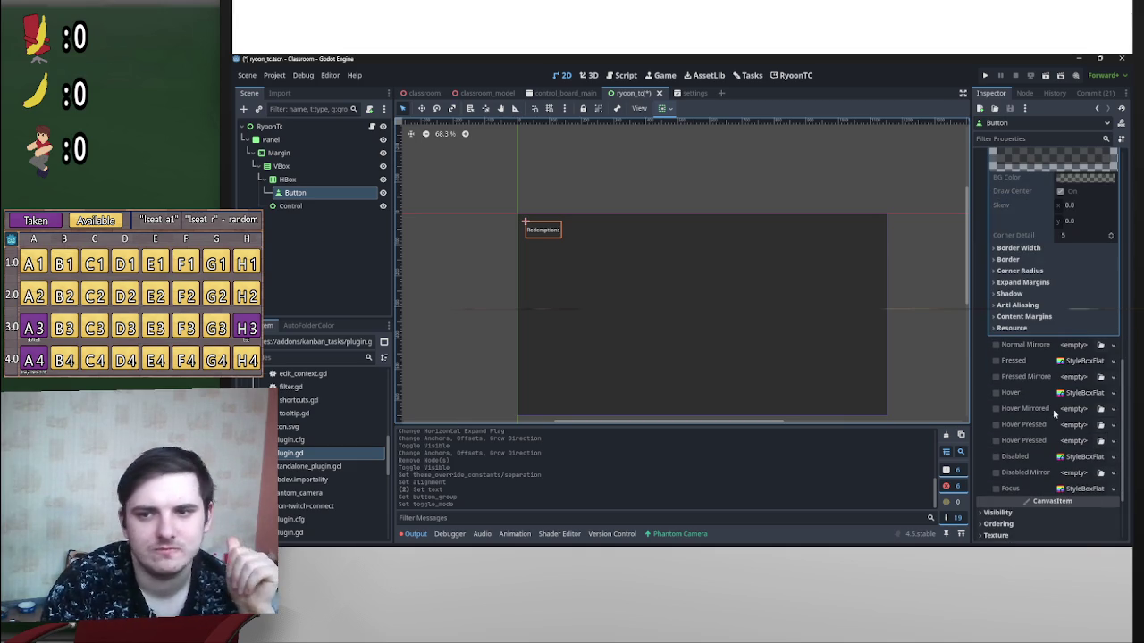
{"action": "scroll", "coordinate": [1109, 411], "scroll_direction": "up", "scroll_amount": 2}
{"action": "left_click", "coordinate": [1084, 457]}
{"action": "scroll", "coordinate": [1081, 483], "scroll_direction": "down", "scroll_amount": 3}
{"action": "scroll", "coordinate": [1070, 416], "scroll_direction": "down", "scroll_amount": 2}
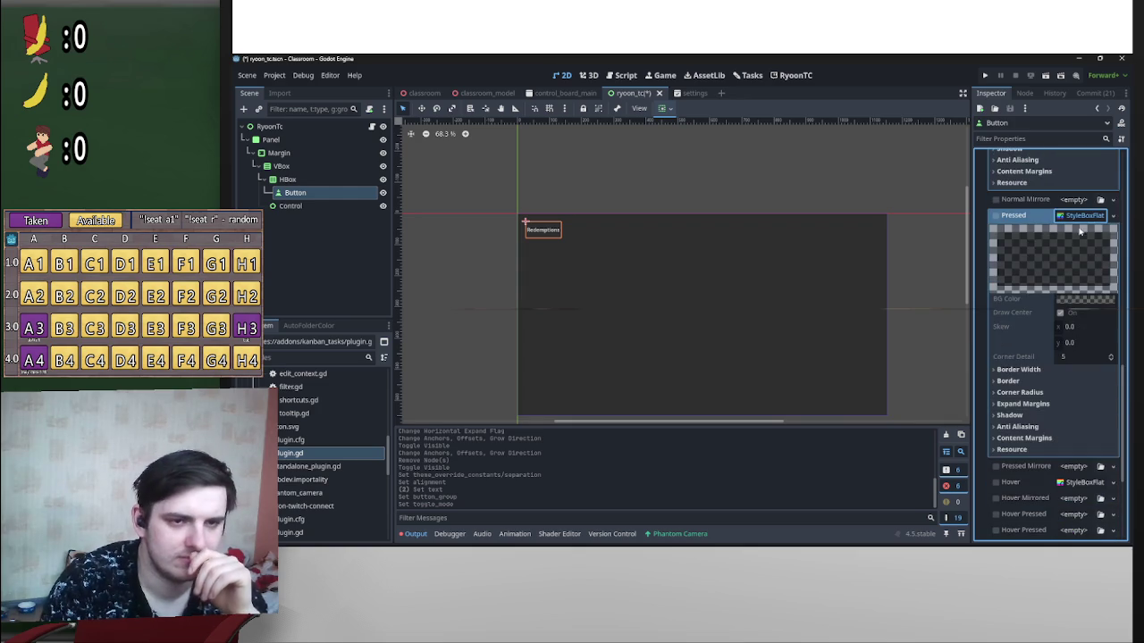
{"action": "right_click", "coordinate": [1075, 220]}
{"action": "left_click", "coordinate": [1101, 348]}
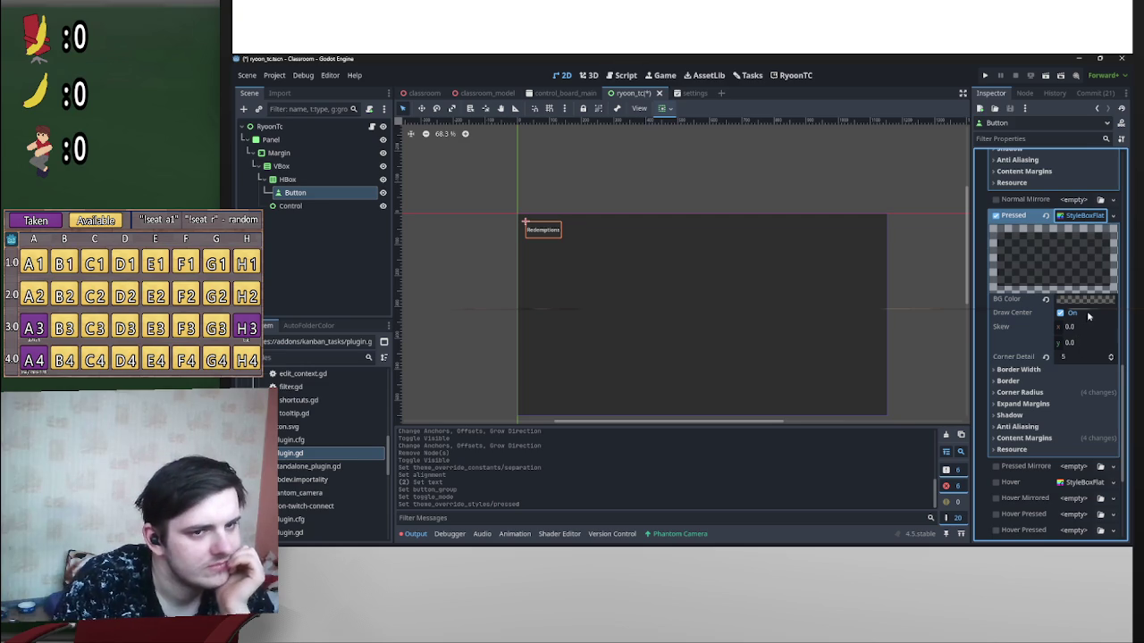
Step: Make the pressed style's background fully opaque and eyedrop the dark 252b34 colour
{"action": "scroll", "coordinate": [464, 238], "scroll_direction": "up", "scroll_amount": 2}
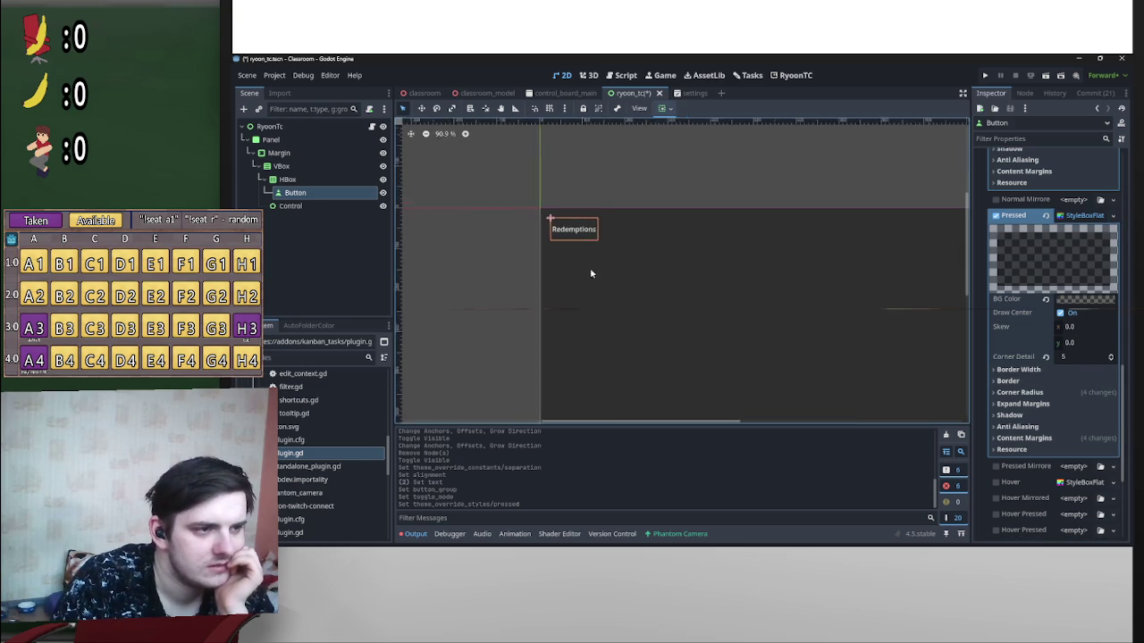
{"action": "scroll", "coordinate": [643, 295], "scroll_direction": "down", "scroll_amount": 1}
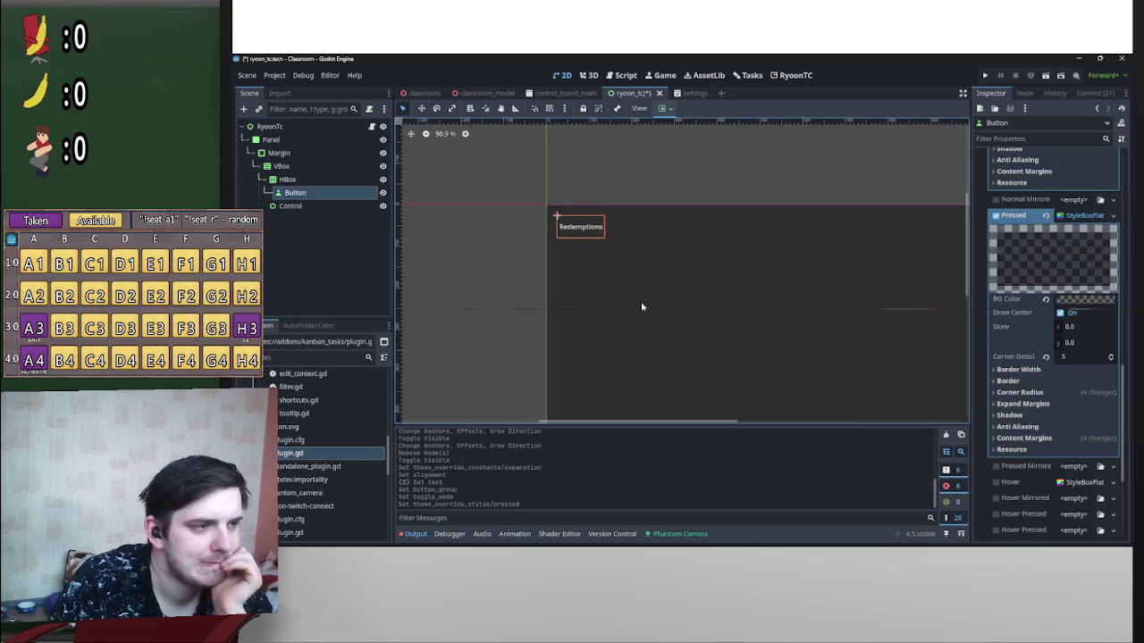
{"action": "left_click", "coordinate": [313, 206]}
{"action": "left_click", "coordinate": [279, 194]}
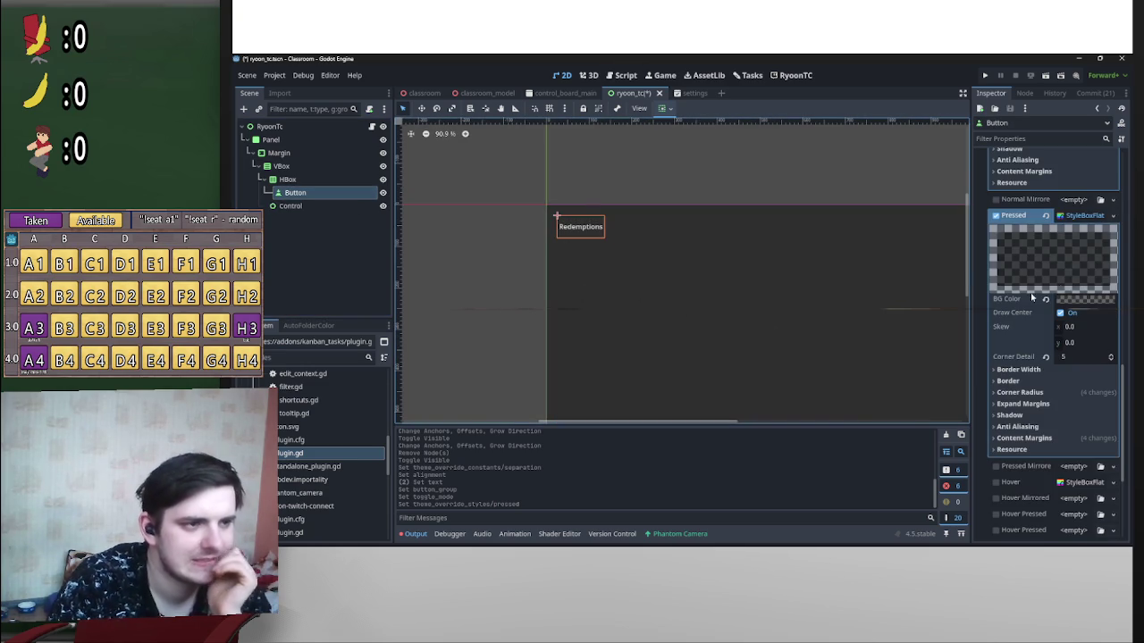
{"action": "scroll", "coordinate": [1068, 400], "scroll_direction": "down", "scroll_amount": 2}
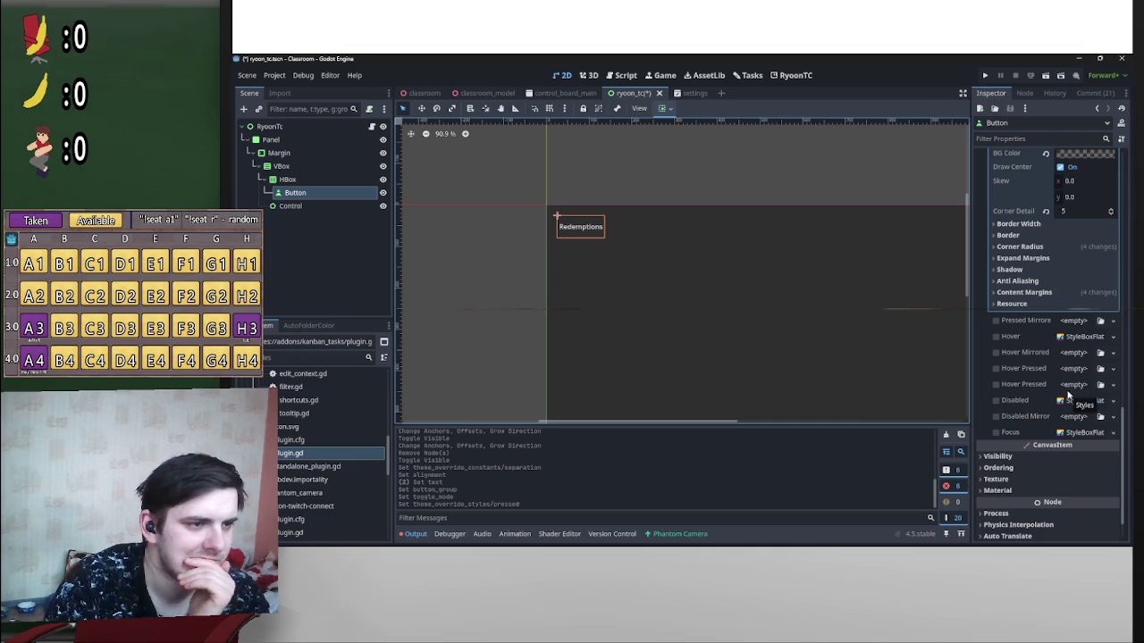
{"action": "scroll", "coordinate": [1100, 385], "scroll_direction": "up", "scroll_amount": 3}
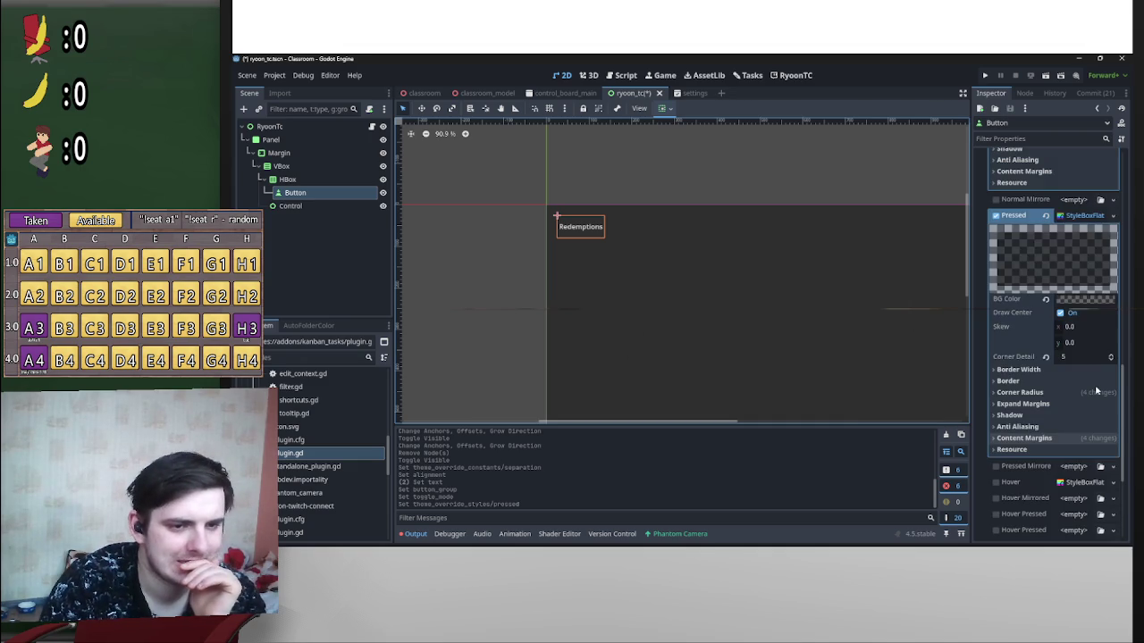
{"action": "scroll", "coordinate": [1096, 390], "scroll_direction": "down", "scroll_amount": 1}
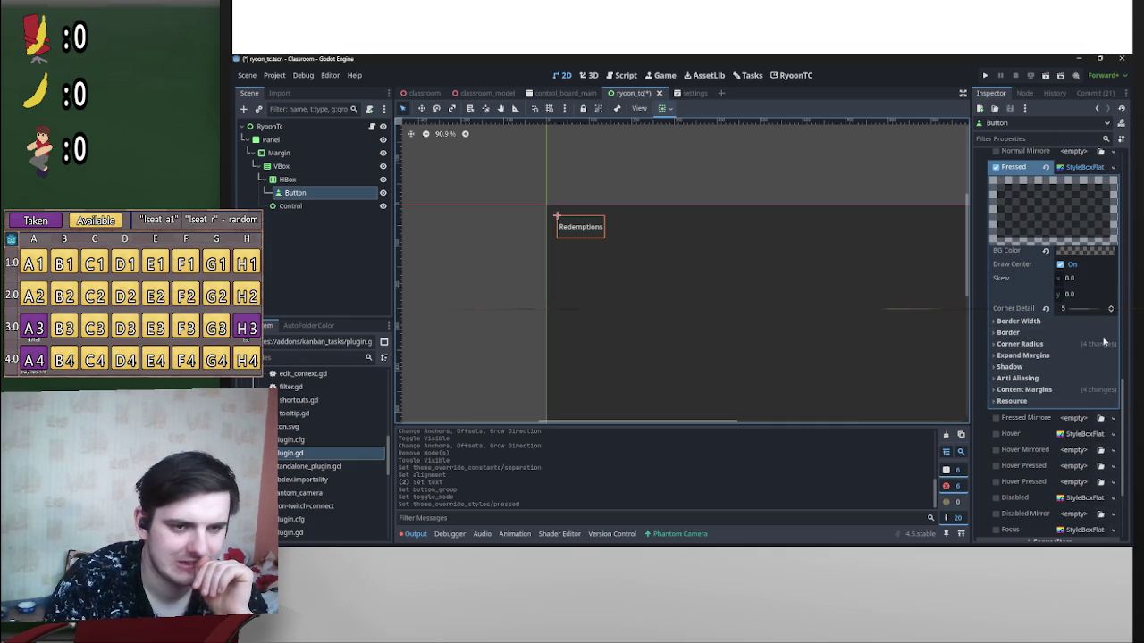
{"action": "scroll", "coordinate": [1070, 357], "scroll_direction": "up", "scroll_amount": 2}
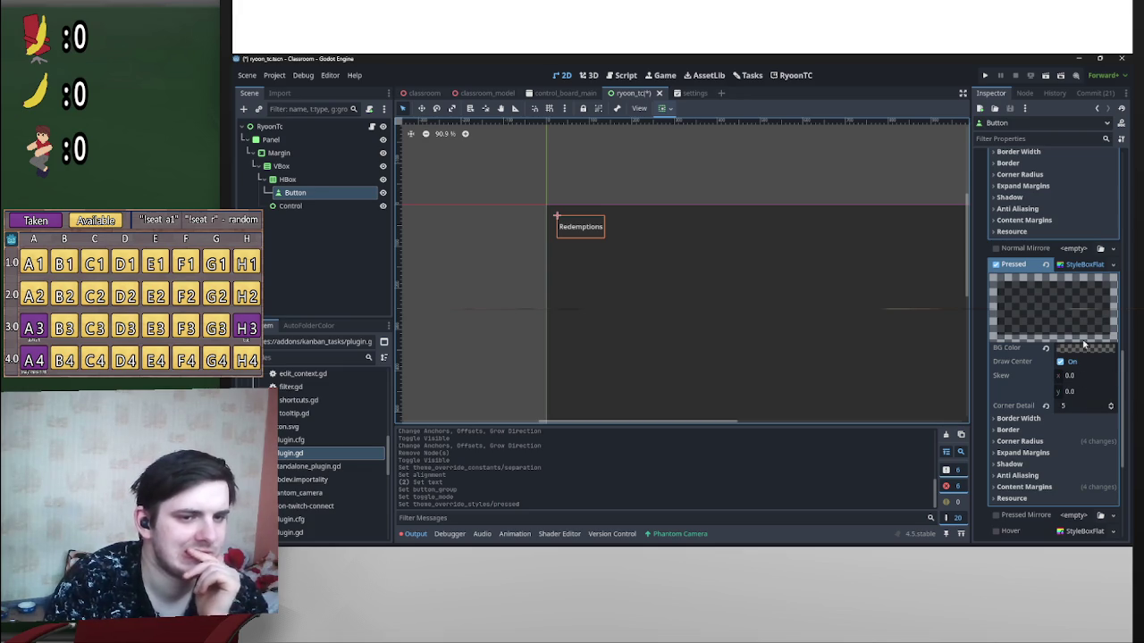
{"action": "scroll", "coordinate": [1073, 403], "scroll_direction": "up", "scroll_amount": 2}
{"action": "scroll", "coordinate": [1070, 410], "scroll_direction": "down", "scroll_amount": 2}
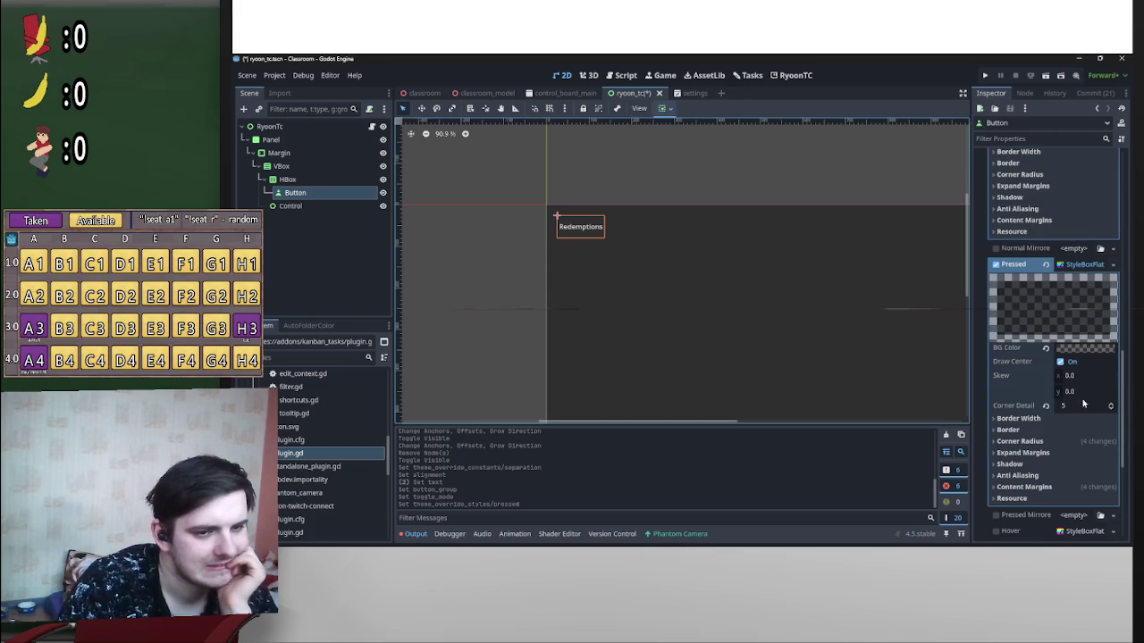
{"action": "left_click", "coordinate": [1085, 350]}
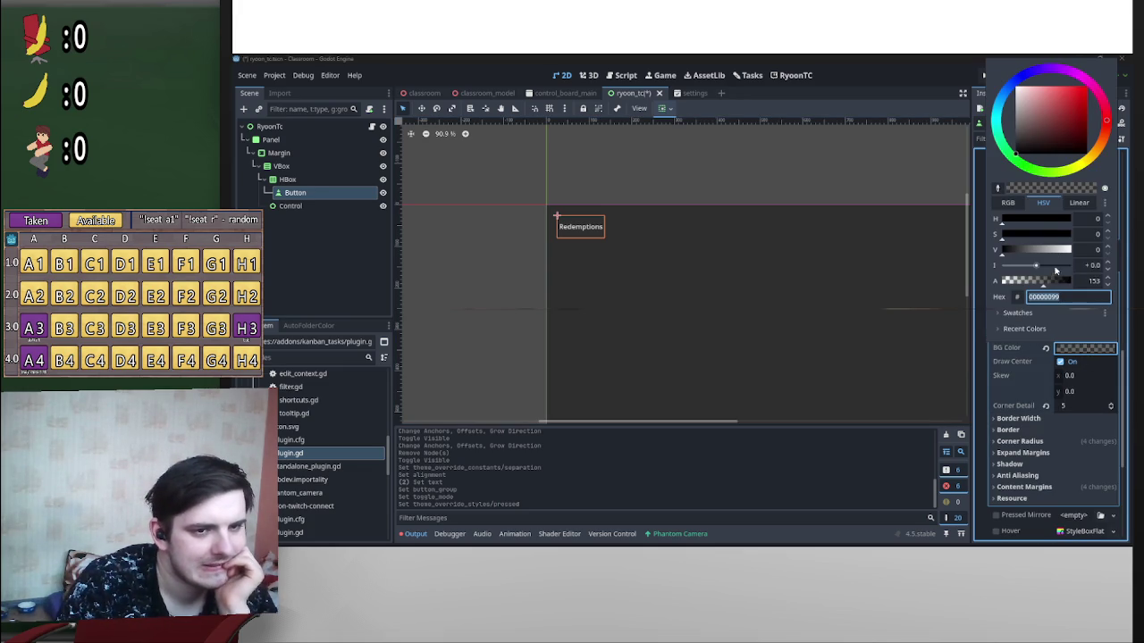
{"action": "left_click_drag", "start_coordinate": [1049, 283], "coordinate": [1106, 286]}
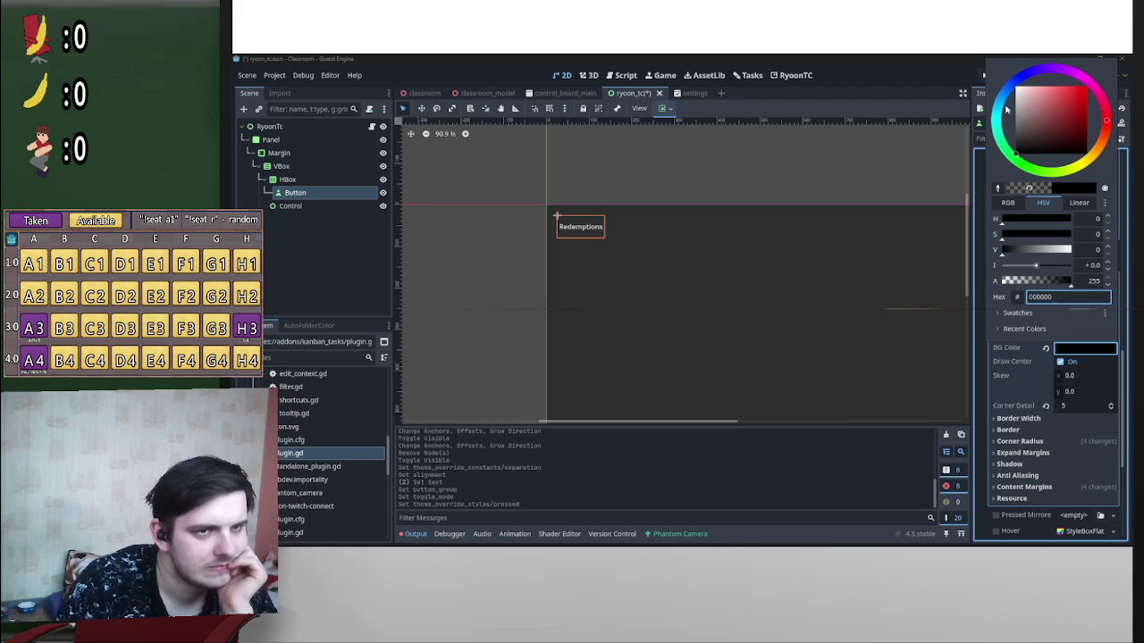
{"action": "left_click", "coordinate": [997, 188]}
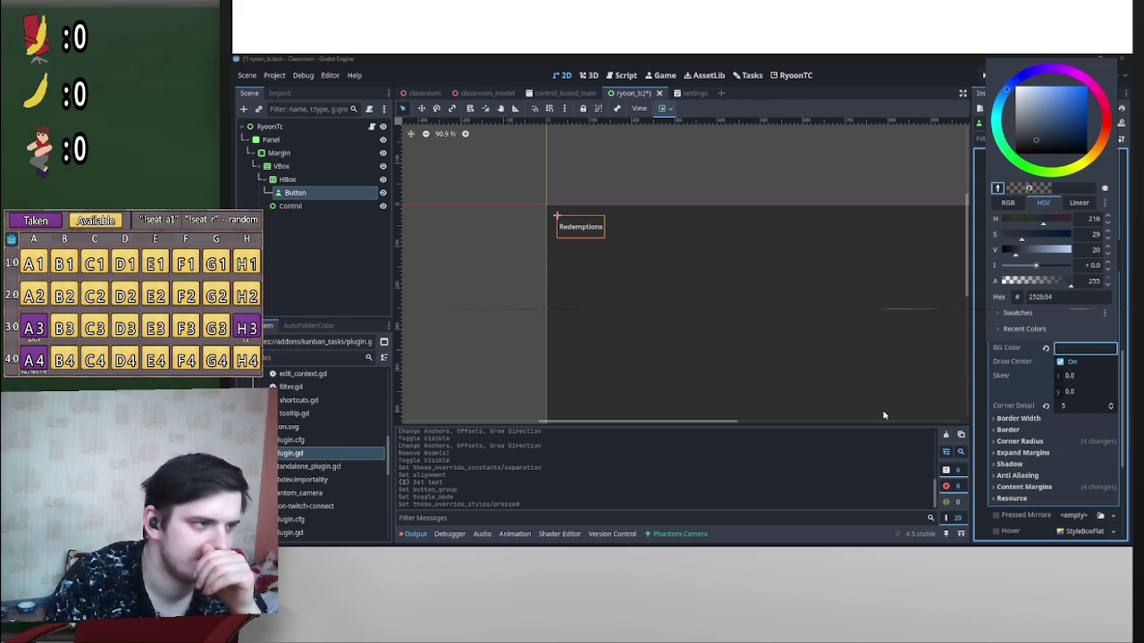
{"action": "left_click", "coordinate": [326, 200]}
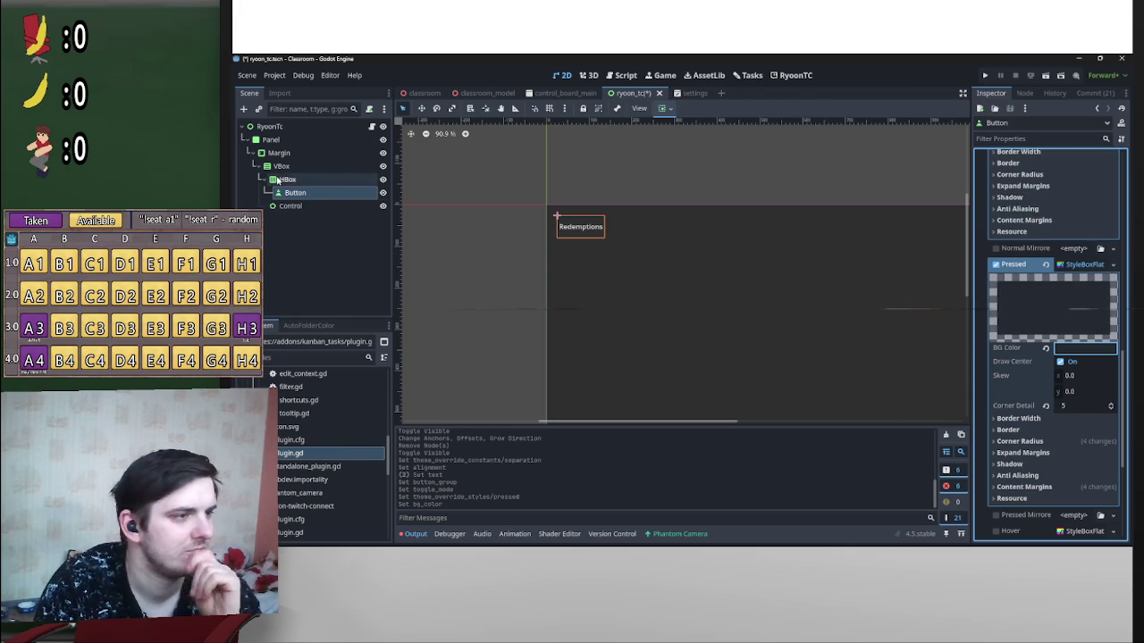
Step: Add a ColorRect child node under the VBox
{"action": "right_click", "coordinate": [297, 168]}
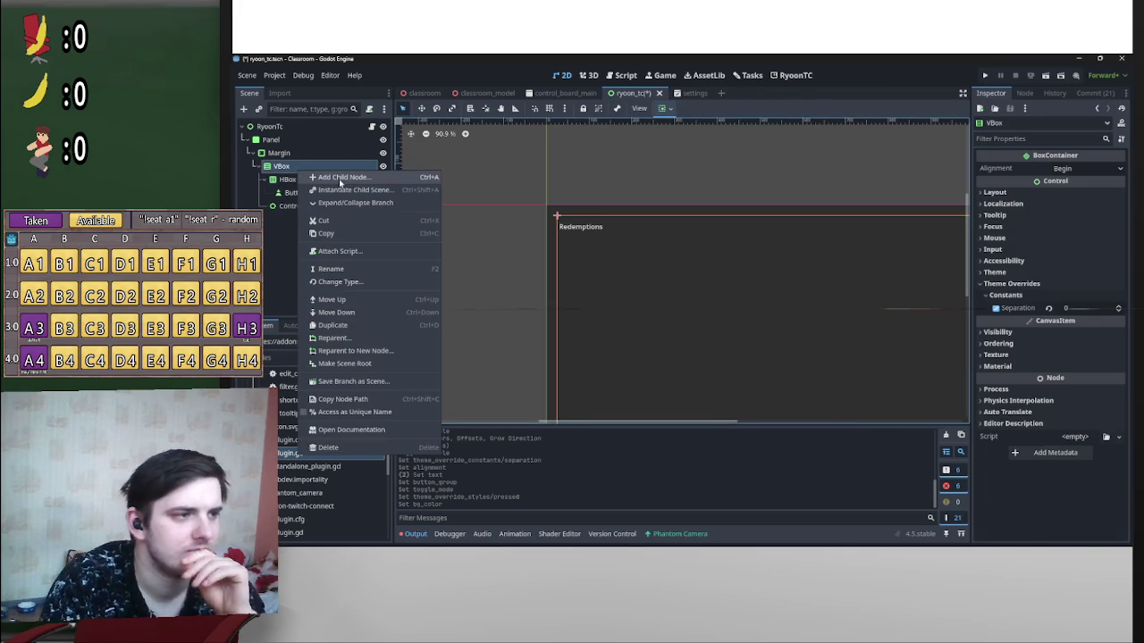
{"action": "left_click", "coordinate": [338, 177]}
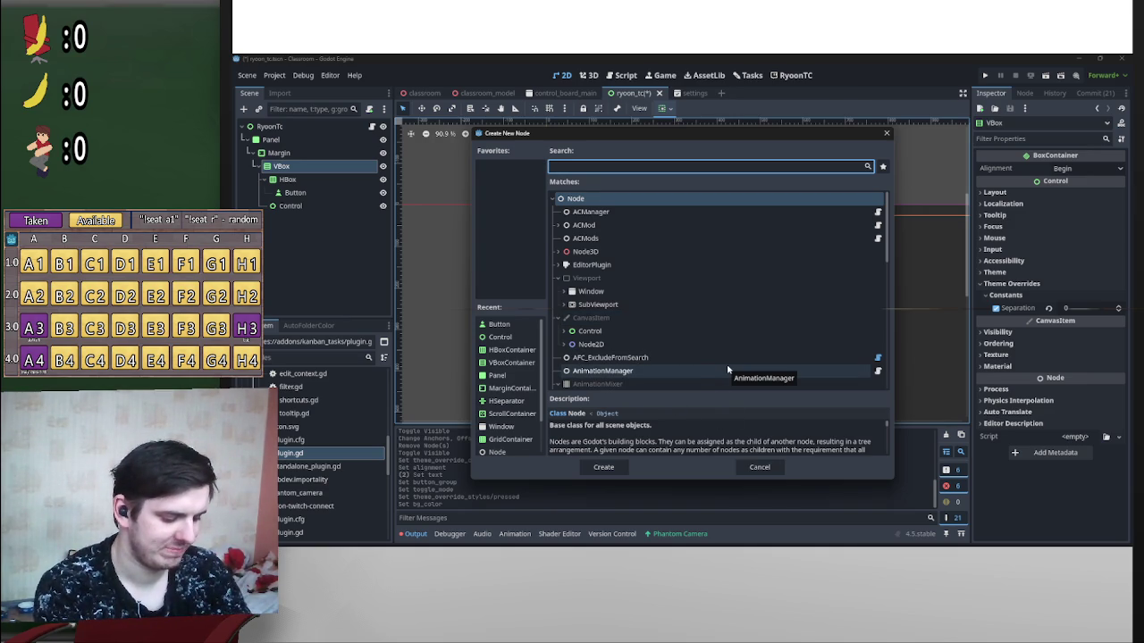
{"action": "type", "text": "colo"}
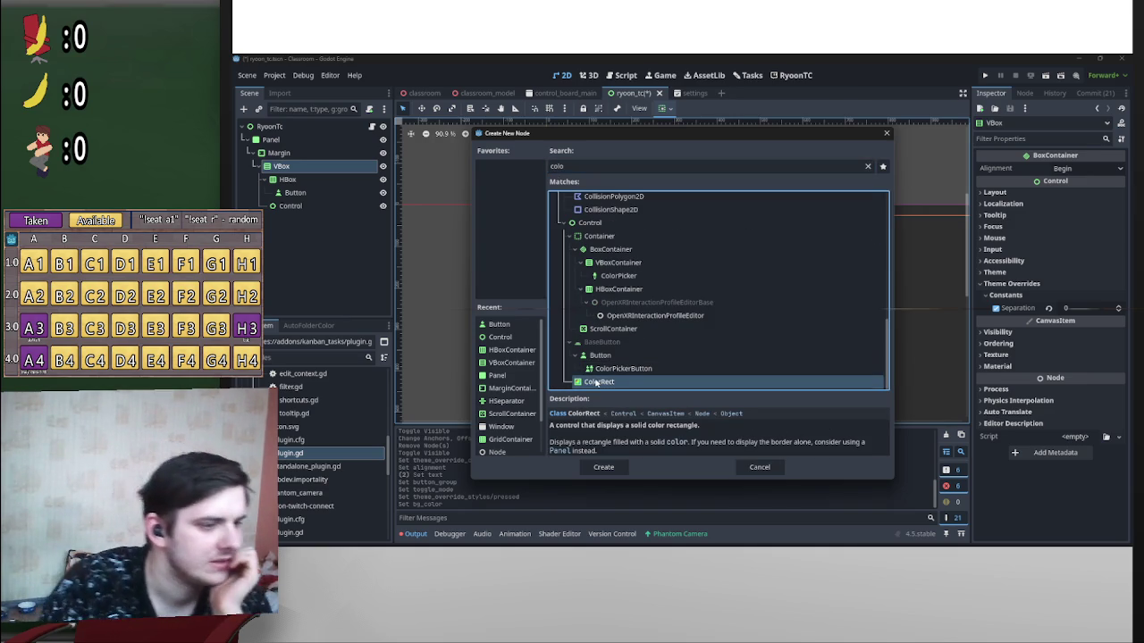
{"action": "double_click", "coordinate": [593, 381]}
Step: Colour the ColorRect dark 252b34 and move it above the HBox
{"action": "left_click", "coordinate": [1065, 169]}
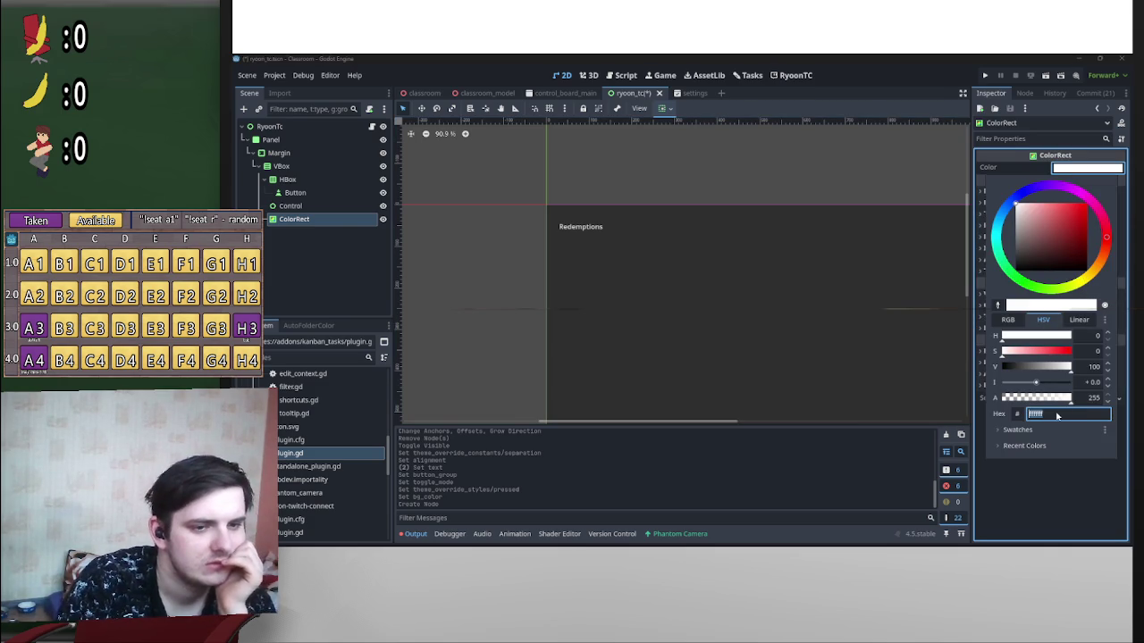
{"action": "type", "text": "50"}
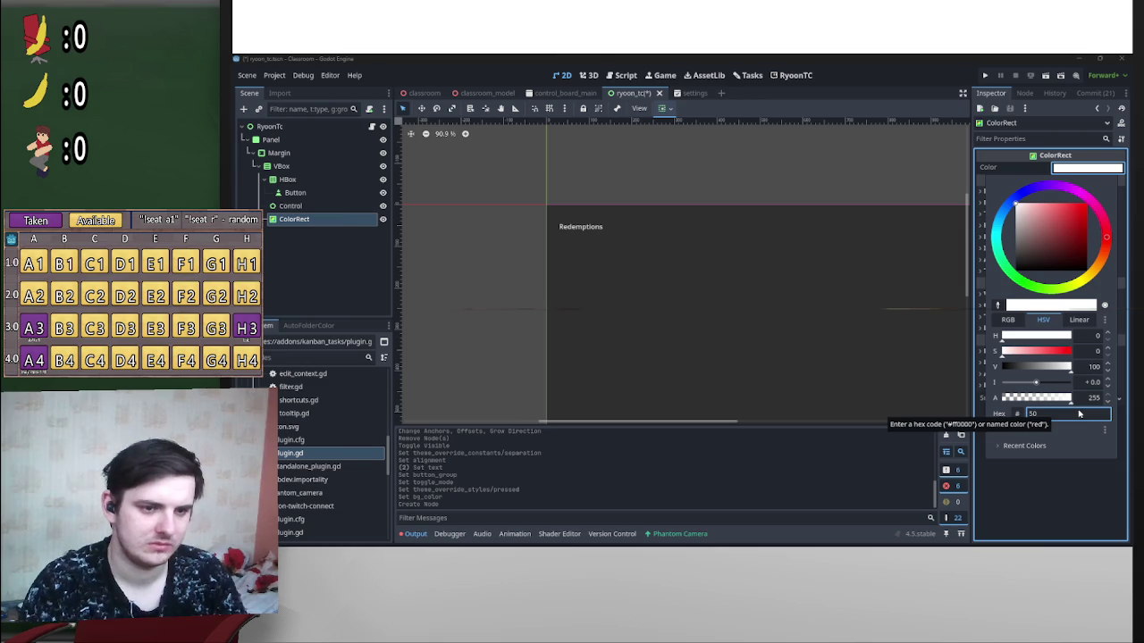
{"action": "key", "text": "Return"}
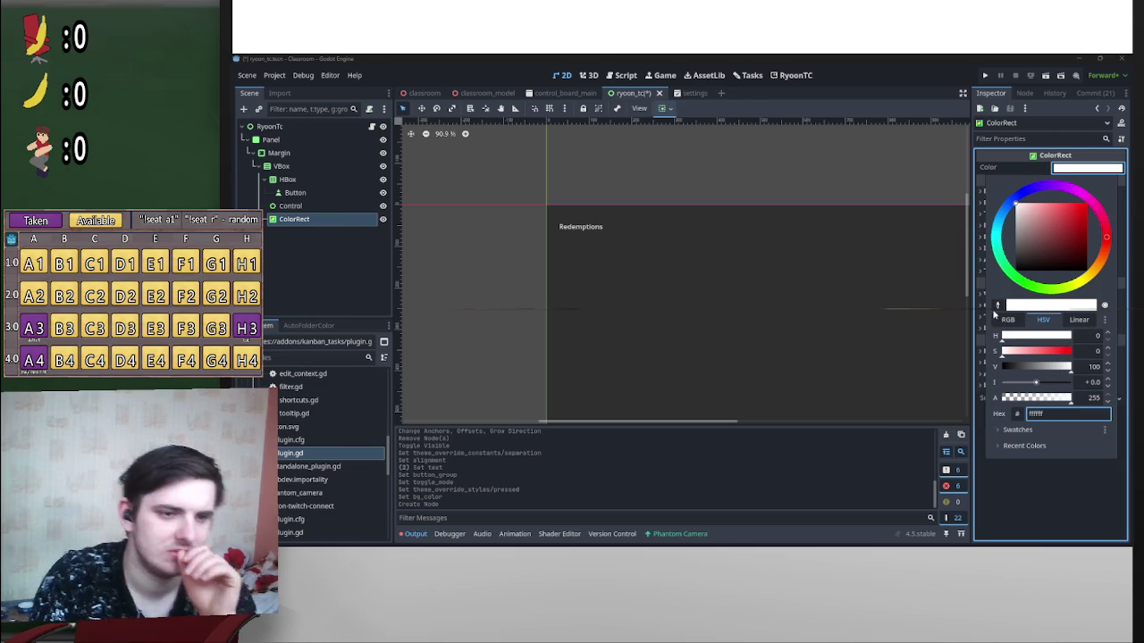
{"action": "left_click", "coordinate": [997, 304]}
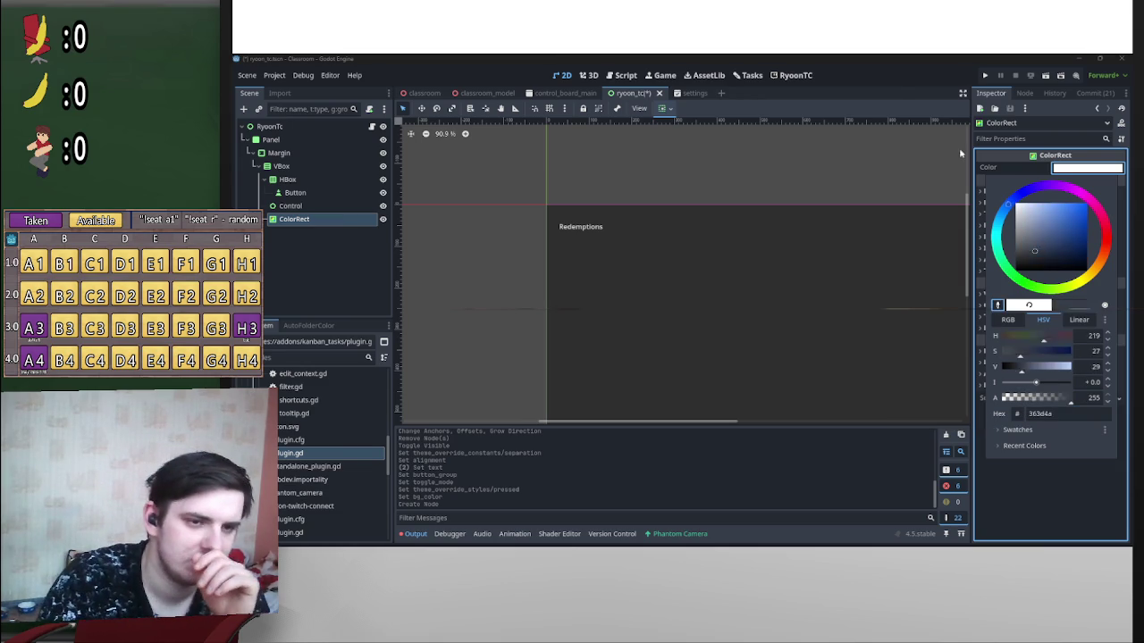
{"action": "left_click", "coordinate": [912, 89]}
{"action": "key", "text": "Escape"}
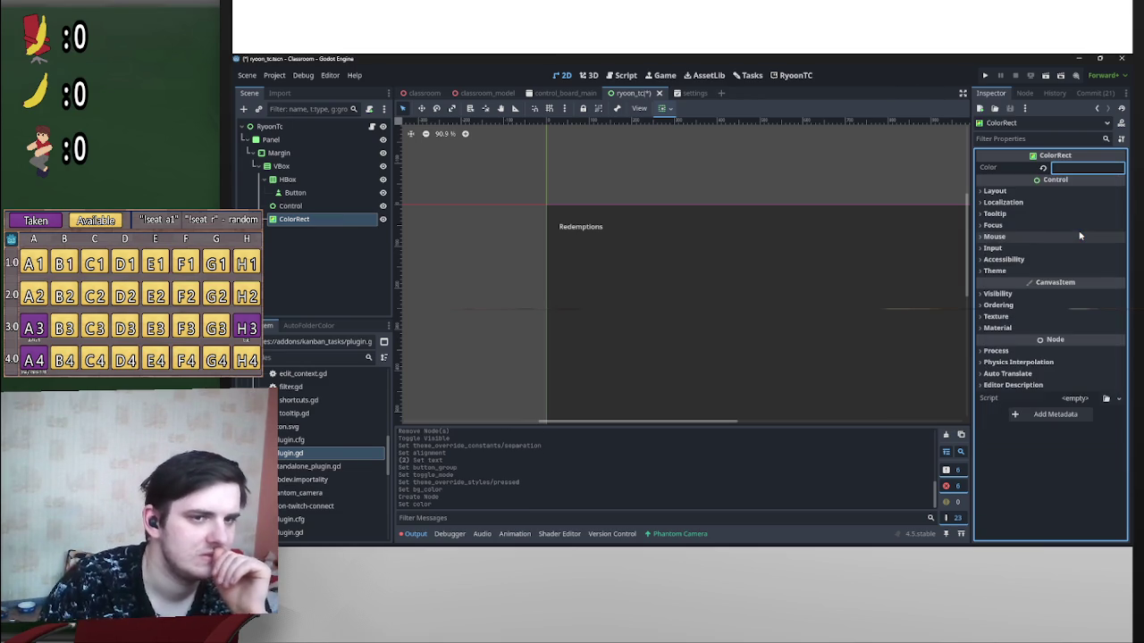
{"action": "left_click_drag", "start_coordinate": [341, 222], "coordinate": [313, 178]}
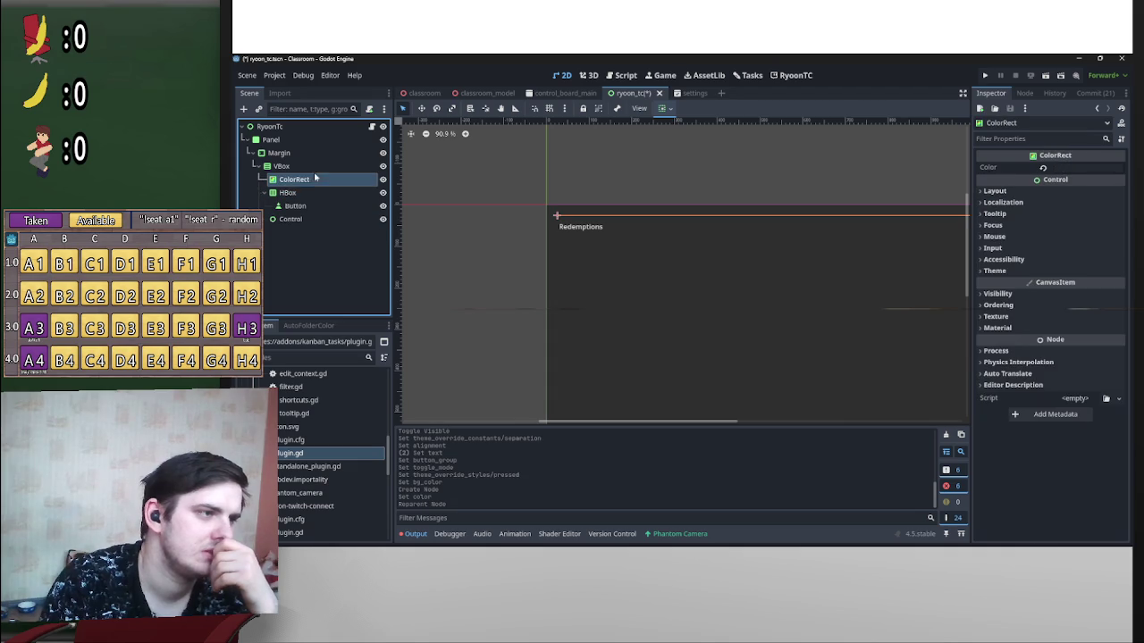
Step: Give the ColorRect vertical Fill+Expand sizing and a 0.1 stretch ratio
{"action": "left_click", "coordinate": [666, 110]}
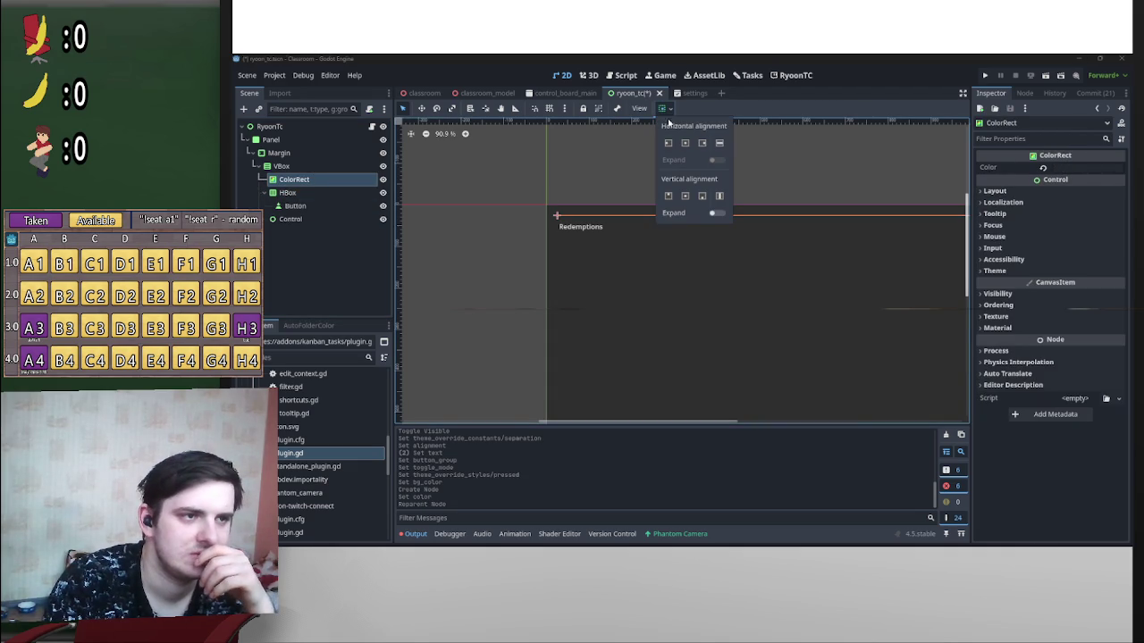
{"action": "left_click", "coordinate": [716, 214]}
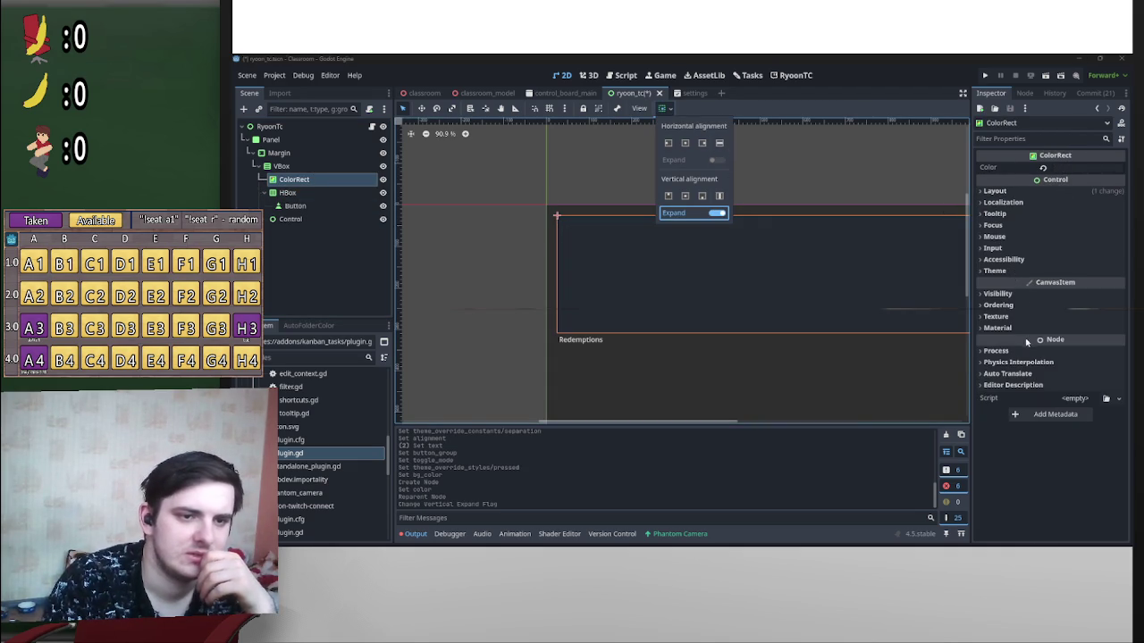
{"action": "left_click", "coordinate": [994, 190]}
{"action": "left_click", "coordinate": [994, 191]}
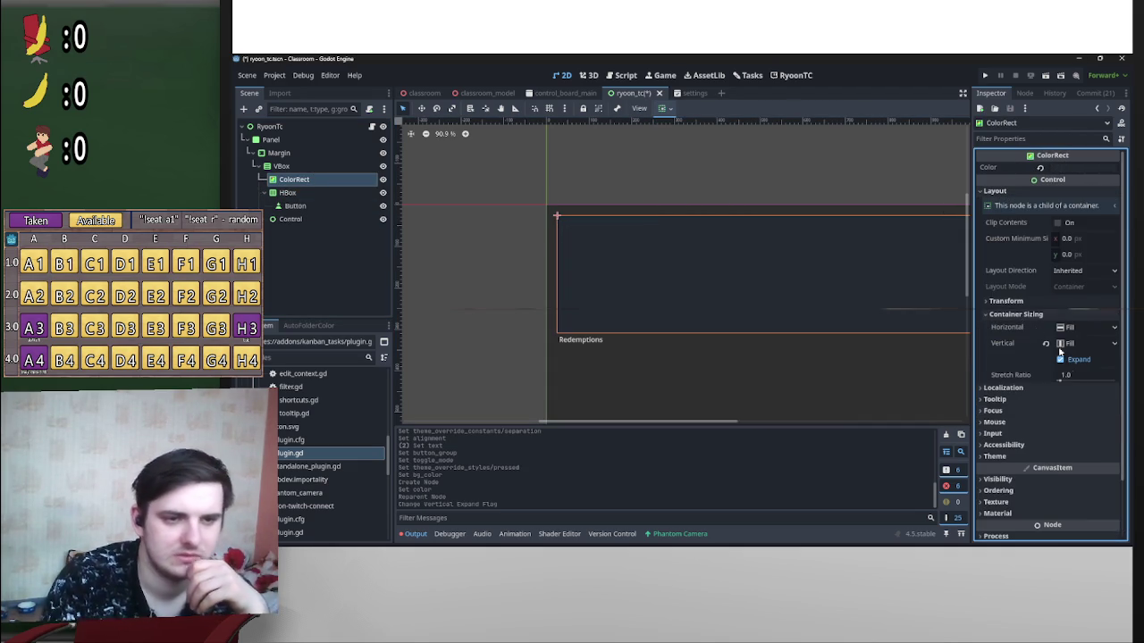
{"action": "left_click", "coordinate": [1070, 375]}
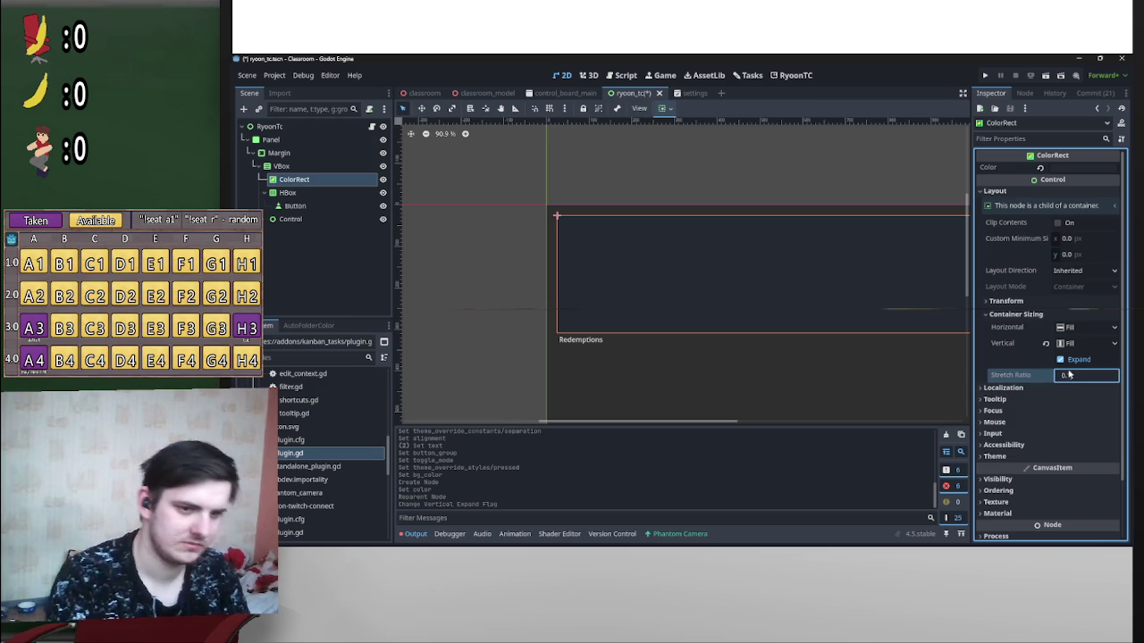
{"action": "type", "text": "1"}
{"action": "key", "text": "Return"}
Step: Nest the HBox inside the ColorRect and apply the Full Rect anchor preset
{"action": "left_click_drag", "start_coordinate": [312, 197], "coordinate": [330, 182]}
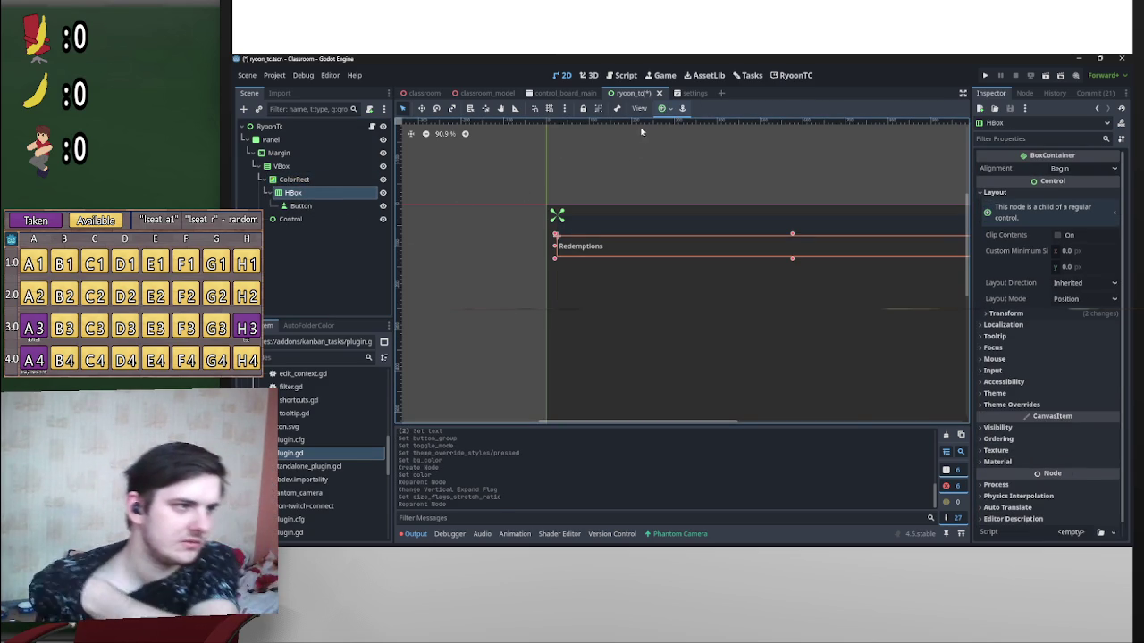
{"action": "left_click", "coordinate": [662, 108]}
{"action": "left_click", "coordinate": [718, 194]}
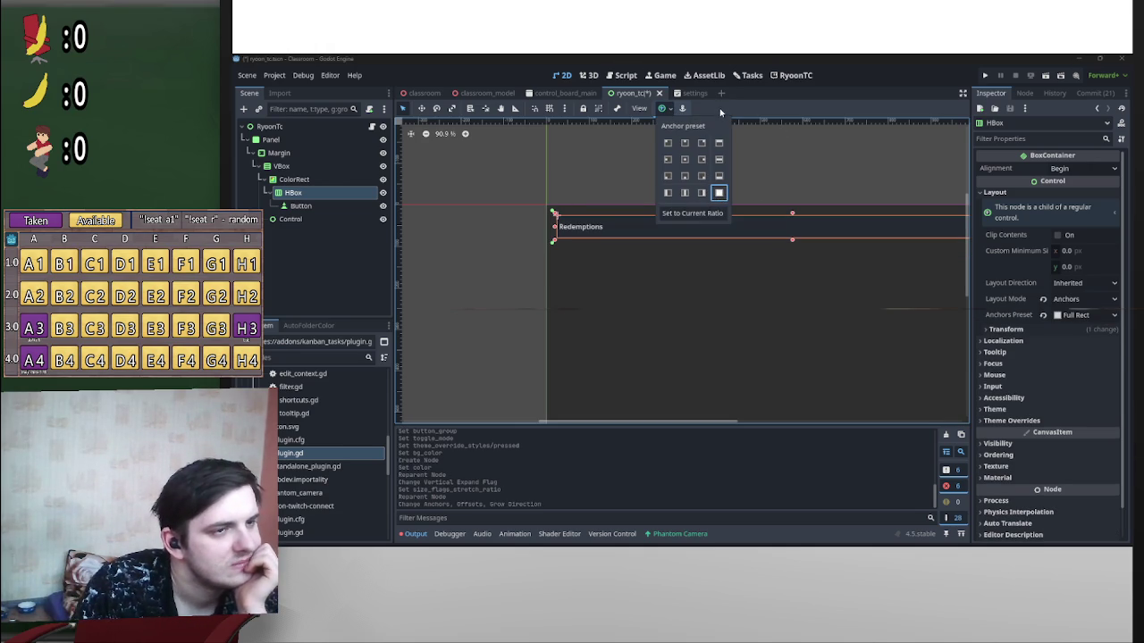
{"action": "left_click", "coordinate": [620, 230]}
{"action": "scroll", "coordinate": [648, 253], "scroll_direction": "up", "scroll_amount": 1}
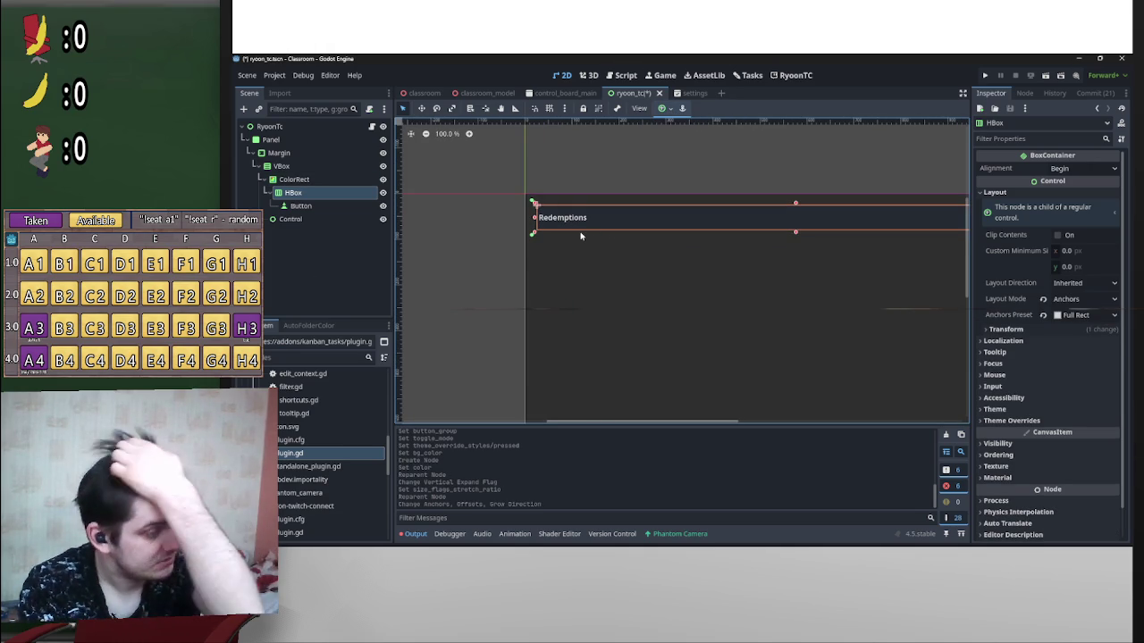
{"action": "left_click", "coordinate": [322, 180]}
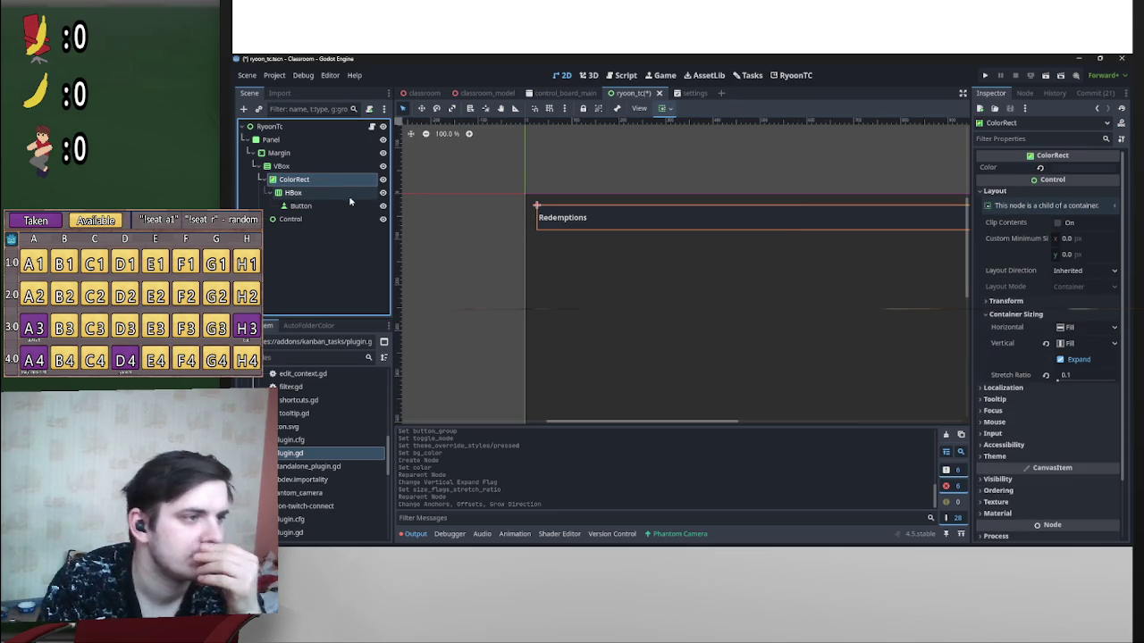
{"action": "left_click", "coordinate": [348, 202]}
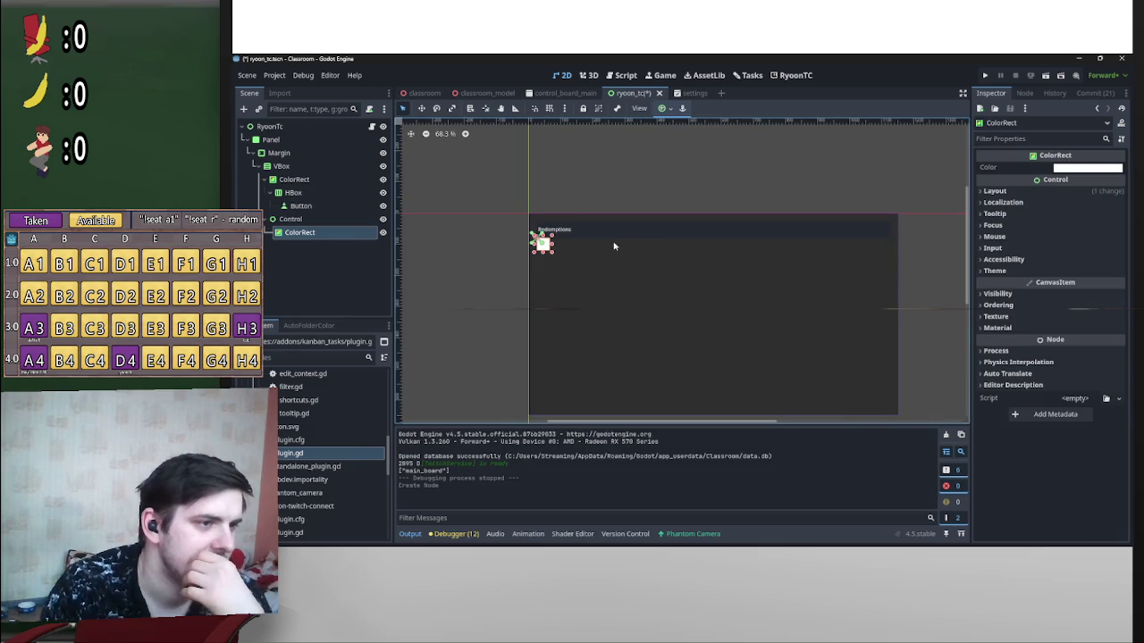
Step: Apply Full Rect to the new ColorRect and eyedrop dark grey 363d4a as its colour
{"action": "left_click", "coordinate": [1096, 168]}
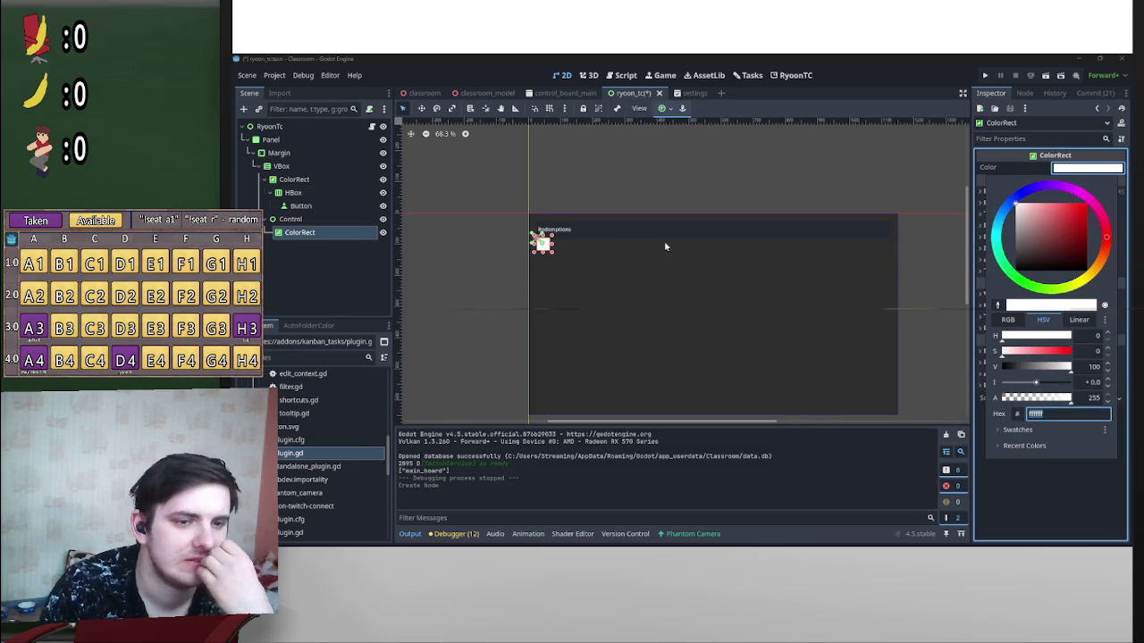
{"action": "left_click", "coordinate": [659, 108]}
{"action": "left_click", "coordinate": [661, 108]}
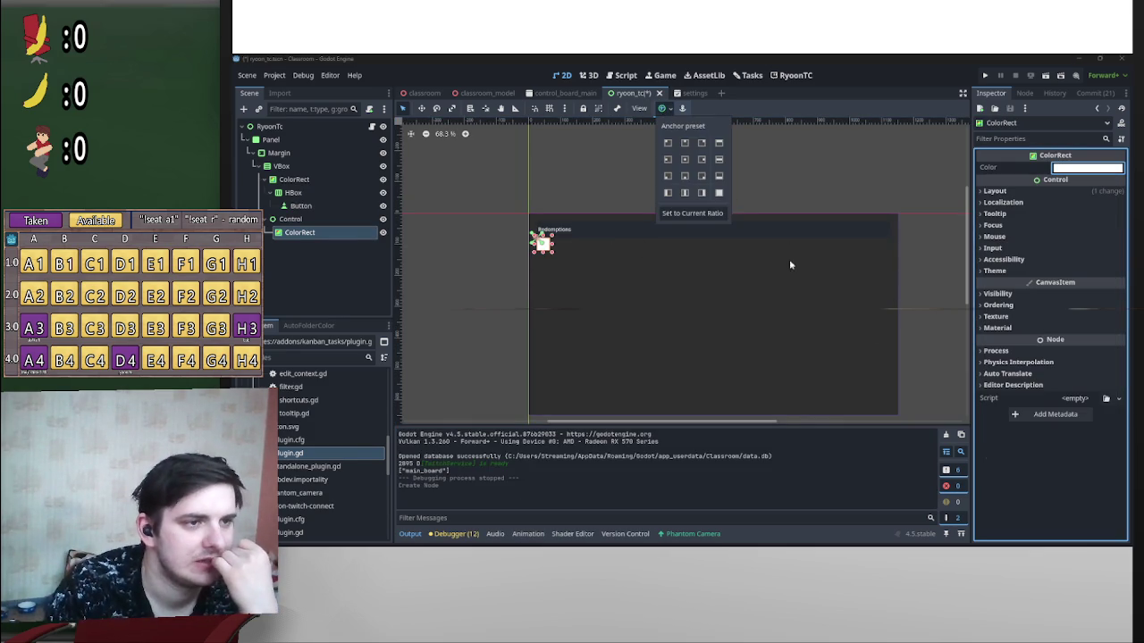
{"action": "left_click", "coordinate": [720, 193]}
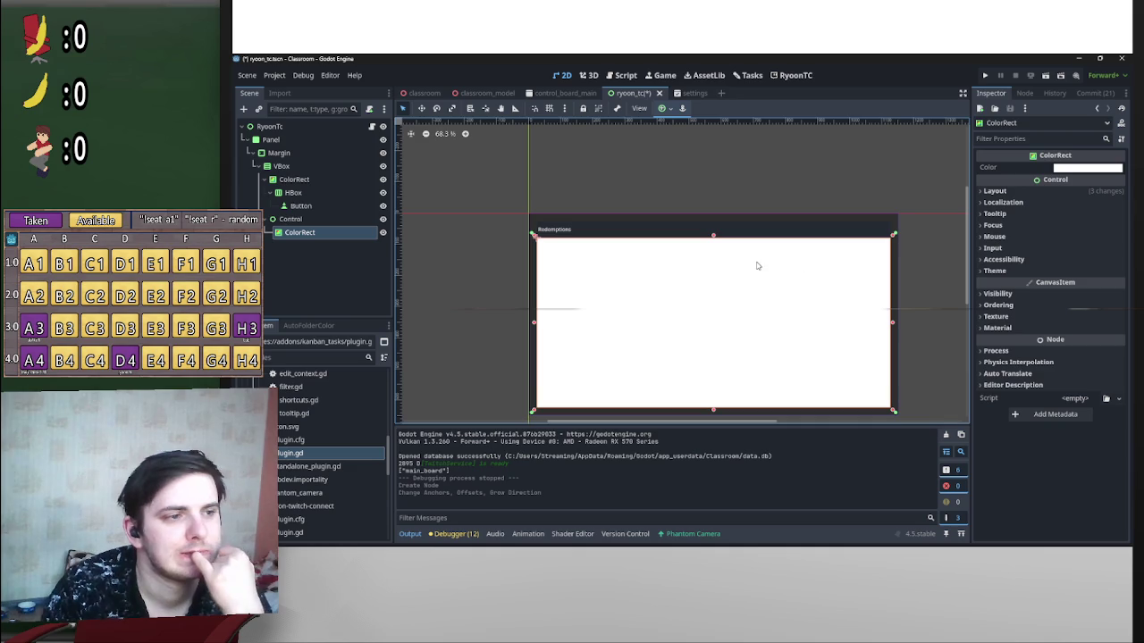
{"action": "left_click", "coordinate": [1086, 168]}
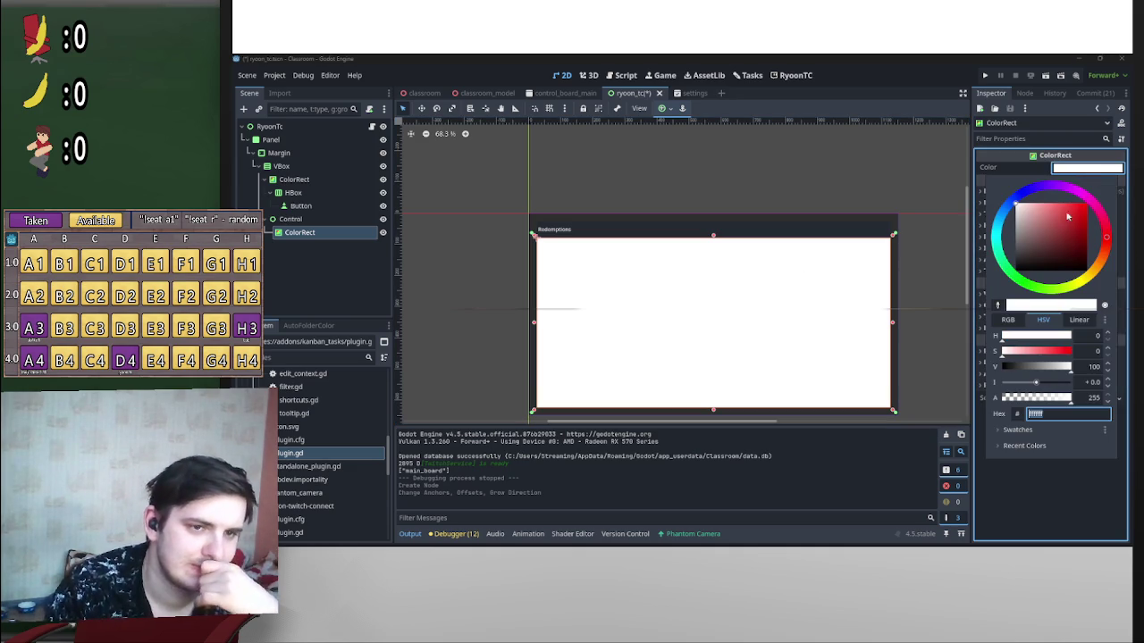
{"action": "left_click", "coordinate": [998, 306]}
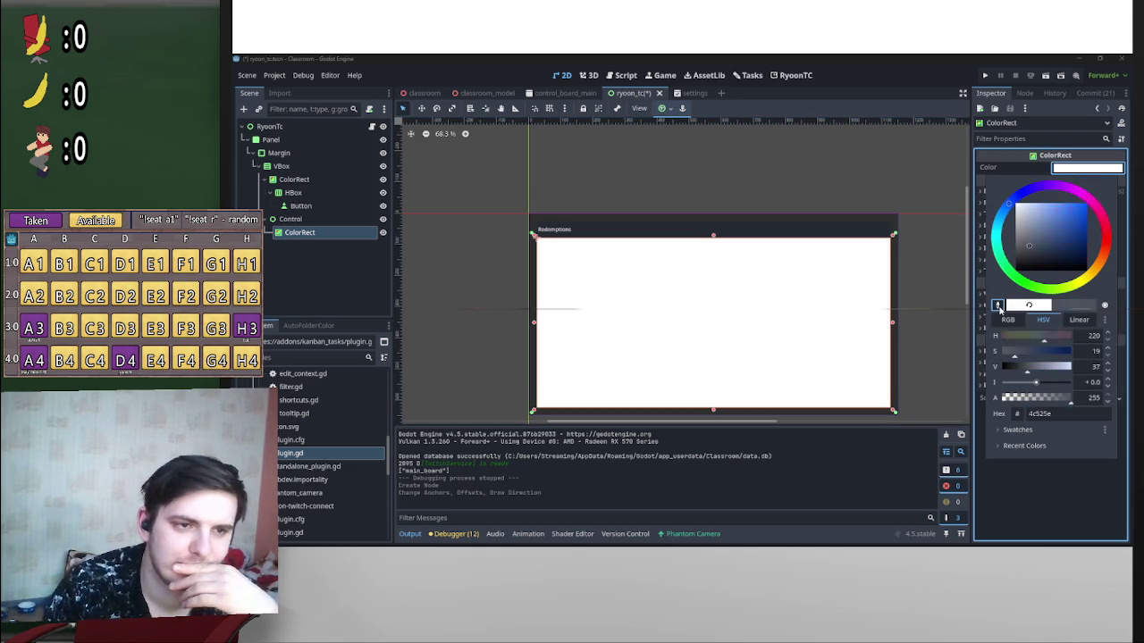
{"action": "left_click", "coordinate": [864, 111]}
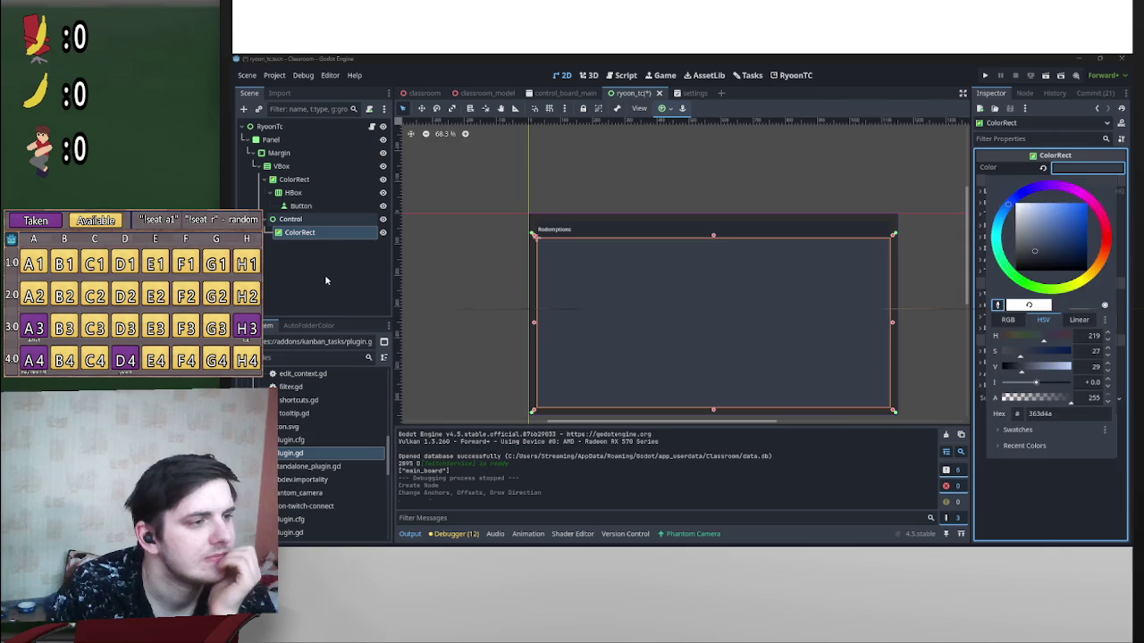
{"action": "scroll", "coordinate": [625, 261], "scroll_direction": "up", "scroll_amount": 8}
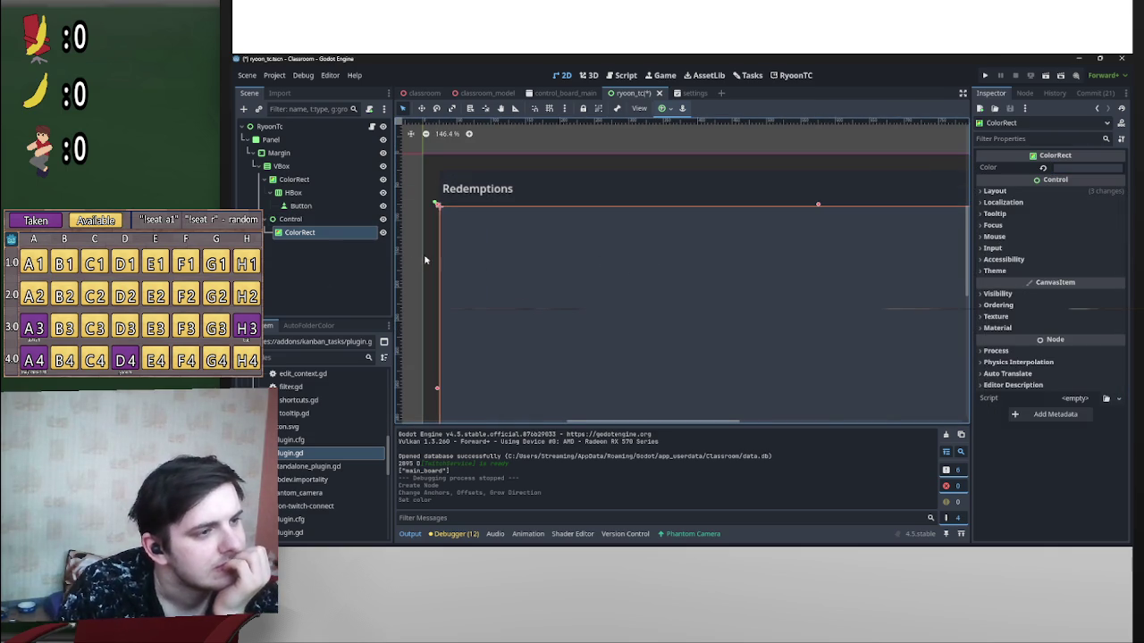
Step: Duplicate the Redemptions button in the HBox and run the ryoon_tc scene to preview
{"action": "left_click", "coordinate": [357, 270]}
{"action": "scroll", "coordinate": [457, 217], "scroll_direction": "up", "scroll_amount": 6}
{"action": "scroll", "coordinate": [457, 217], "scroll_direction": "up", "scroll_amount": 5}
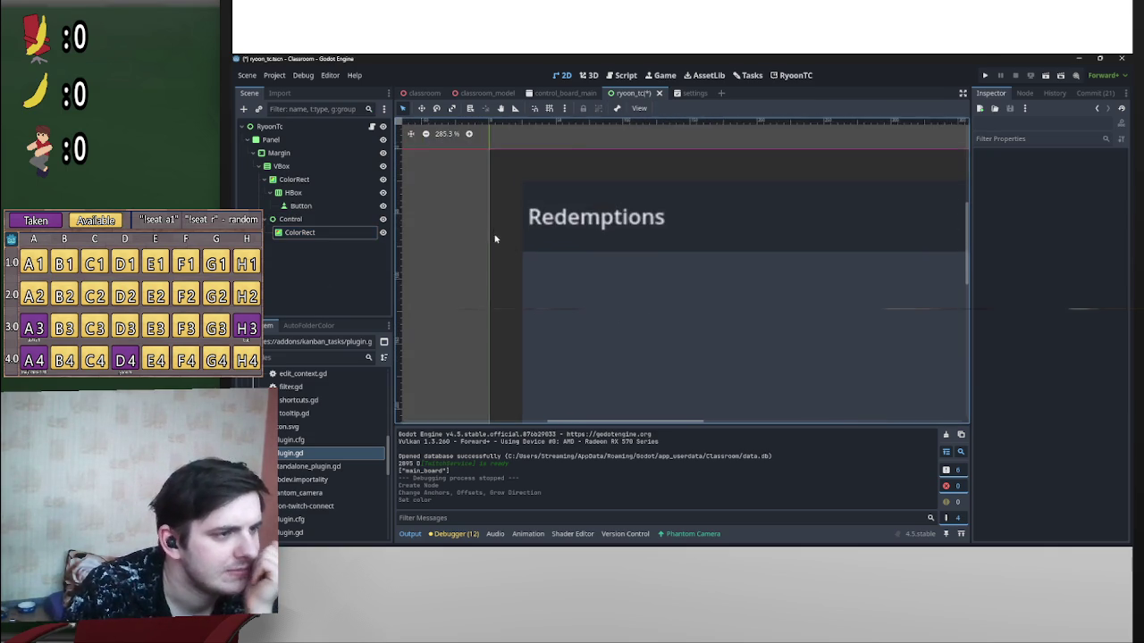
{"action": "scroll", "coordinate": [823, 260], "scroll_direction": "down", "scroll_amount": 5}
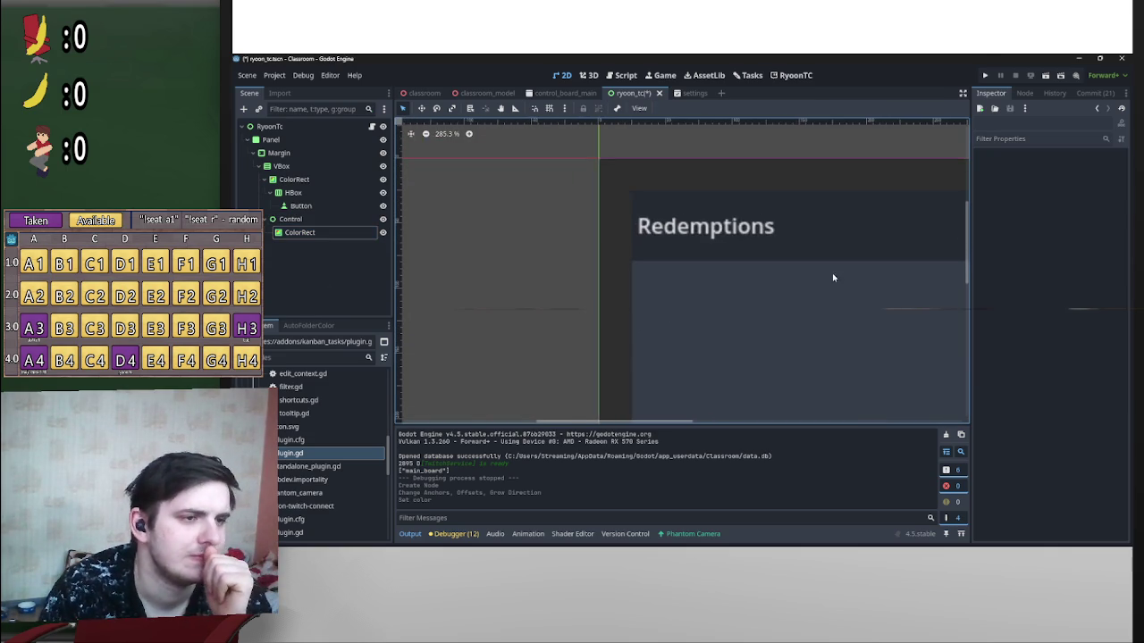
{"action": "left_click", "coordinate": [317, 207]}
{"action": "key", "text": "ctrl+d"}
{"action": "key", "text": "ctrl+d"}
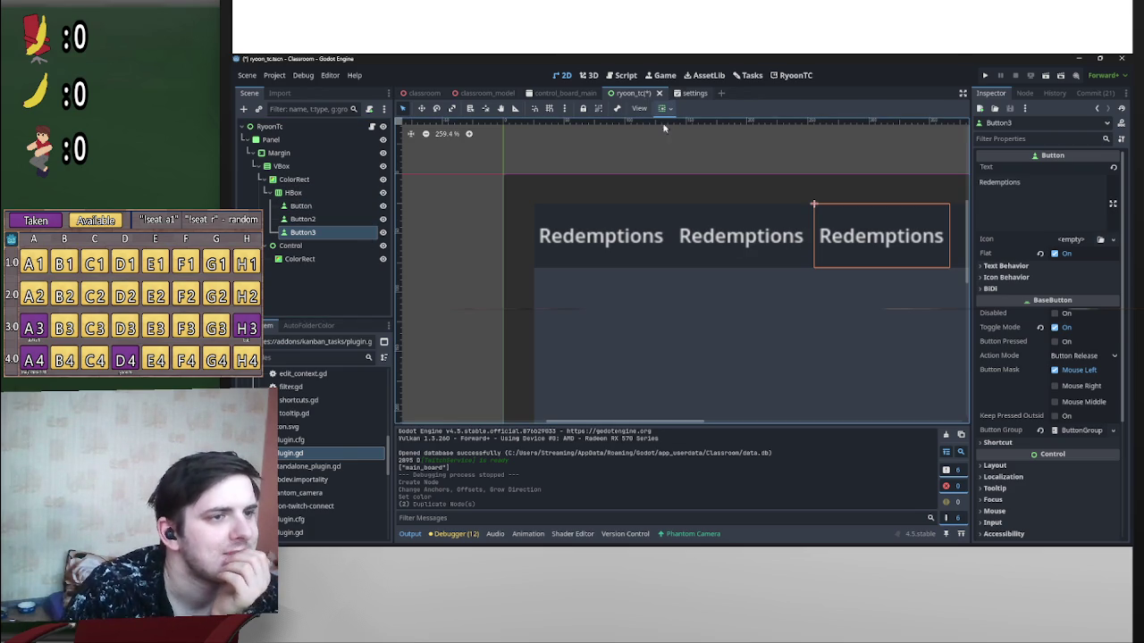
{"action": "left_click", "coordinate": [672, 254]}
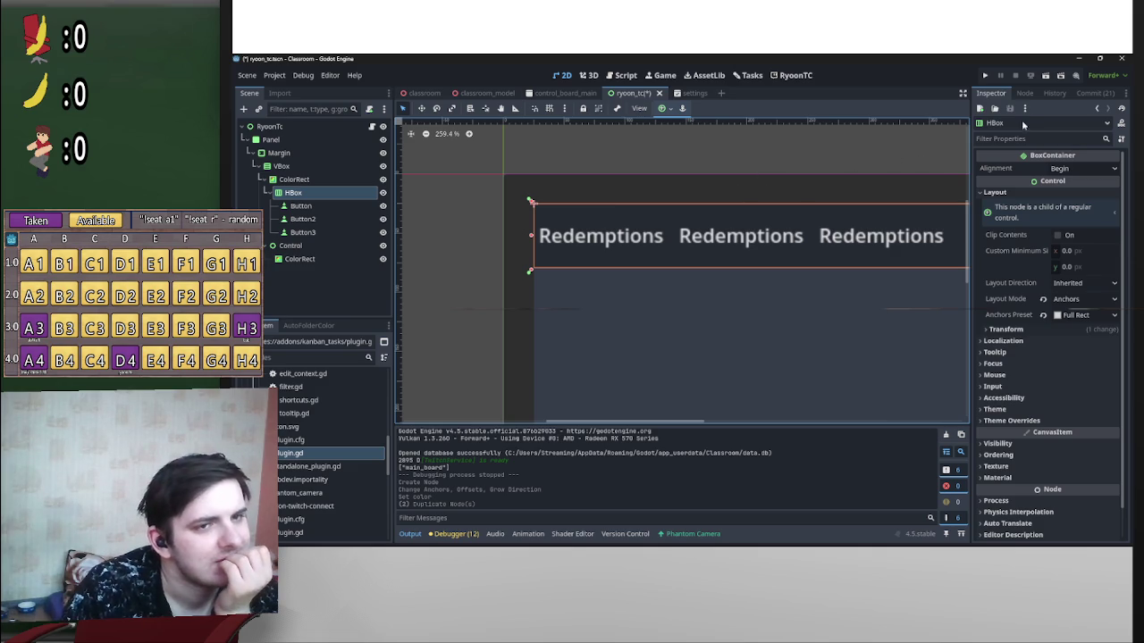
{"action": "left_click", "coordinate": [1045, 78]}
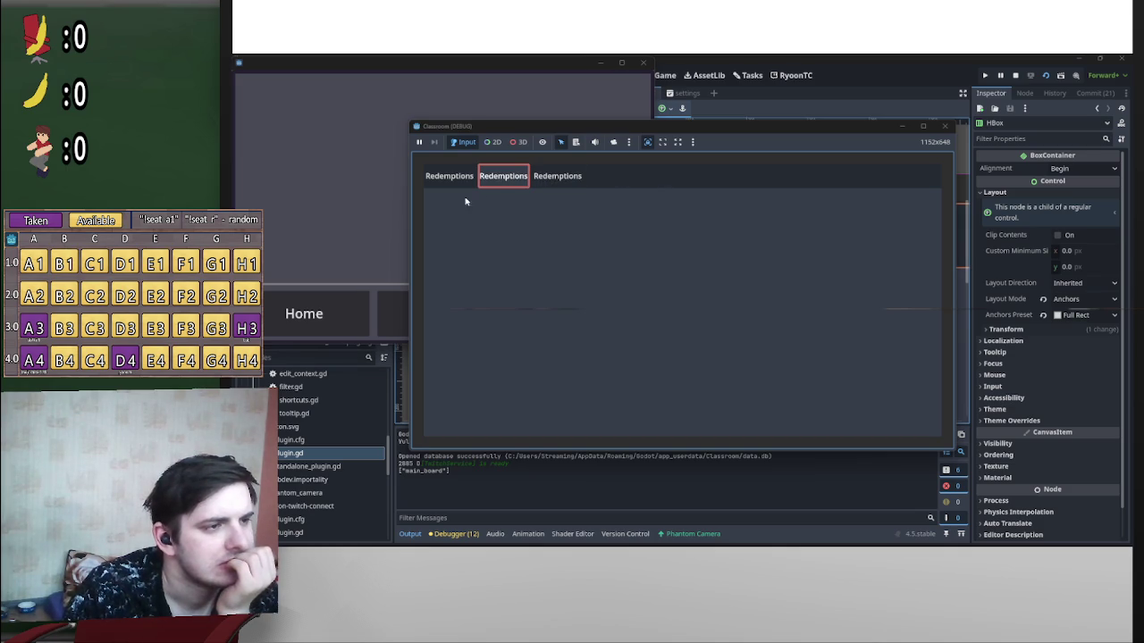
{"action": "left_click", "coordinate": [1016, 76]}
{"action": "left_click", "coordinate": [741, 236]}
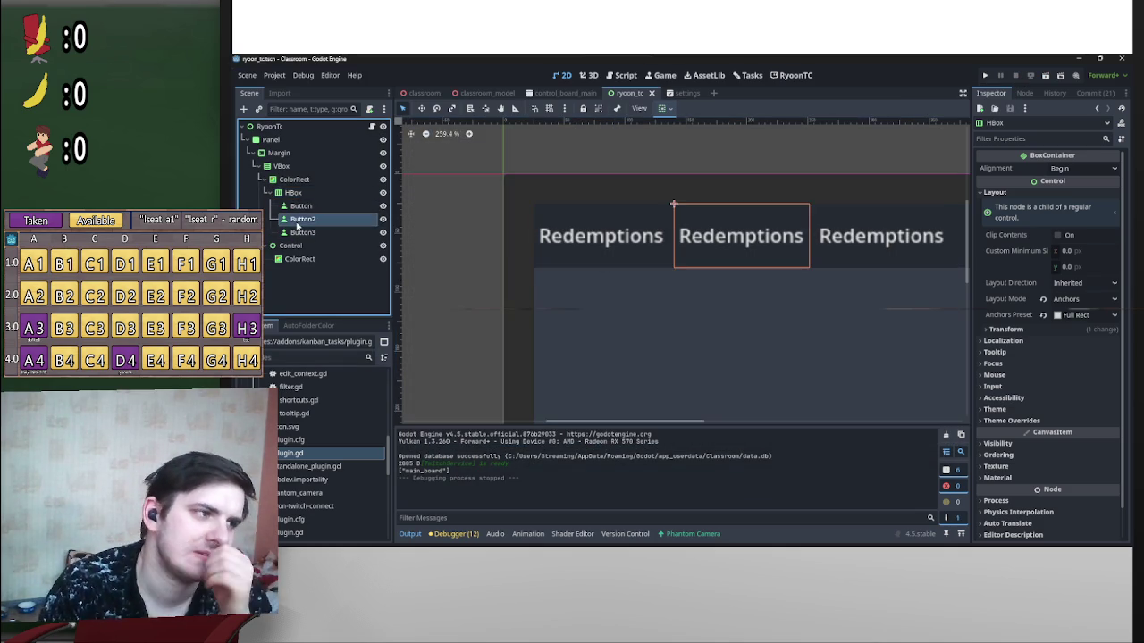
Step: Reuse the first button's Normal StyleBoxFlat for its Focus style
{"action": "left_click", "coordinate": [600, 236]}
{"action": "scroll", "coordinate": [1054, 340], "scroll_direction": "down", "scroll_amount": 3}
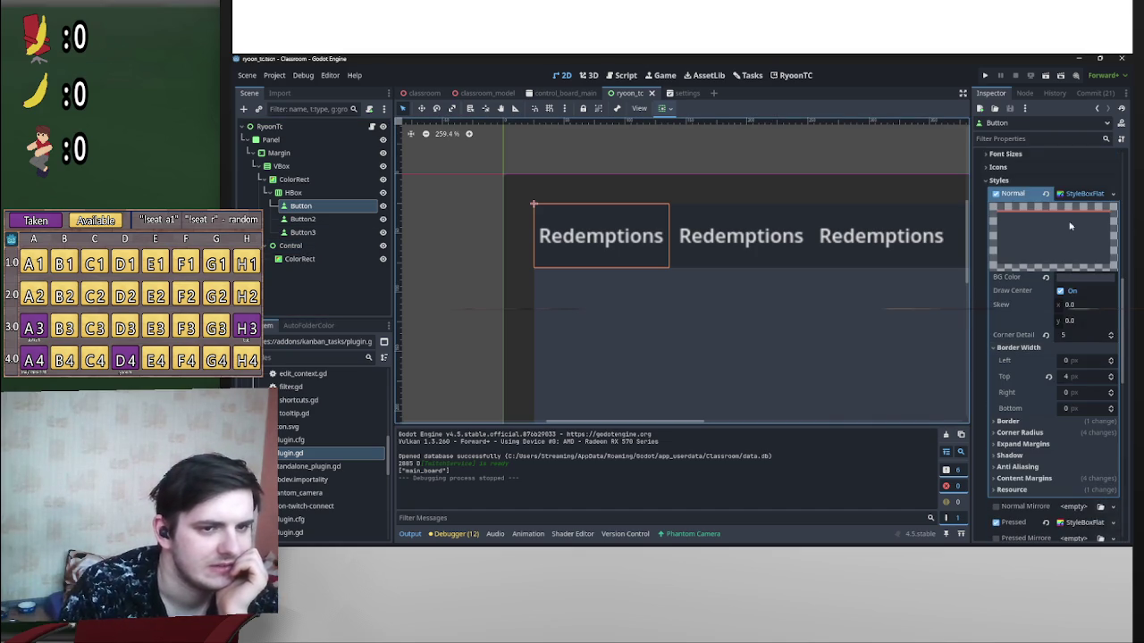
{"action": "scroll", "coordinate": [1072, 411], "scroll_direction": "down", "scroll_amount": 5}
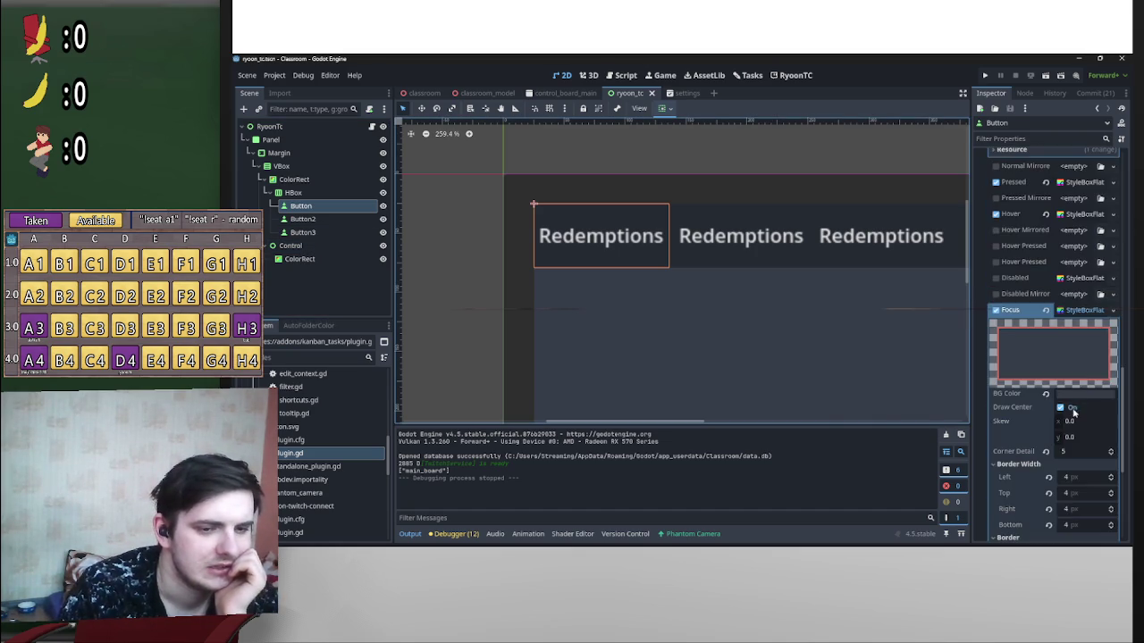
{"action": "scroll", "coordinate": [1078, 355], "scroll_direction": "up", "scroll_amount": 5}
{"action": "left_click", "coordinate": [1083, 243]}
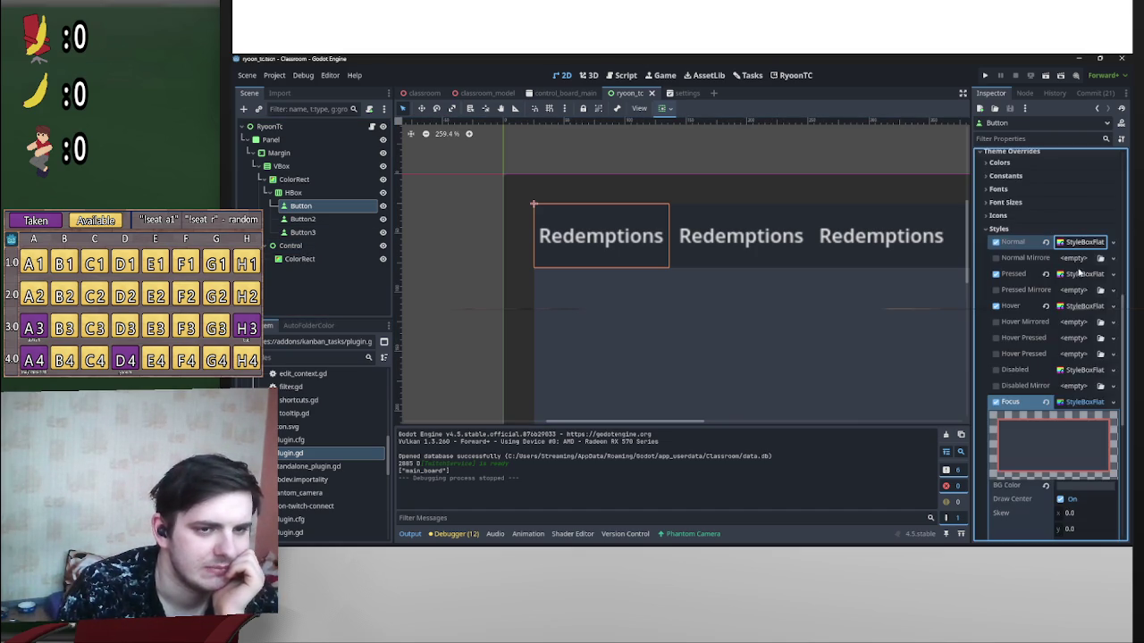
{"action": "left_click_drag", "start_coordinate": [1086, 407], "coordinate": [1087, 408]}
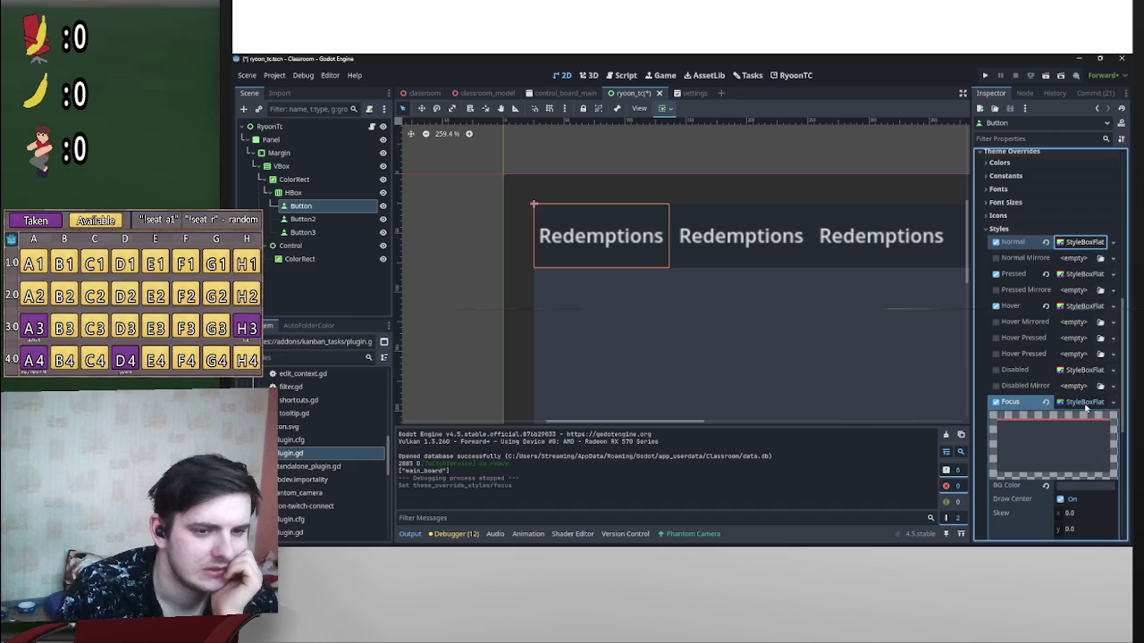
Step: Delete Button2 and Button3, re-duplicate the restyled button, and run the scene
{"action": "left_click", "coordinate": [327, 218]}
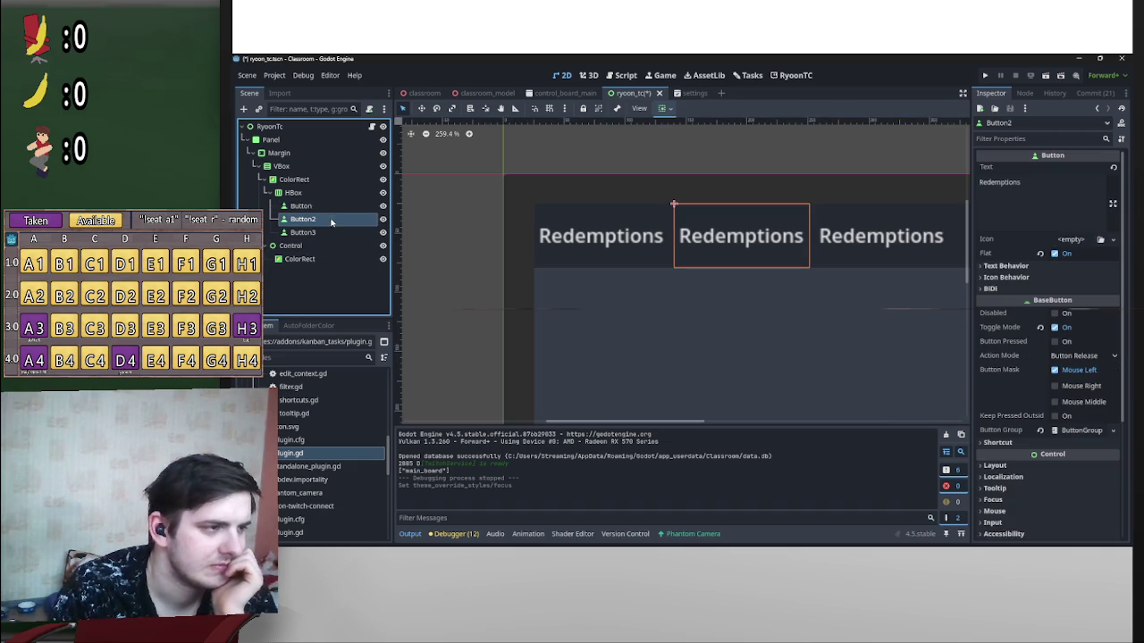
{"action": "left_click", "coordinate": [333, 238], "text": "ctrl"}
{"action": "left_click", "coordinate": [332, 238]}
{"action": "left_click", "coordinate": [319, 220], "text": "ctrl"}
{"action": "key", "text": "Delete"}
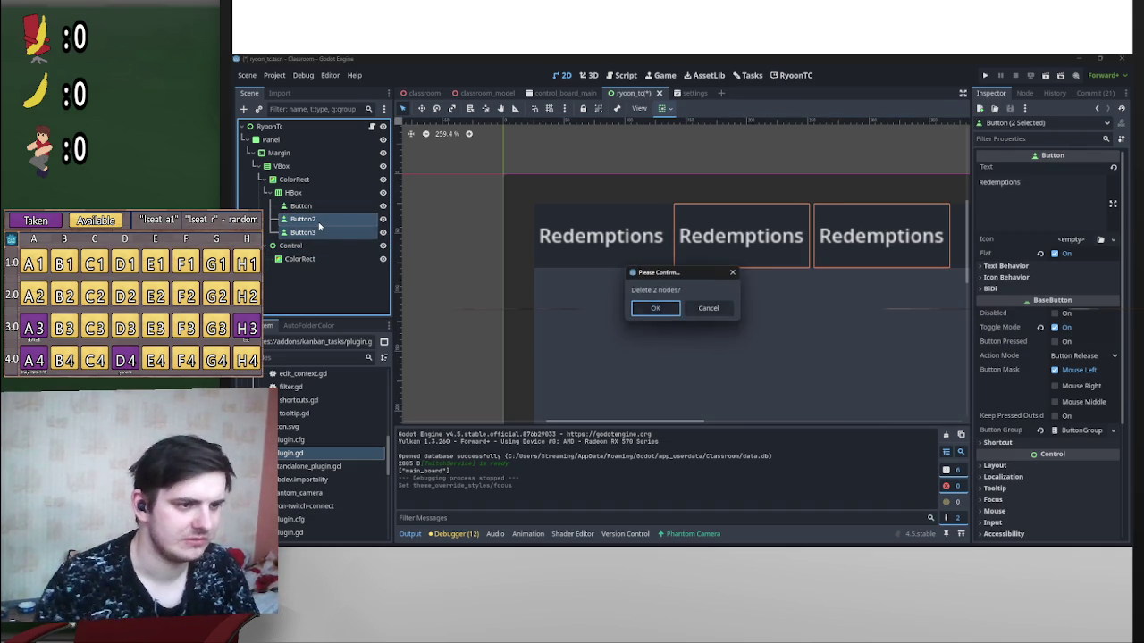
{"action": "key", "text": "Return"}
{"action": "left_click", "coordinate": [335, 206]}
{"action": "key", "text": "ctrl+d"}
{"action": "key", "text": "ctrl+d"}
{"action": "key", "text": "ctrl+d"}
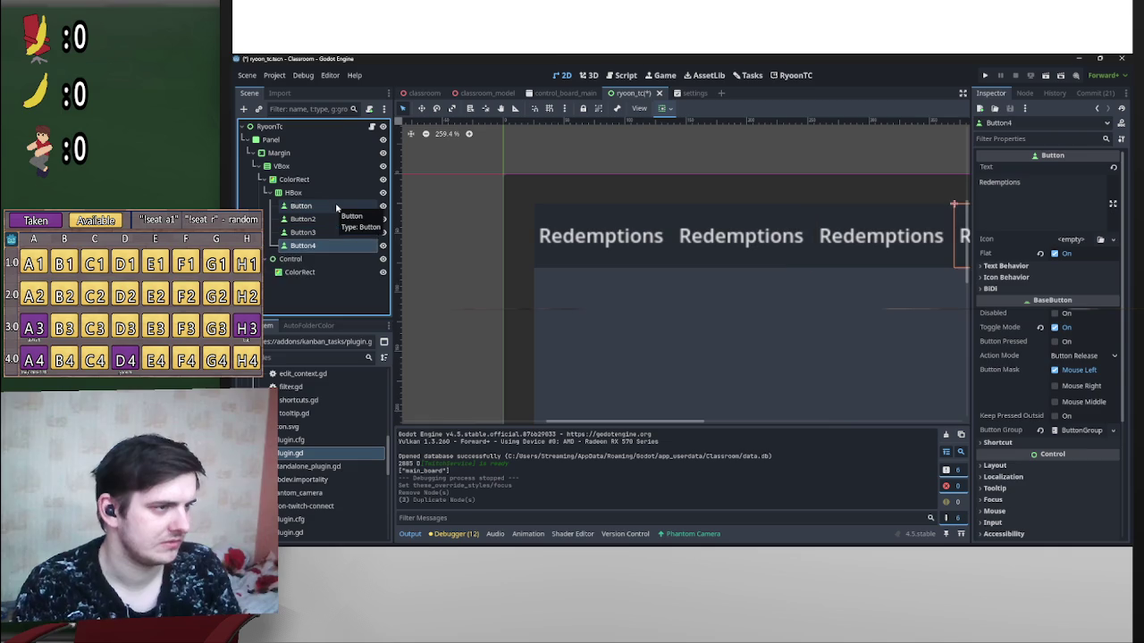
{"action": "key", "text": "ctrl+s"}
{"action": "left_click", "coordinate": [1045, 75]}
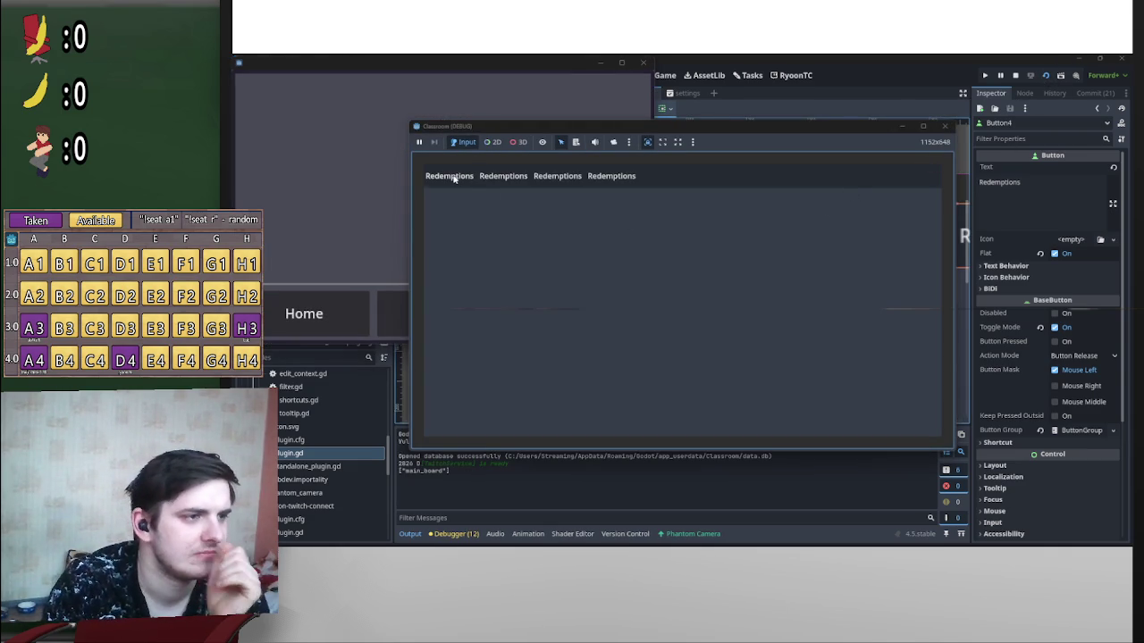
Step: Toggle the first Redemptions button in the running game, then stop the run
{"action": "left_click", "coordinate": [454, 176]}
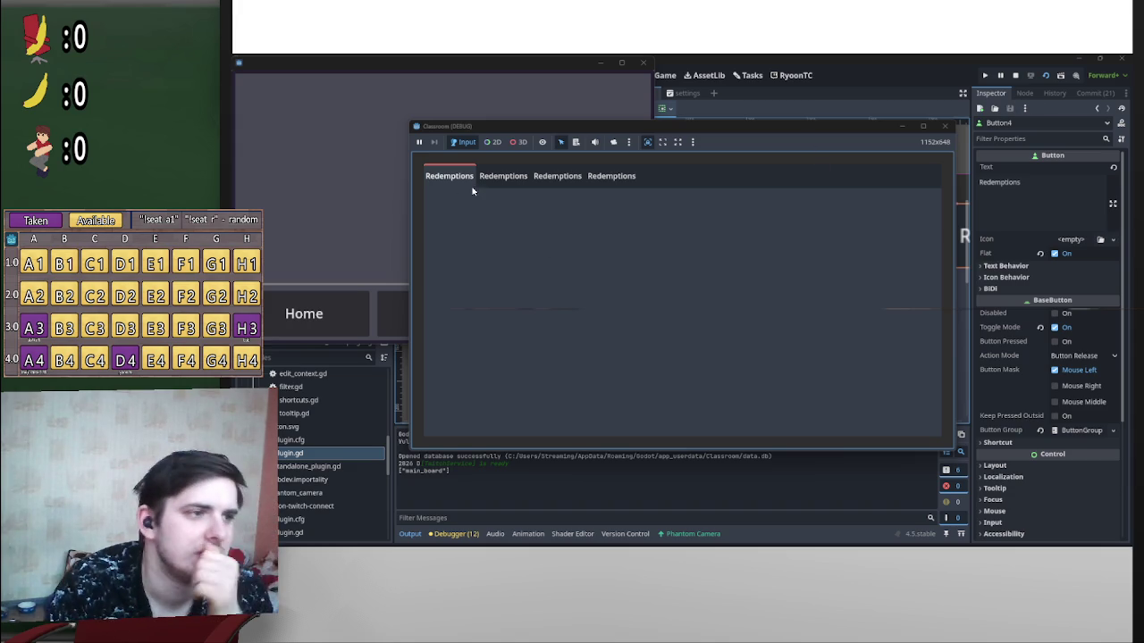
{"action": "left_click", "coordinate": [1015, 75]}
{"action": "scroll", "coordinate": [1061, 438], "scroll_direction": "down", "scroll_amount": 4}
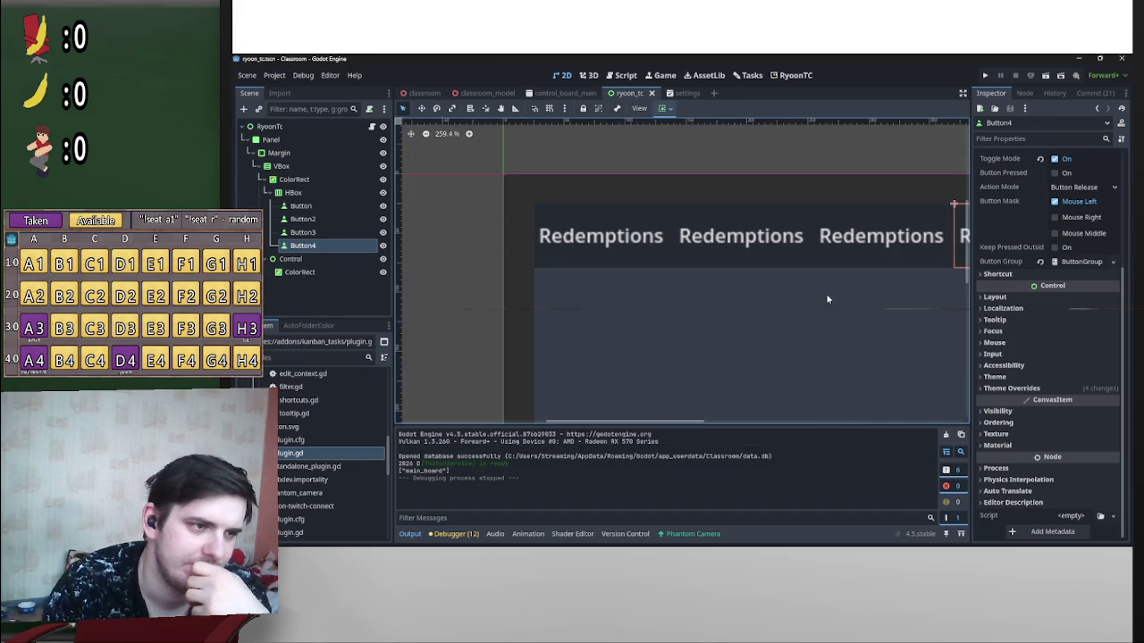
Step: Reset Button4's Normal style bottom-left and bottom-right corner radii to 0, keeping 3 px top corners
{"action": "left_click", "coordinate": [1077, 390]}
{"action": "left_click", "coordinate": [1061, 469]}
{"action": "scroll", "coordinate": [1078, 453], "scroll_direction": "down", "scroll_amount": 3}
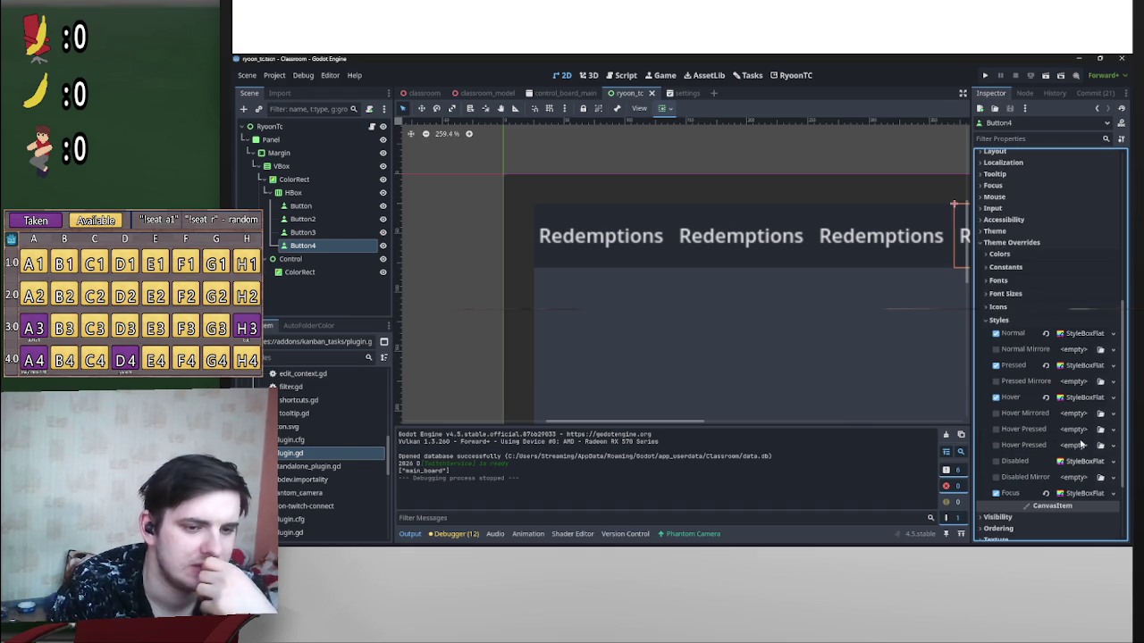
{"action": "left_click", "coordinate": [1084, 334]}
{"action": "scroll", "coordinate": [1083, 357], "scroll_direction": "down", "scroll_amount": 3}
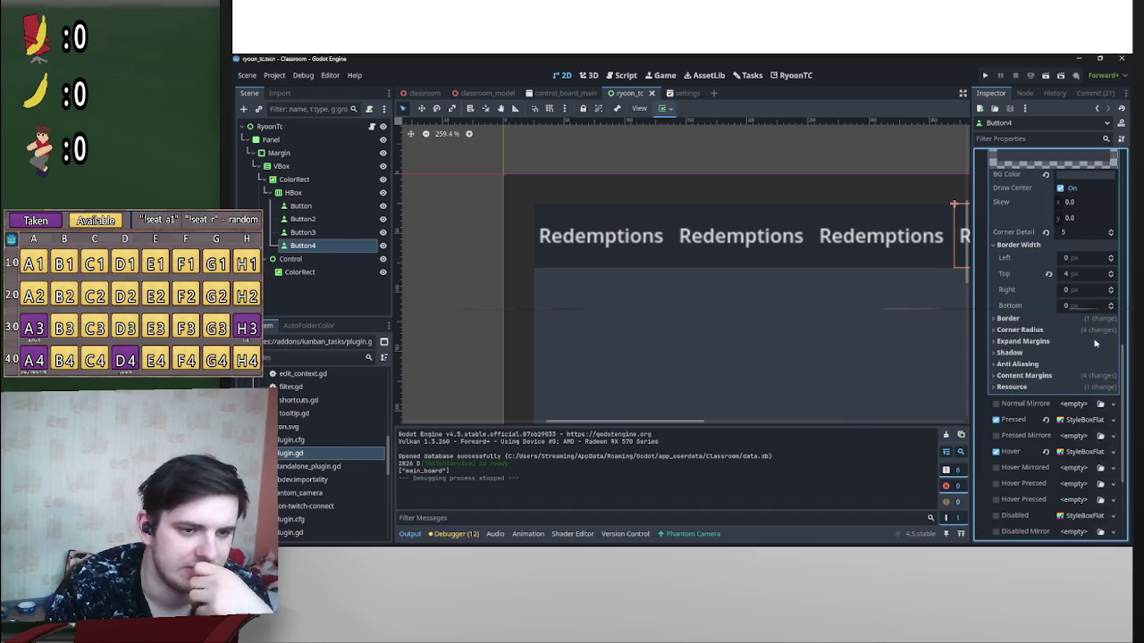
{"action": "left_click", "coordinate": [1032, 331]}
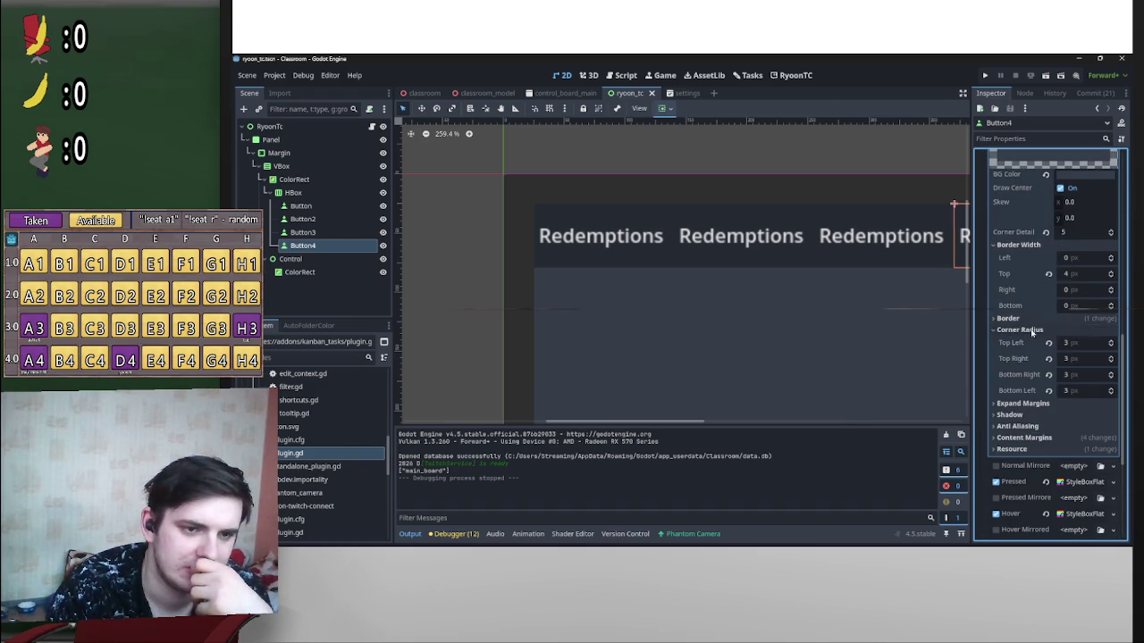
{"action": "left_click", "coordinate": [1049, 390]}
{"action": "left_click", "coordinate": [1049, 376]}
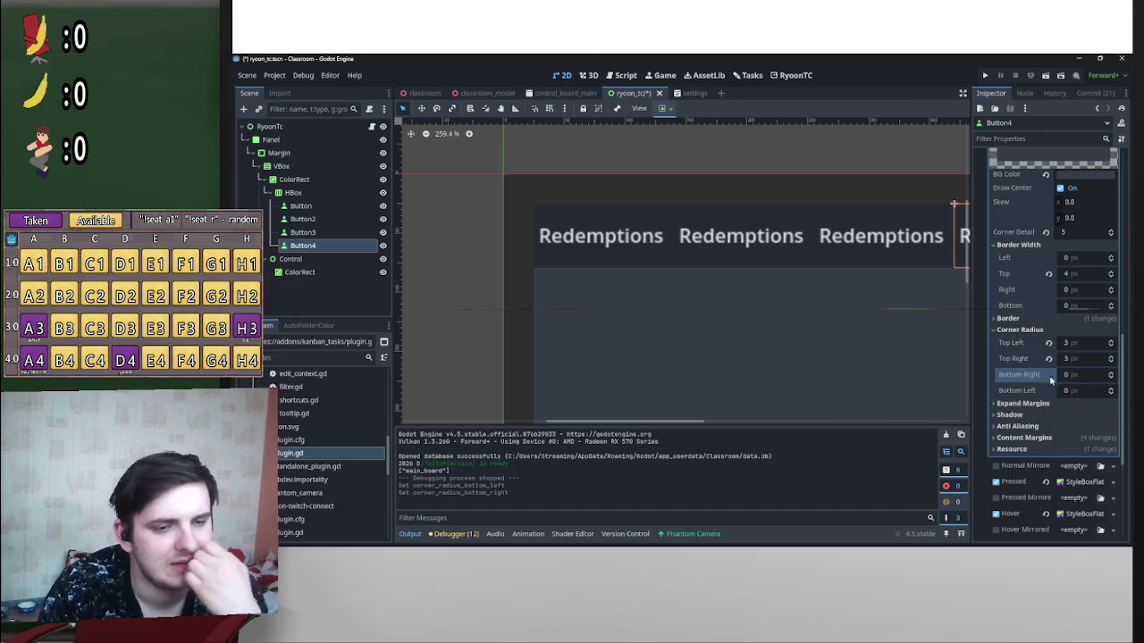
Step: Reuse Button4's Normal StyleBoxFlat as its Focus style
{"action": "scroll", "coordinate": [1085, 375], "scroll_direction": "up", "scroll_amount": 4}
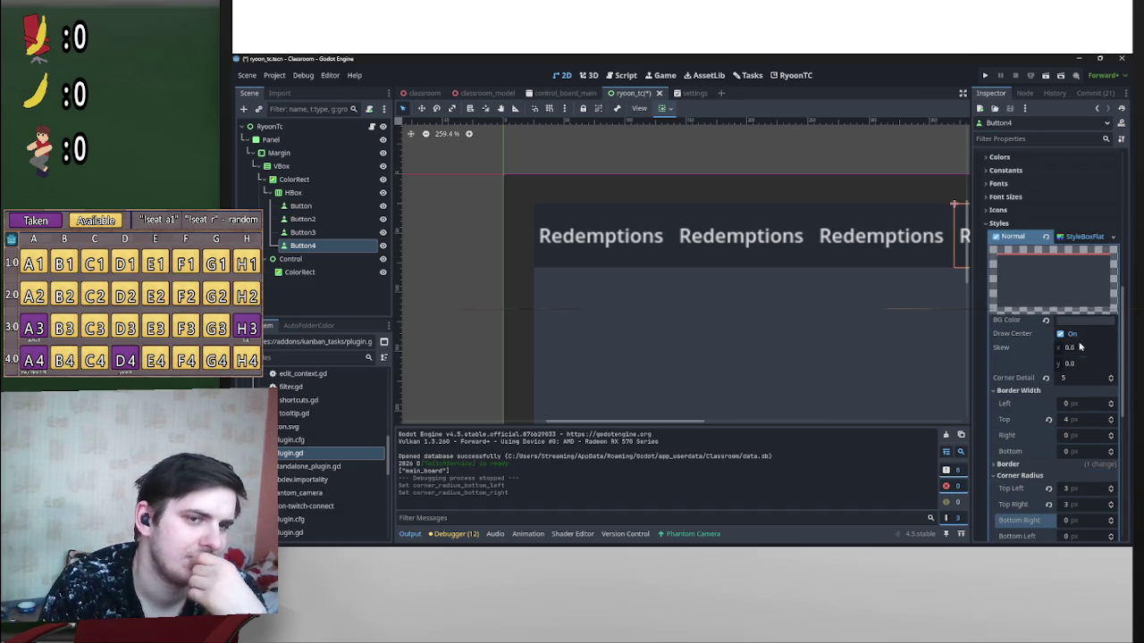
{"action": "left_click", "coordinate": [1083, 236]}
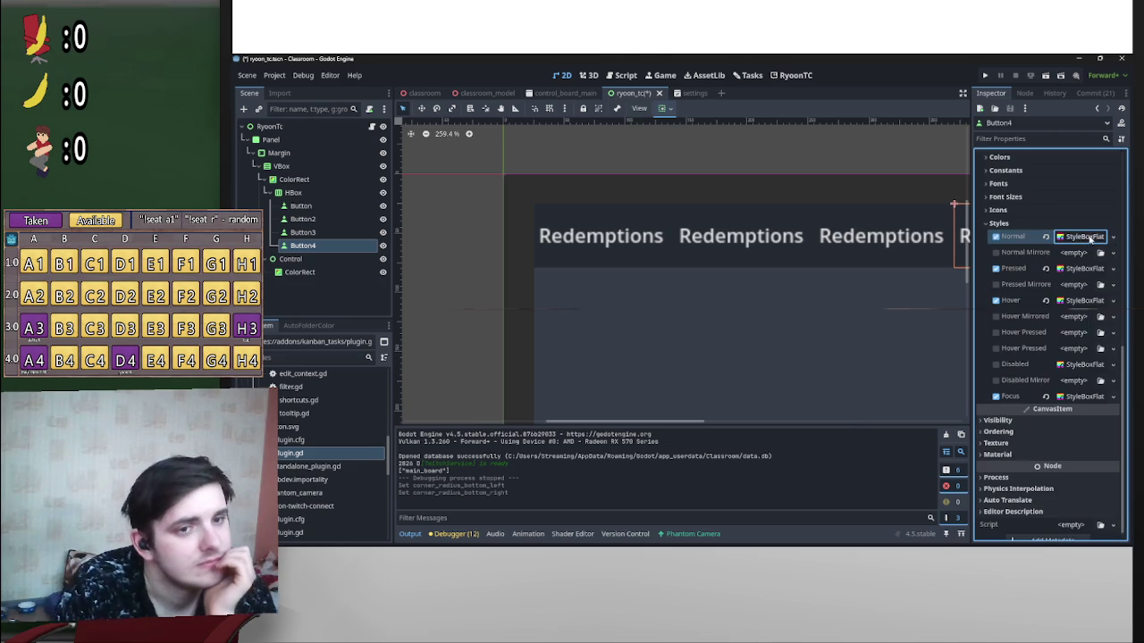
{"action": "left_click_drag", "start_coordinate": [1087, 301], "coordinate": [1083, 397]}
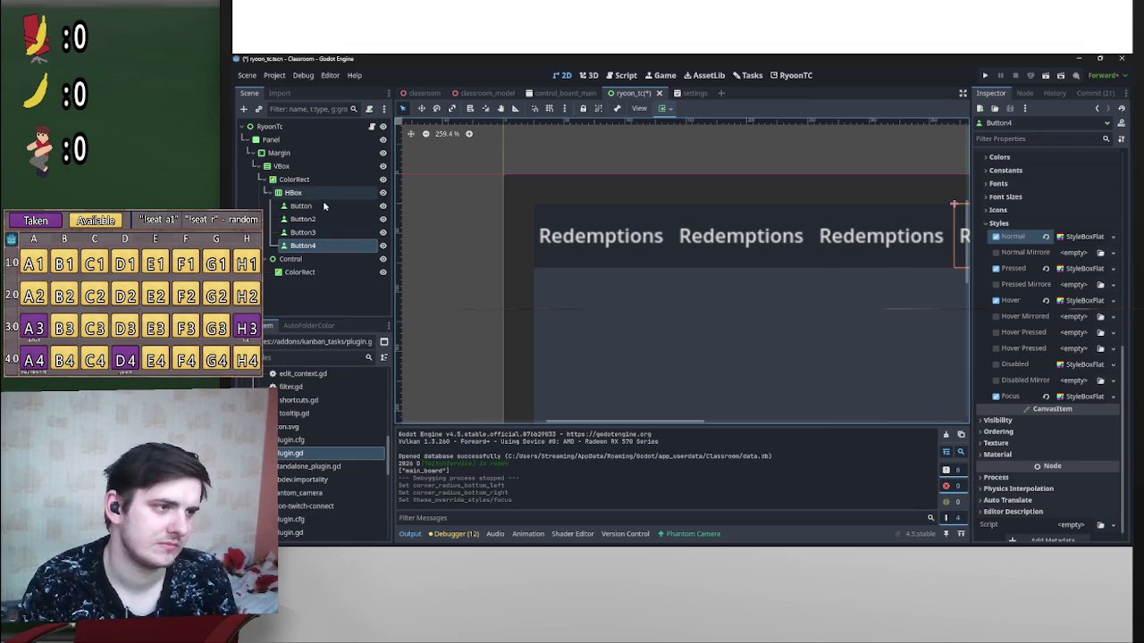
Step: Inspect the first Button's Normal style settings, then collapse them
{"action": "left_click", "coordinate": [300, 205]}
{"action": "left_click", "coordinate": [1080, 243]}
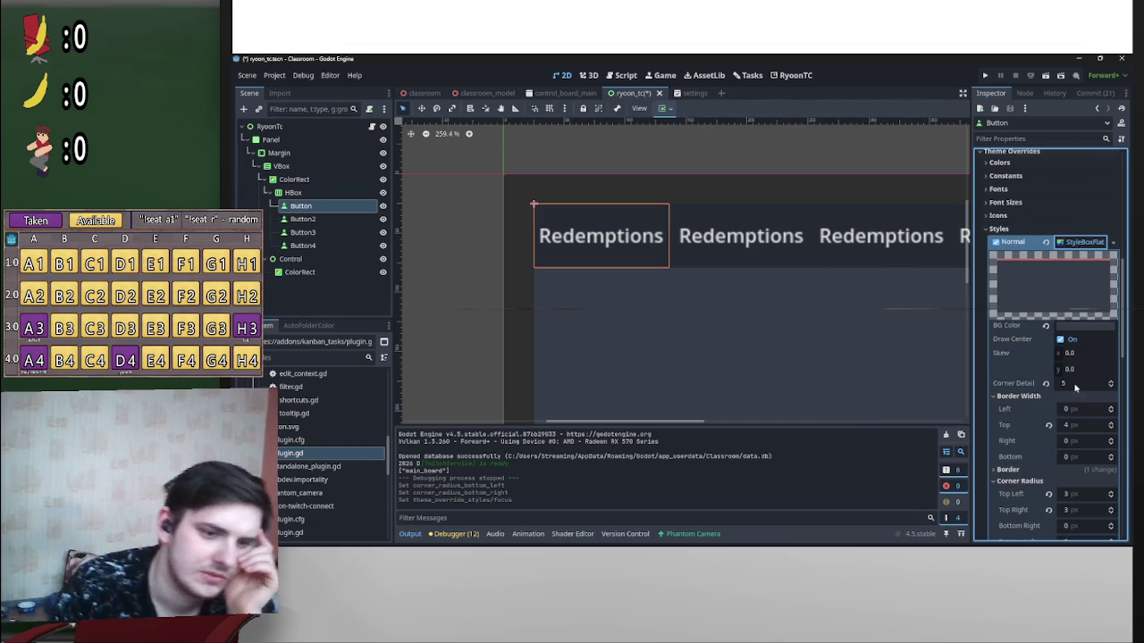
{"action": "scroll", "coordinate": [1075, 384], "scroll_direction": "down", "scroll_amount": 5}
{"action": "scroll", "coordinate": [1052, 369], "scroll_direction": "up", "scroll_amount": 3}
{"action": "left_click", "coordinate": [1084, 194]}
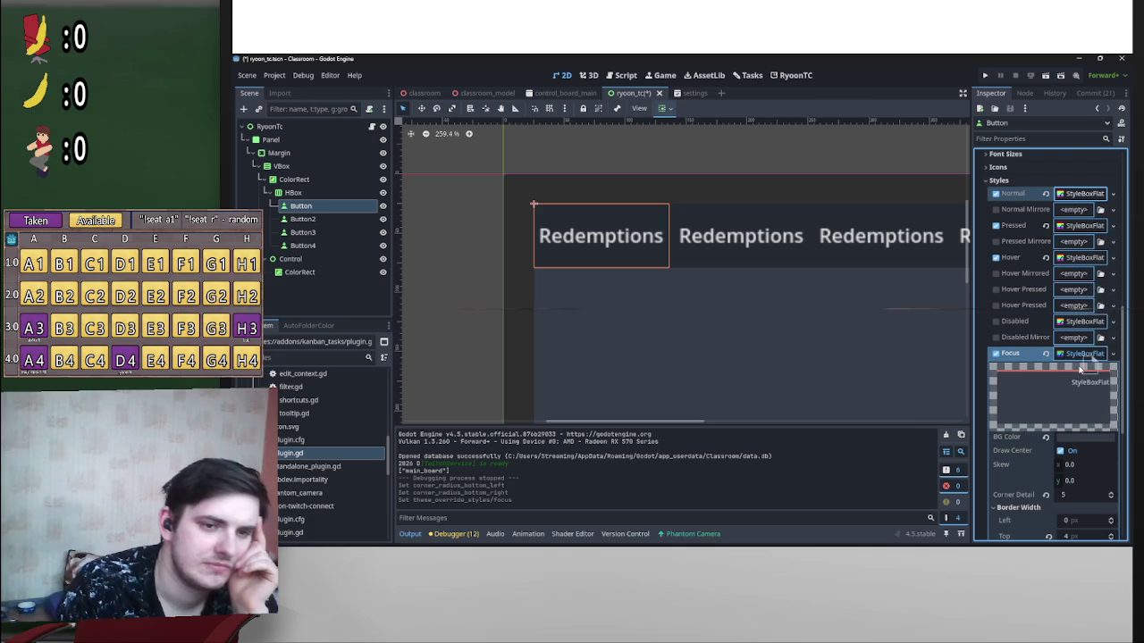
Step: Delete Button2, Button3 and Button4 from the header bar
{"action": "left_click", "coordinate": [302, 219]}
{"action": "left_click", "coordinate": [335, 270], "text": "shift"}
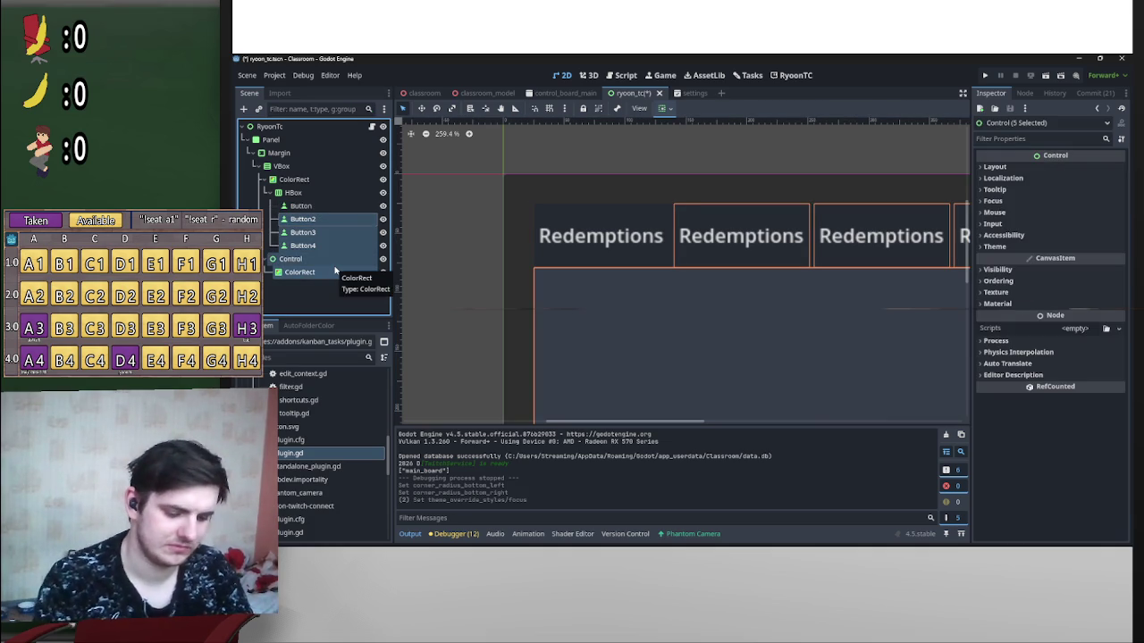
{"action": "left_click", "coordinate": [303, 245]}
{"action": "left_click", "coordinate": [303, 219], "text": "shift"}
{"action": "key", "text": "Delete"}
{"action": "key", "text": "Return"}
Step: Duplicate the first Redemptions button and run the scene to show both tabs
{"action": "left_click", "coordinate": [302, 205]}
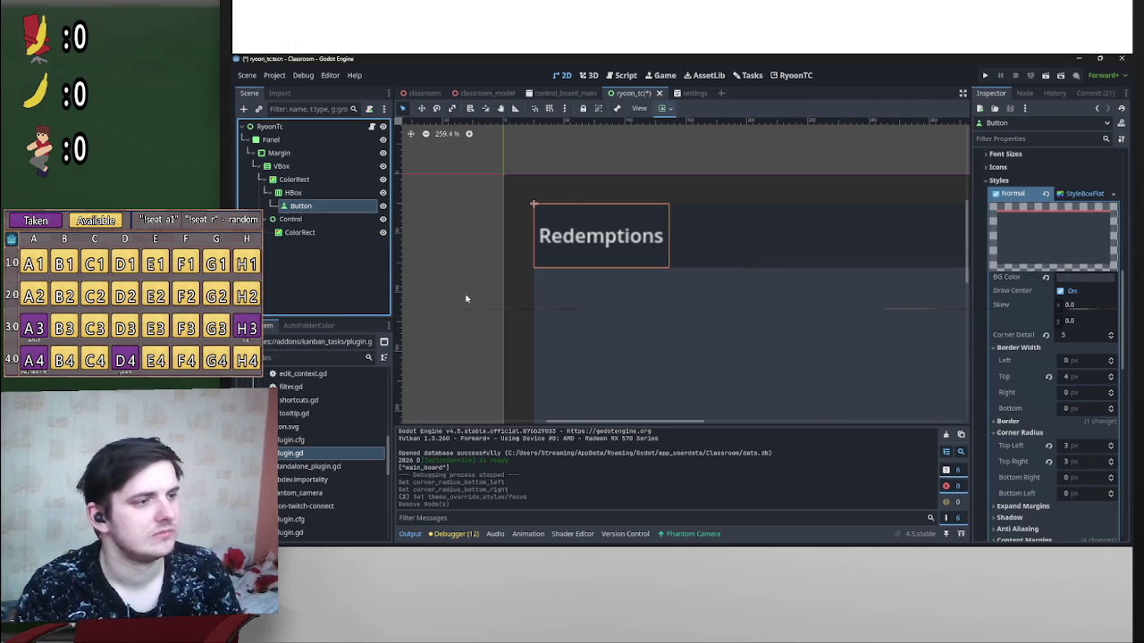
{"action": "key", "text": "ctrl+d"}
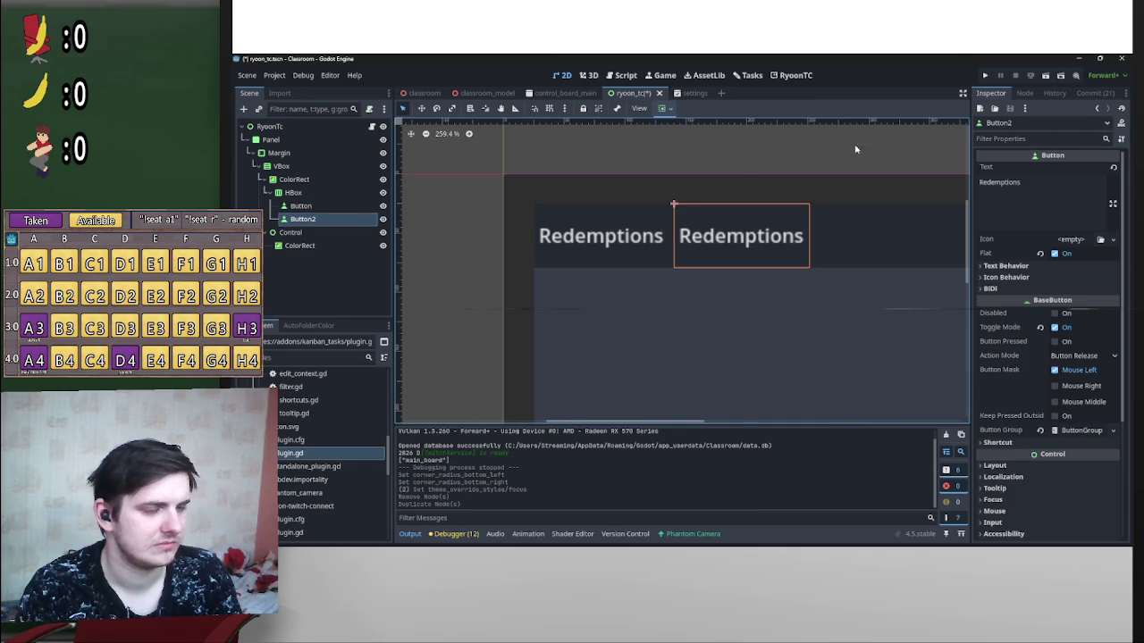
{"action": "left_click", "coordinate": [1046, 76]}
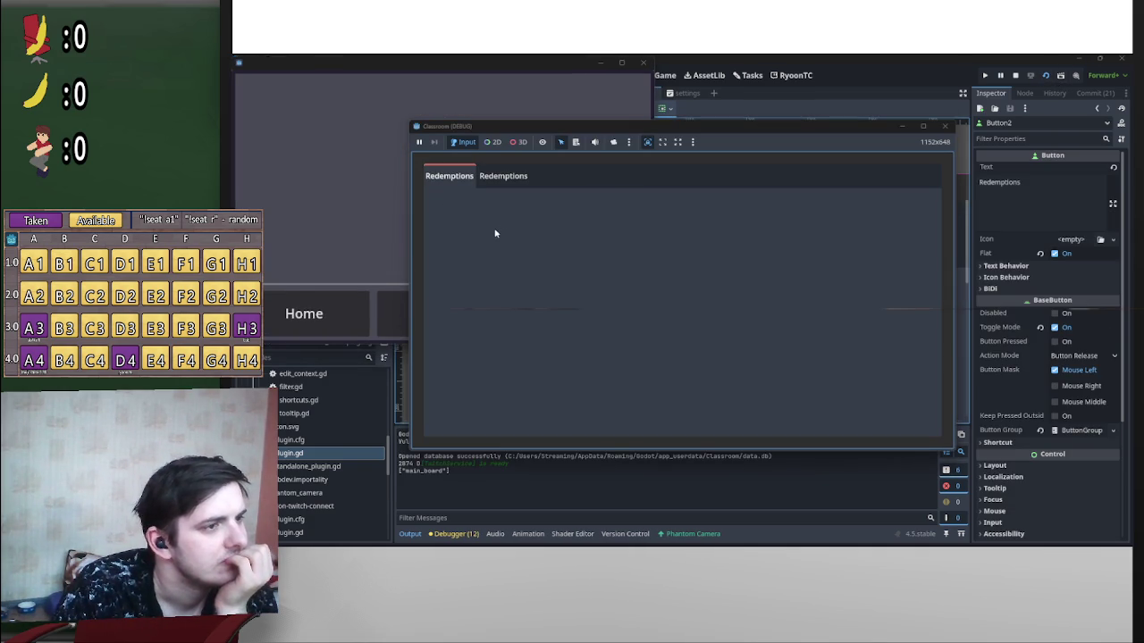
{"action": "left_click", "coordinate": [503, 176]}
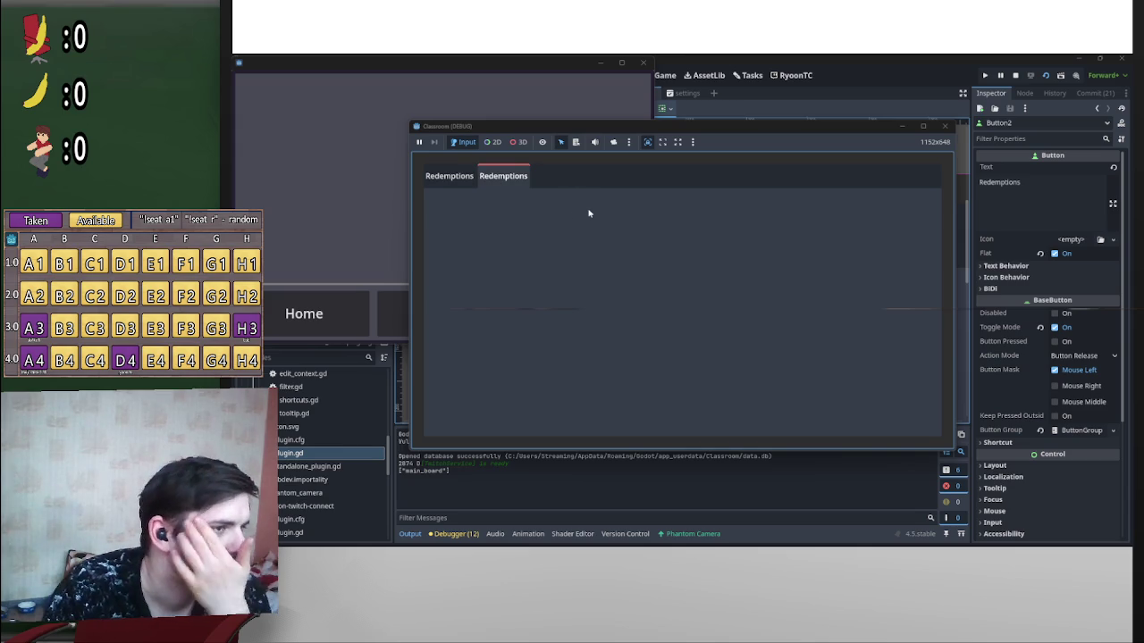
{"action": "left_click", "coordinate": [474, 176]}
{"action": "left_click", "coordinate": [480, 176]}
{"action": "left_click", "coordinate": [474, 176]}
{"action": "left_click", "coordinate": [481, 176]}
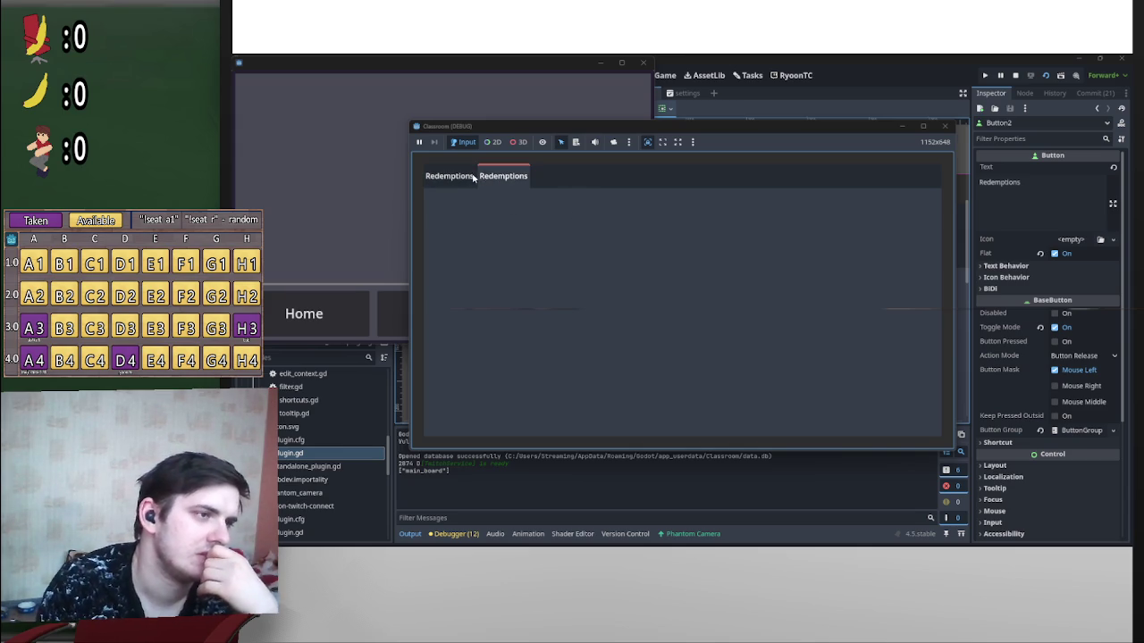
{"action": "left_click", "coordinate": [474, 176]}
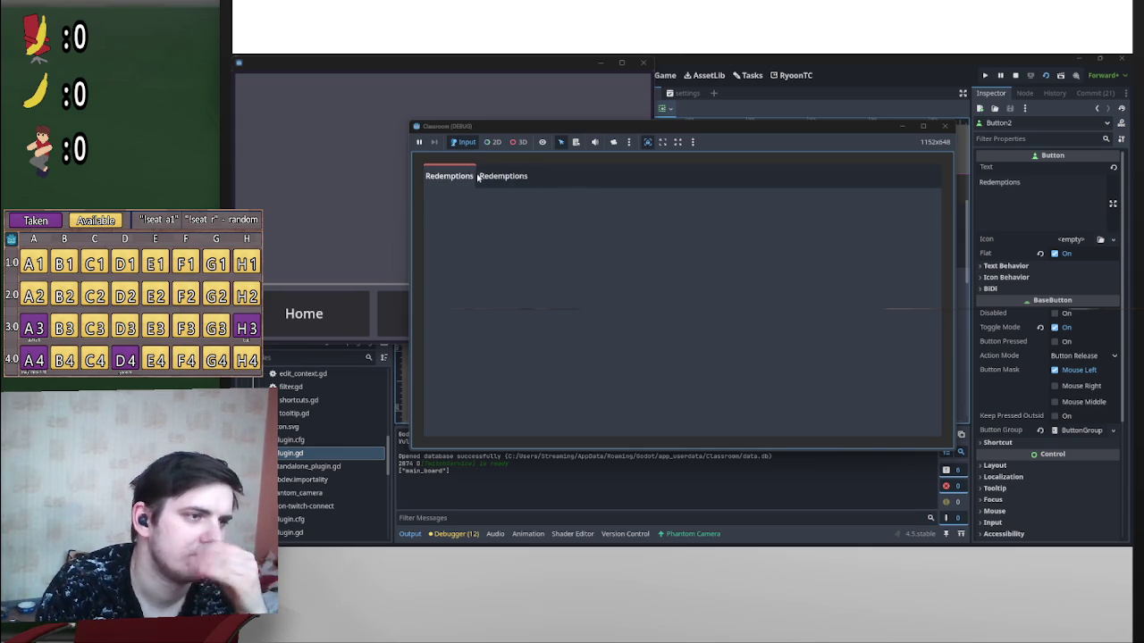
{"action": "left_click", "coordinate": [504, 177]}
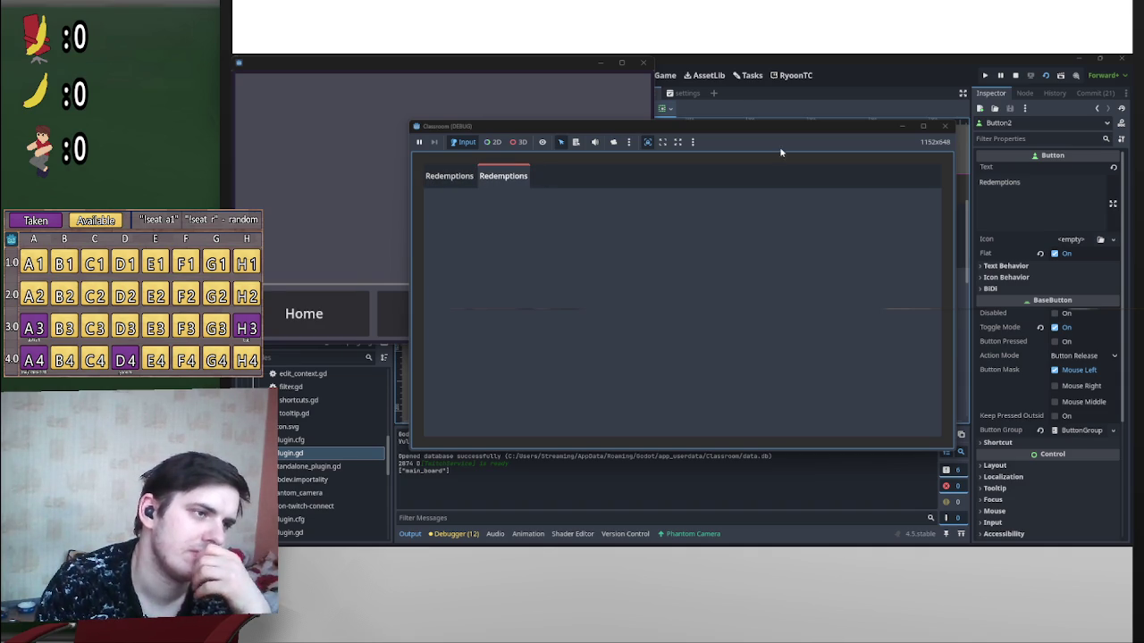
{"action": "left_click", "coordinate": [1018, 75]}
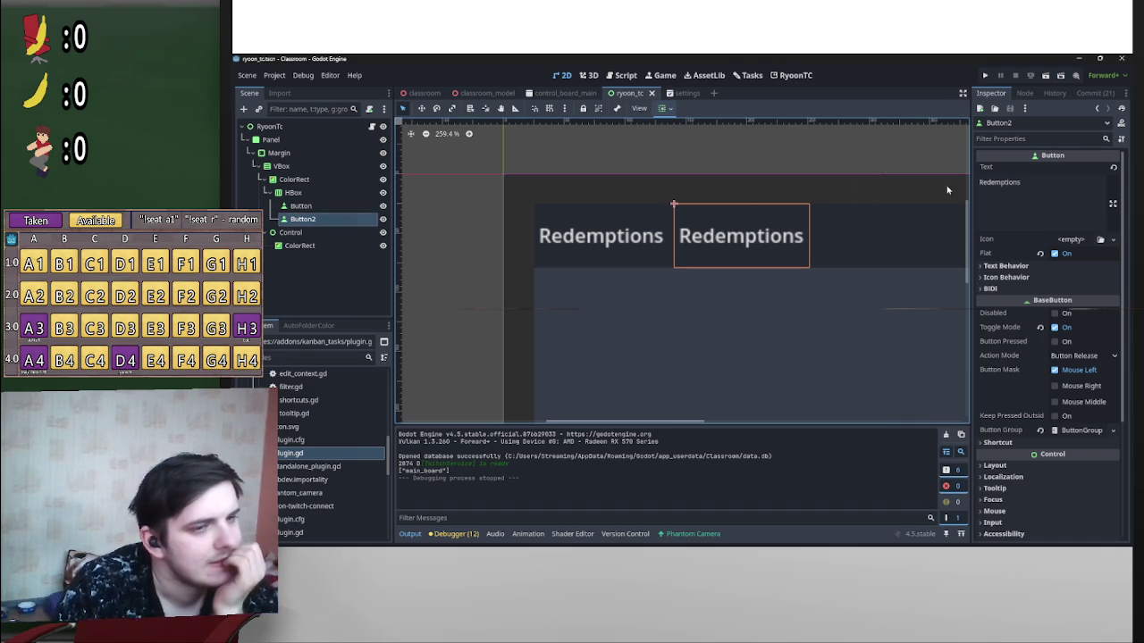
Step: Delete the duplicate Button2 from the header bar
{"action": "left_click", "coordinate": [331, 205]}
{"action": "left_click", "coordinate": [330, 219]}
{"action": "key", "text": "Delete"}
{"action": "key", "text": "Return"}
Step: Select the remaining Button and bring up actions for the ryoon-twitch-connect folder
{"action": "left_click", "coordinate": [300, 207]}
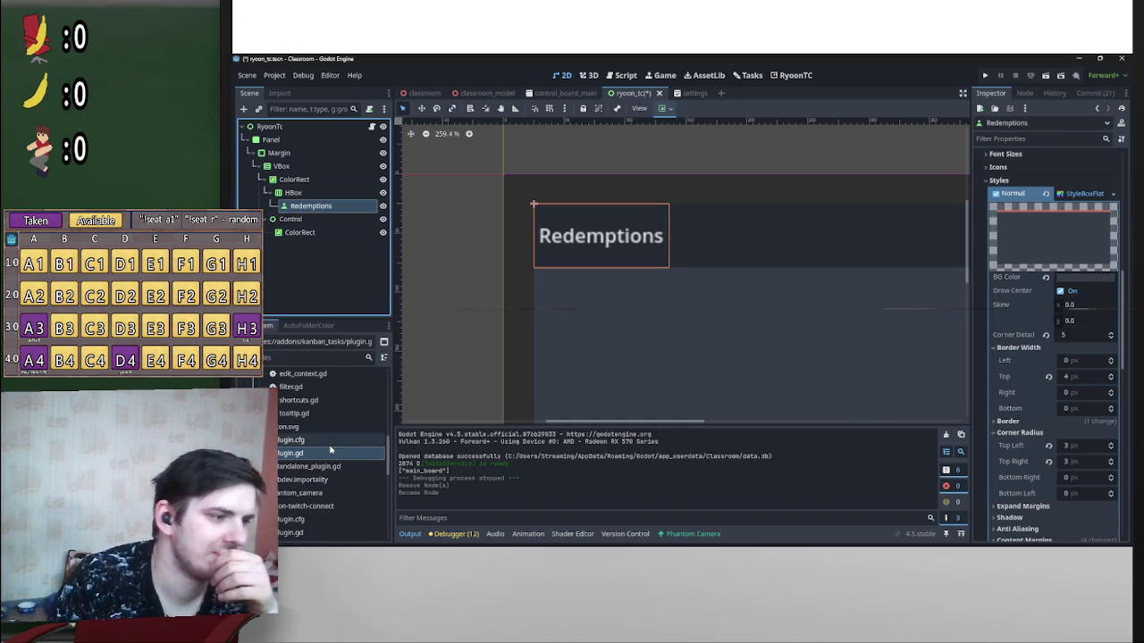
{"action": "scroll", "coordinate": [317, 464], "scroll_direction": "up", "scroll_amount": 5}
{"action": "scroll", "coordinate": [308, 462], "scroll_direction": "up", "scroll_amount": 10}
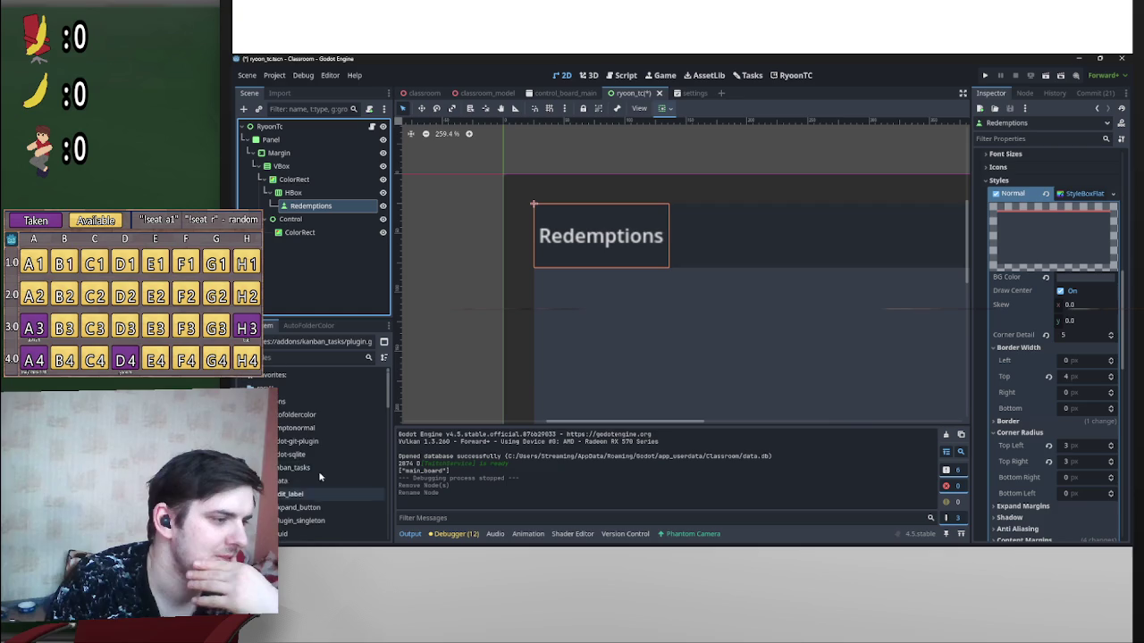
{"action": "scroll", "coordinate": [296, 465], "scroll_direction": "down", "scroll_amount": 2}
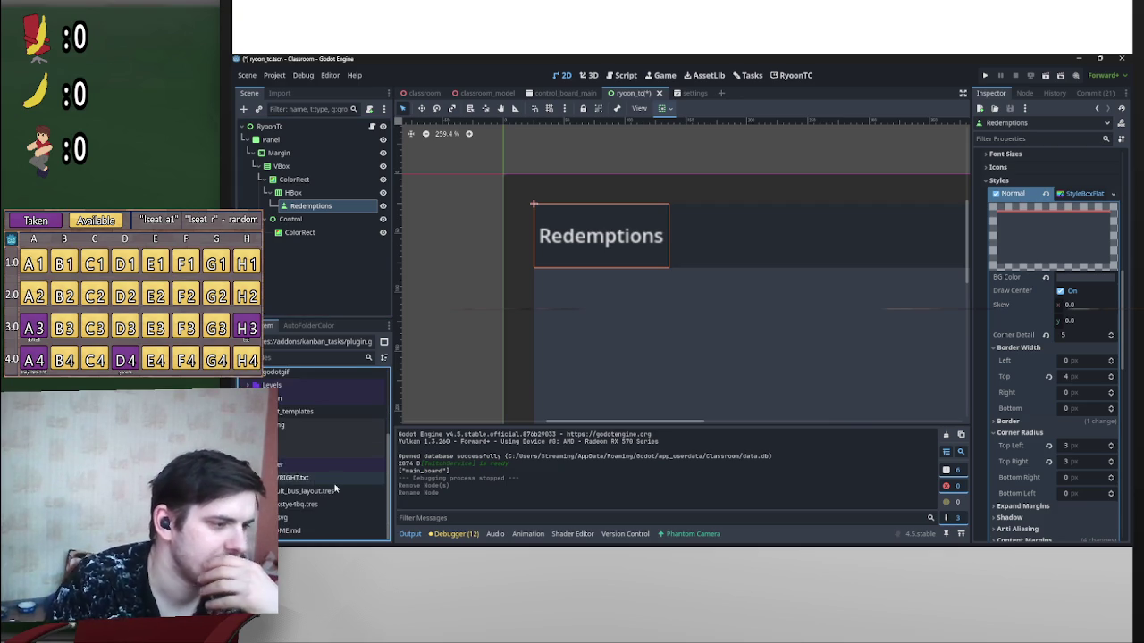
{"action": "scroll", "coordinate": [296, 487], "scroll_direction": "up", "scroll_amount": 8}
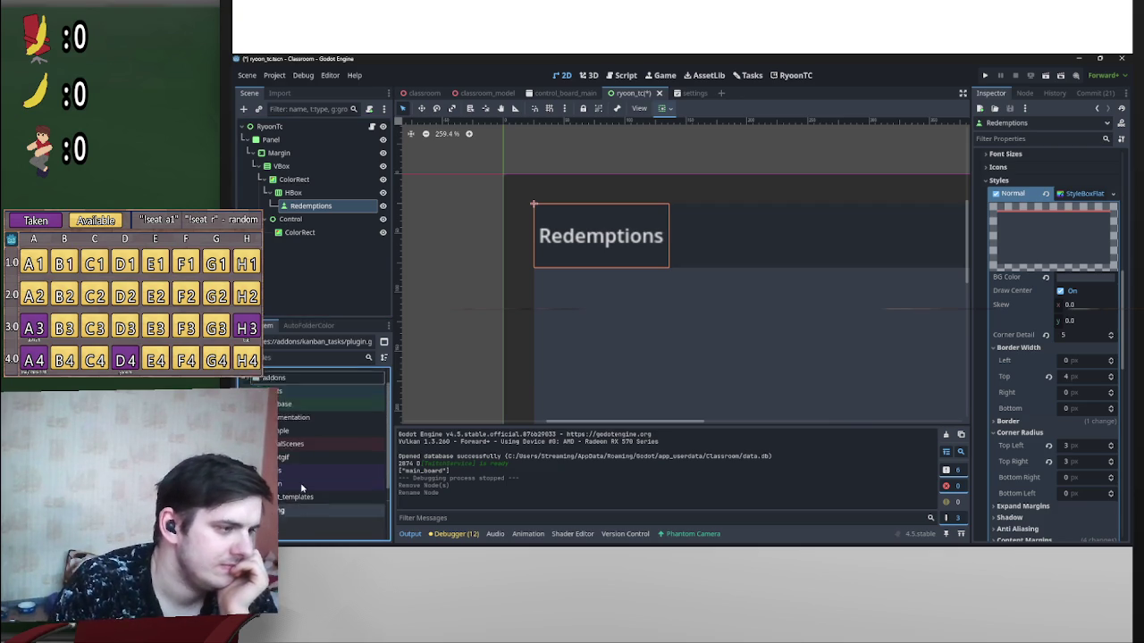
{"action": "scroll", "coordinate": [296, 429], "scroll_direction": "down", "scroll_amount": 8}
{"action": "right_click", "coordinate": [295, 401]}
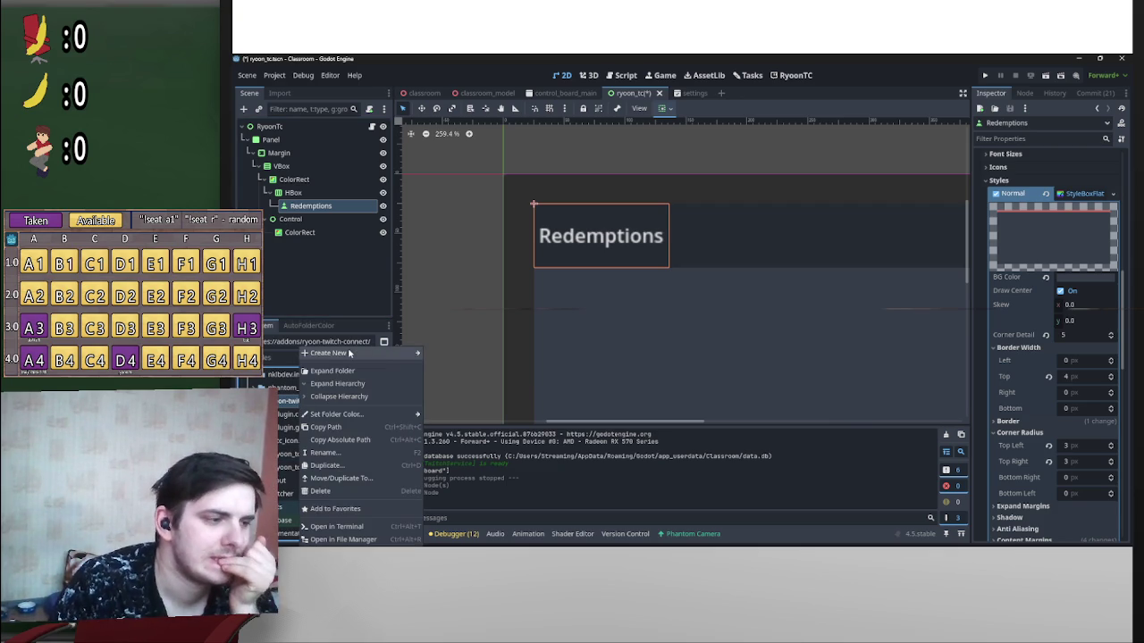